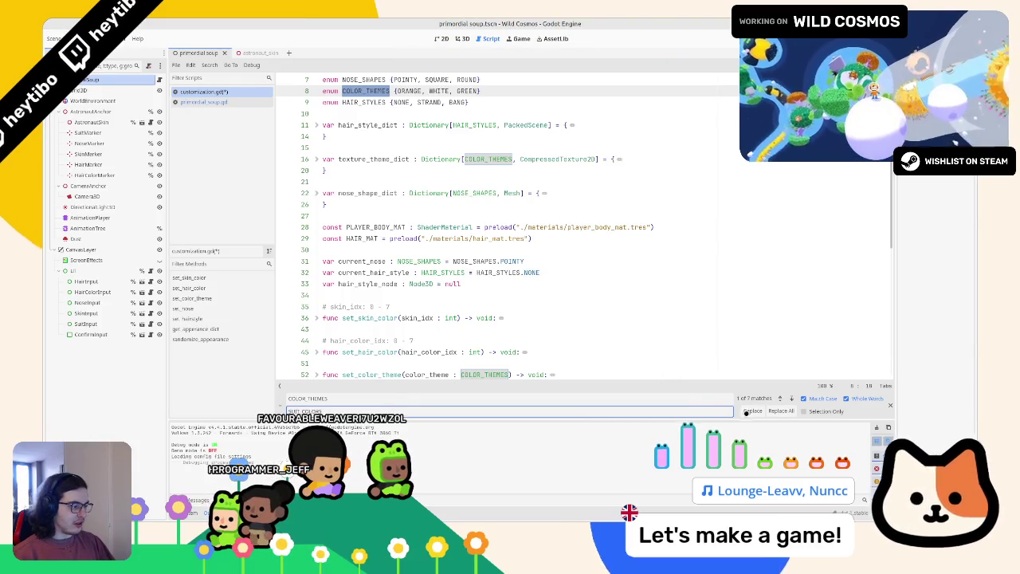
Step: Replace every COLOR_THEMES with SUIT_COLORS and save the script
key(shift+Return)
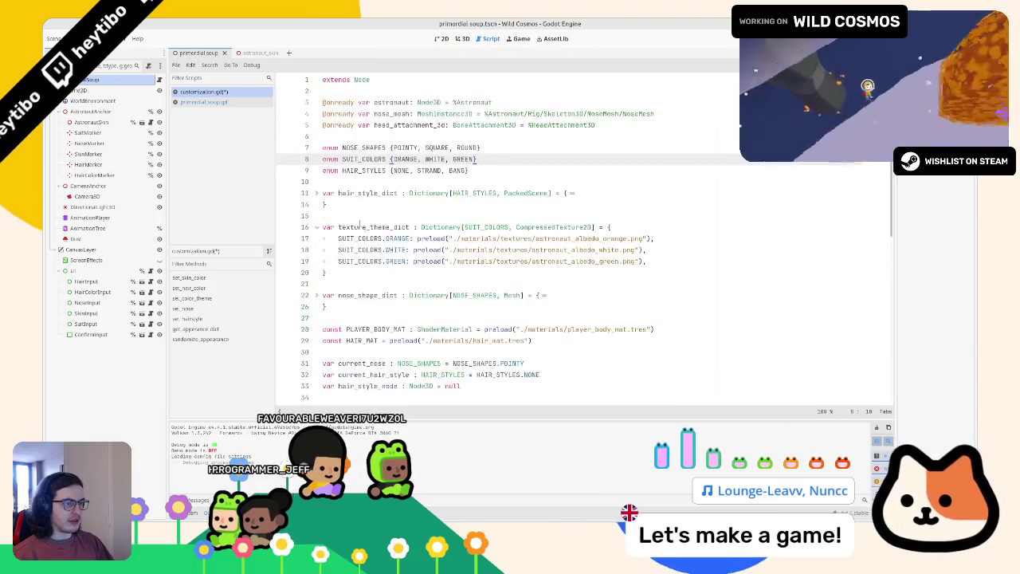
double_click(364, 170)
double_click(364, 159)
key(ctrl+s)
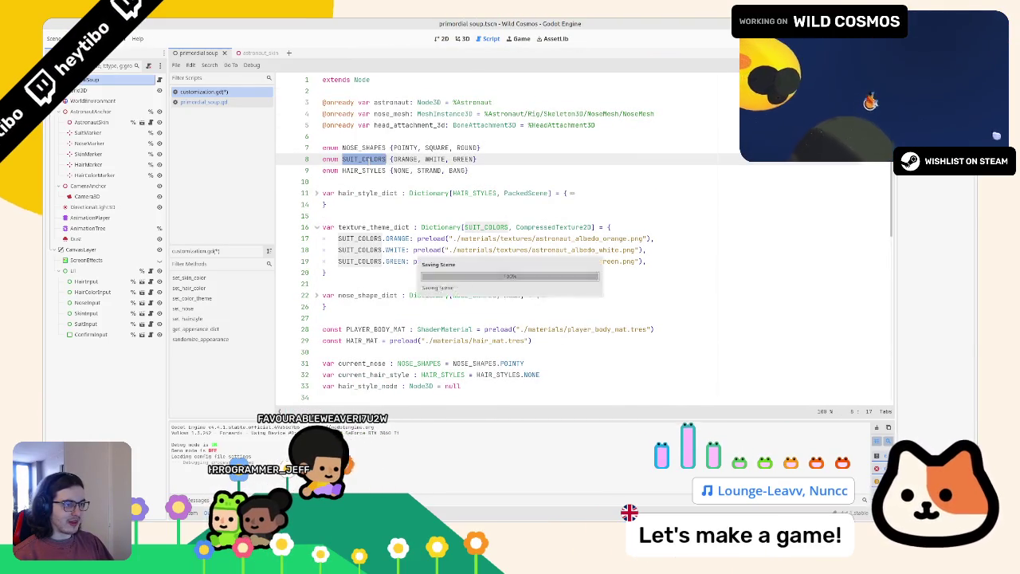
Step: Rename set_color_theme to set_suit_color_theme on line 52 and in its call on line 83
scroll(368, 271, down, 7)
double_click(363, 272)
click(363, 272)
click(358, 272)
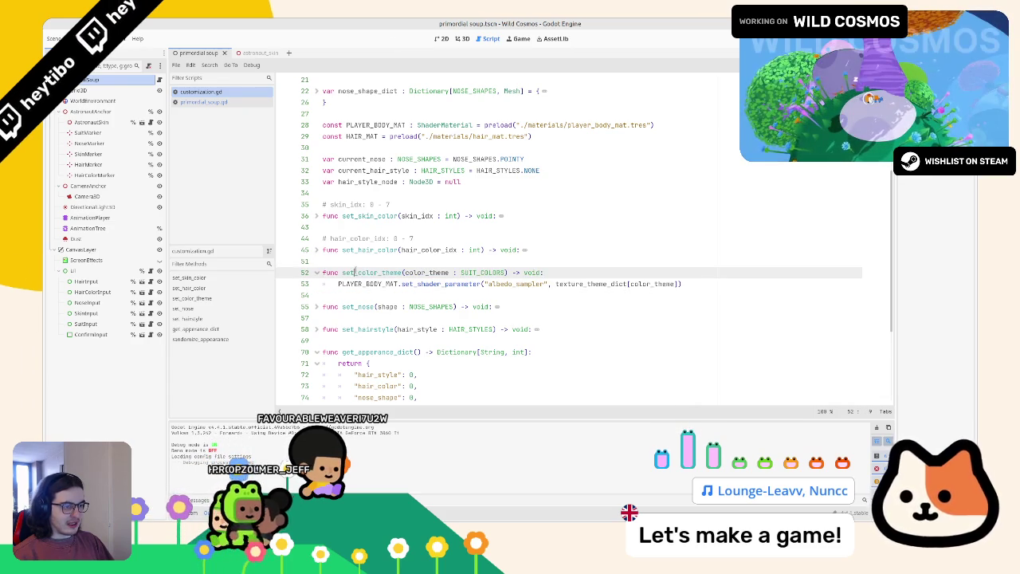
text(suit_)
double_click(358, 272)
scroll(358, 272, down, 7)
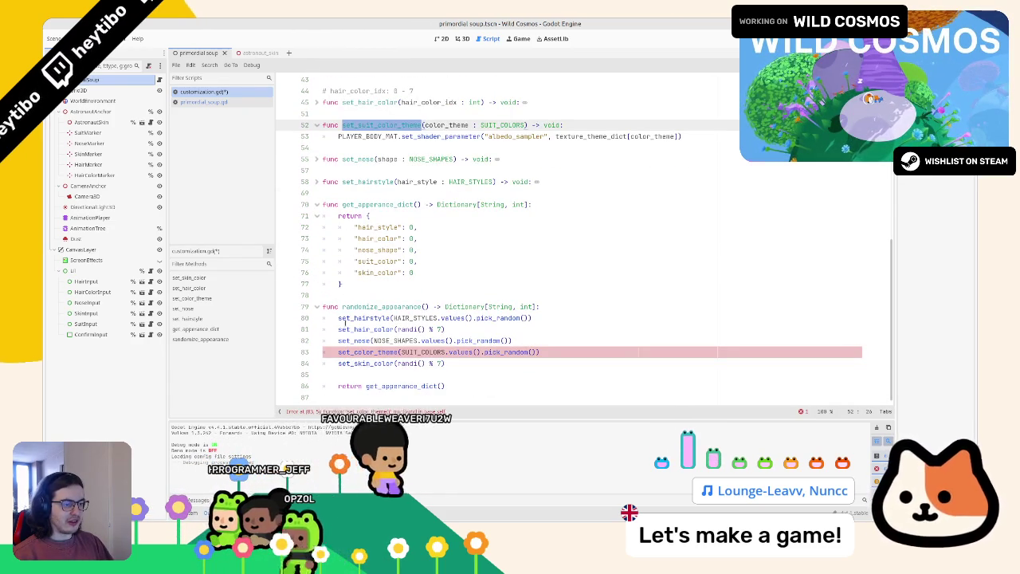
click(357, 352)
text(suit_)
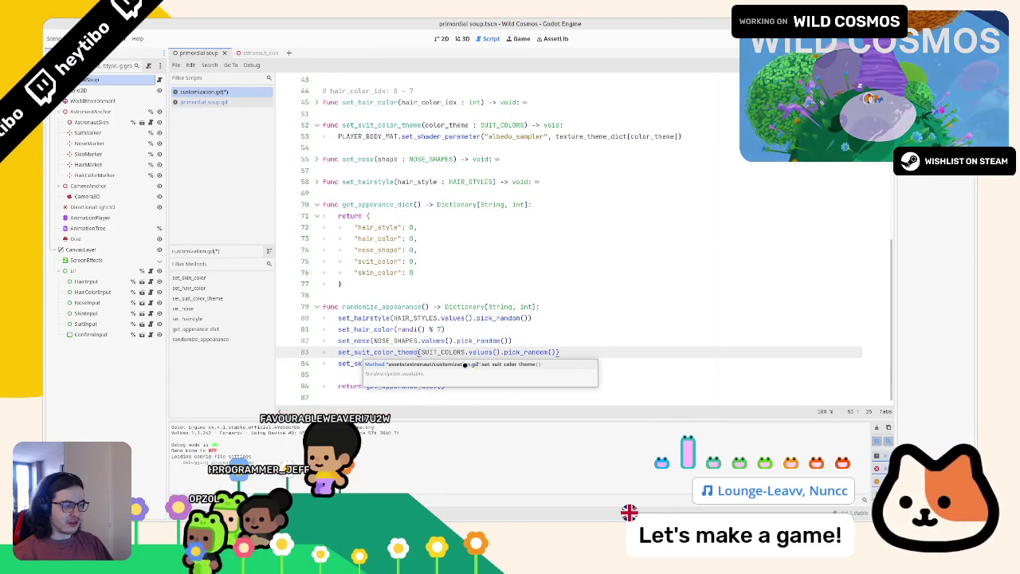
scroll(404, 193, up, 14)
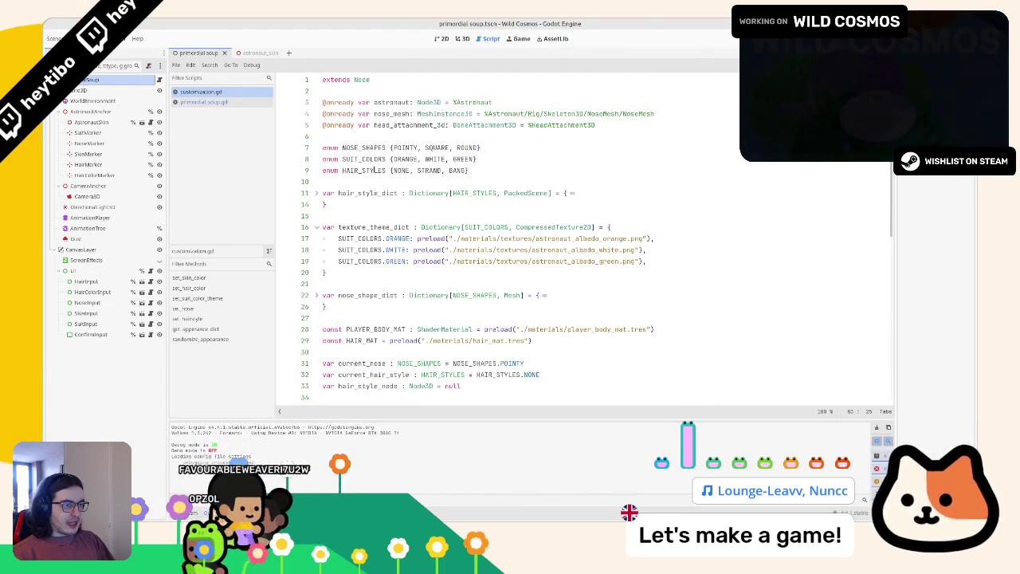
Step: Add 'current_nose = shape' as the first line of set_nose, then fold the function
scroll(394, 247, down, 7)
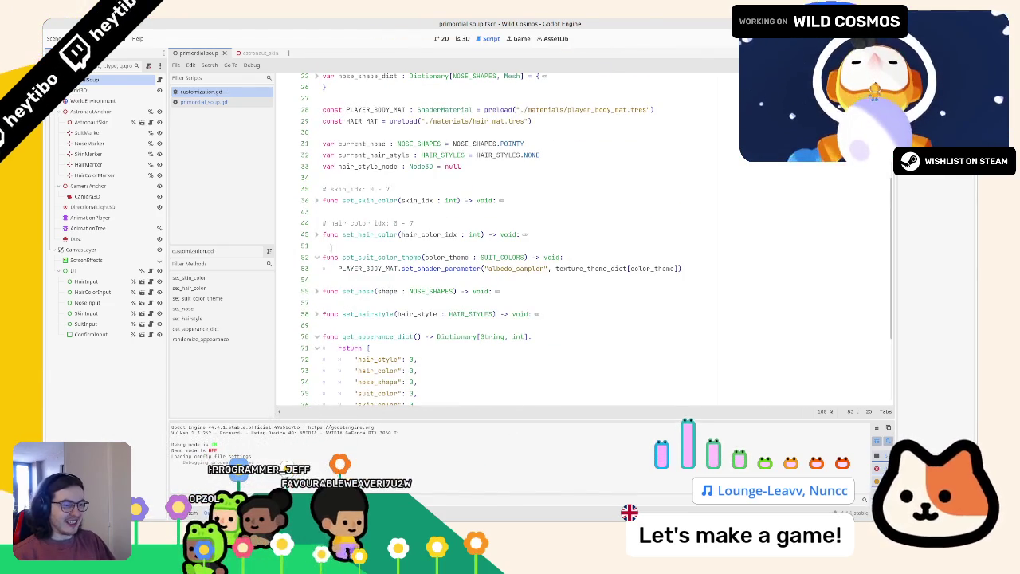
click(312, 314)
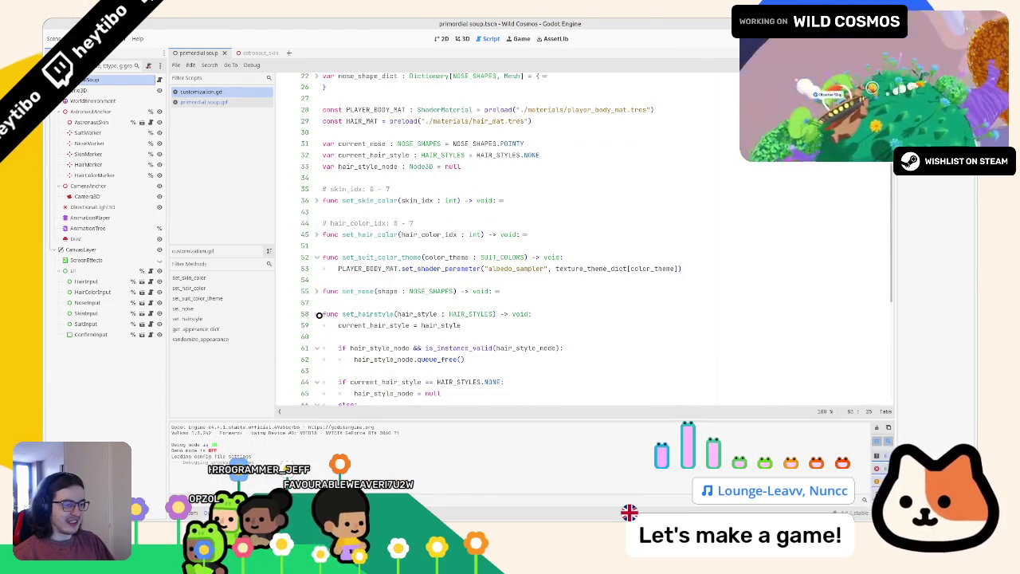
click(319, 314)
click(317, 292)
click(519, 293)
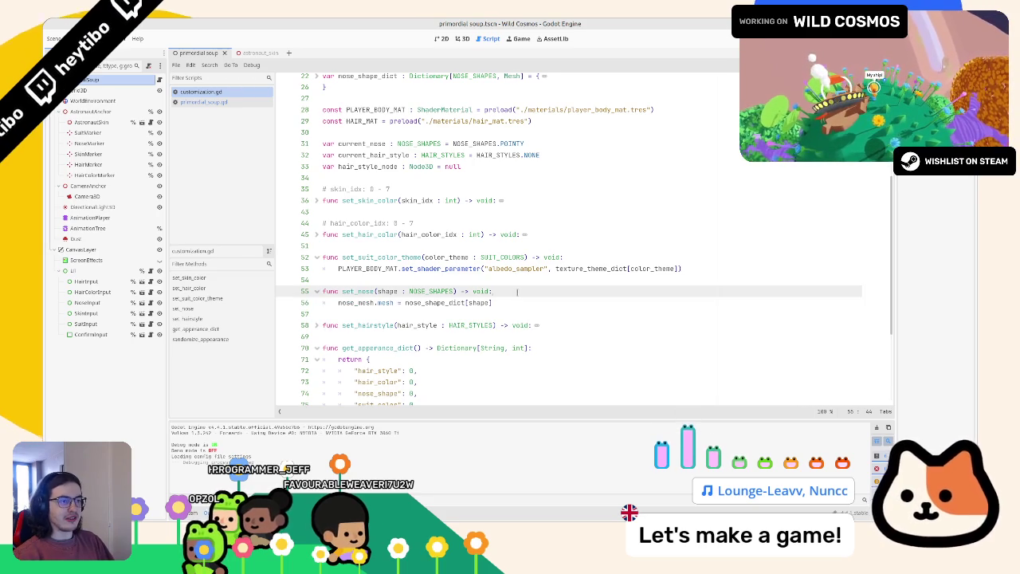
key(Return)
text(curr)
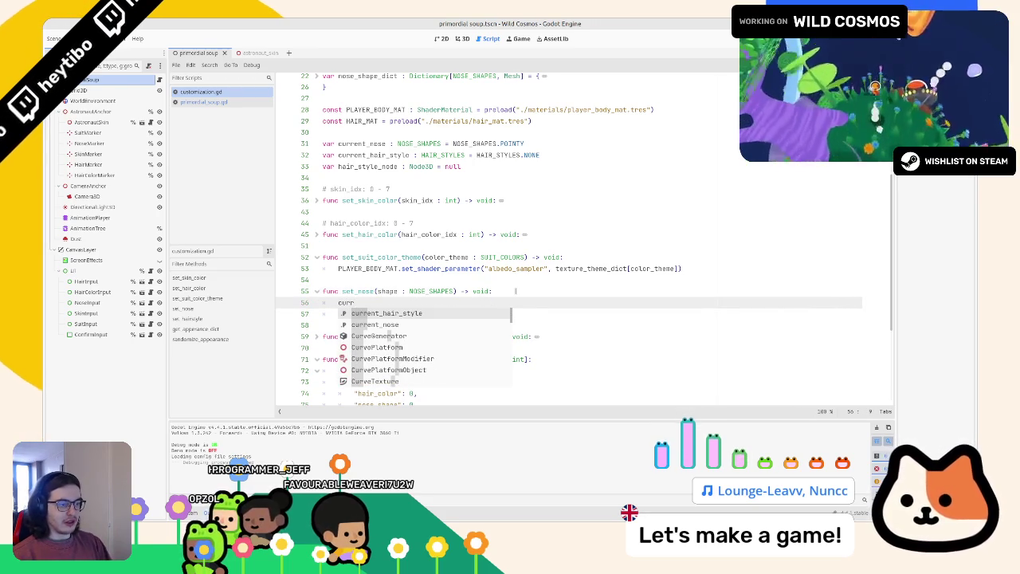
key(Down)
key(Return)
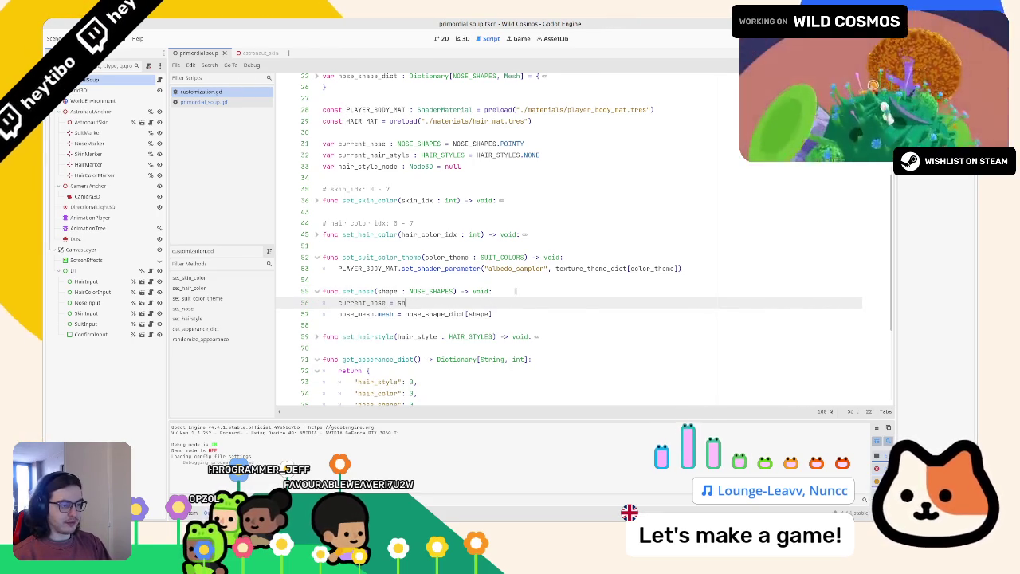
text(ape)
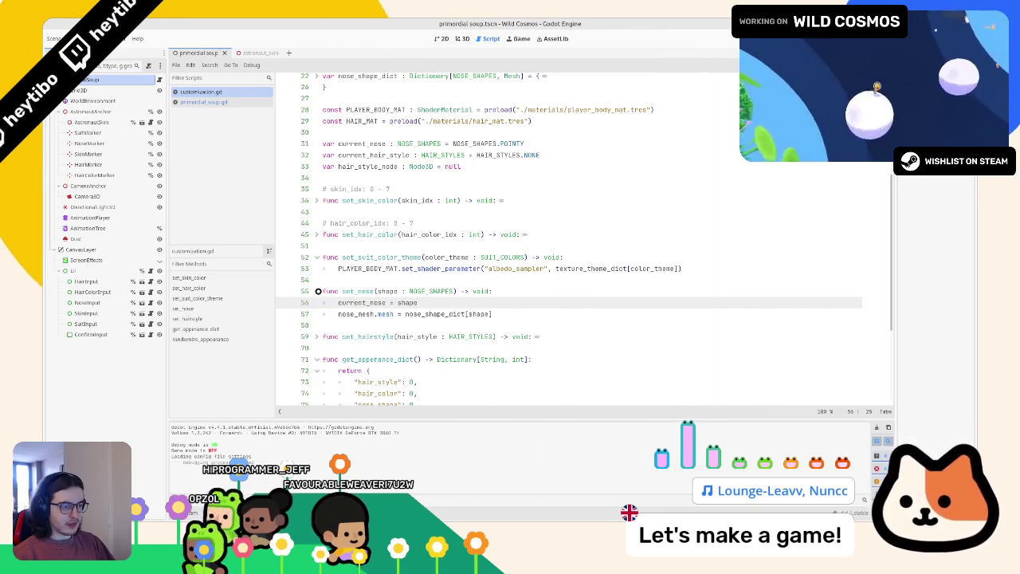
click(317, 291)
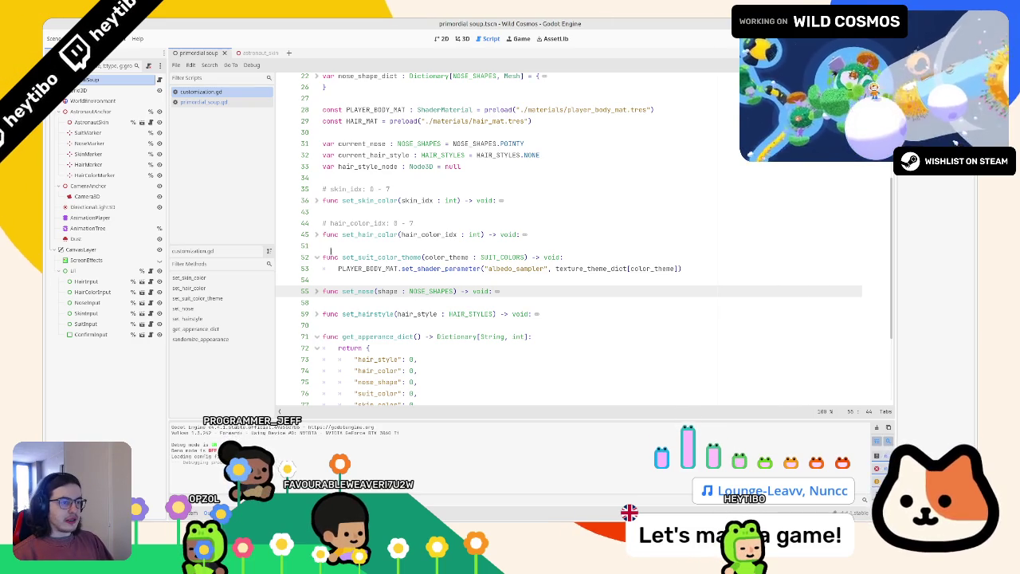
scroll(421, 368, up, 2)
Step: Duplicate the current_nose declaration as current_suit_color with type SUIT_COLORS
scroll(353, 249, up, 2)
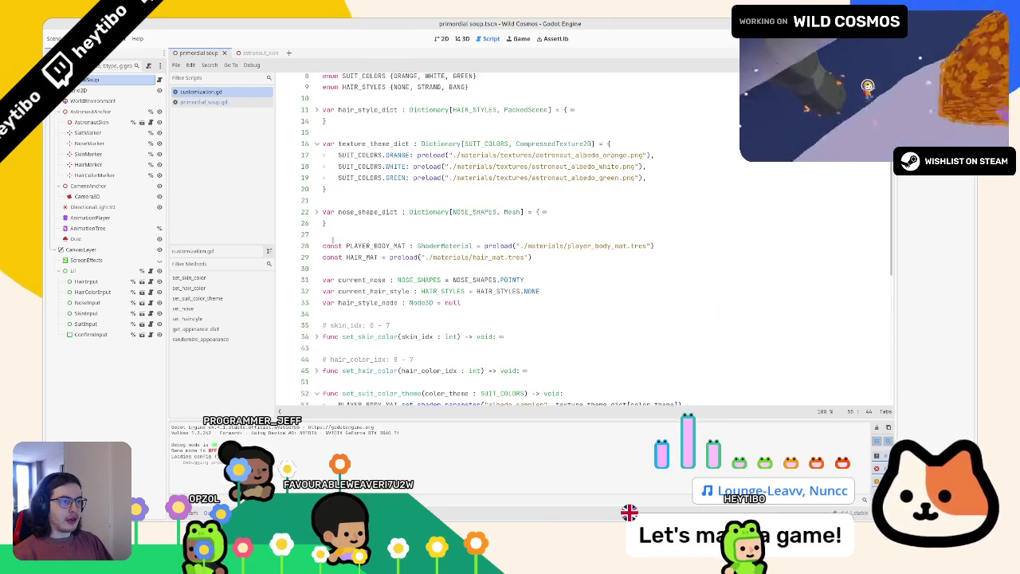
click(420, 284)
key(ctrl+shift+d)
double_click(365, 280)
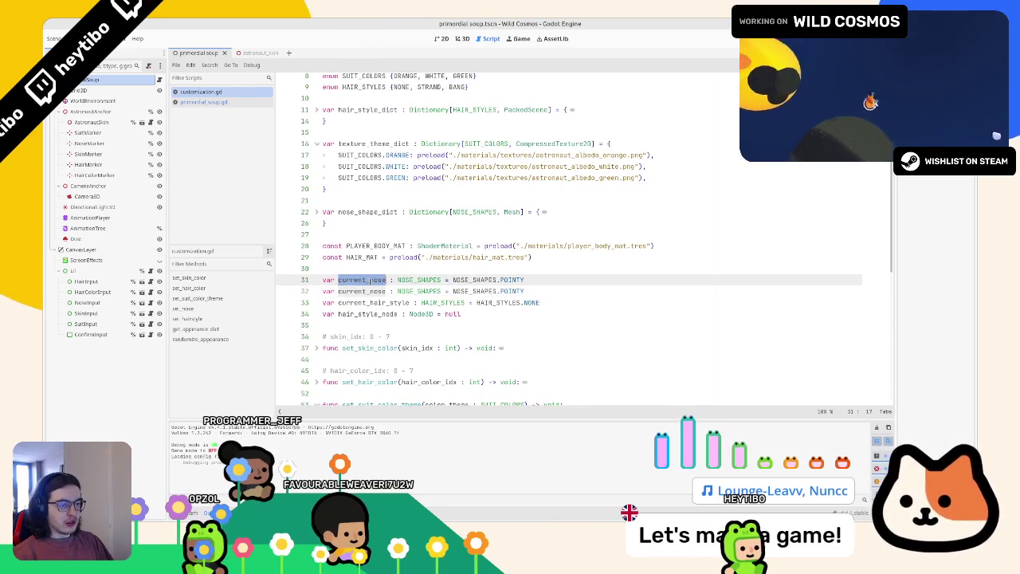
text(current_)
text(suit_)
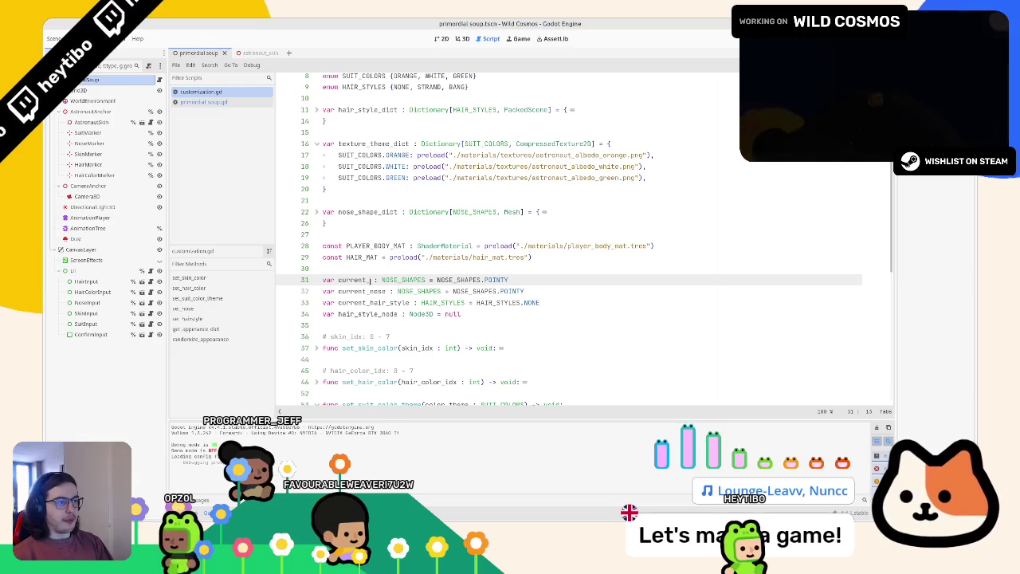
text(color)
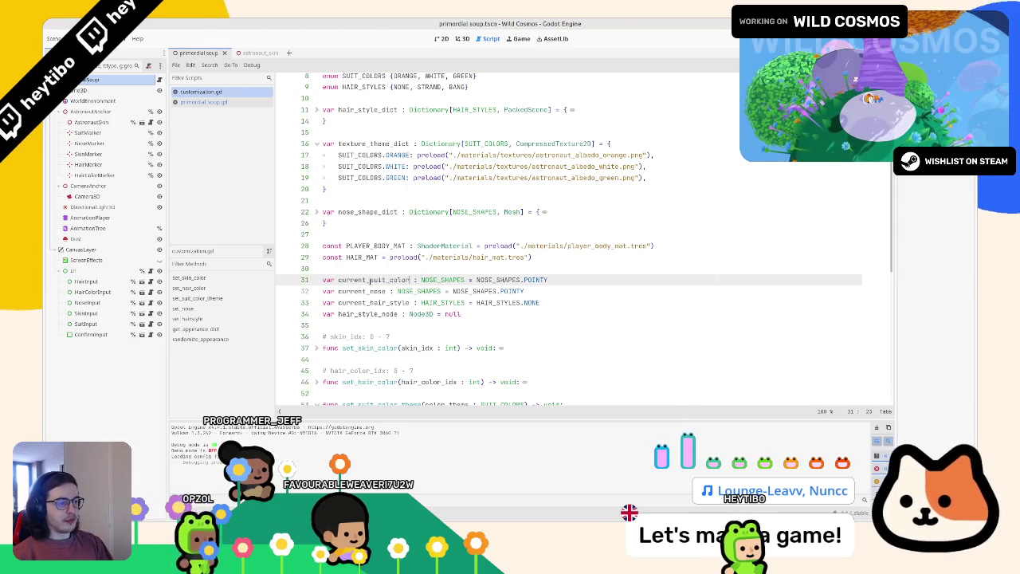
key(ctrl+shift+Right)
key(ctrl+shift+Right)
text(: colo)
key(BackSpace)
key(BackSpace)
key(BackSpace)
text(SUIT_C)
key(Return)
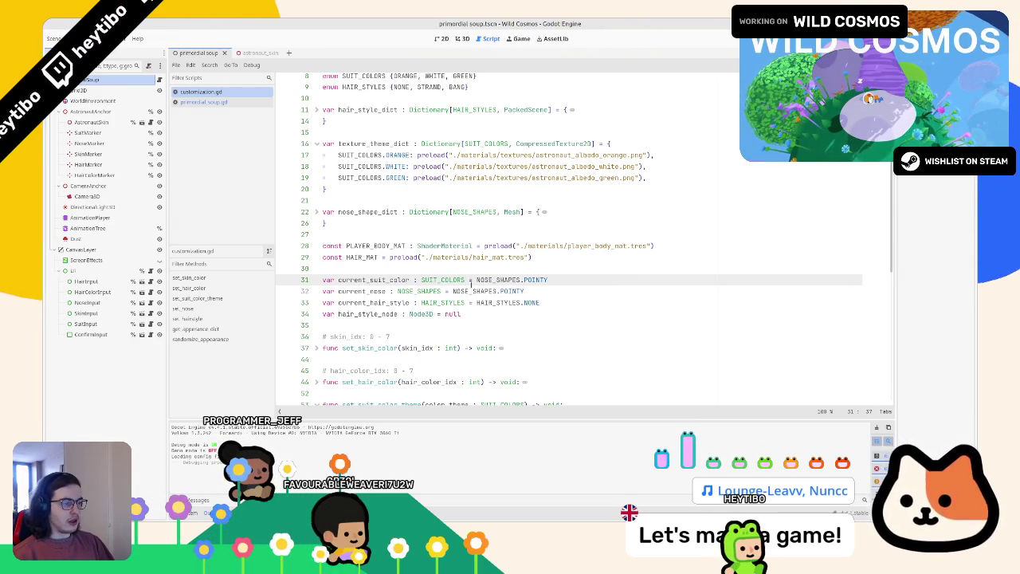
Step: Set current_suit_color's default value to SUIT_COLORS.ORANGE
double_click(444, 280)
key(ctrl+c)
double_click(498, 280)
key(ctrl+v)
double_click(536, 280)
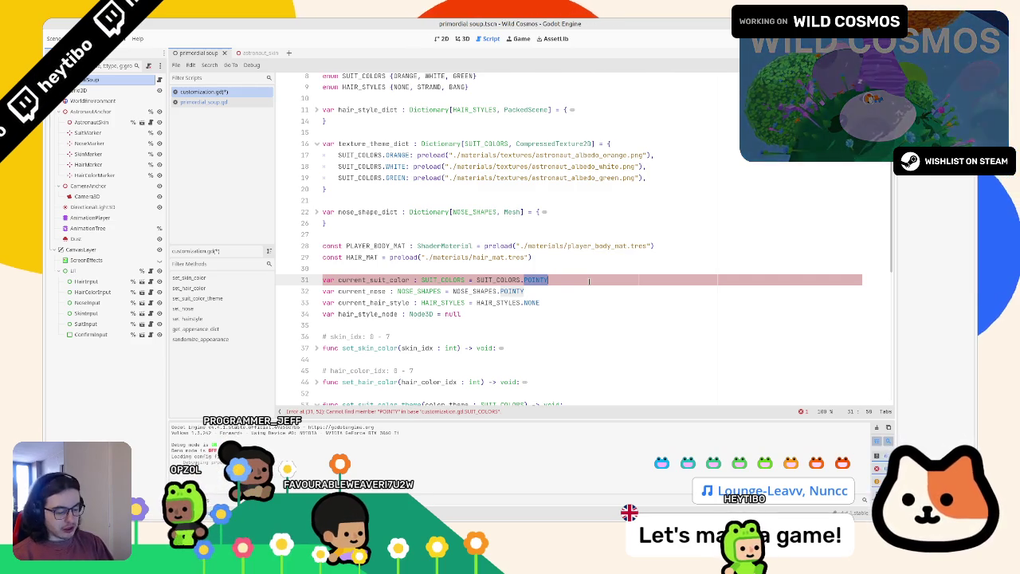
text(ORANGE)
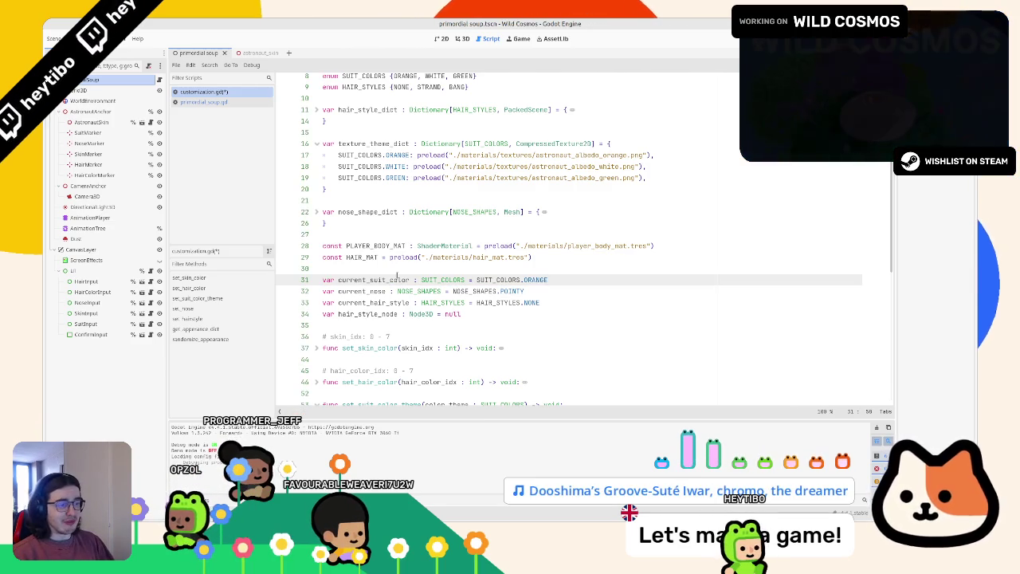
double_click(396, 278)
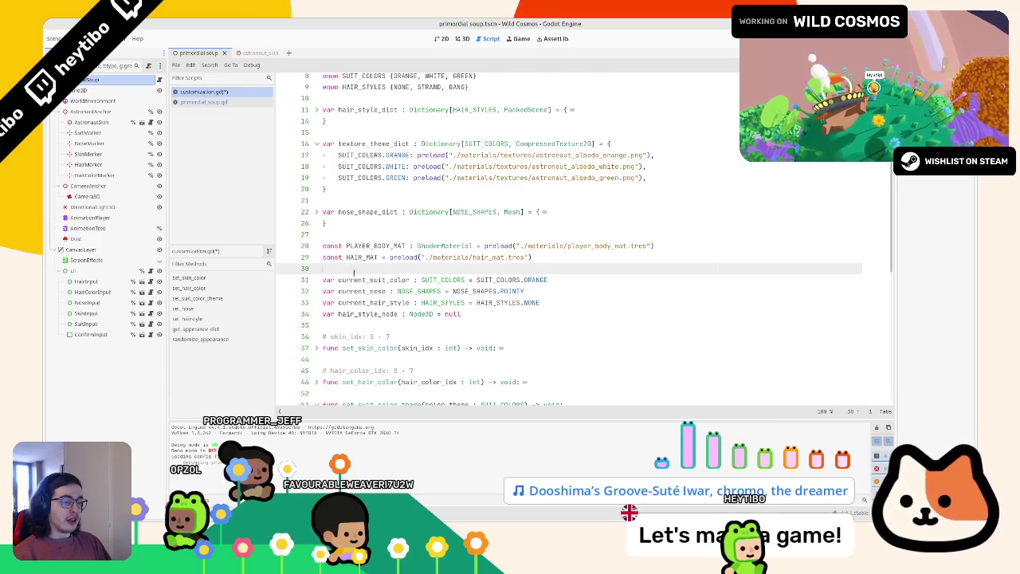
Step: Rename set_suit_color_theme's parameter to suit_color, assign it to current_suit_color, and fold the function
scroll(355, 280, down, 3)
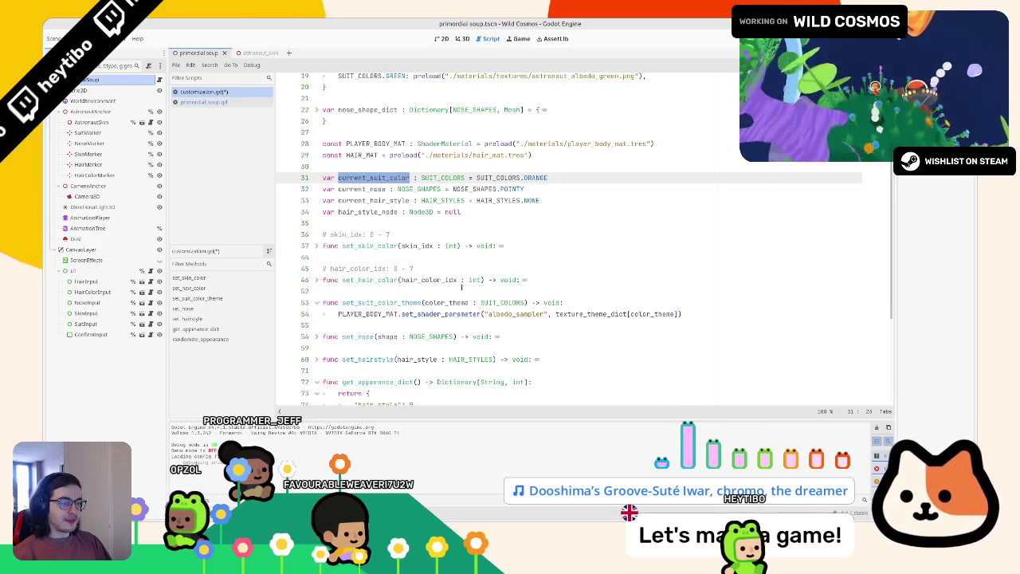
click(621, 303)
key(Return)
text(current_suit_color =)
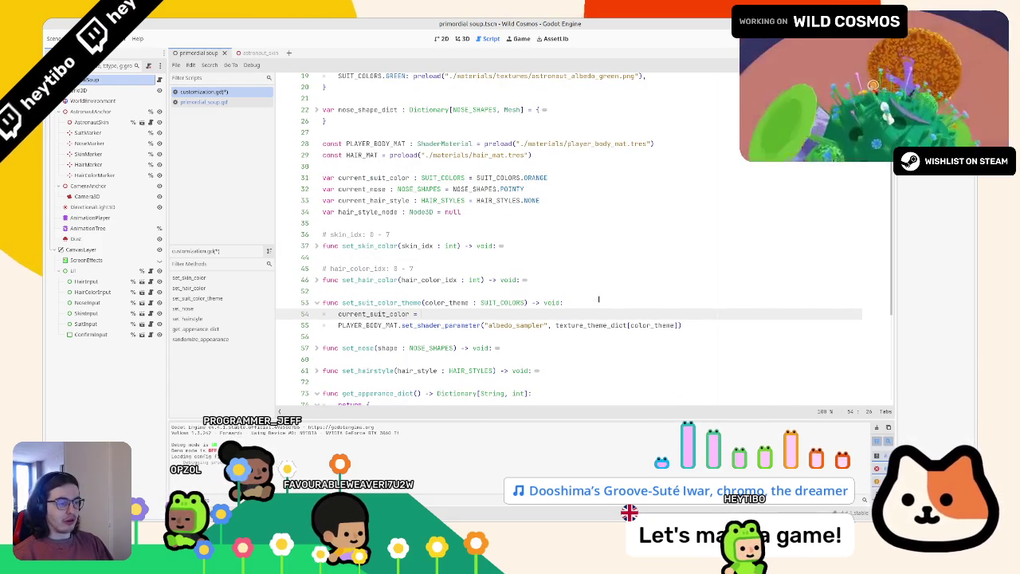
double_click(446, 303)
key(ctrl+d)
text(suit_col)
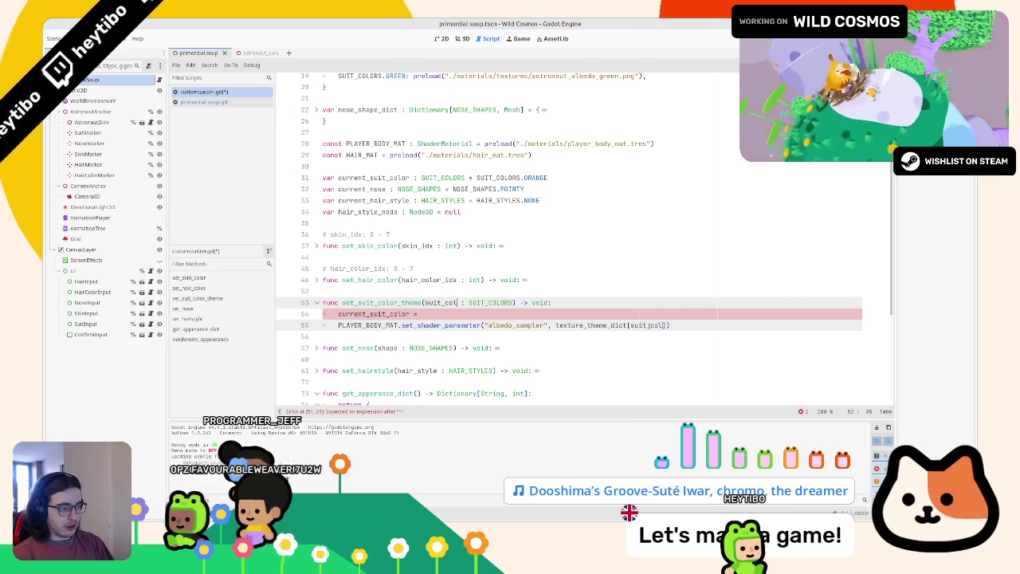
text(or)
click(438, 315)
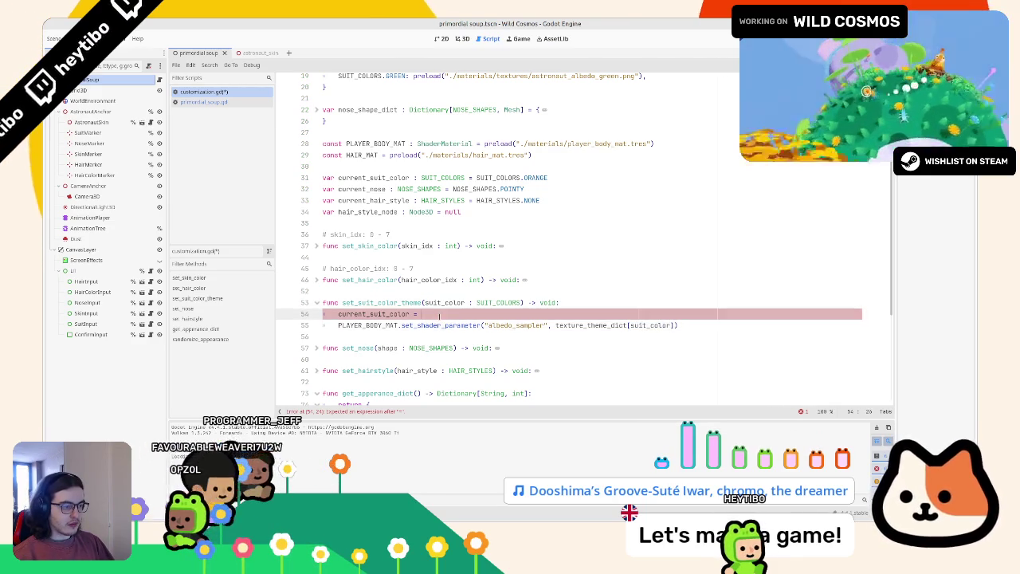
text(suit_color)
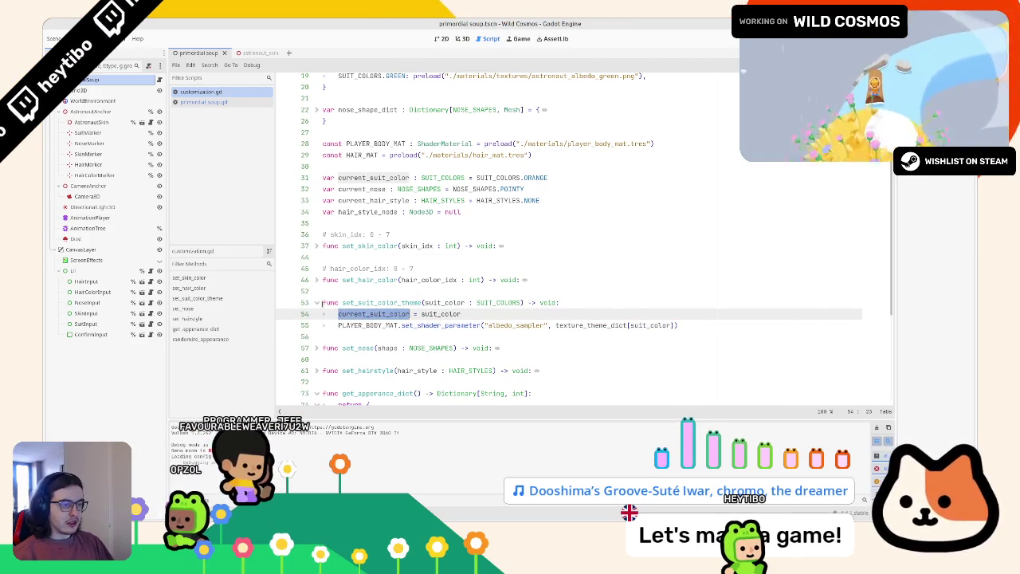
triple_click(378, 303)
key(alt+f)
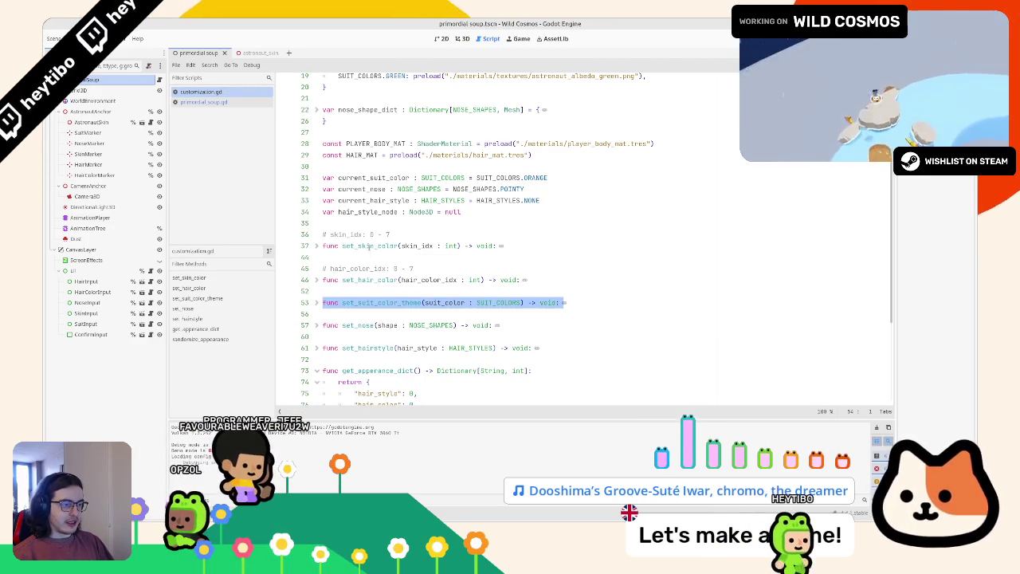
triple_click(351, 235)
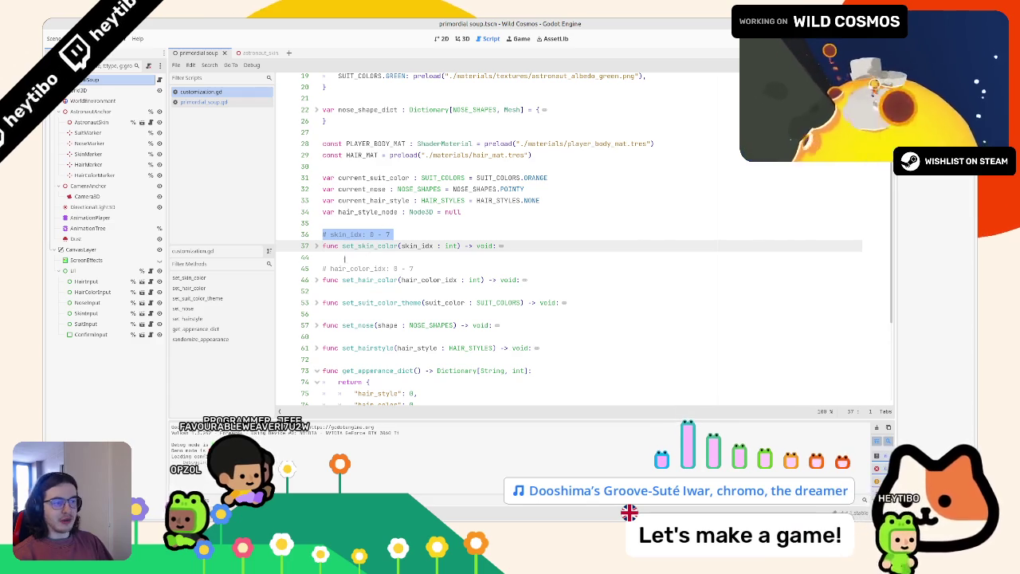
triple_click(343, 268)
drag(319, 280, 318, 246)
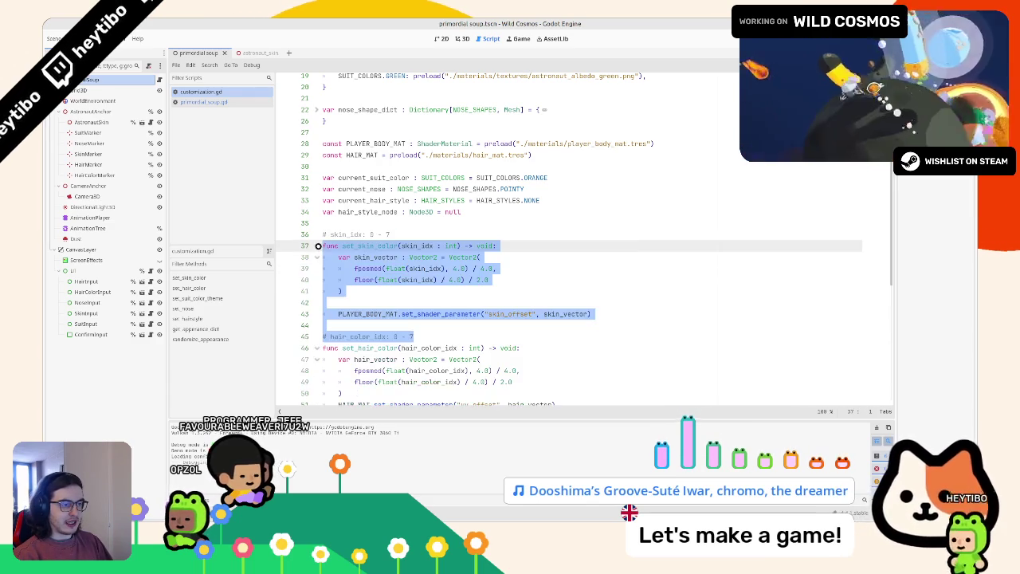
click(353, 257)
scroll(353, 257, down, 1)
click(368, 280)
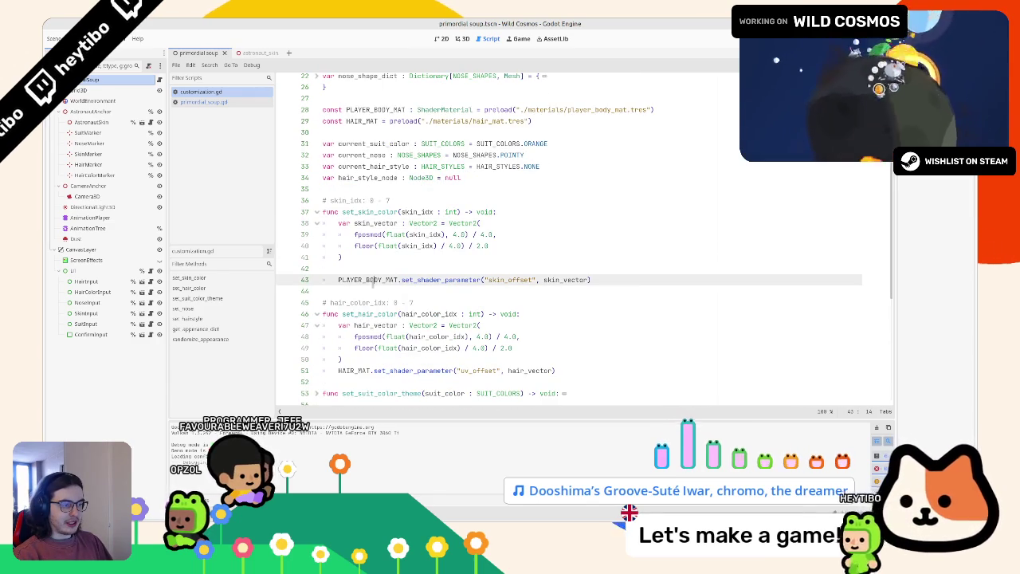
click(368, 292)
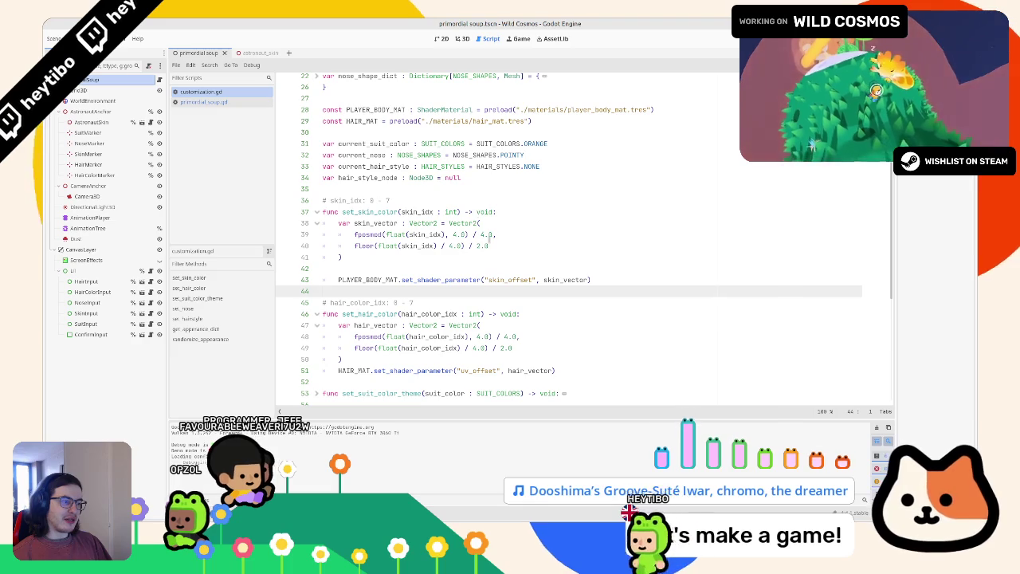
drag(527, 250, 284, 228)
drag(343, 258, 253, 221)
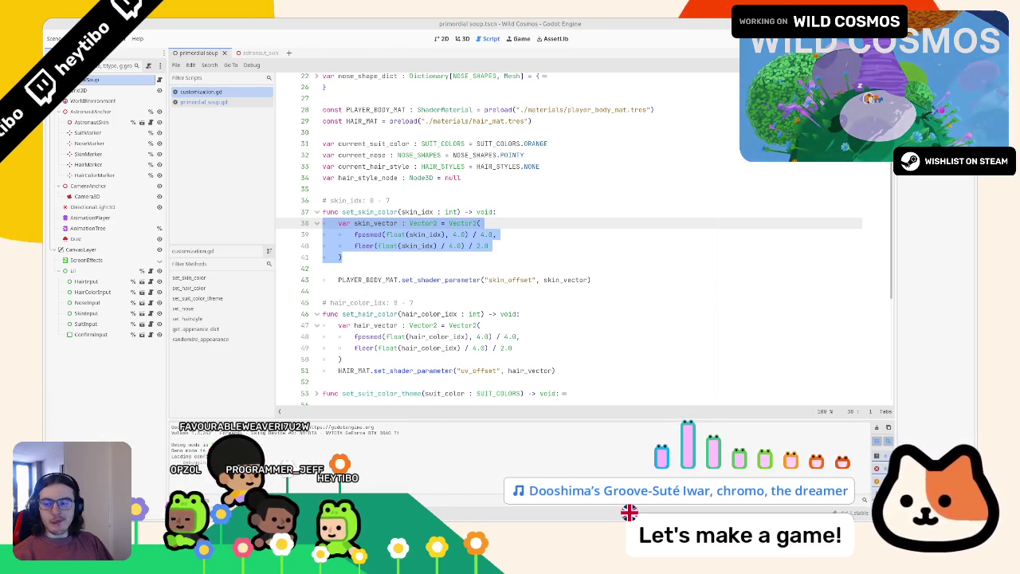
Step: Deselect the skin_vector lines and bring up the two-row colour palette reference image
click(483, 270)
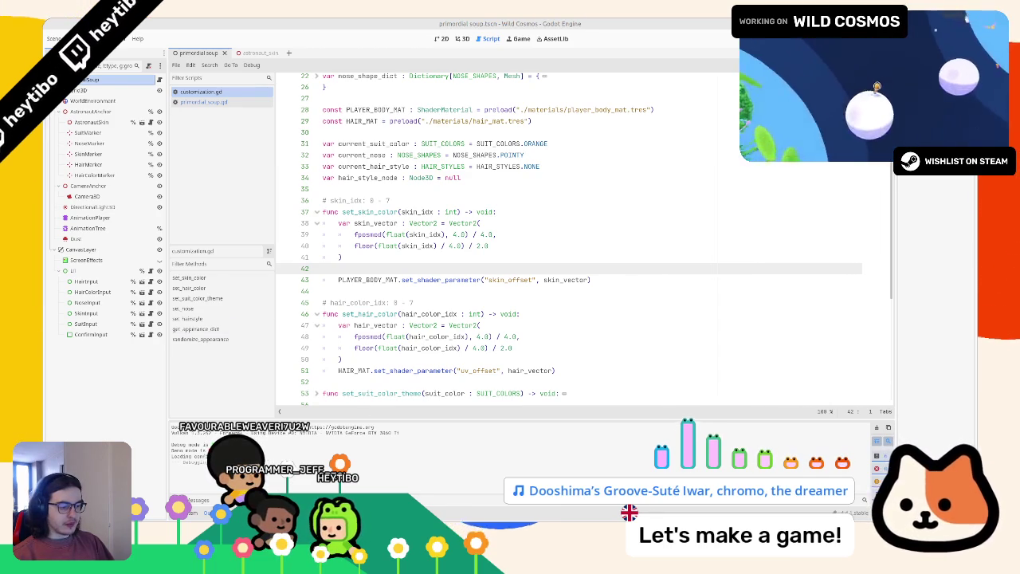
key(alt+Tab)
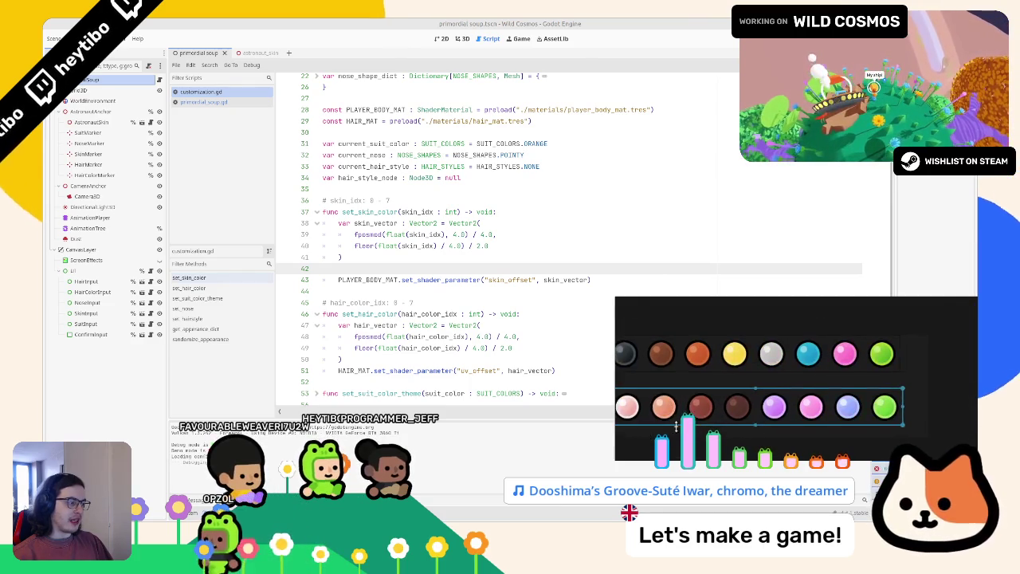
Step: Add 'enum SKIN_COLORS {' and 'enum HAIR_COLORS' lines above the SUIT_COLORS enum
scroll(514, 239, up, 7)
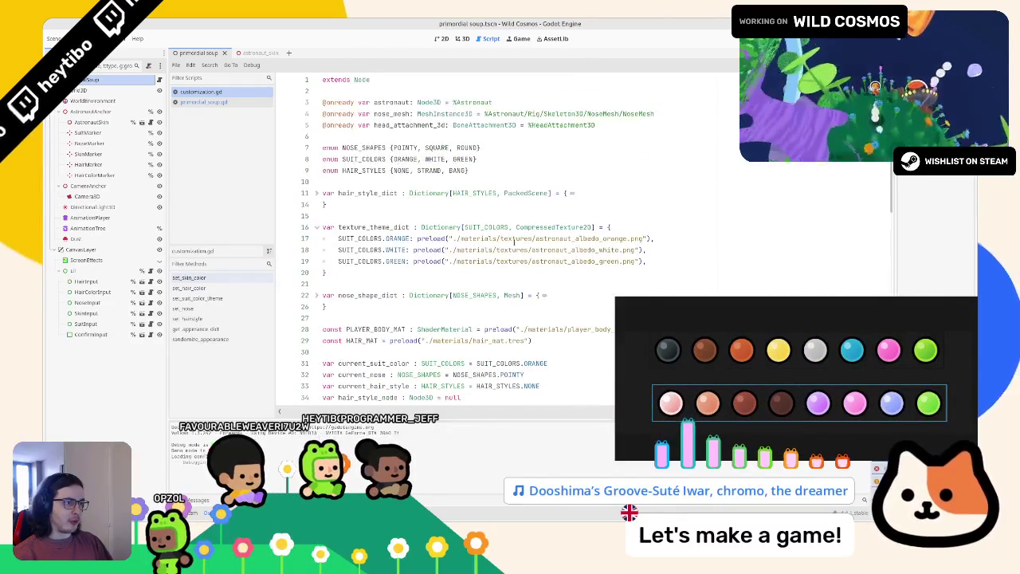
scroll(514, 239, down, 2)
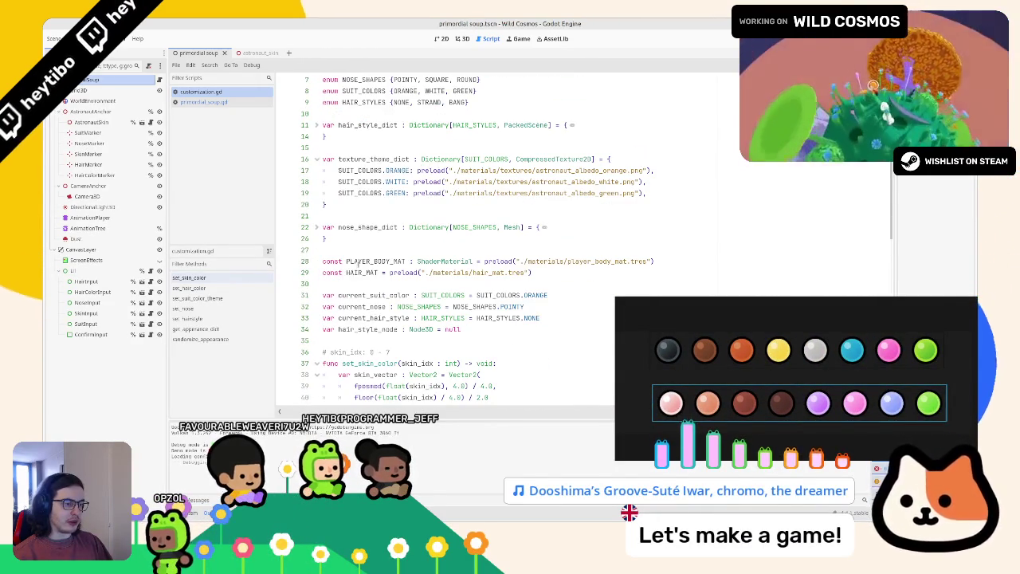
scroll(358, 261, up, 2)
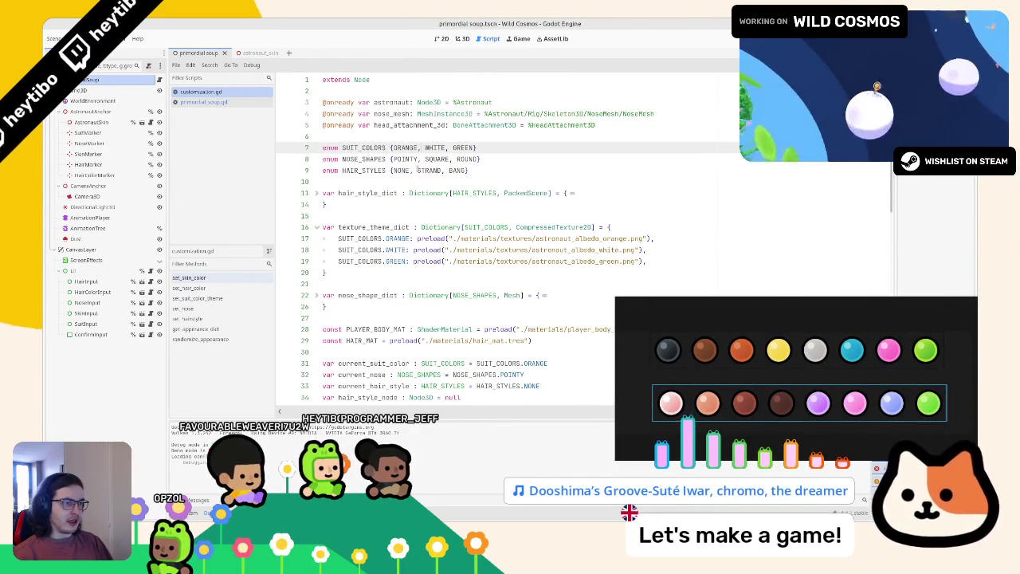
scroll(417, 170, down, 3)
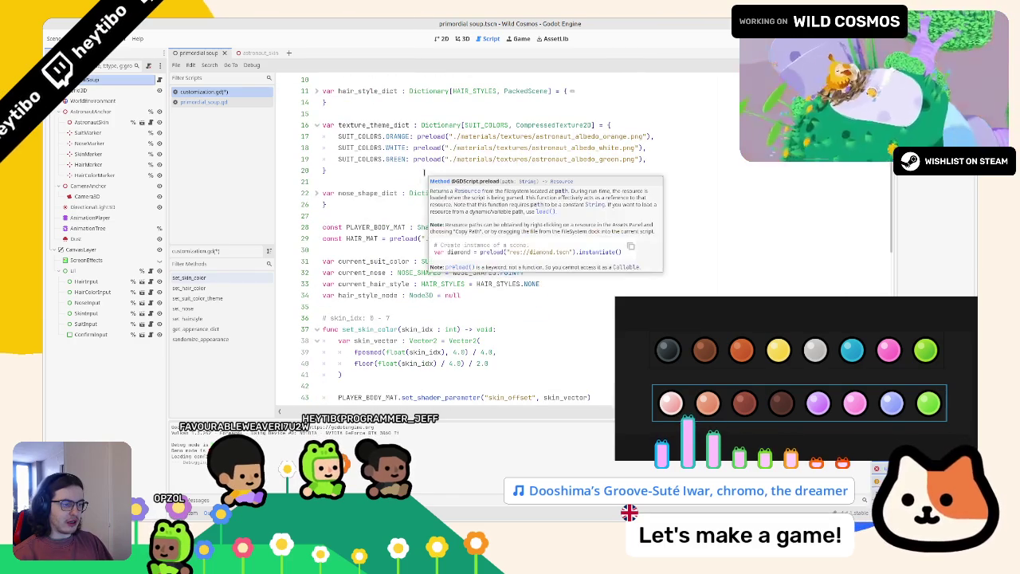
scroll(400, 199, up, 3)
click(388, 135)
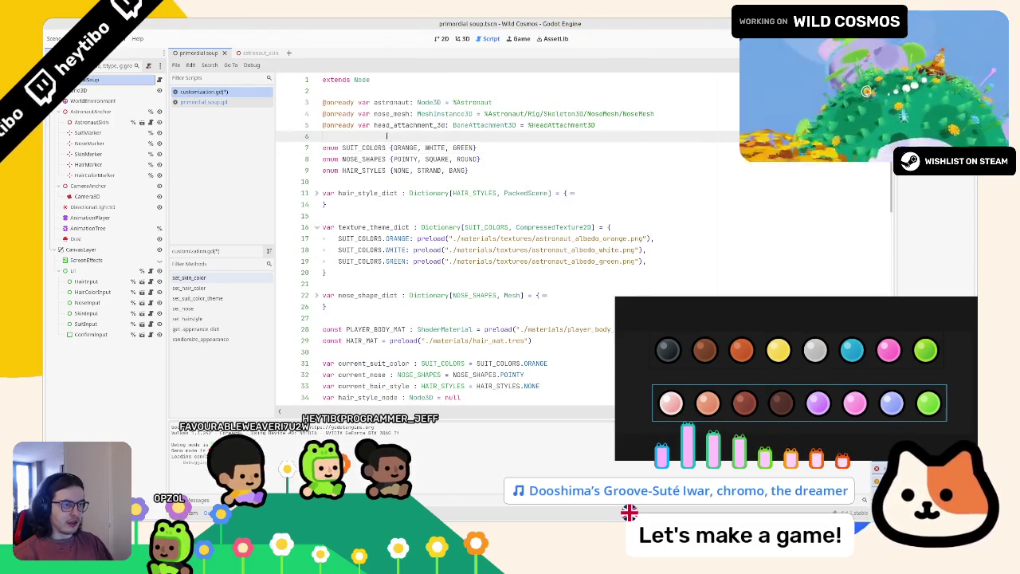
key(Return)
text(enum )
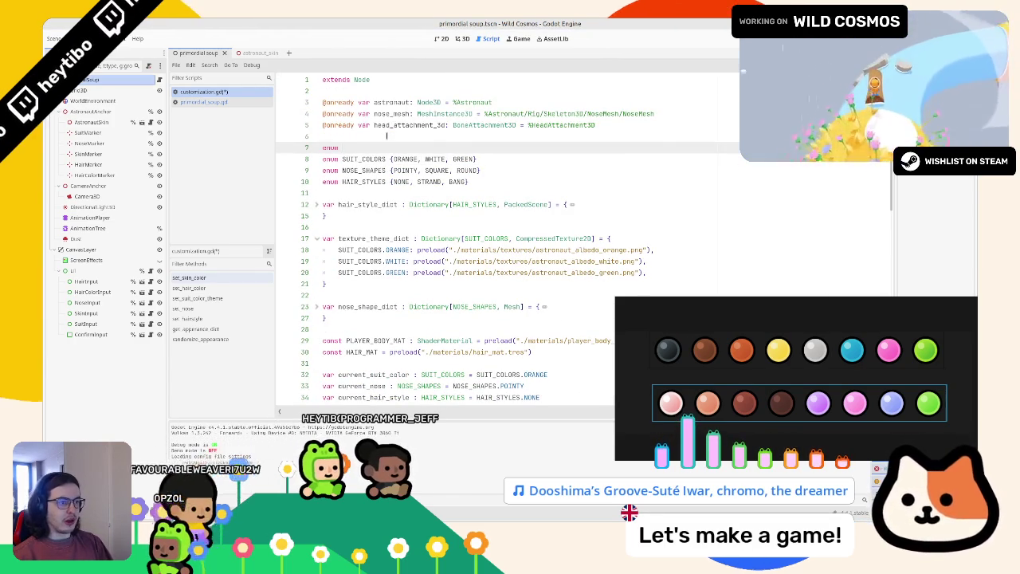
text(SKIN_COLORS {)
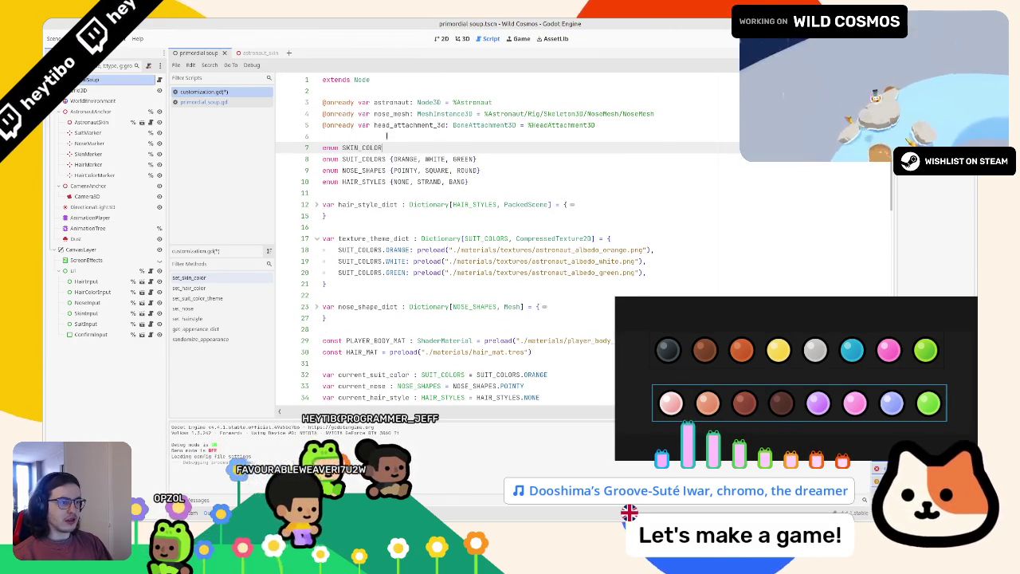
key(End)
key(Return)
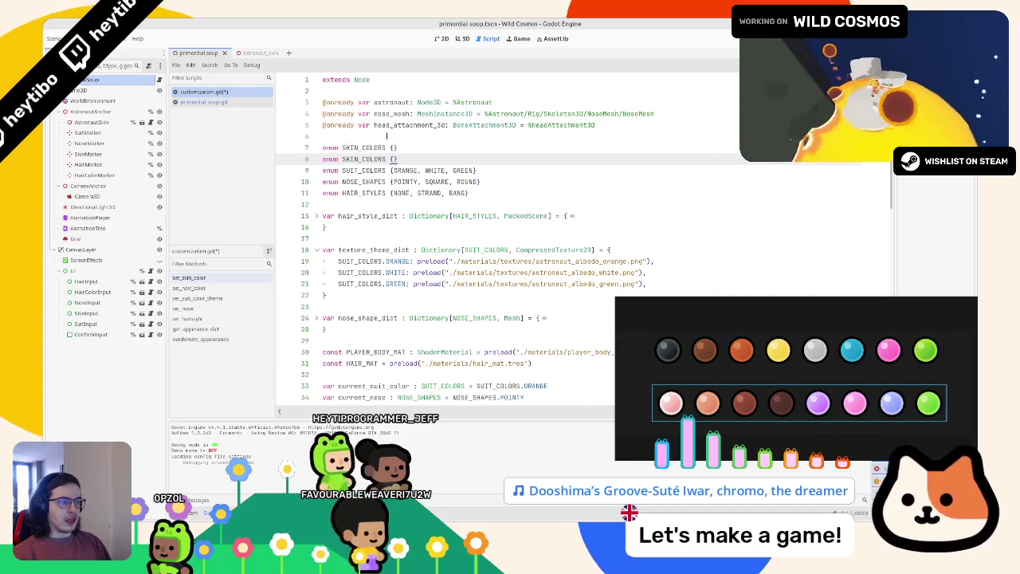
text(enum HAIR_COLORS)
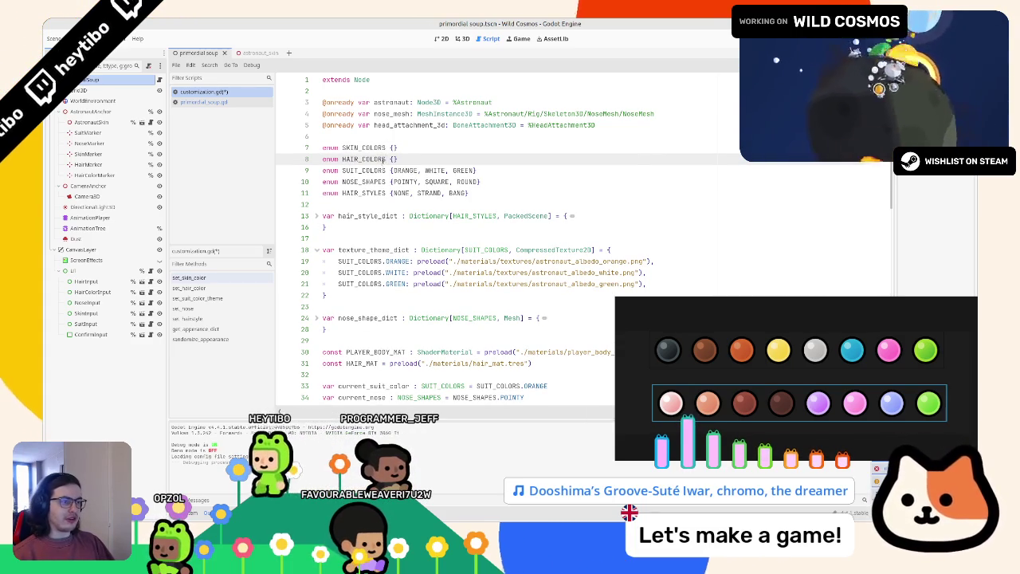
Step: Fill SKIN_COLORS with PALE, OLIVE, DARK_BROWN, BLACK, PURPLE, PINK, BLUE, GREEN
click(384, 148)
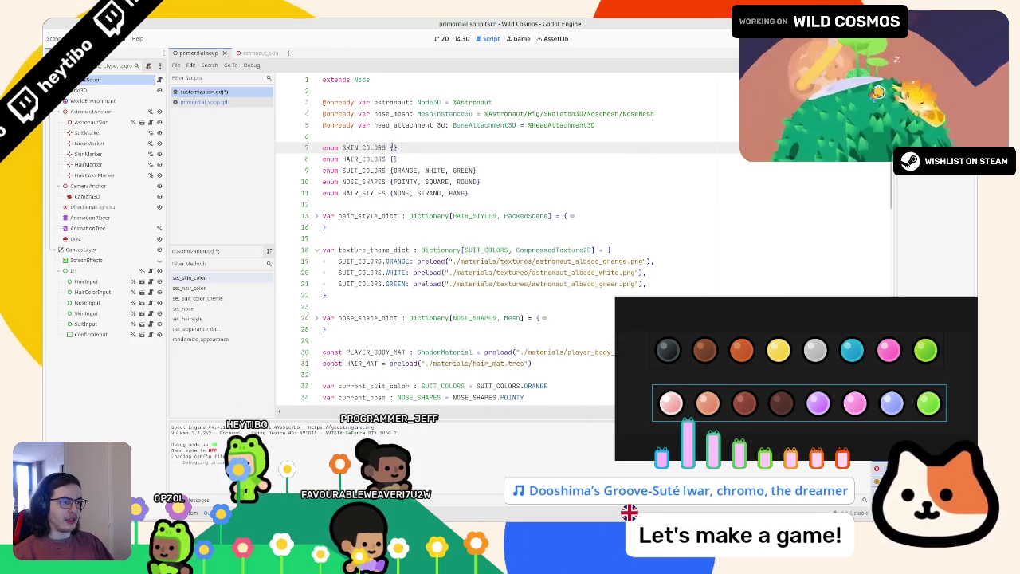
key(Down)
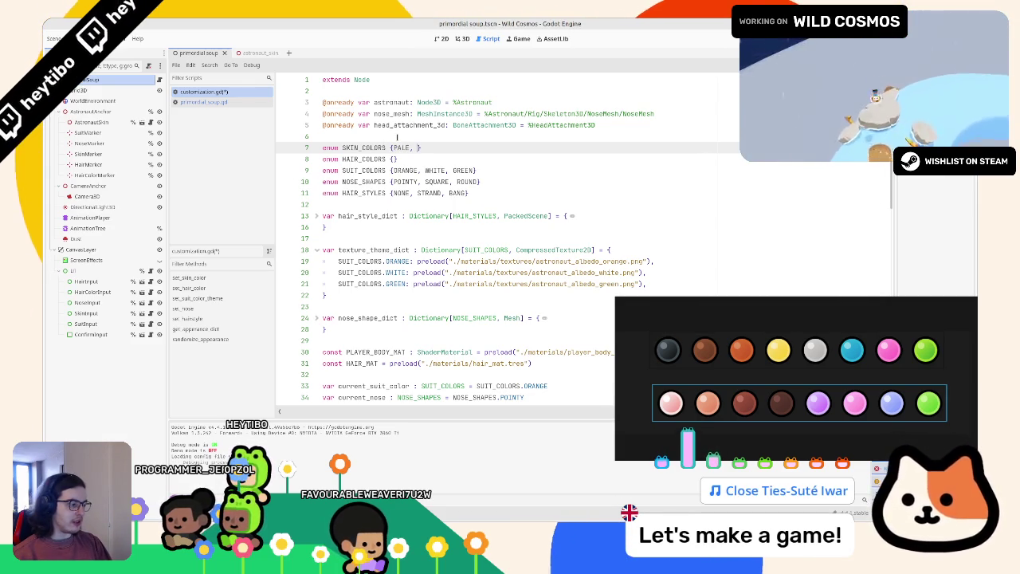
text(OLI)
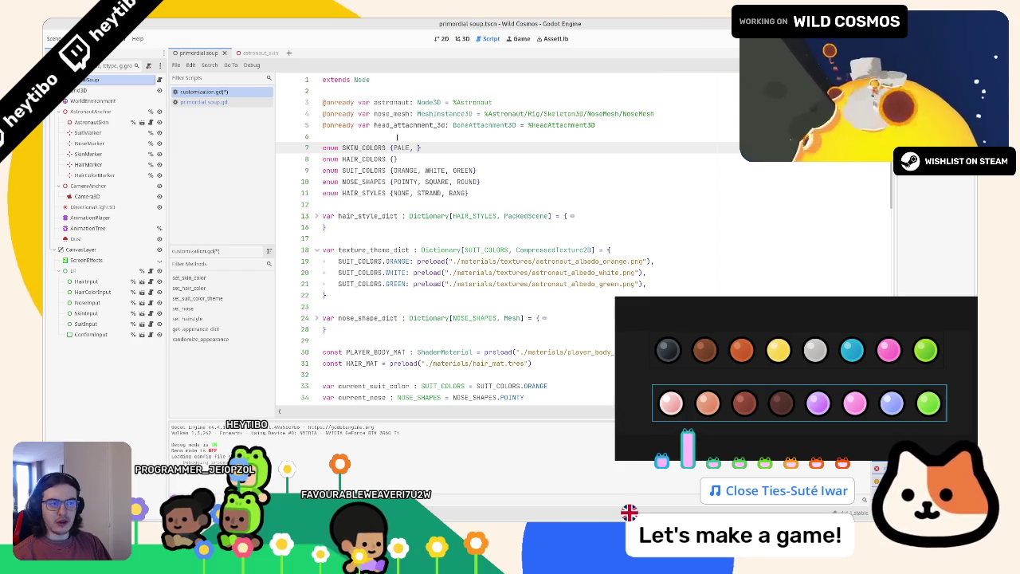
text(VE, )
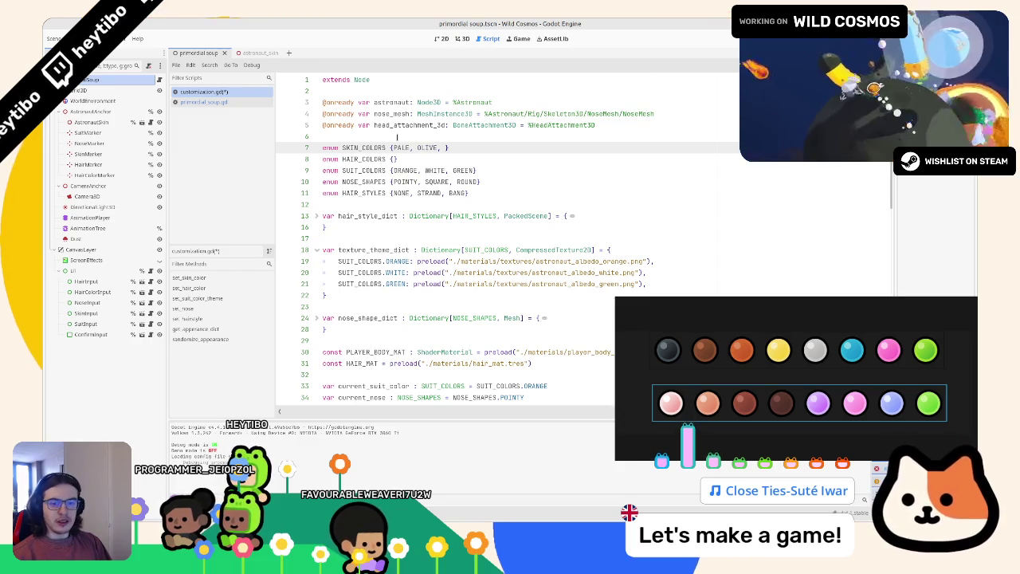
text(DARK_BROWN, BLACK, PURPLE, PINK,)
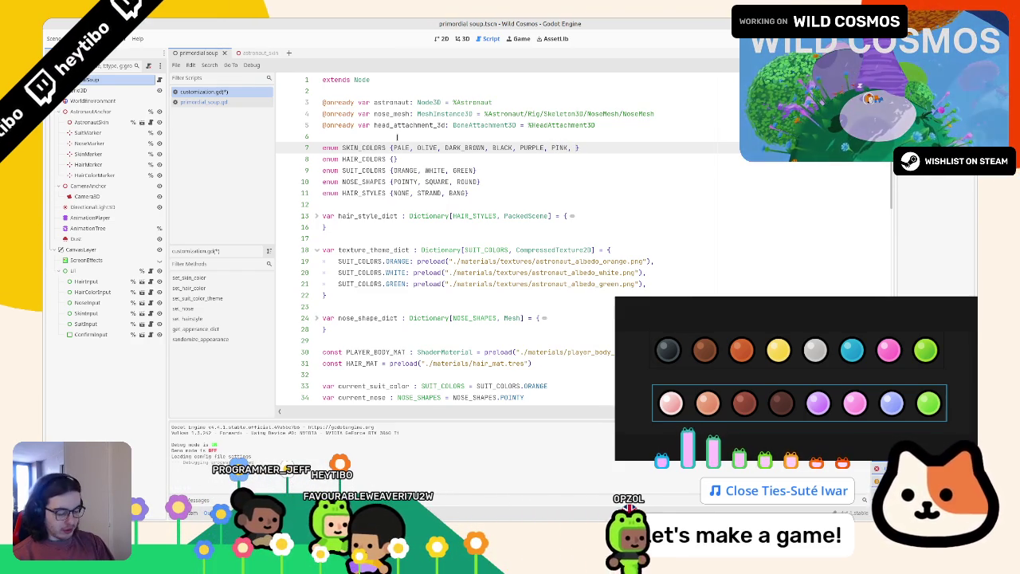
text(BLUE, GREEN)
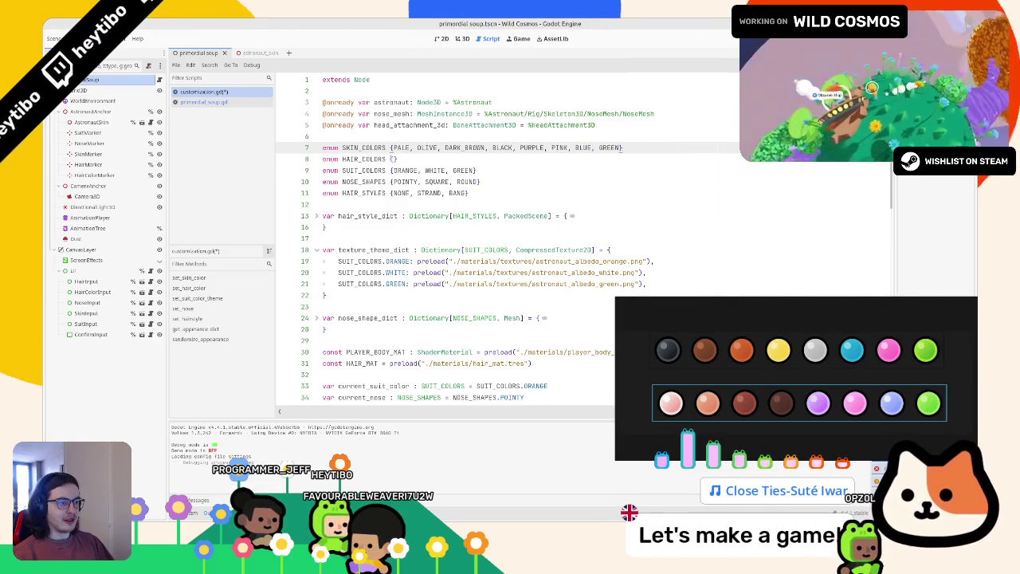
click(393, 159)
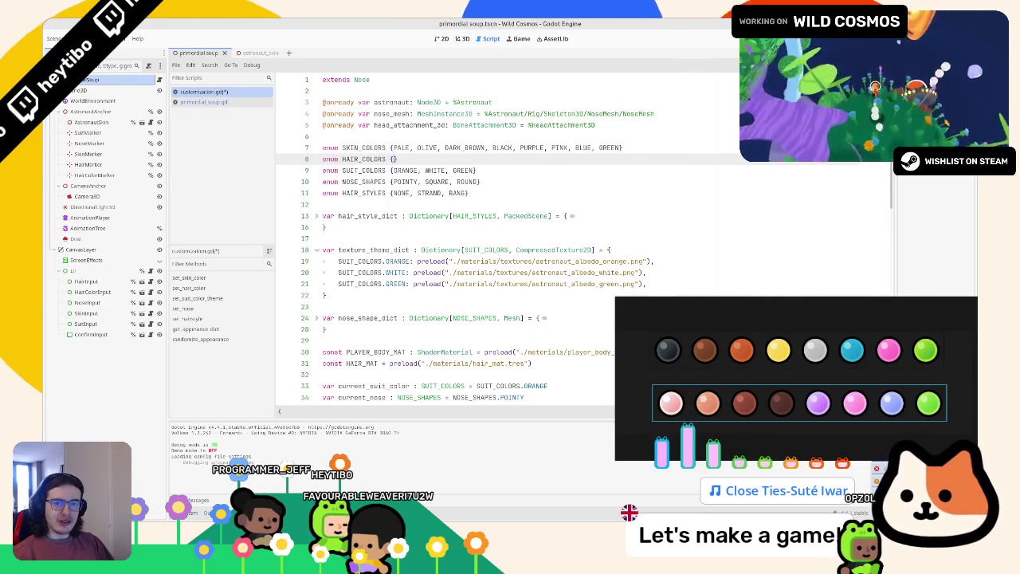
Step: Enter DARK, BROWN, ORANGE, YELLOW, GRAY, BLUE, PINK, GREEN inside the HAIR_COLORS braces
text(BDARK, BR)
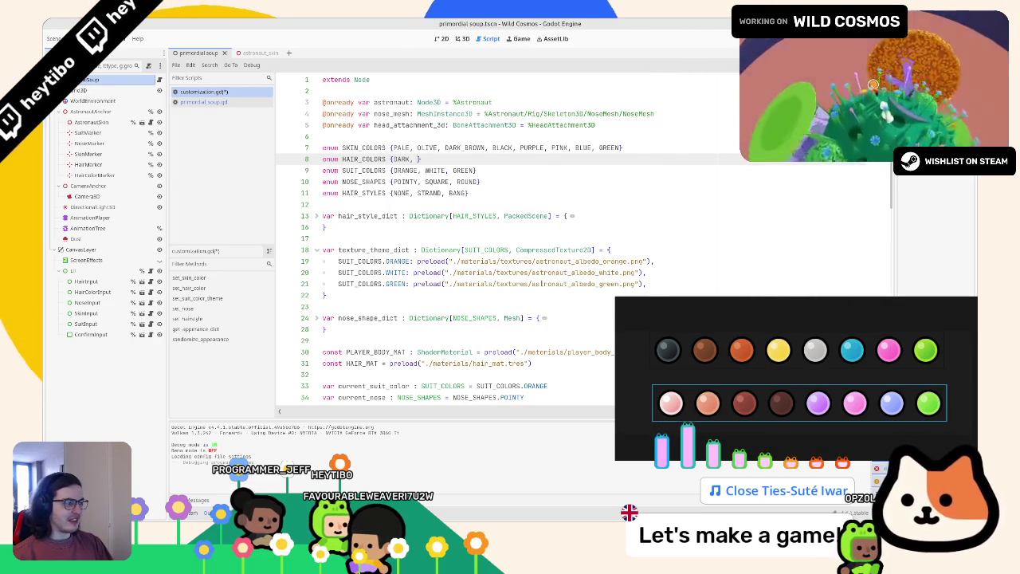
text(OWN, )
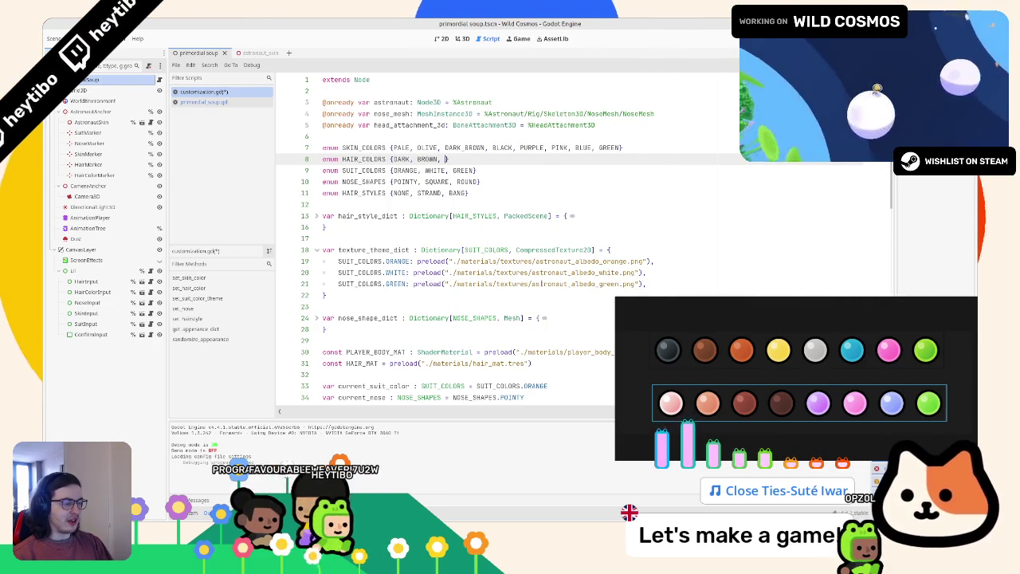
text(ORANG)
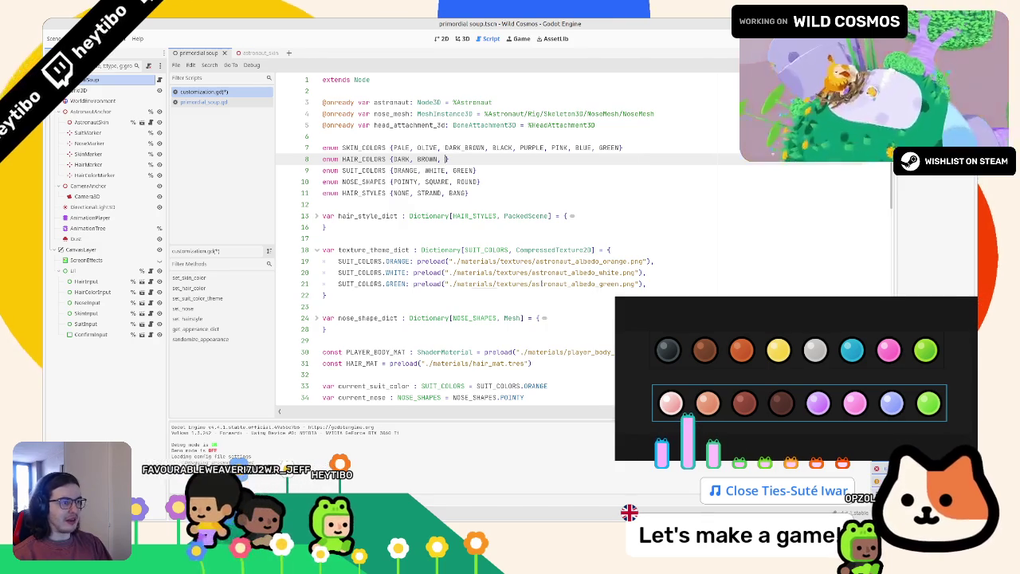
text(E, YELL)
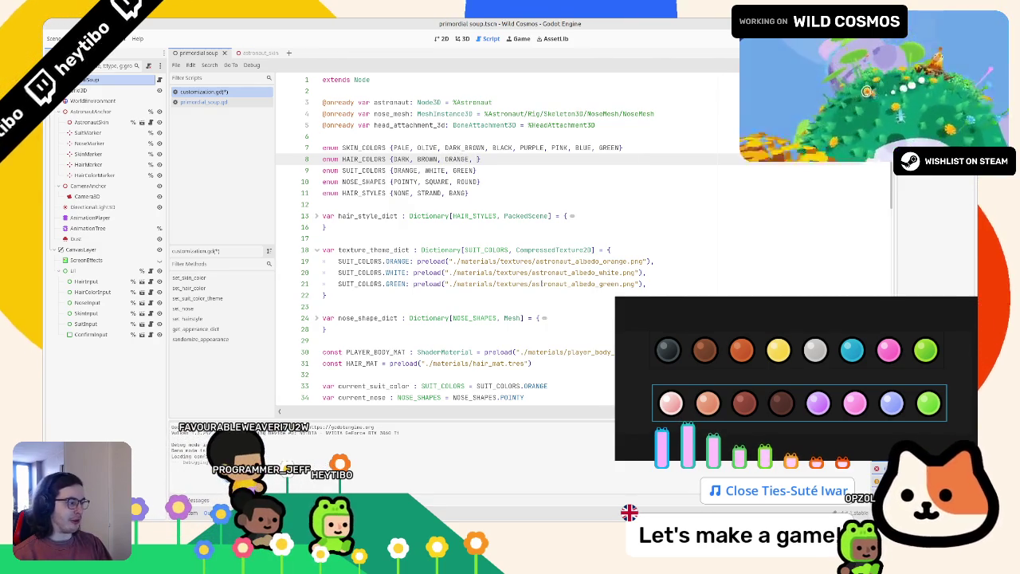
text(OW, G)
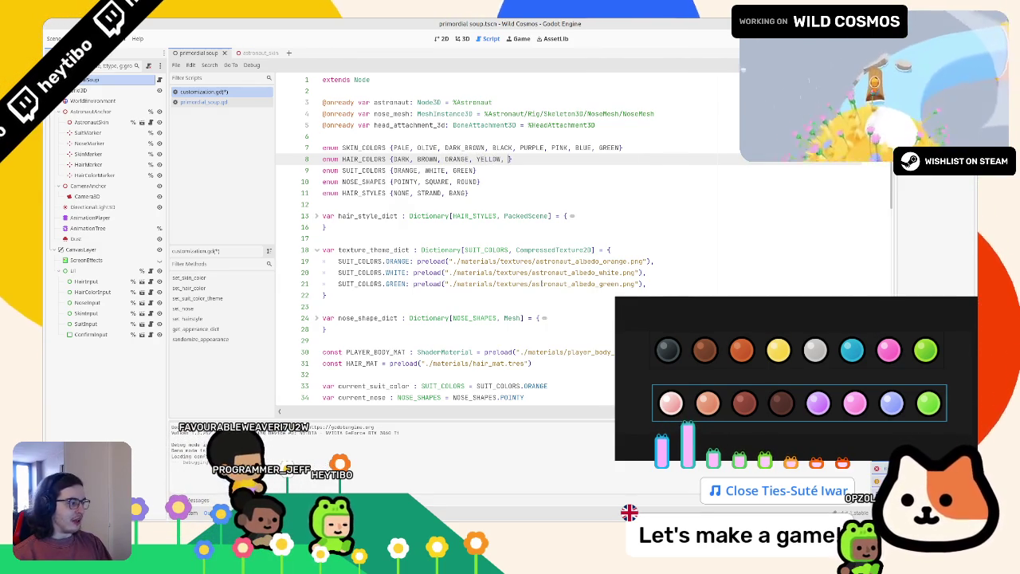
text(RAY, )
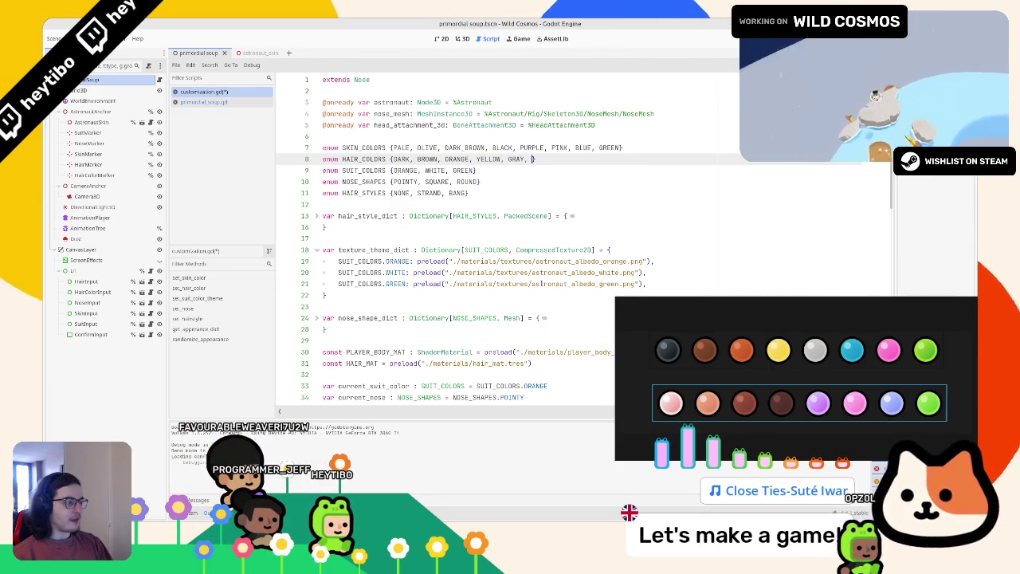
text(BLUE, PINK)
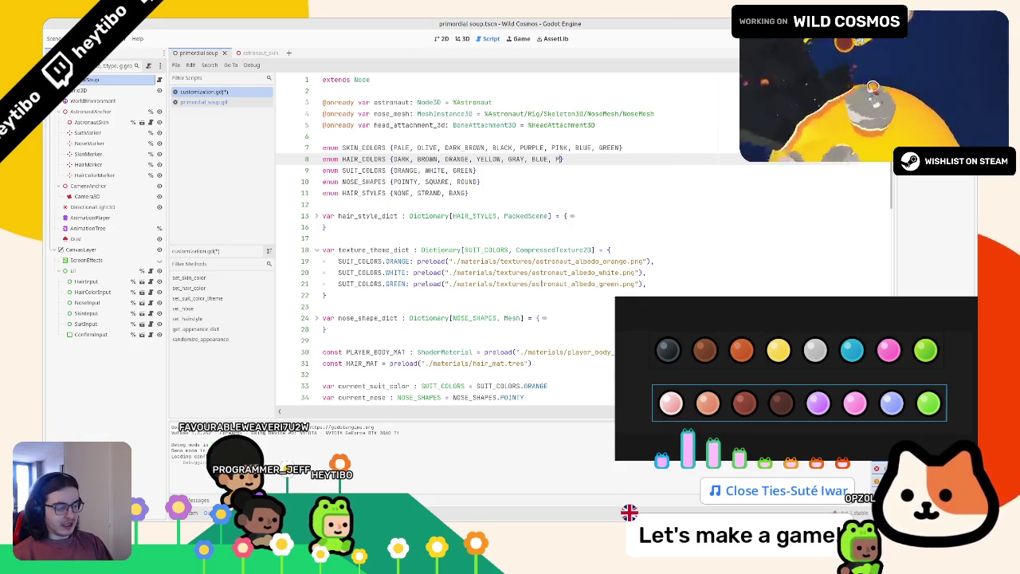
text(, GREEN)
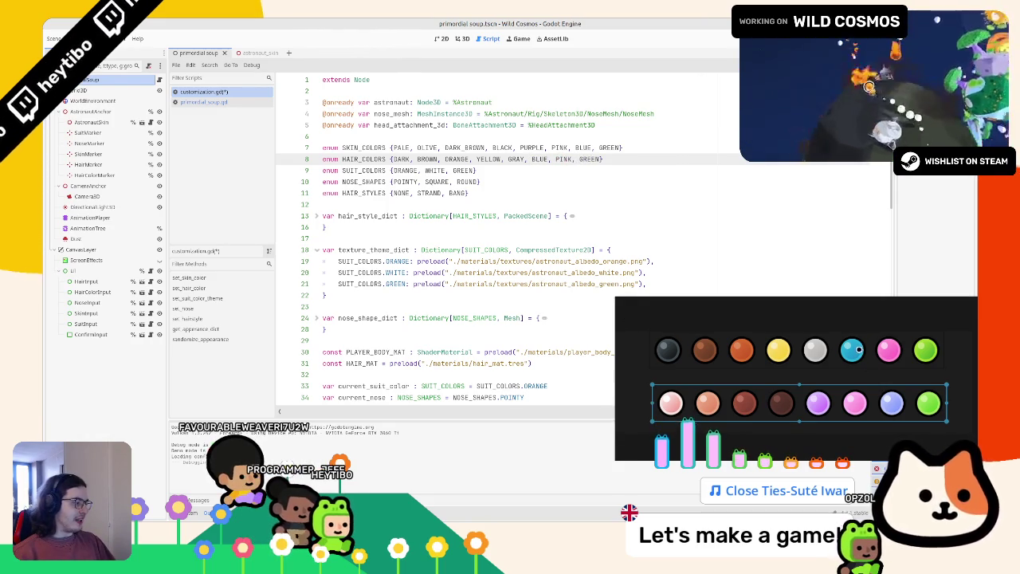
click(649, 173)
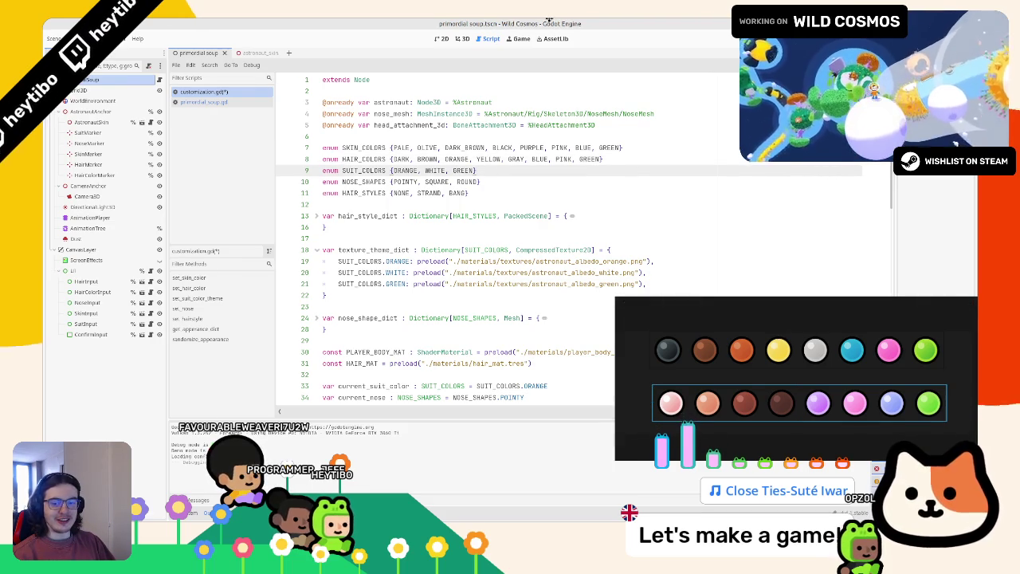
Step: Move the palette window aside and review the SUIT_COLORS enum and set_suit_color_theme
mouse_move(653, 369)
mouse_move(801, 305)
mouse_down()
mouse_move(481, 212)
mouse_move(577, 211)
mouse_up()
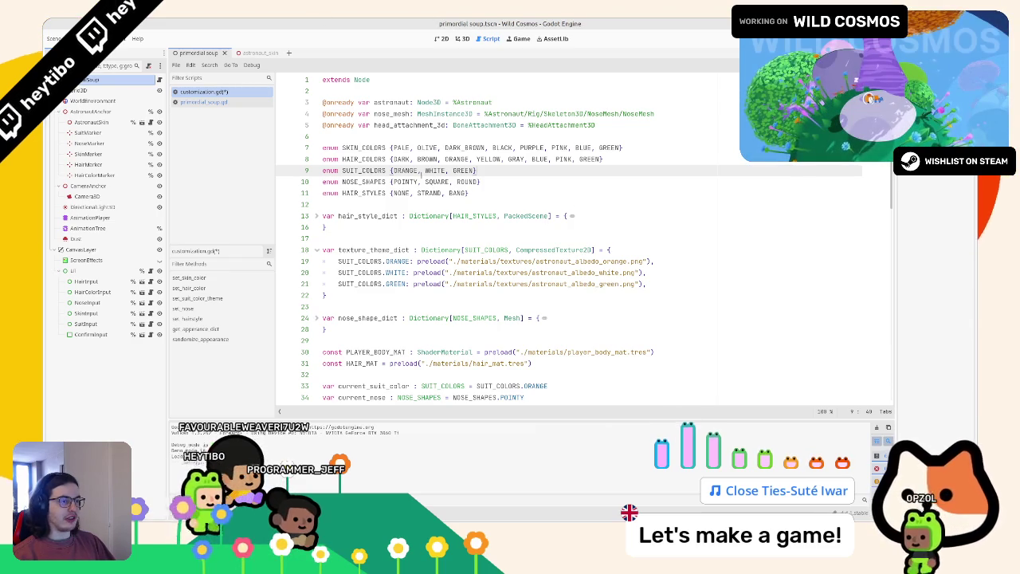
click(342, 147)
double_click(364, 170)
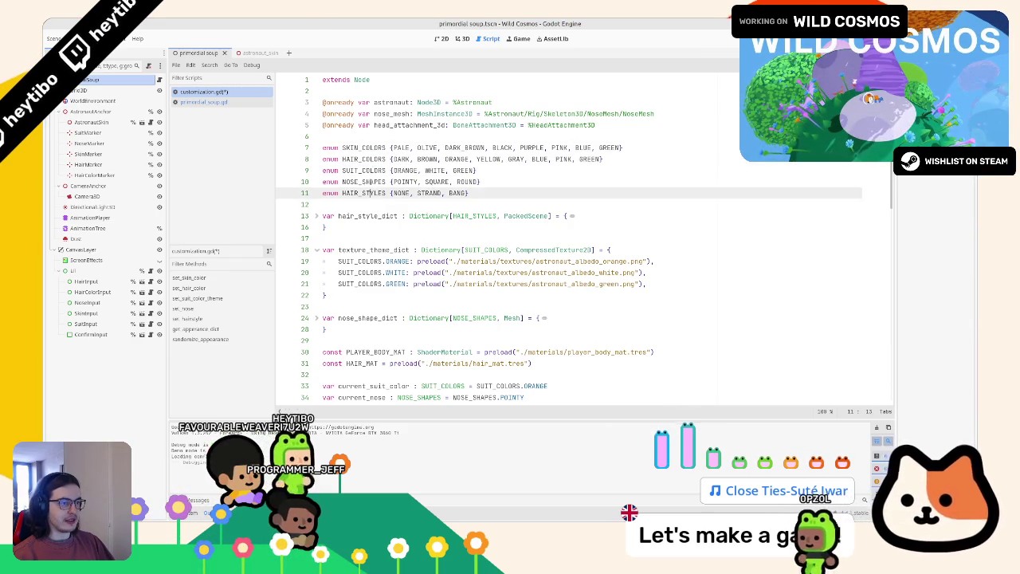
scroll(379, 194, down, 13)
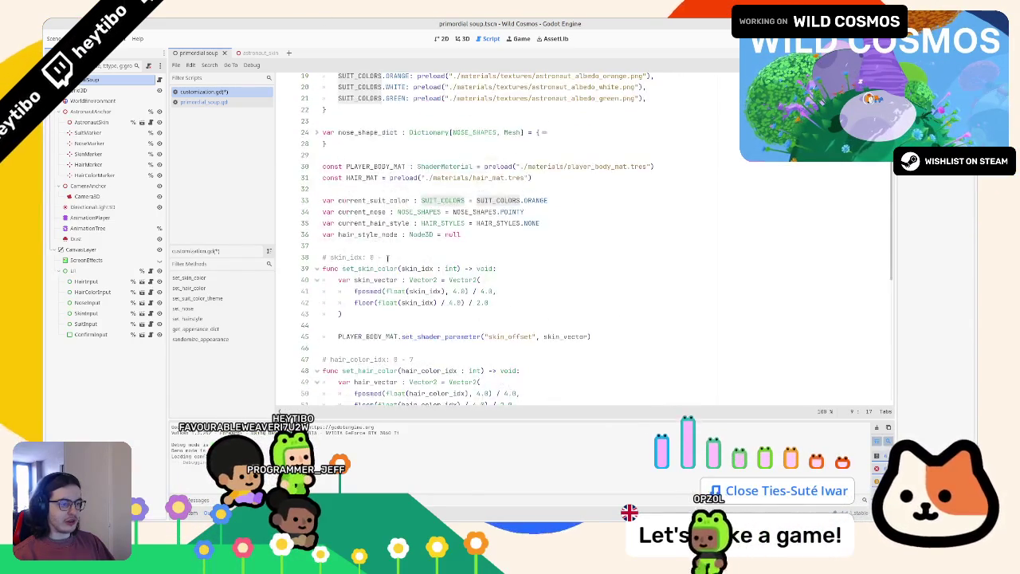
click(313, 245)
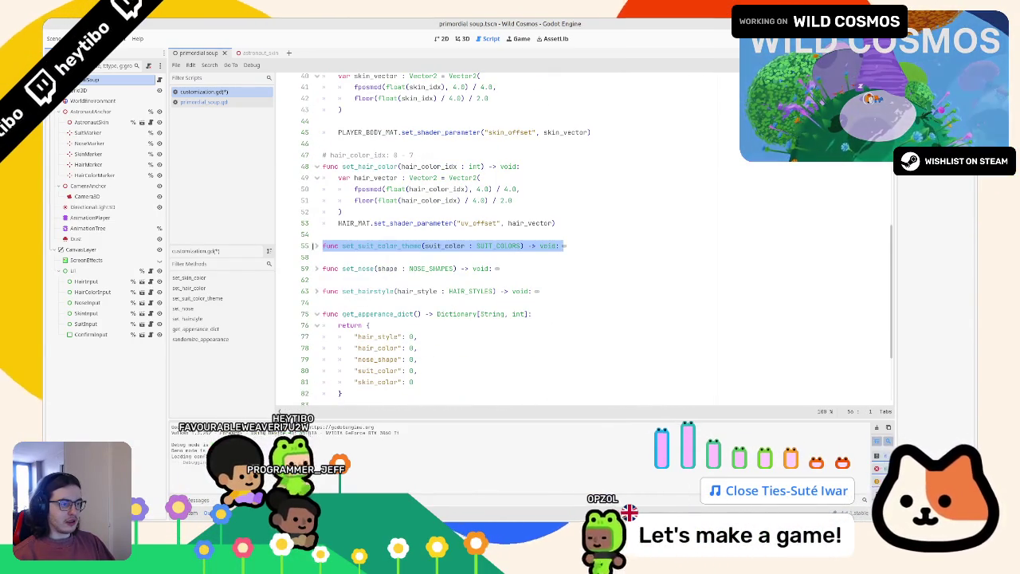
click(312, 245)
scroll(351, 246, up, 8)
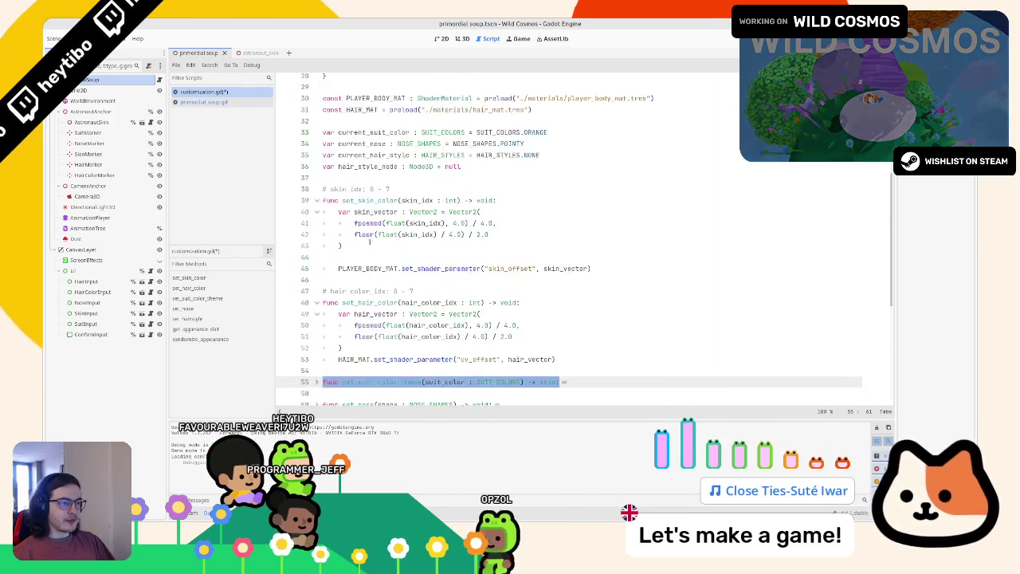
scroll(384, 246, down, 2)
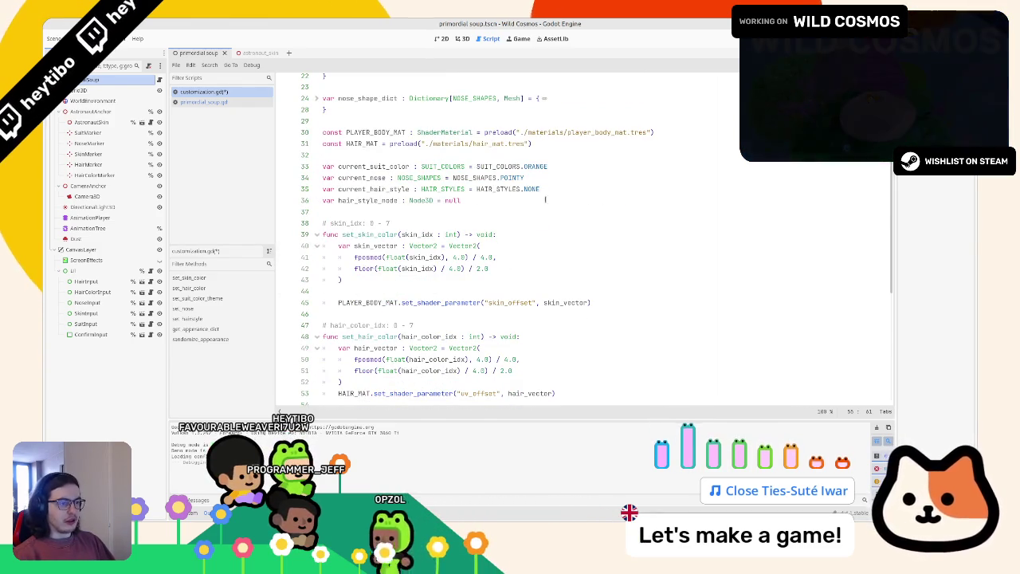
Step: Declare 'var current_hair_color : HAIR_COLORS = HAIR_COLORS.DARK' above the other current_ variables
click(553, 196)
click(570, 157)
key(Return)
text(var current_)
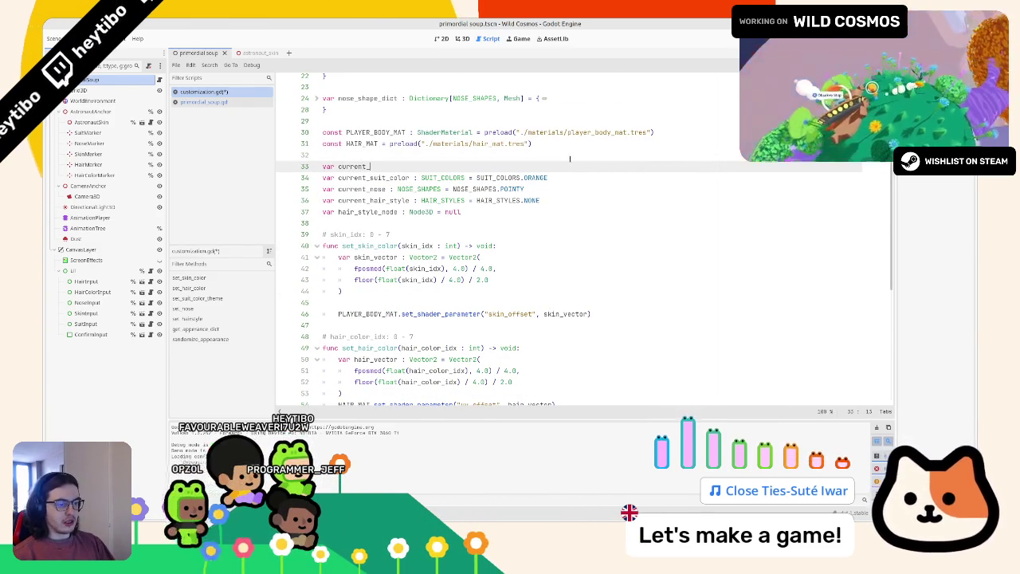
text(hair_color :)
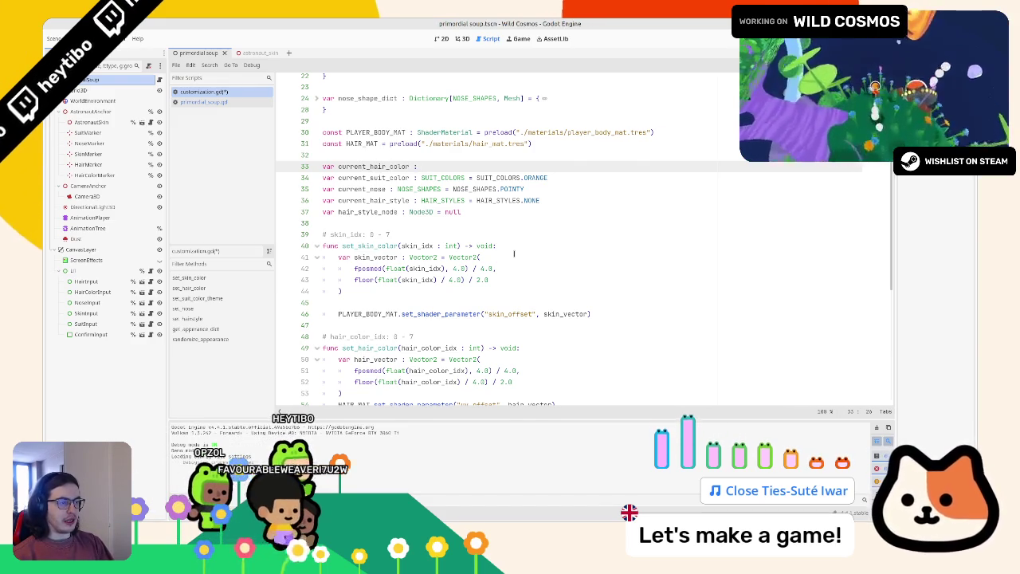
key(BackSpace)
text(IR_COLORS =)
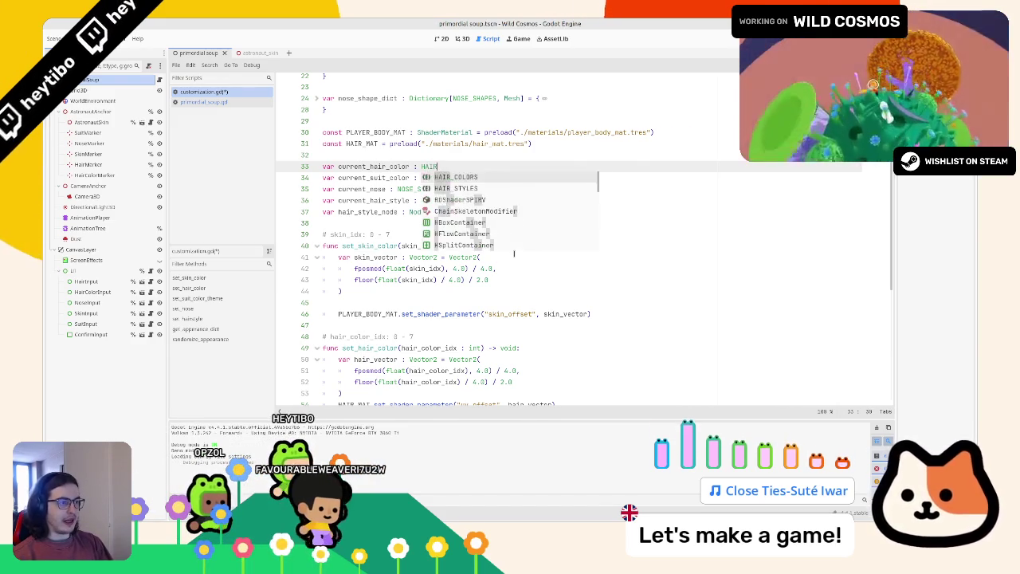
key(Return)
text(= HA)
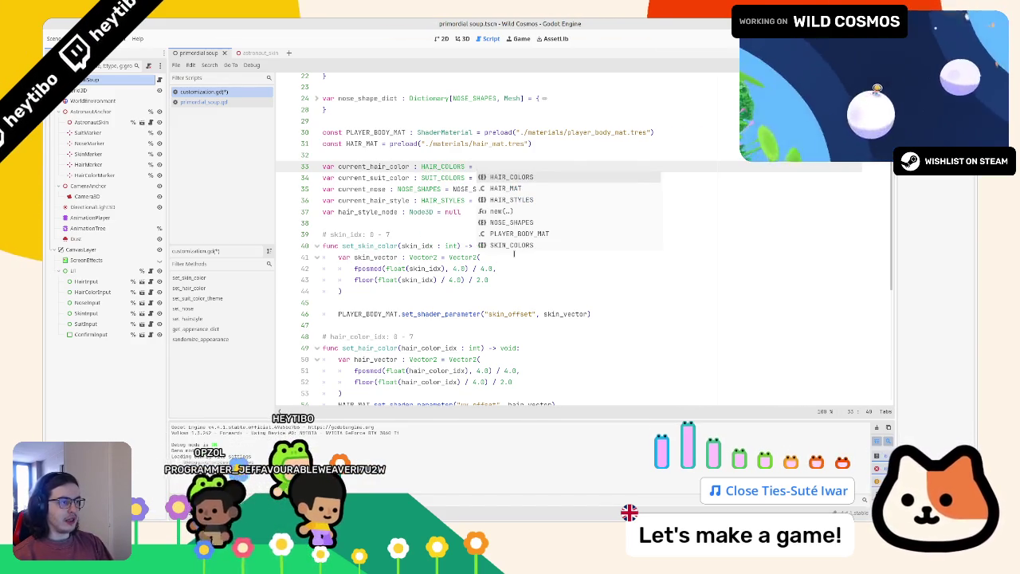
key(Return)
text(.)
key(Return)
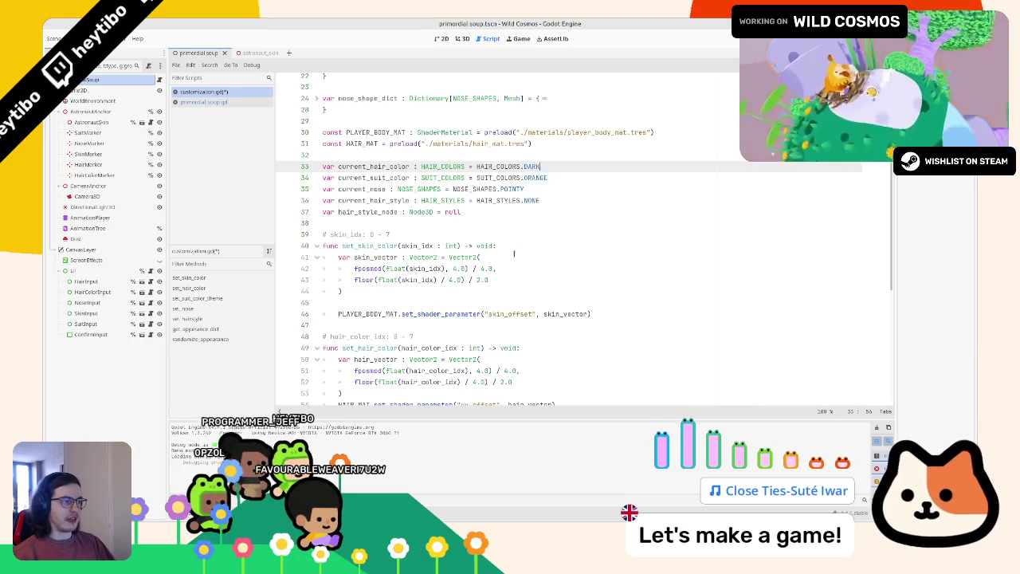
double_click(373, 166)
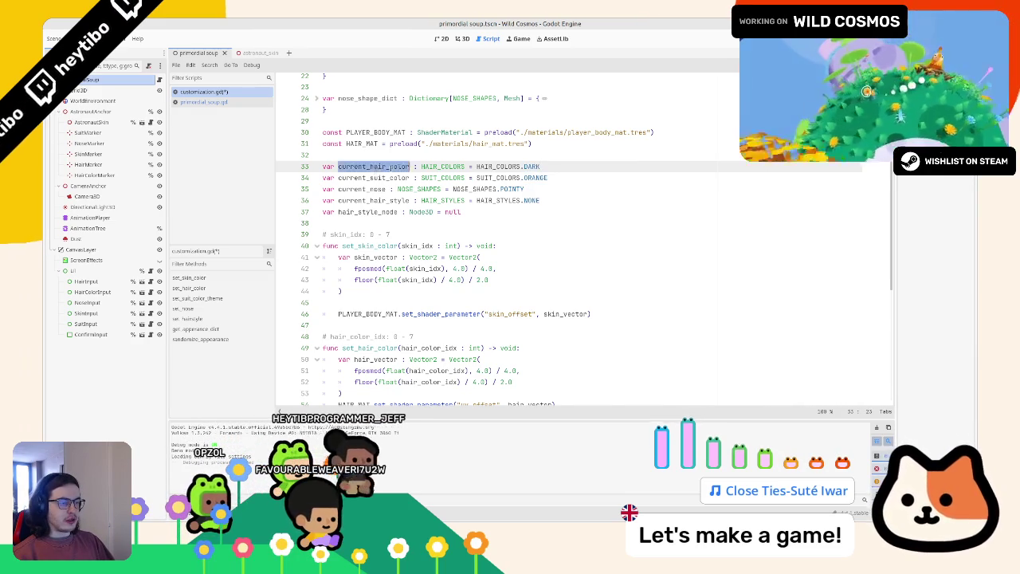
scroll(394, 166, down, 2)
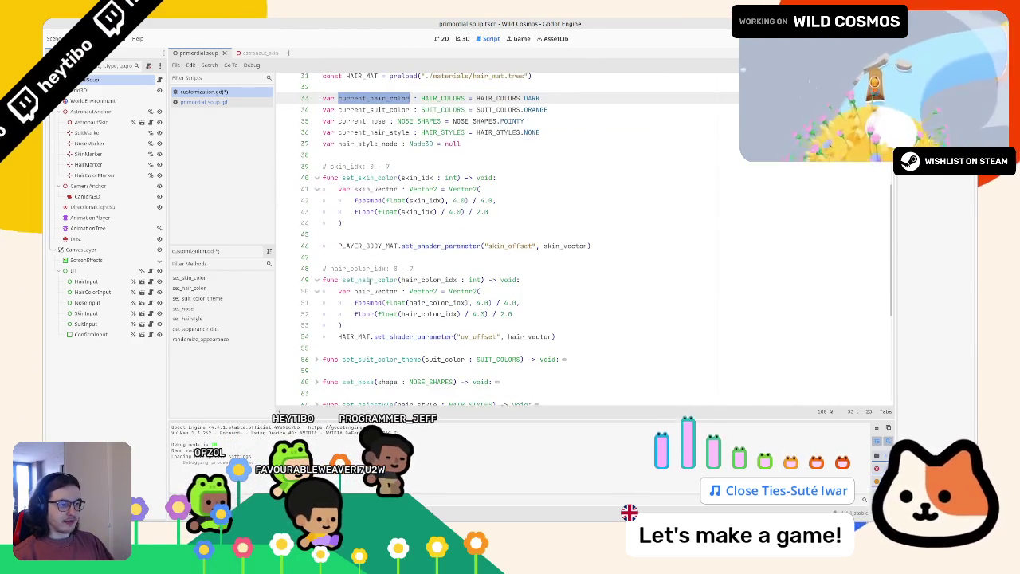
scroll(370, 281, down, 3)
click(557, 177)
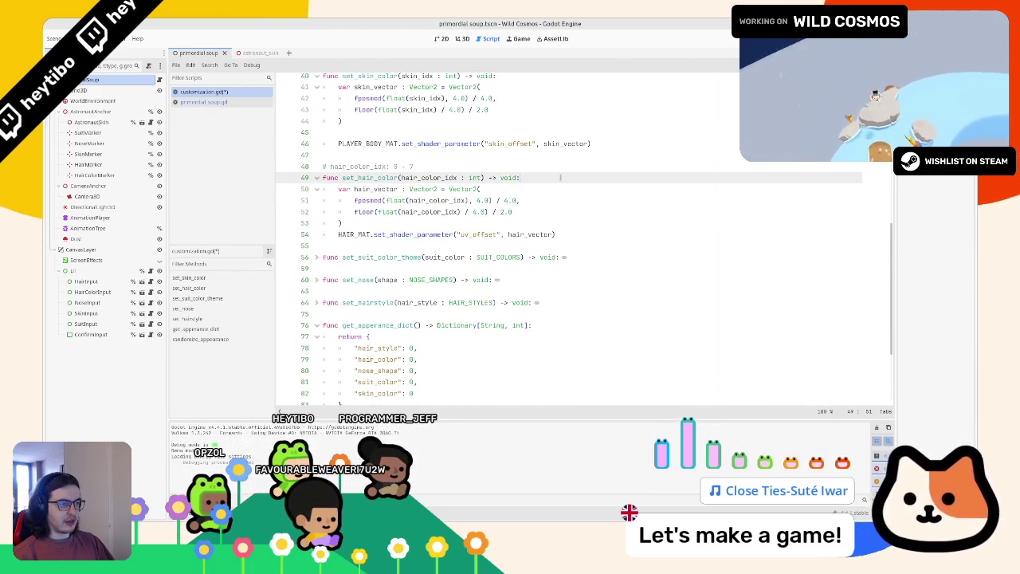
Step: Add 'current_hair_color = HAIR_COLORS.get(hair_color_idx)' as set_hair_color's first line
key(Return)
text(current_hair_color = hair_color_idx)
click(439, 189)
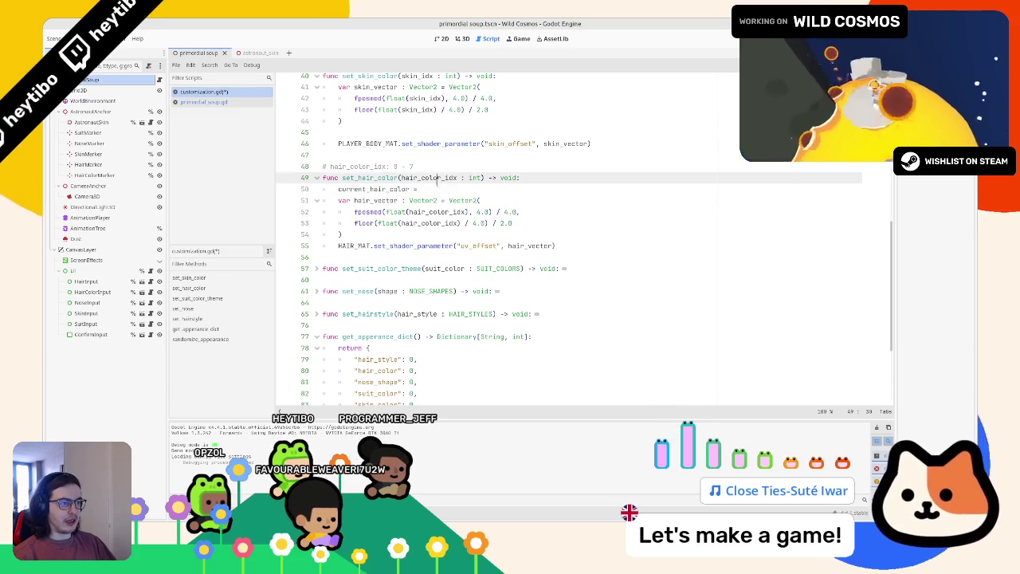
double_click(371, 177)
double_click(429, 177)
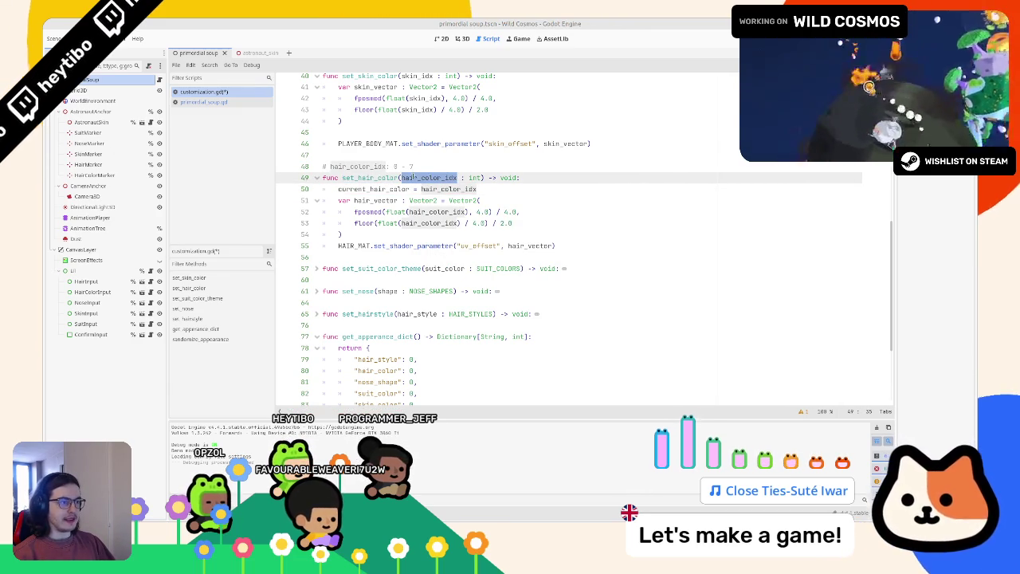
double_click(475, 177)
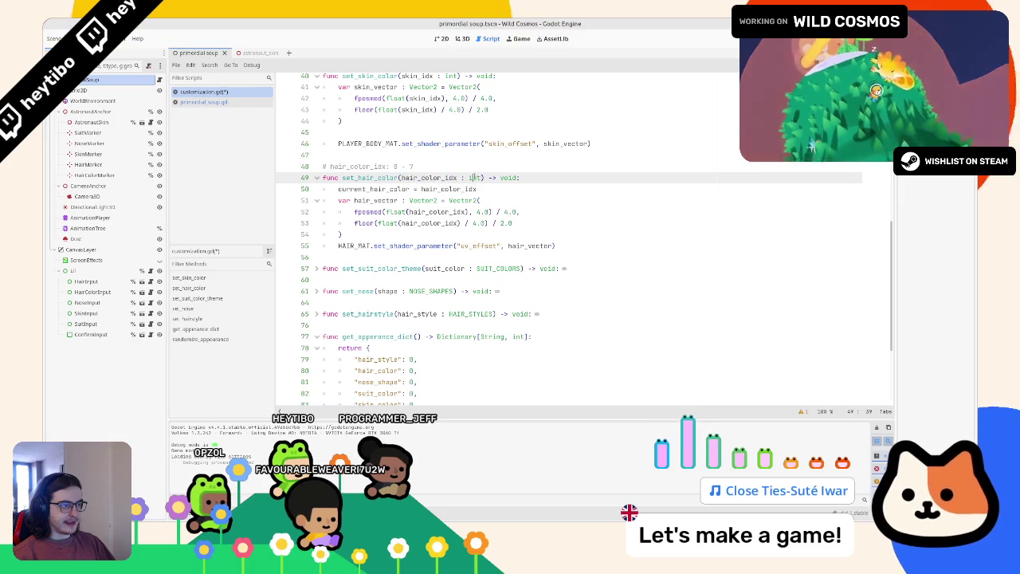
scroll(481, 177, up, 3)
scroll(481, 183, up, 10)
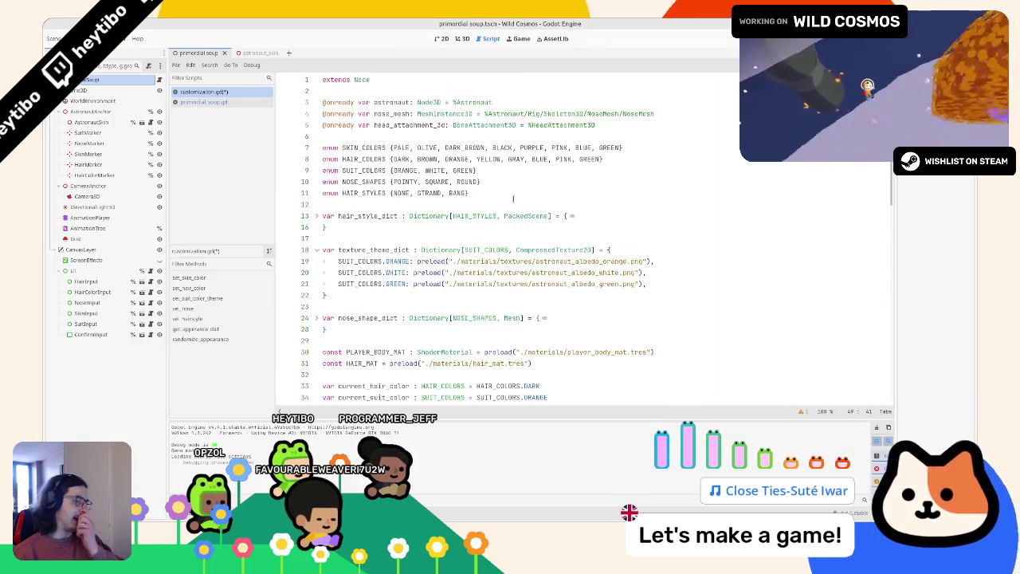
scroll(513, 198, down, 7)
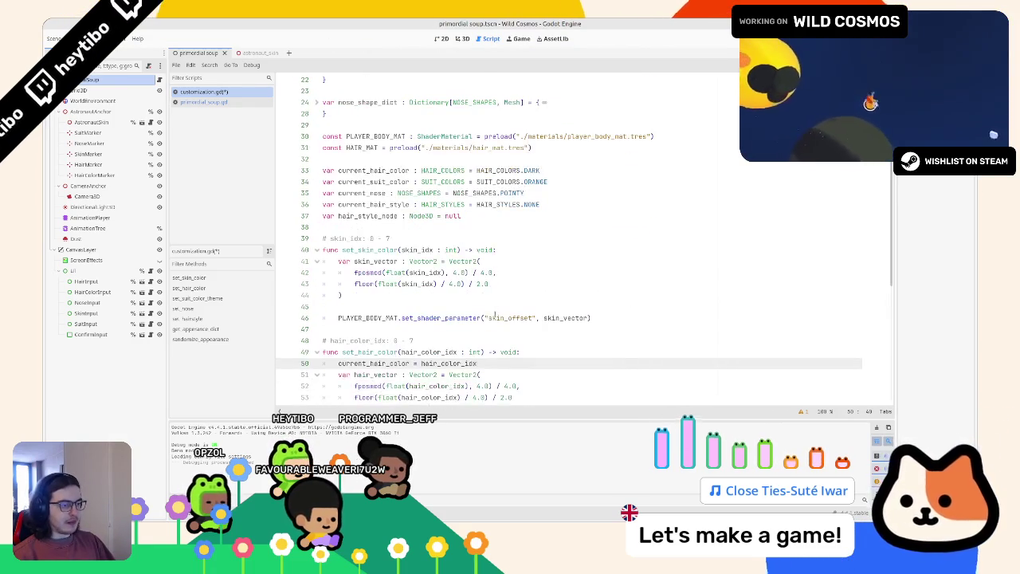
drag(422, 363, 488, 365)
text(HAI)
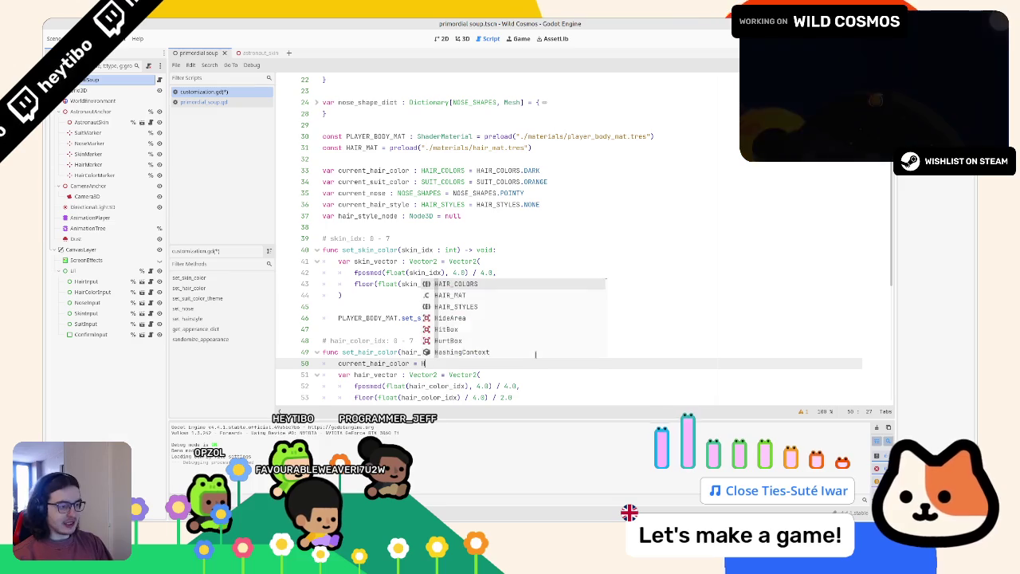
key(Return)
text(.ge)
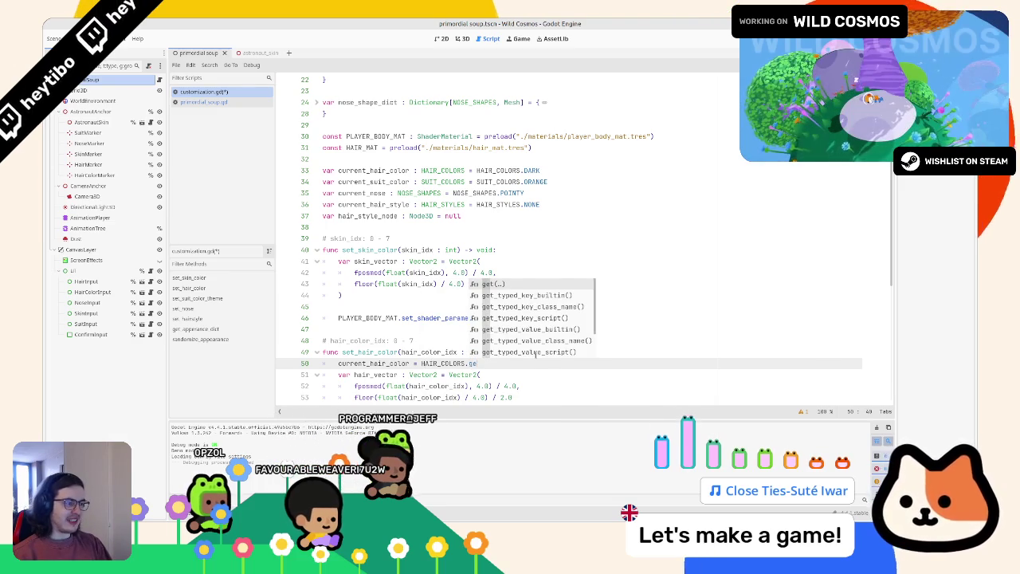
text(t(hair_color_idx)
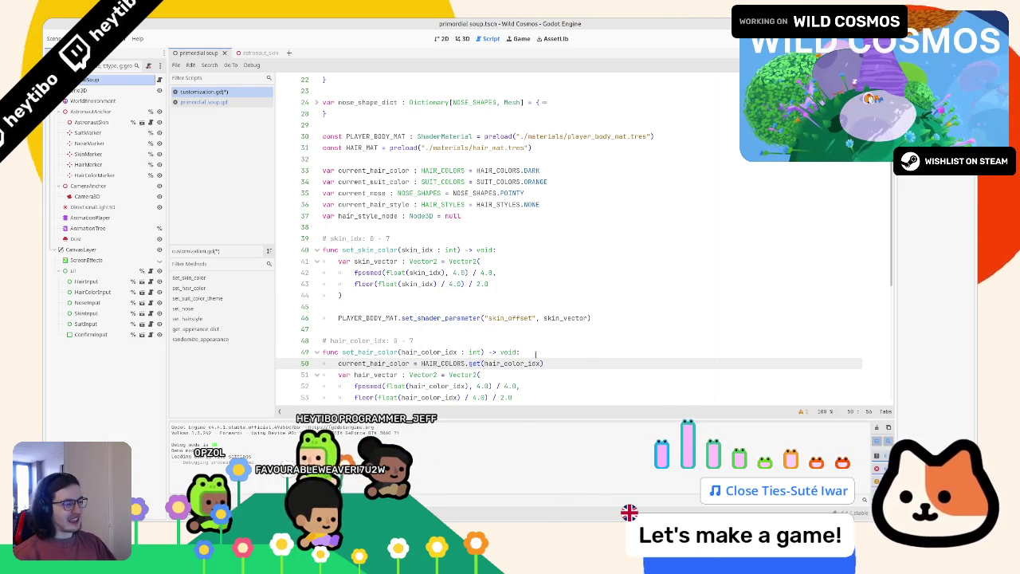
ctrl+click(475, 362)
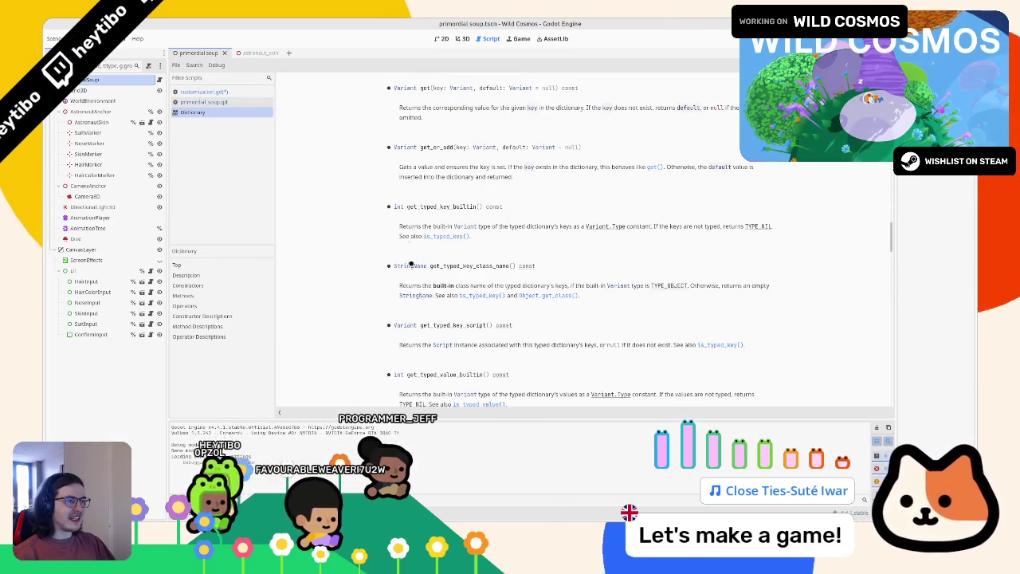
mouse_move(422, 107)
mouse_down()
mouse_move(476, 107)
mouse_move(427, 118)
mouse_up()
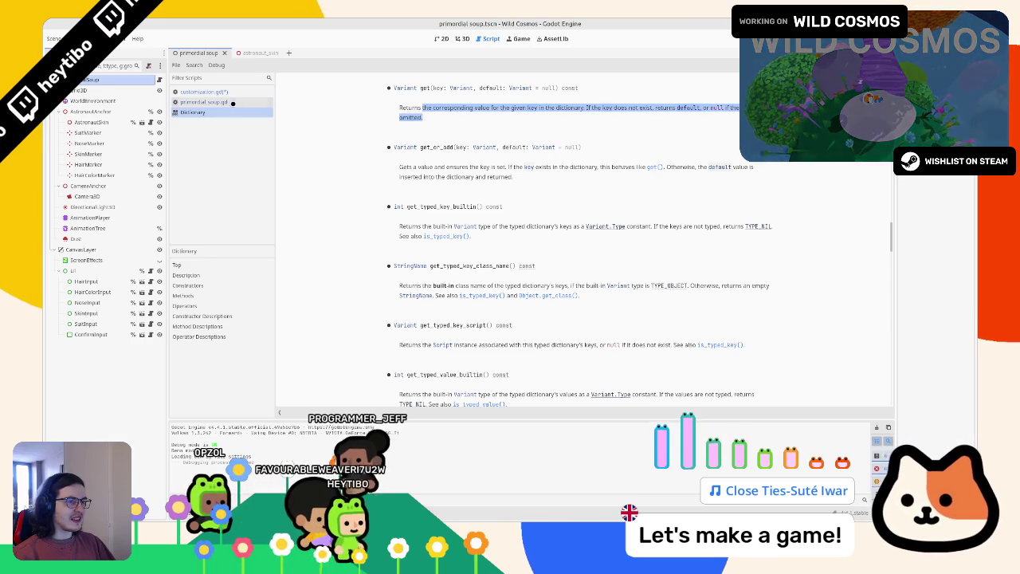
click(204, 92)
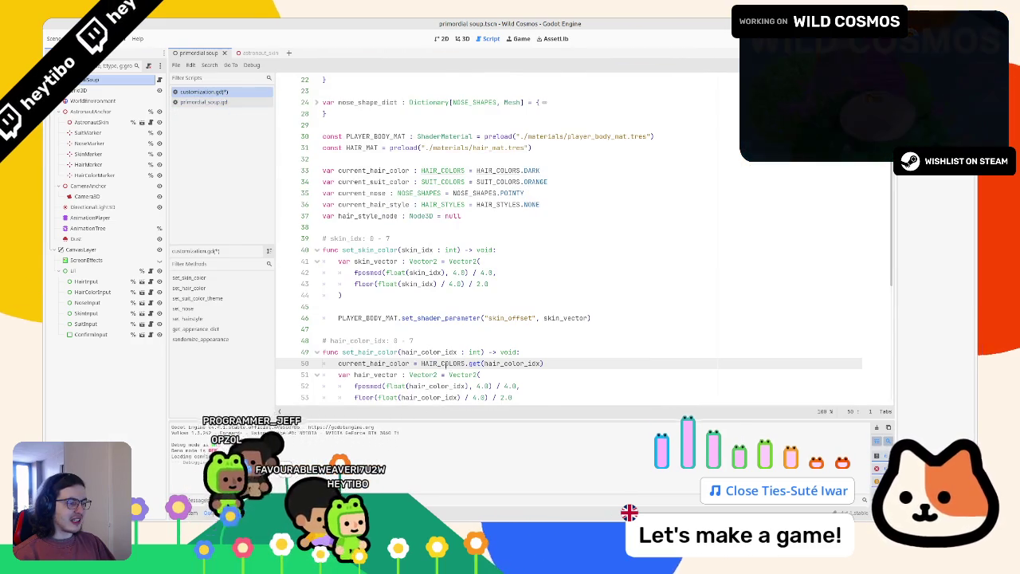
scroll(444, 363, up, 5)
scroll(462, 391, down, 4)
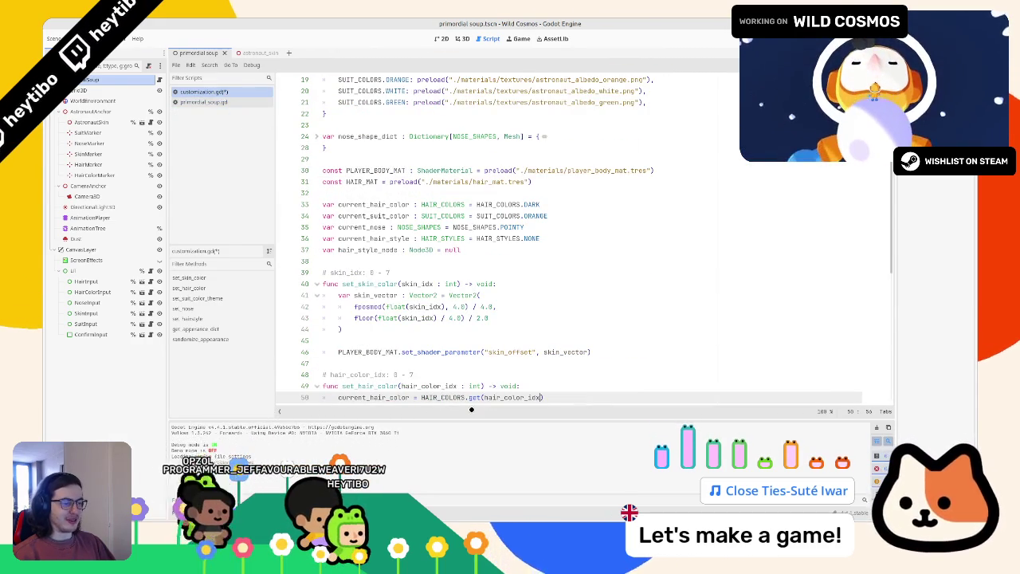
ctrl+click(474, 397)
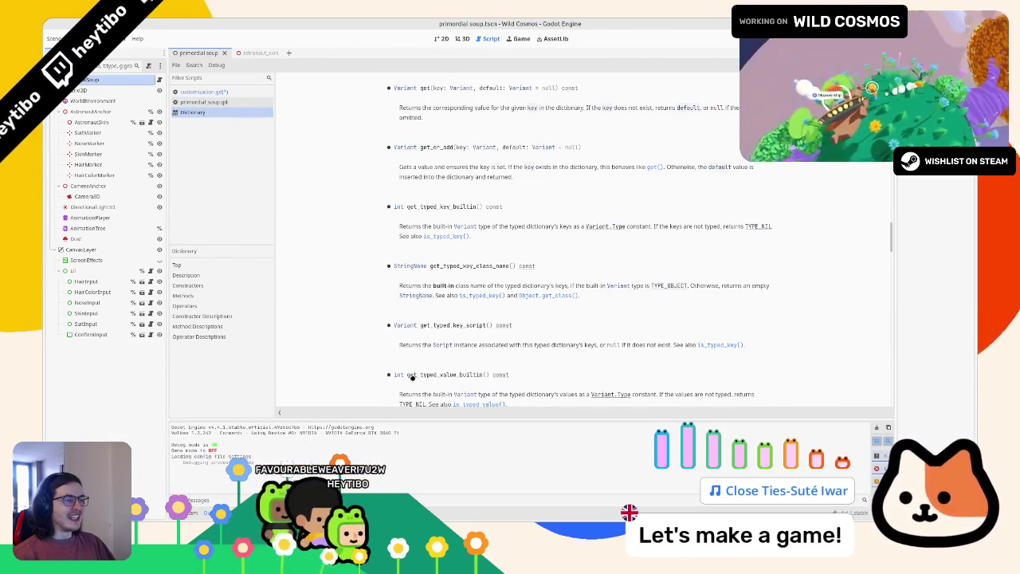
middle_click(251, 115)
double_click(375, 295)
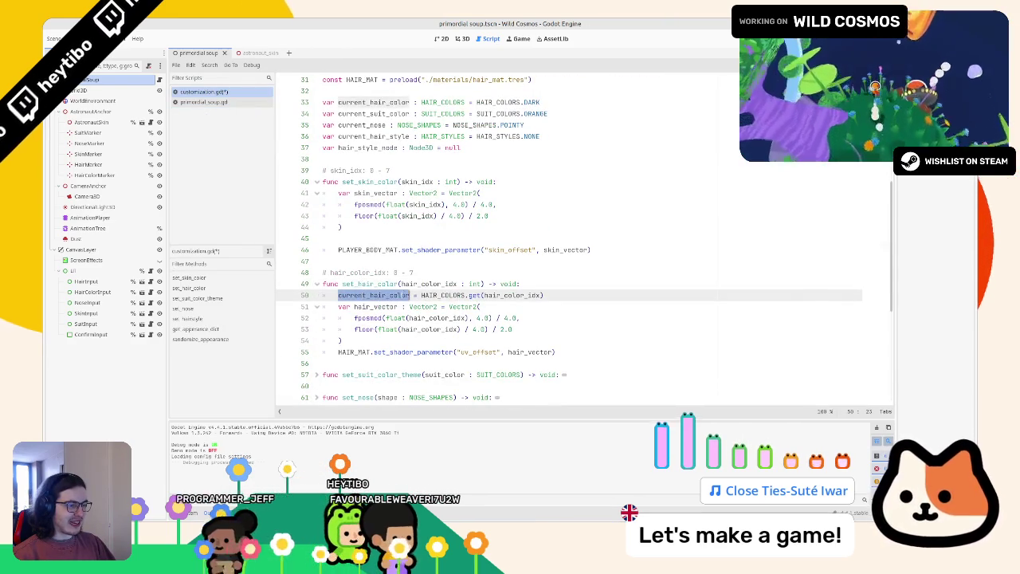
drag(383, 295, 589, 294)
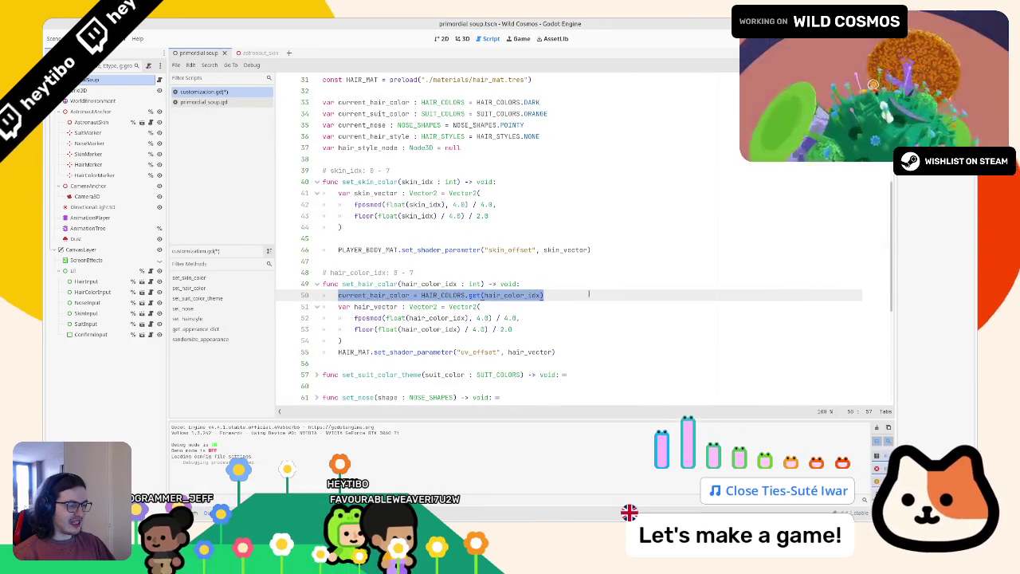
scroll(585, 294, up, 2)
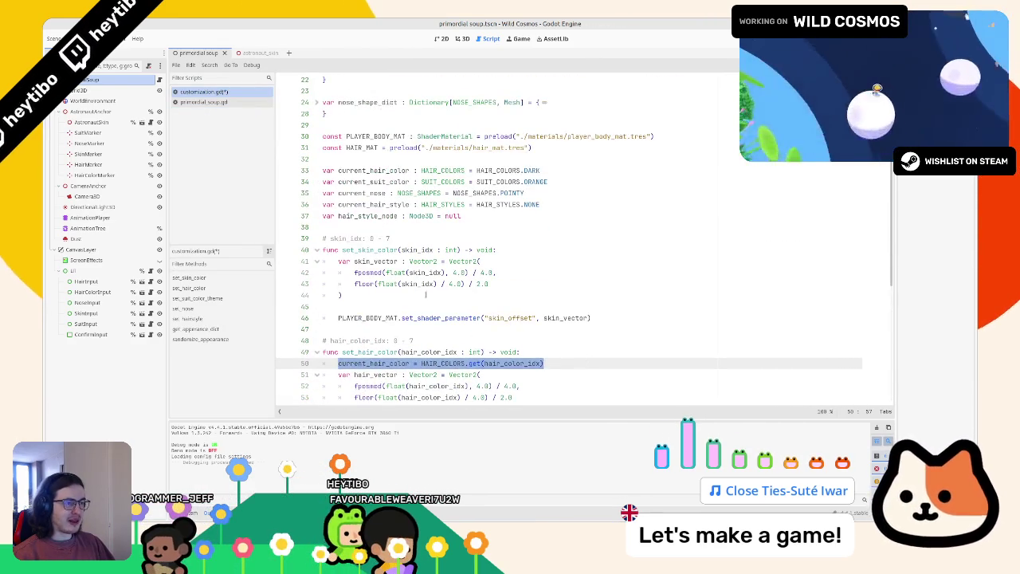
scroll(425, 295, up, 2)
scroll(385, 290, down, 12)
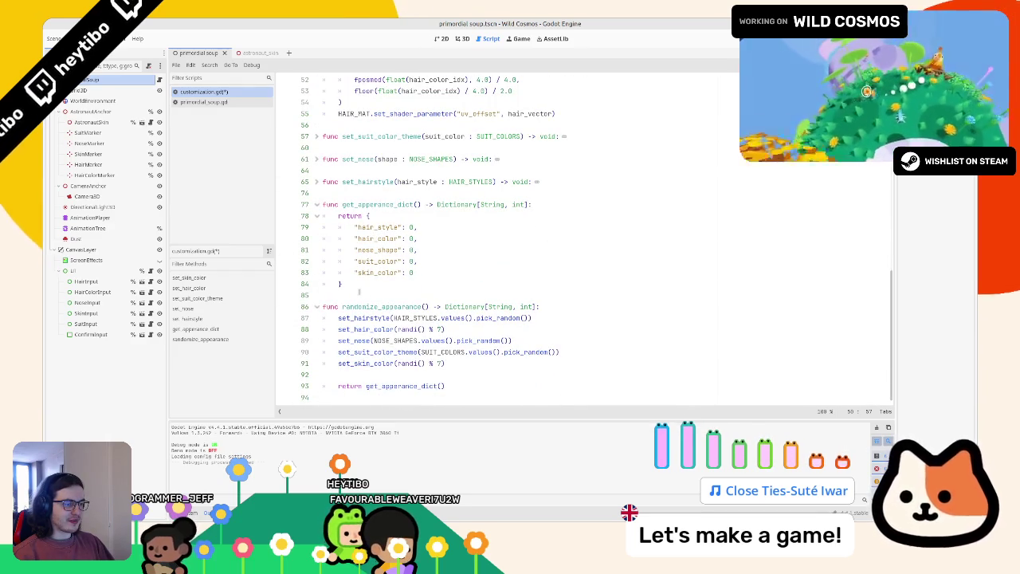
Step: Replace randi() % 7 in the set_hair_color call with HAIR_COLORS.values().pick_random()
double_click(363, 328)
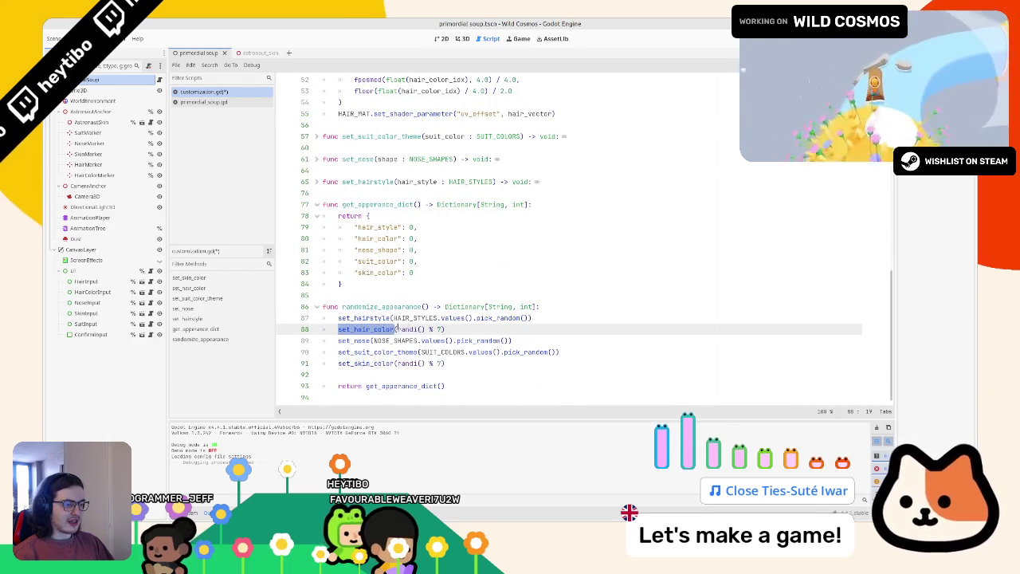
drag(397, 329, 443, 328)
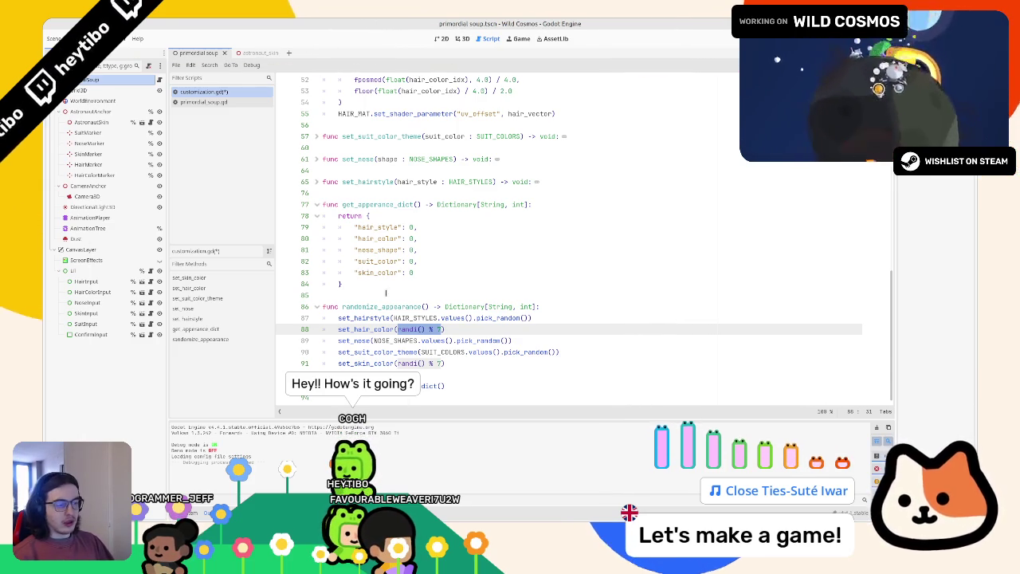
text(10)
key(ctrl+z)
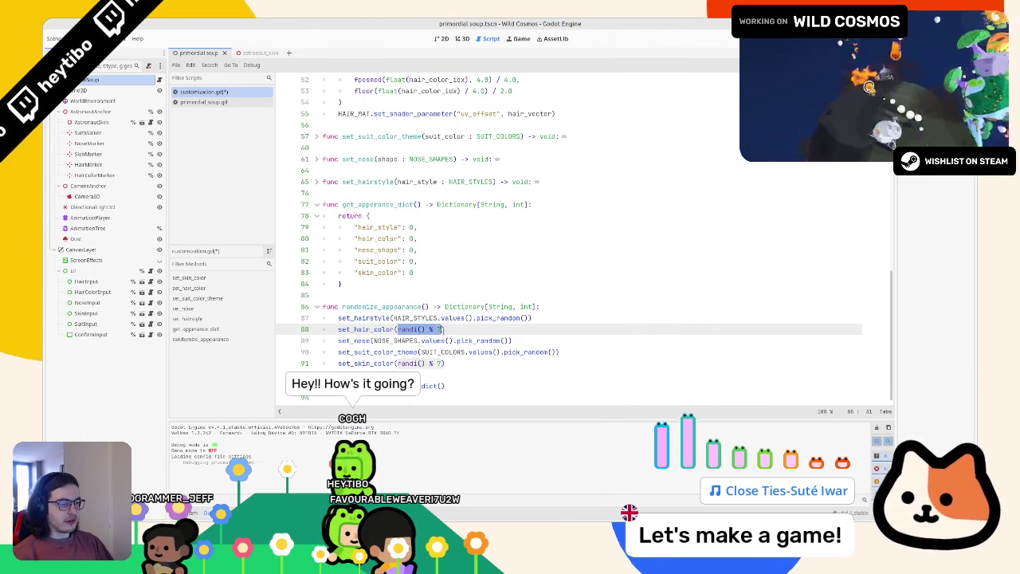
text(HAIR_COLORS.)
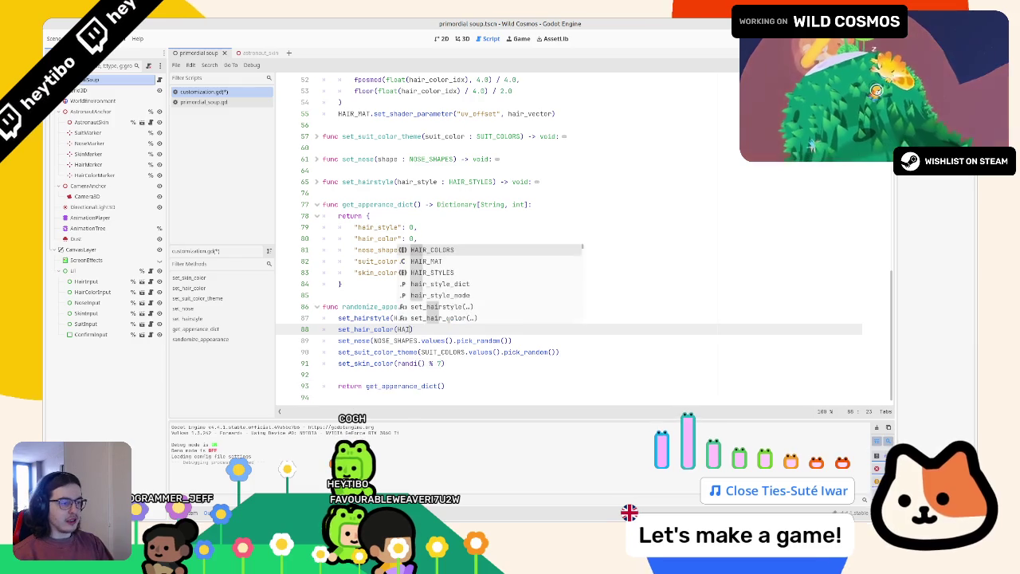
text(values().)
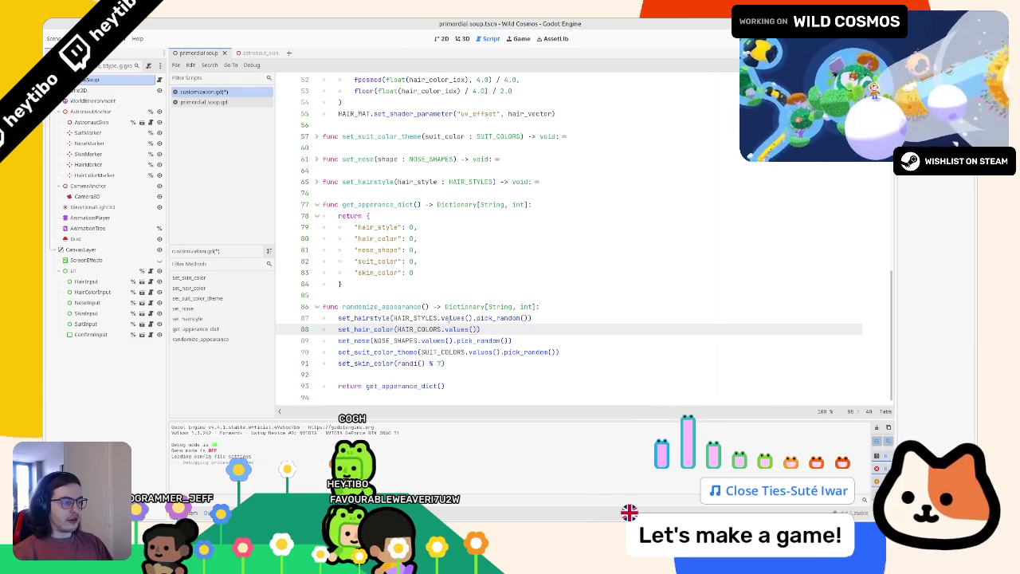
text(pick_random())
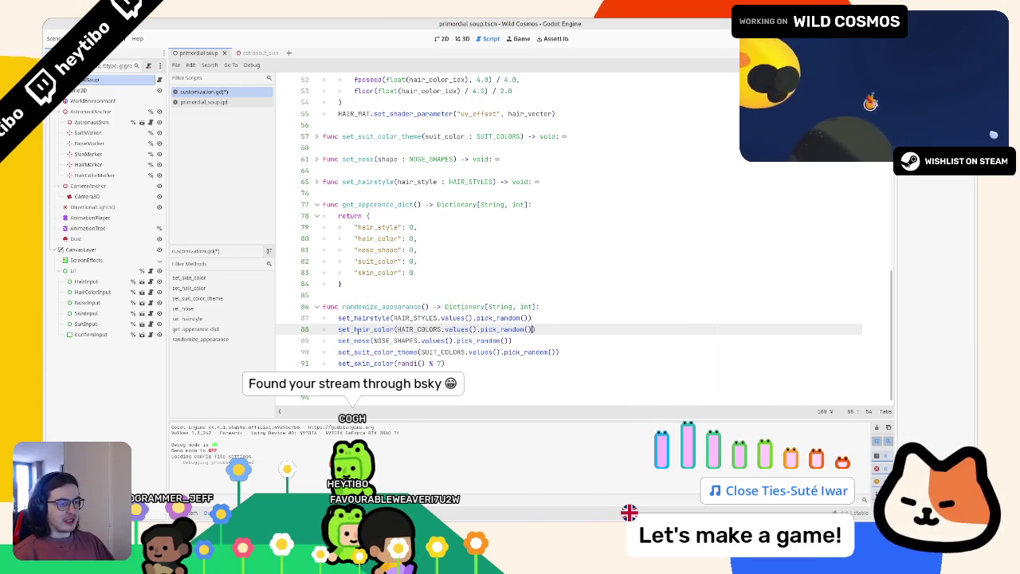
mouse_move(358, 333)
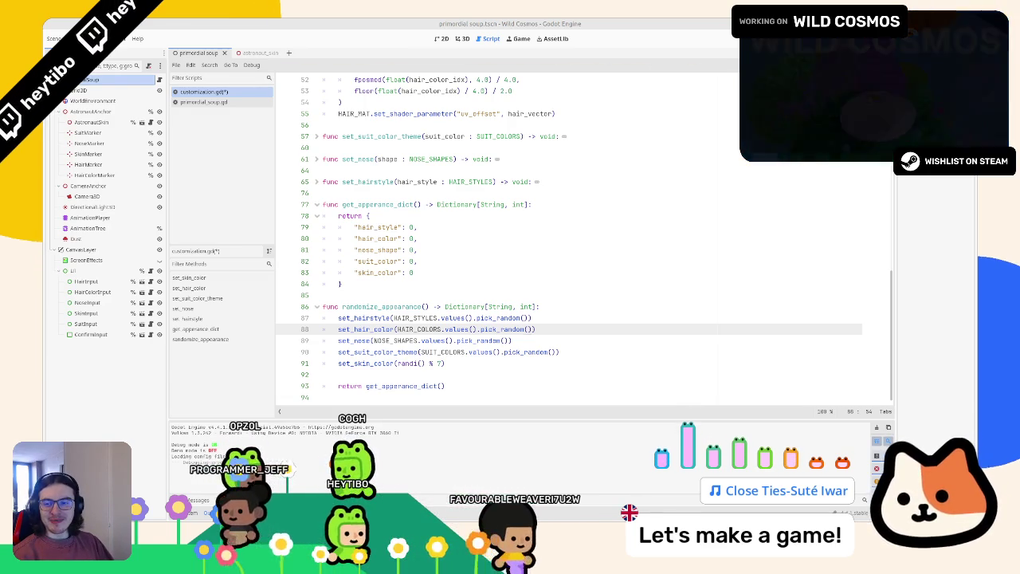
Step: Replace the skin colour's random number on line 91 with SKIN_COLORS.values().pick_random()
key(Up)
key(Up)
key(Up)
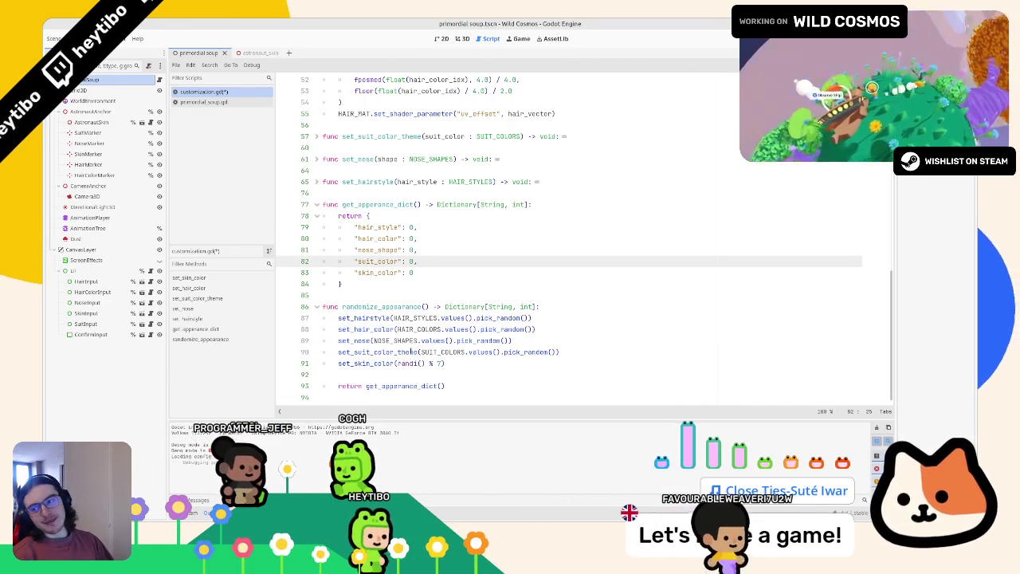
mouse_move(412, 351)
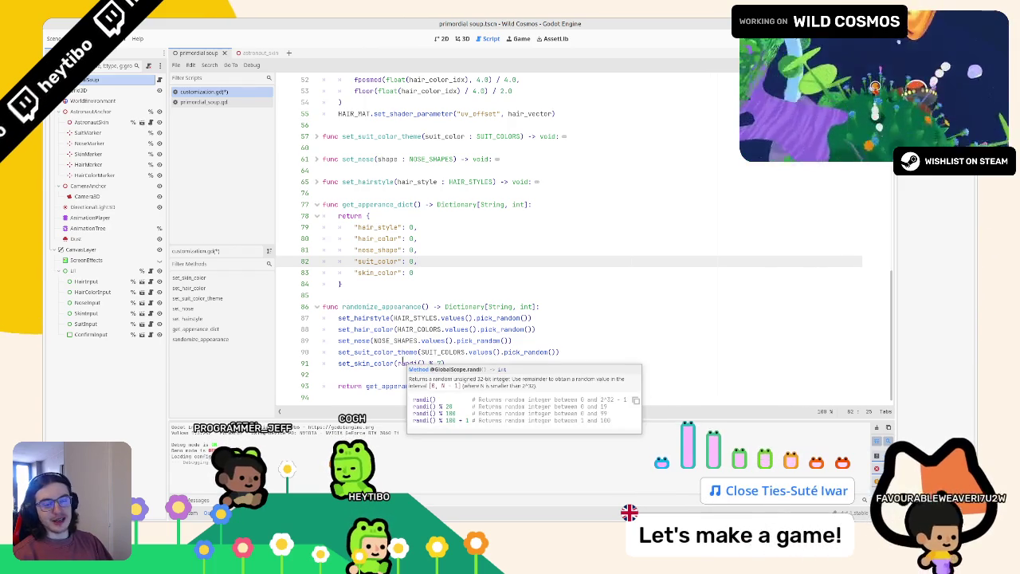
double_click(398, 352)
double_click(443, 352)
drag(398, 363, 429, 362)
text(SKIN_COLORS.)
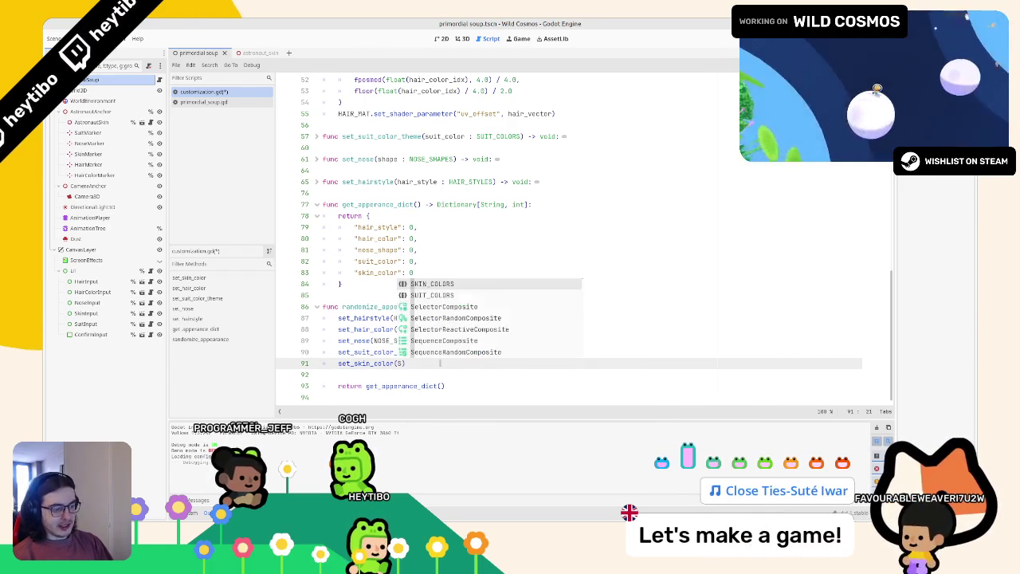
text(values().pi)
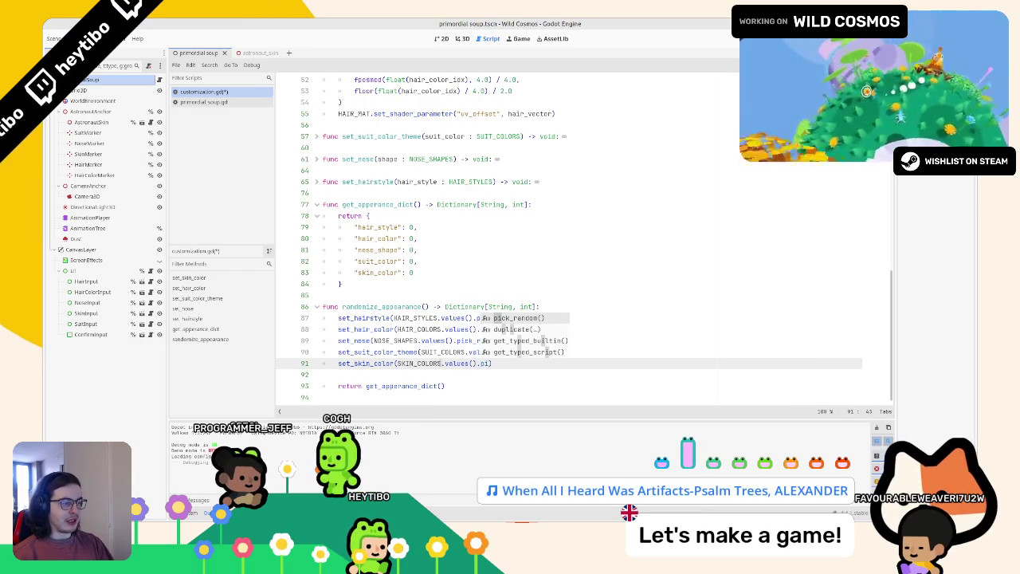
key(Return)
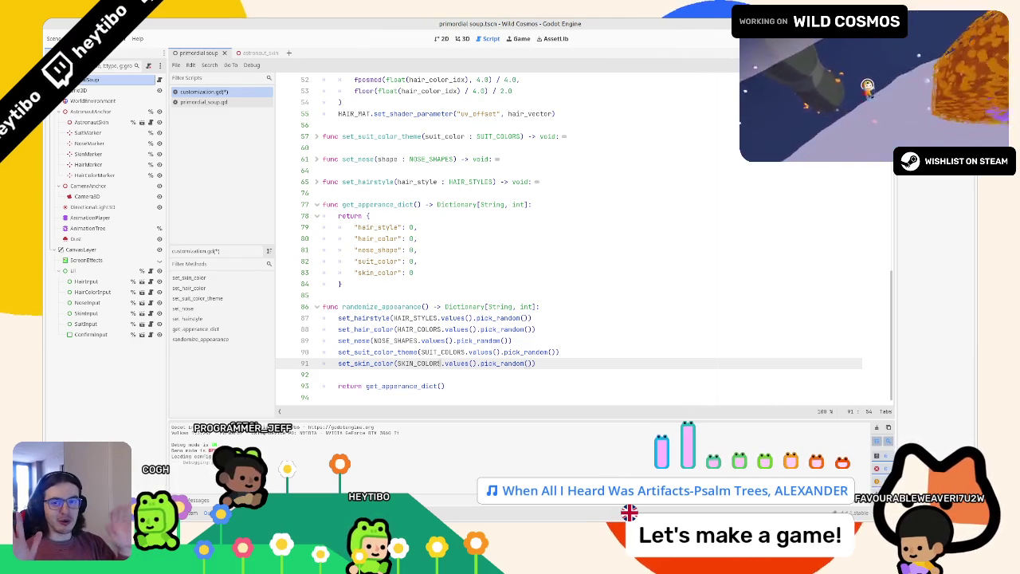
click(421, 379)
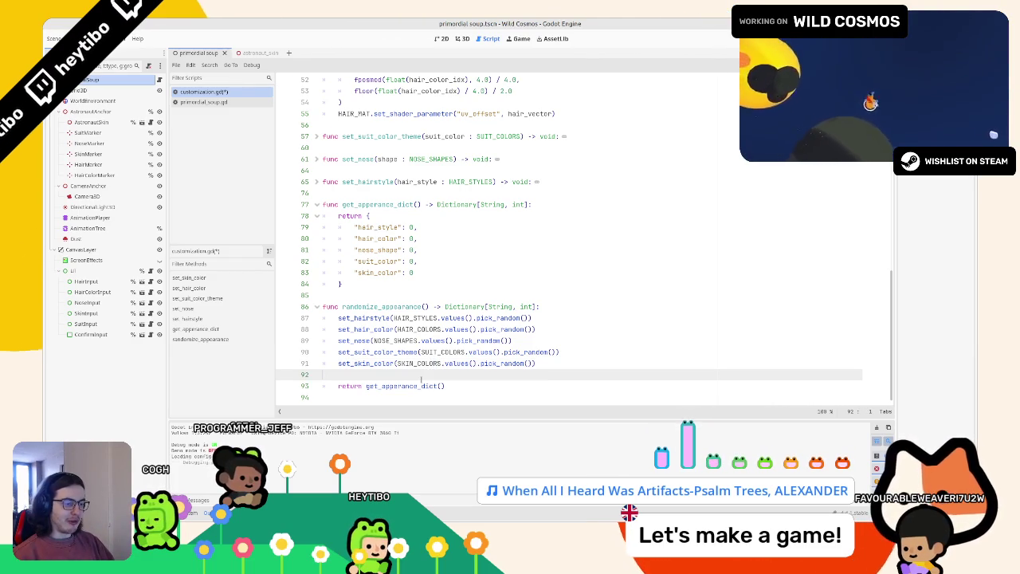
Step: Inspect line 50's current_hair_color assignment and its HAIR_COLORS.get(hair_color_idx) lookup
scroll(431, 345, up, 10)
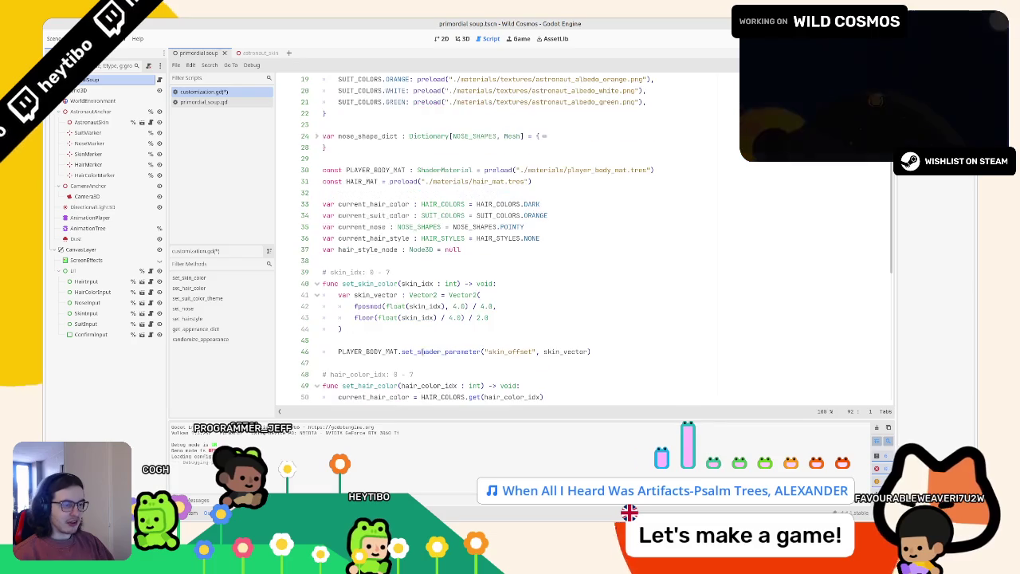
scroll(397, 321, down, 4)
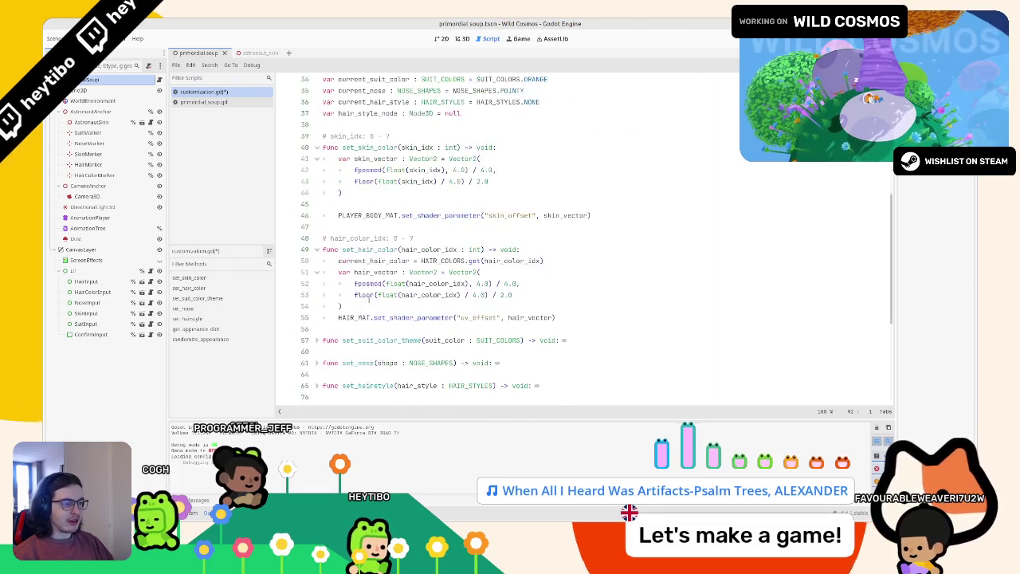
click(351, 203)
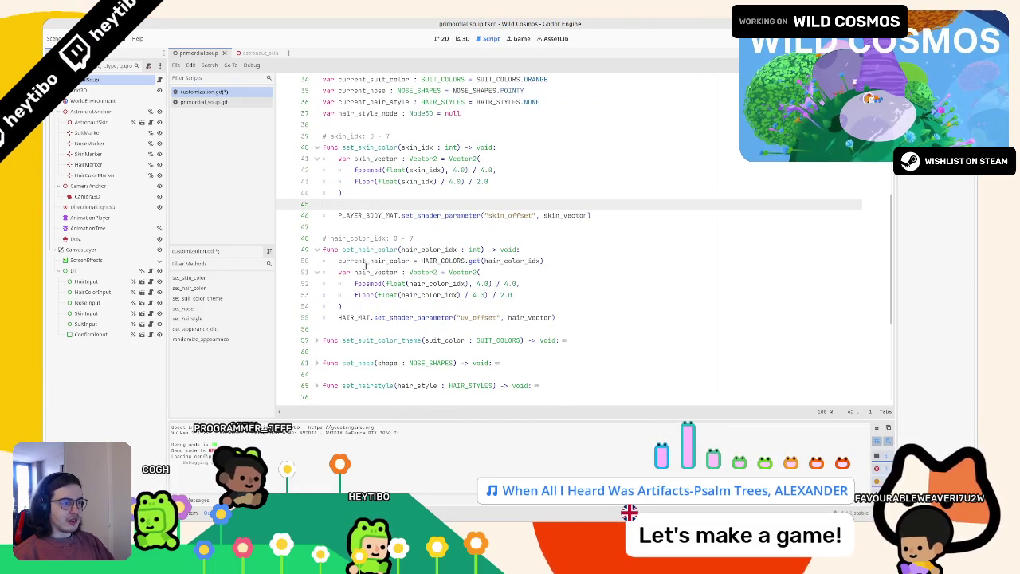
double_click(366, 261)
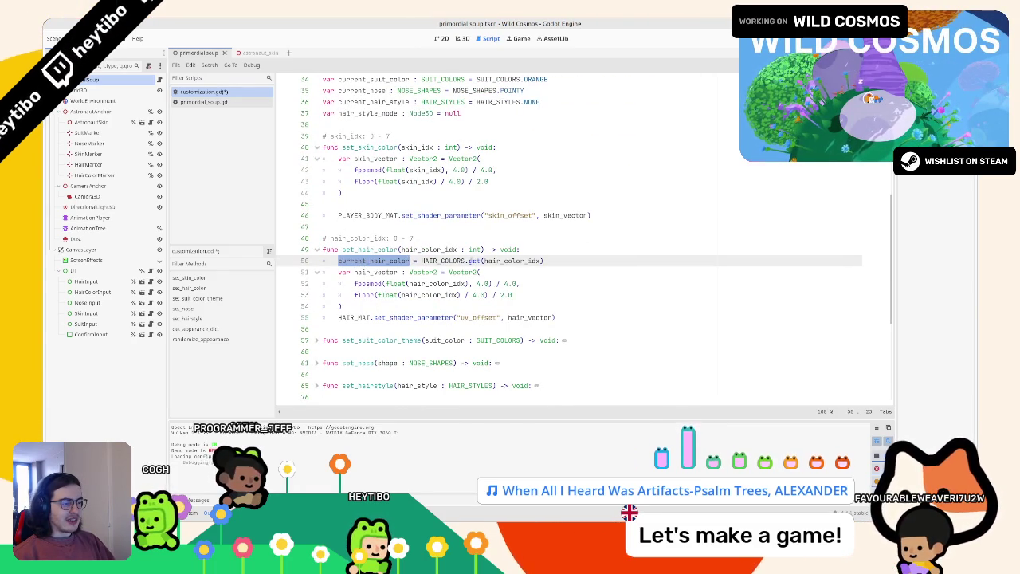
double_click(475, 261)
drag(522, 261, 461, 261)
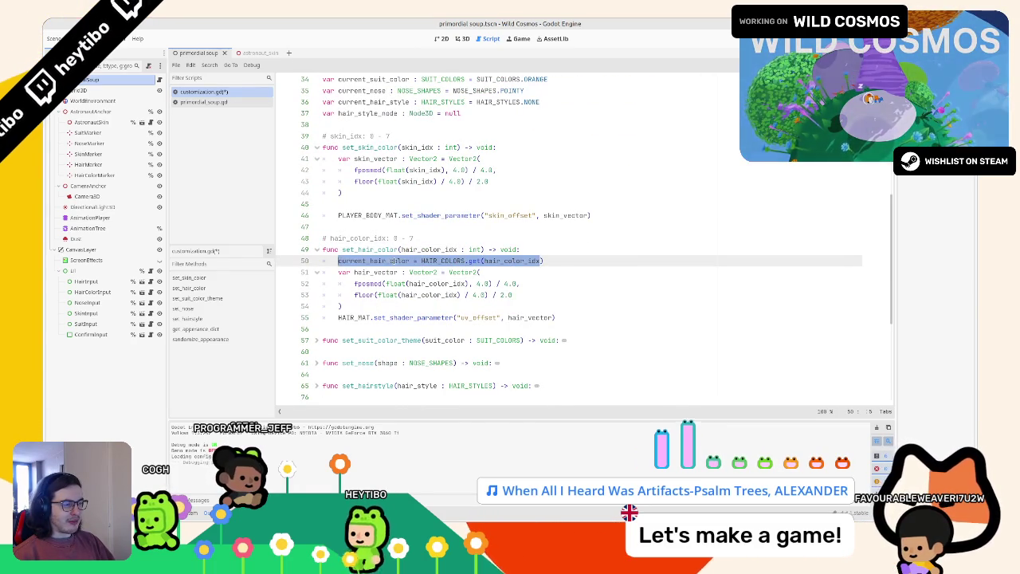
click(373, 261)
double_click(373, 260)
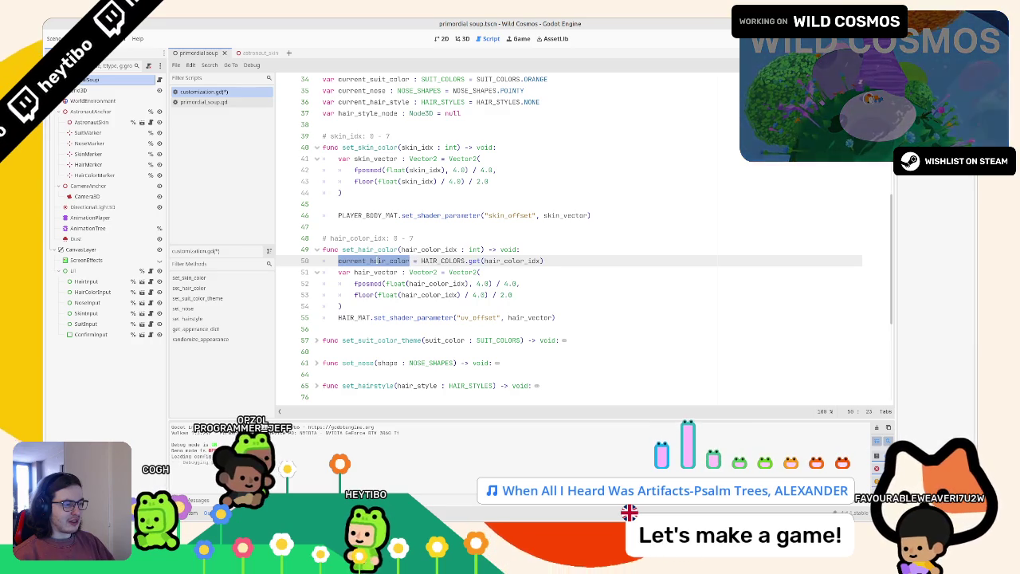
right_click(375, 261)
click(404, 250)
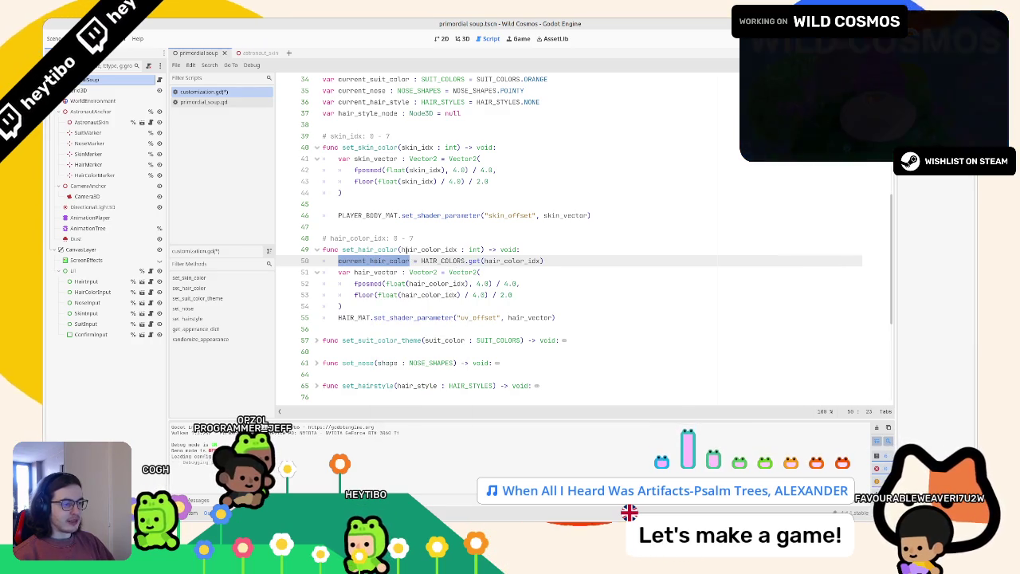
Step: Replace the int type of hair_color_idx on line 49 with HAIR_COLORS
click(480, 250)
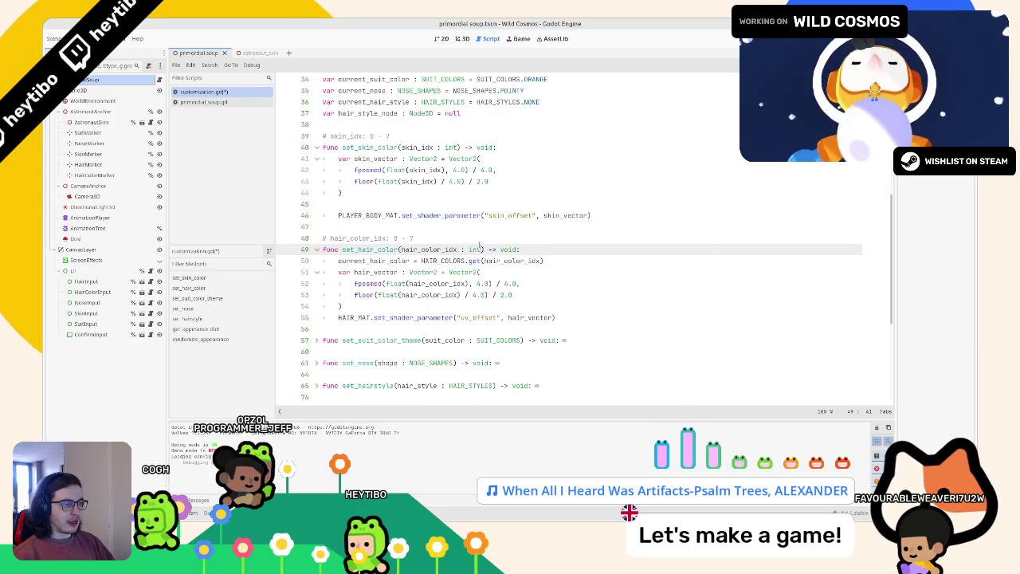
double_click(479, 249)
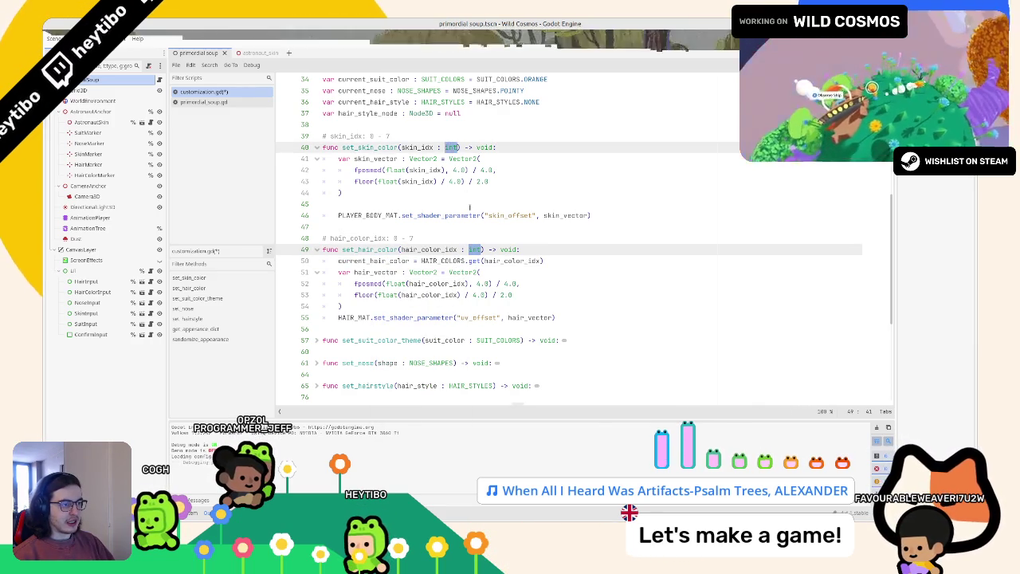
click(471, 249)
text(HAIR_C)
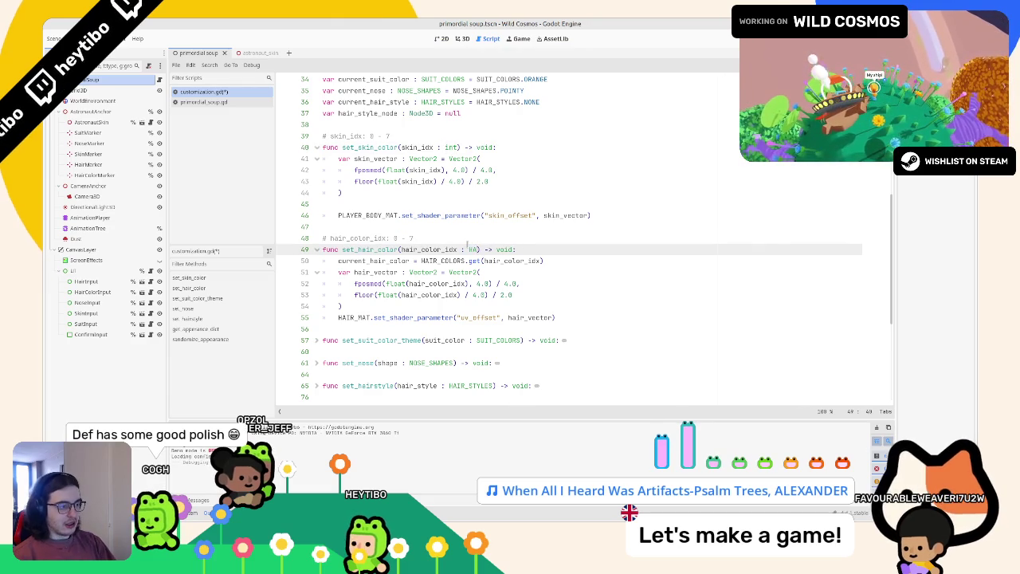
key(Return)
click(440, 146)
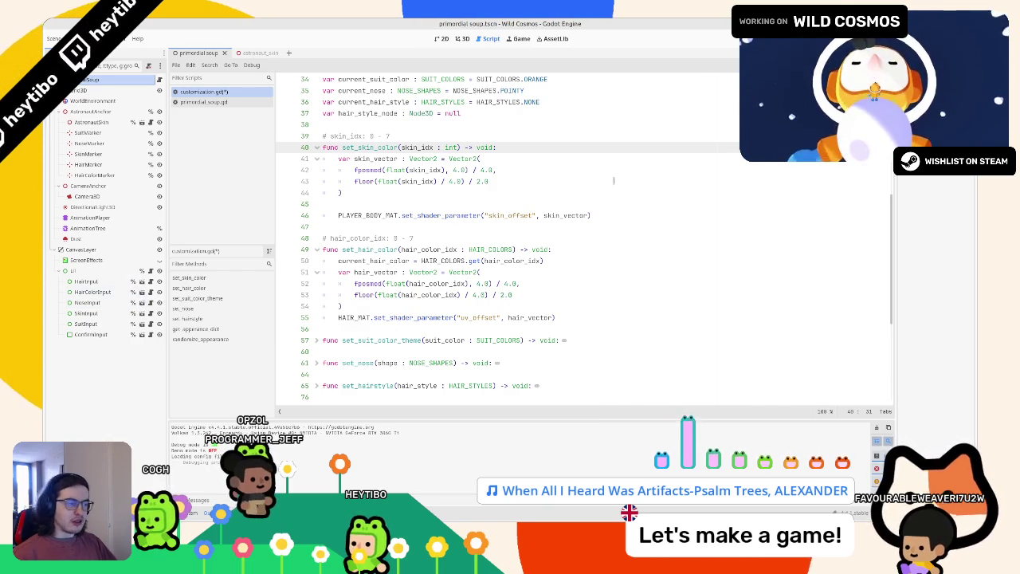
mouse_move(349, 177)
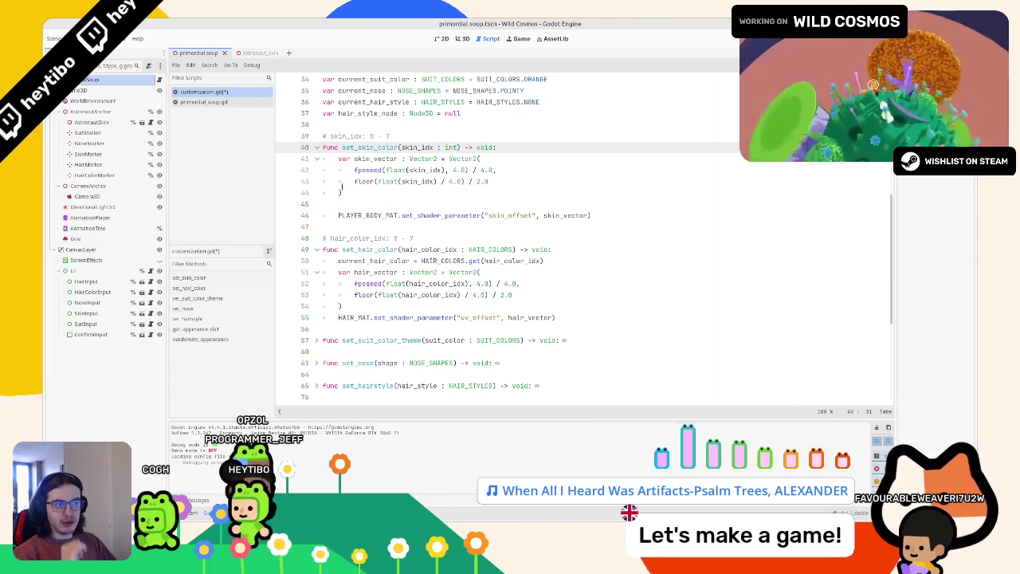
click(353, 180)
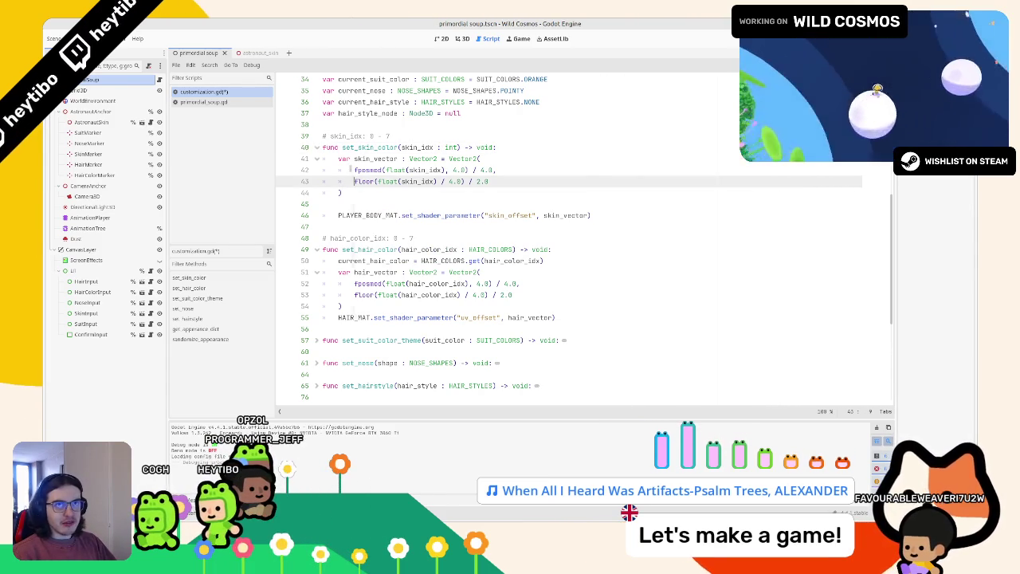
Step: Rename set_hair_color's parameter to hair_color and assign it directly to current_hair_color
mouse_move(363, 182)
key(BackSpace)
key(BackSpace)
key(BackSpace)
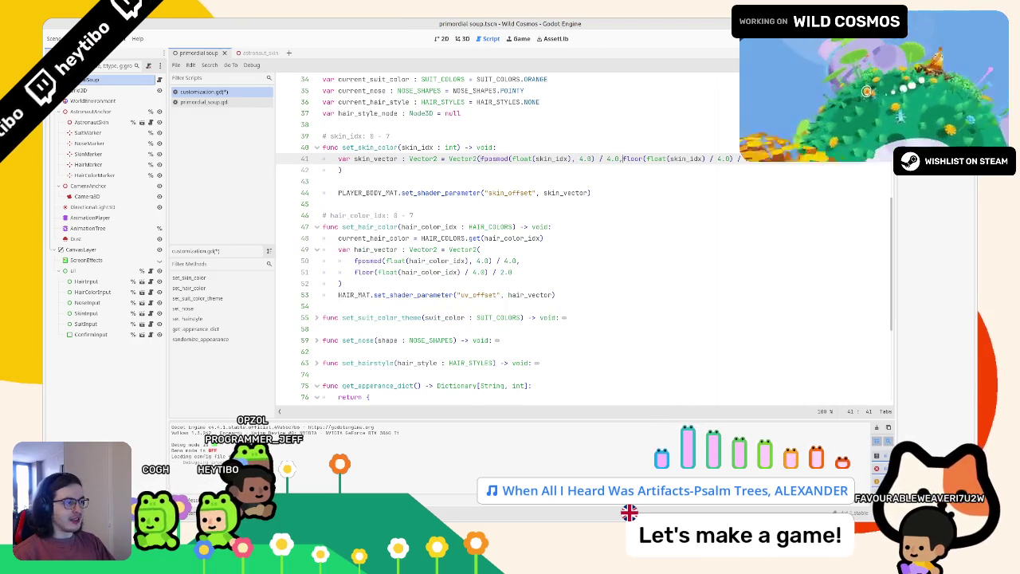
key(ctrl+z)
click(510, 249)
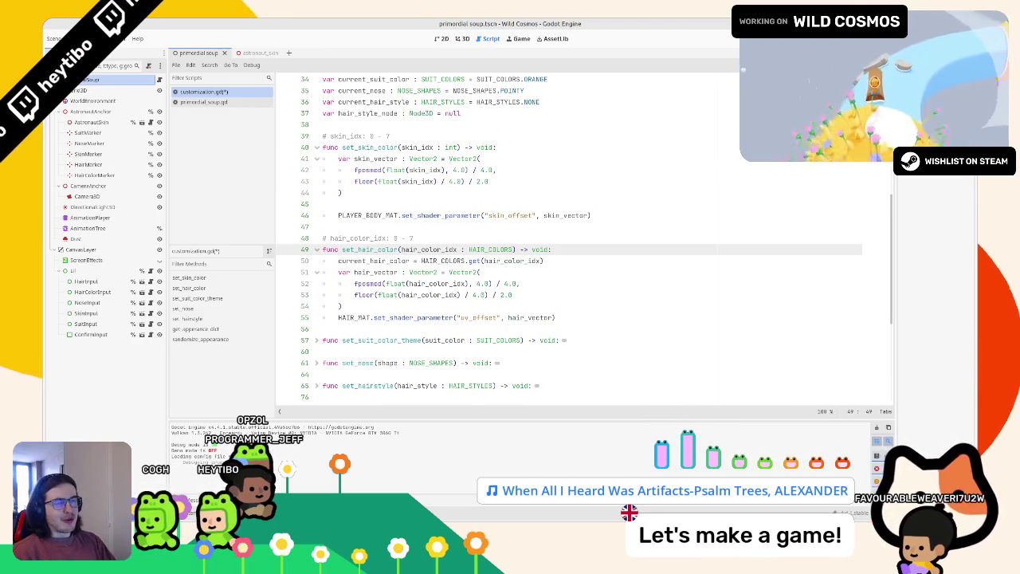
double_click(428, 249)
key(ctrl+d)
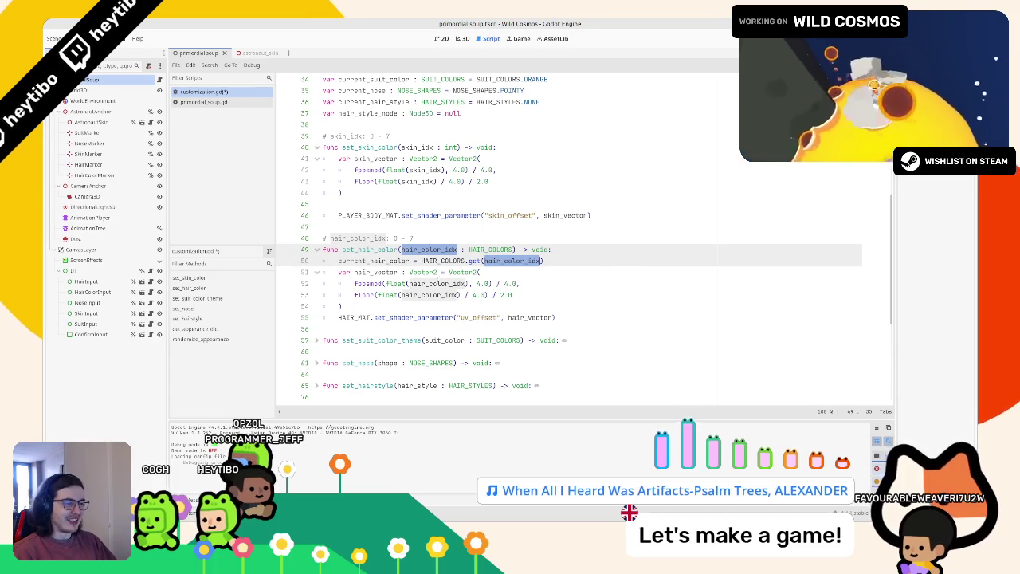
drag(441, 249, 458, 250)
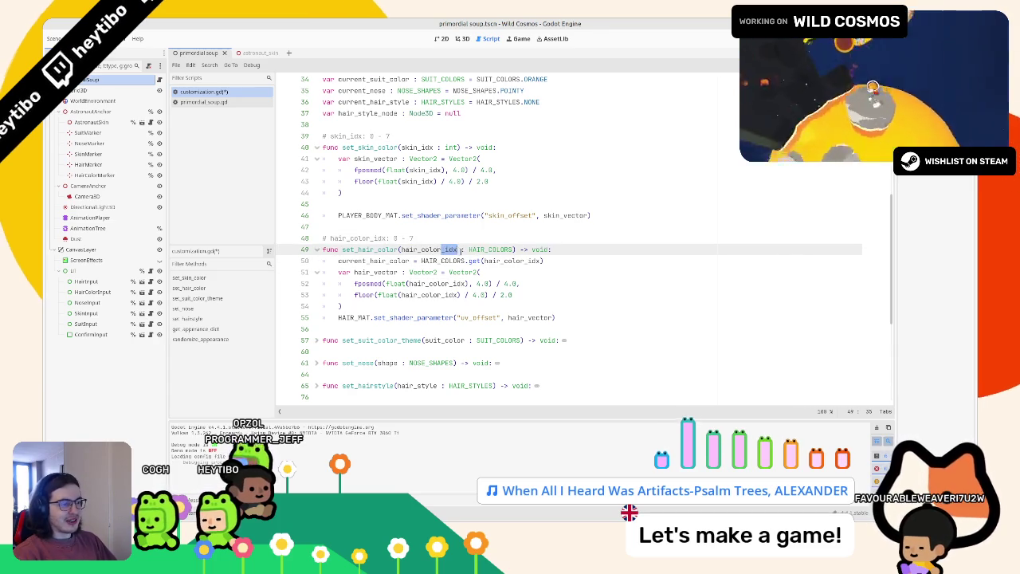
key(BackSpace)
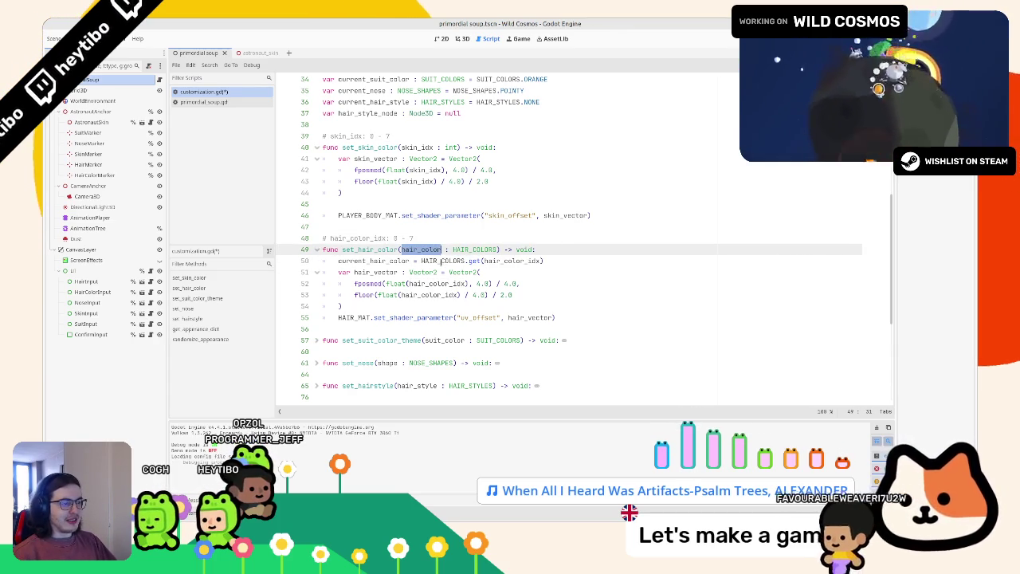
drag(420, 260, 542, 260)
text(hair_color)
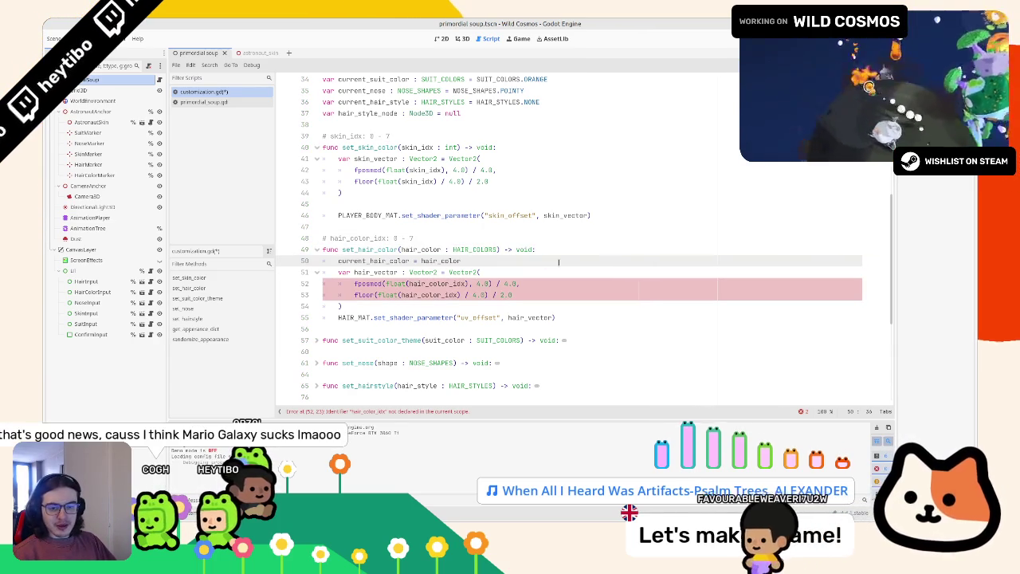
Step: Add 'var idx : int = HAIR_COLORS.get(hair_color)' below the hair colour assignment
key(Return)
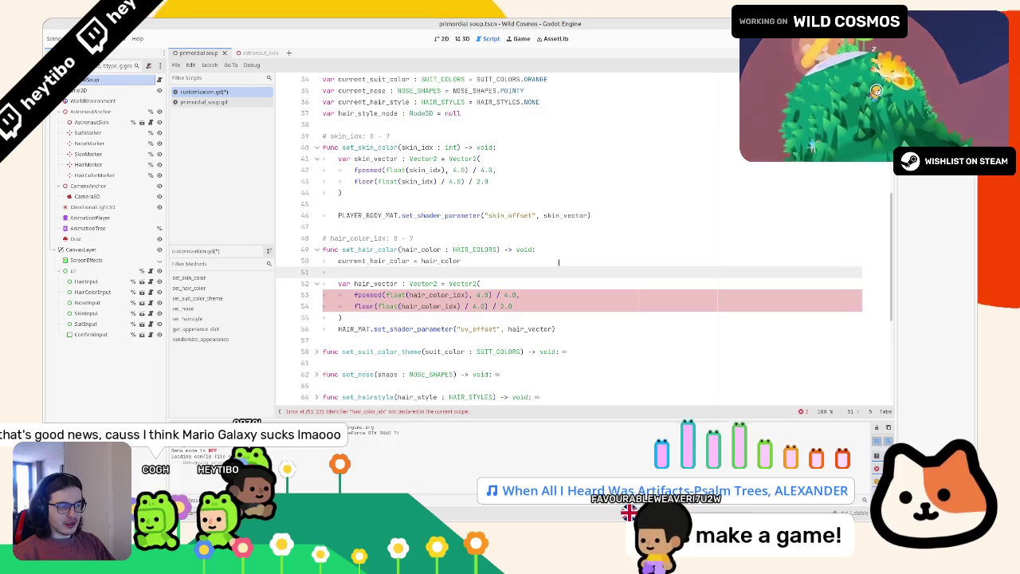
key(Return)
text(var idx : )
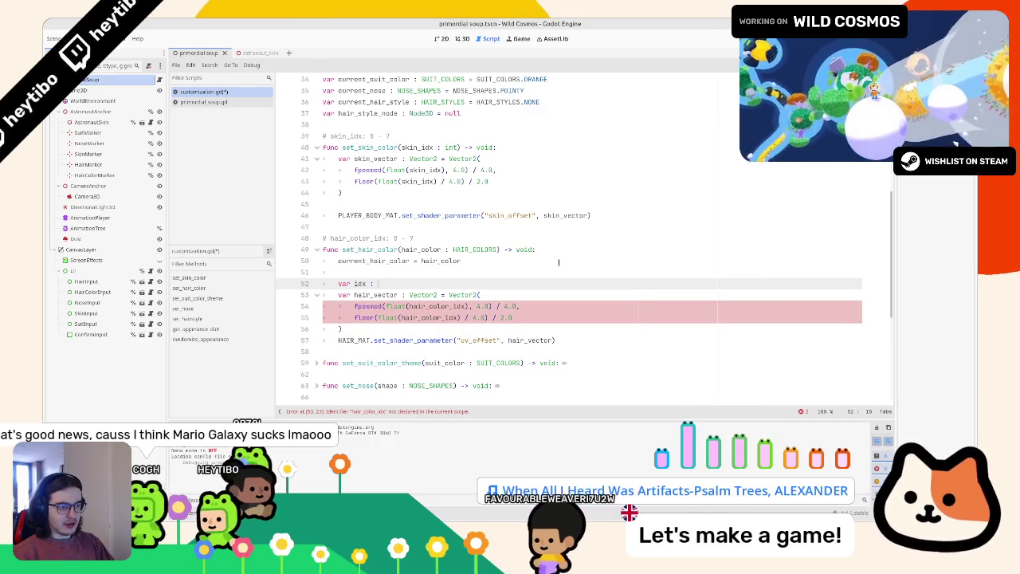
text(int =)
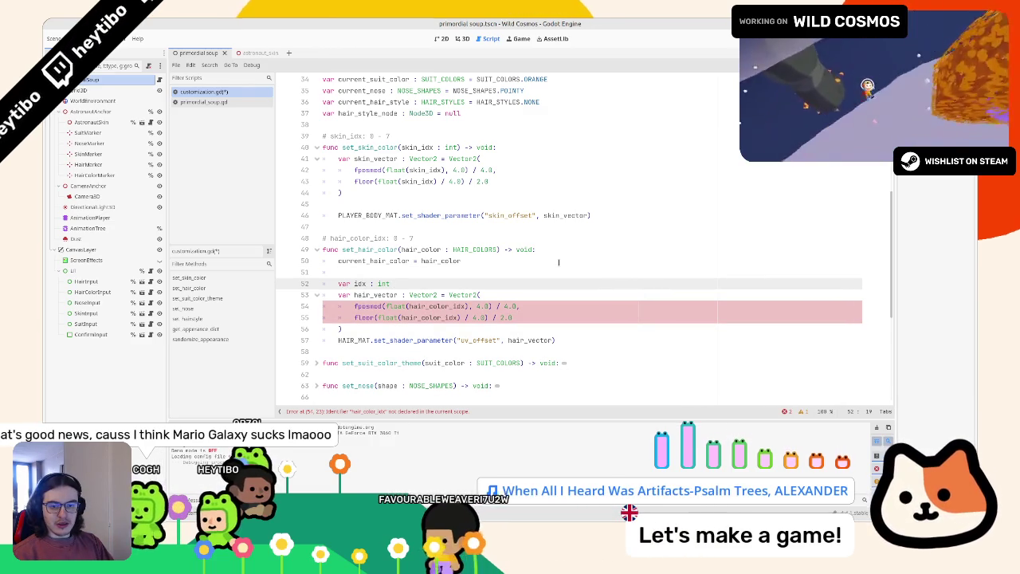
double_click(391, 262)
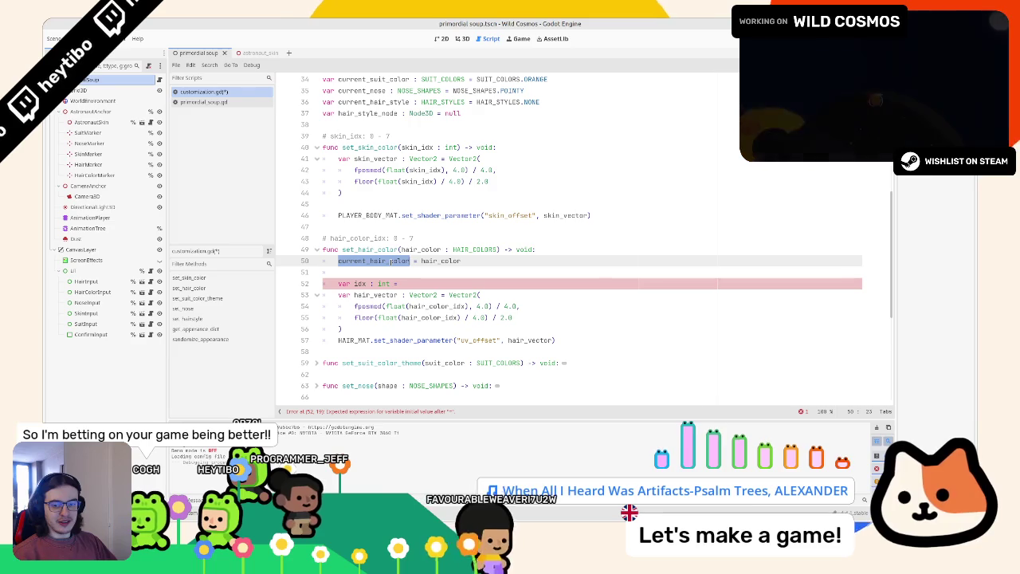
click(420, 285)
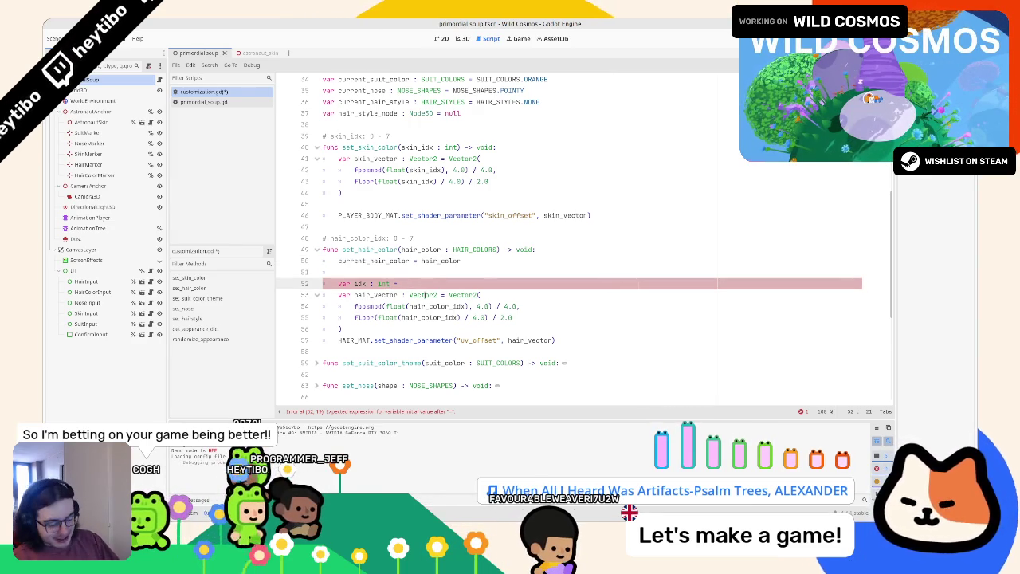
mouse_move(425, 295)
key(ctrl+z)
key(ctrl+z)
key(ctrl+z)
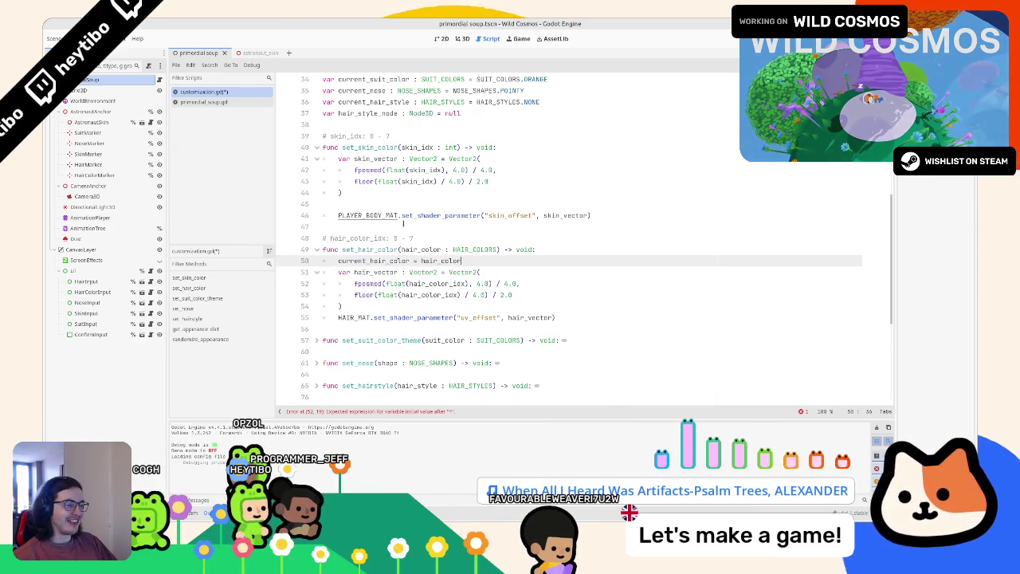
key(ctrl+y)
key(ctrl+y)
key(ctrl+y)
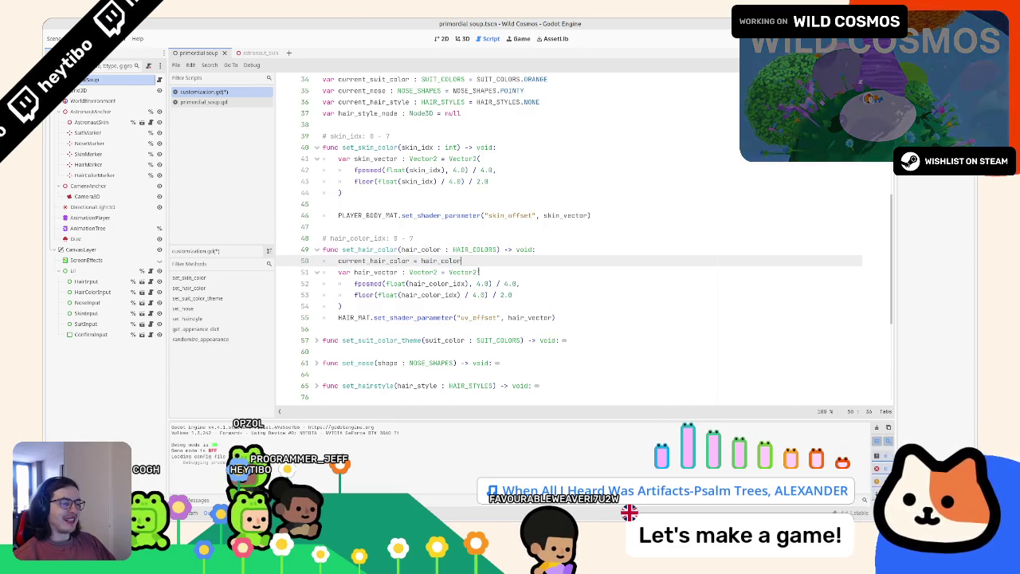
key(ctrl+y)
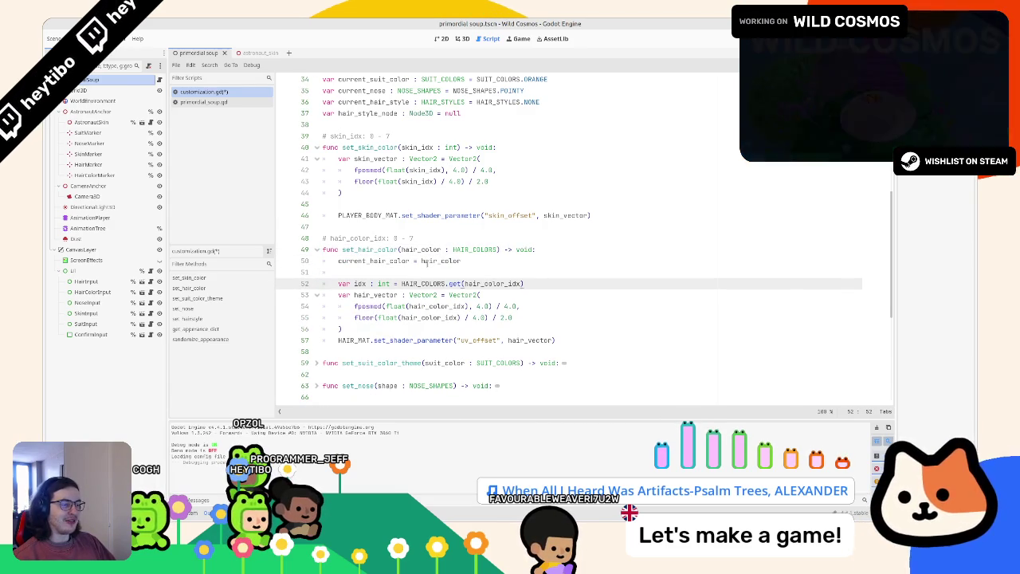
key(ctrl+z)
key(ctrl+z)
key(ctrl+z)
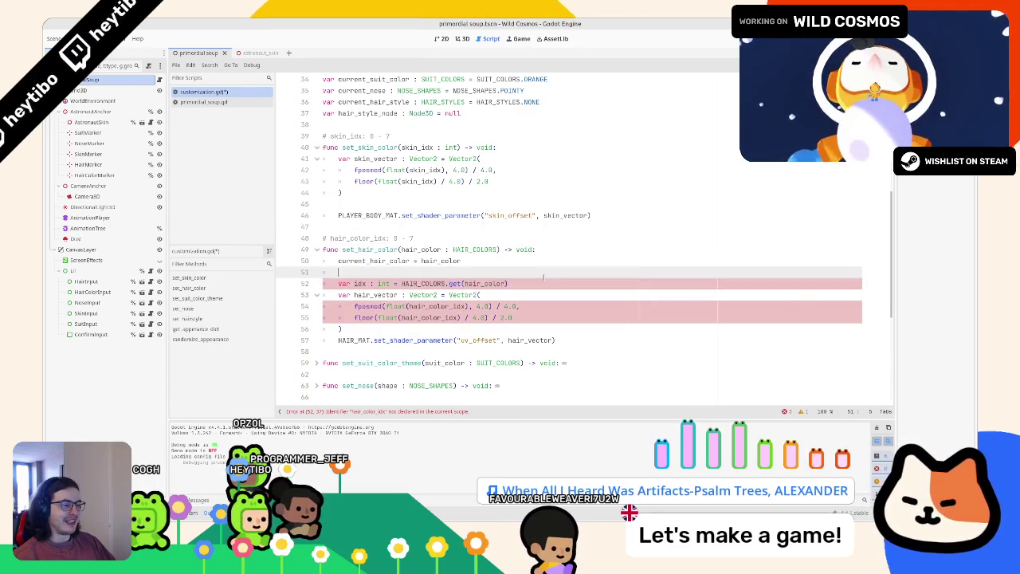
Step: Use idx in the fposmod and floor hair_vector calculations
click(358, 284)
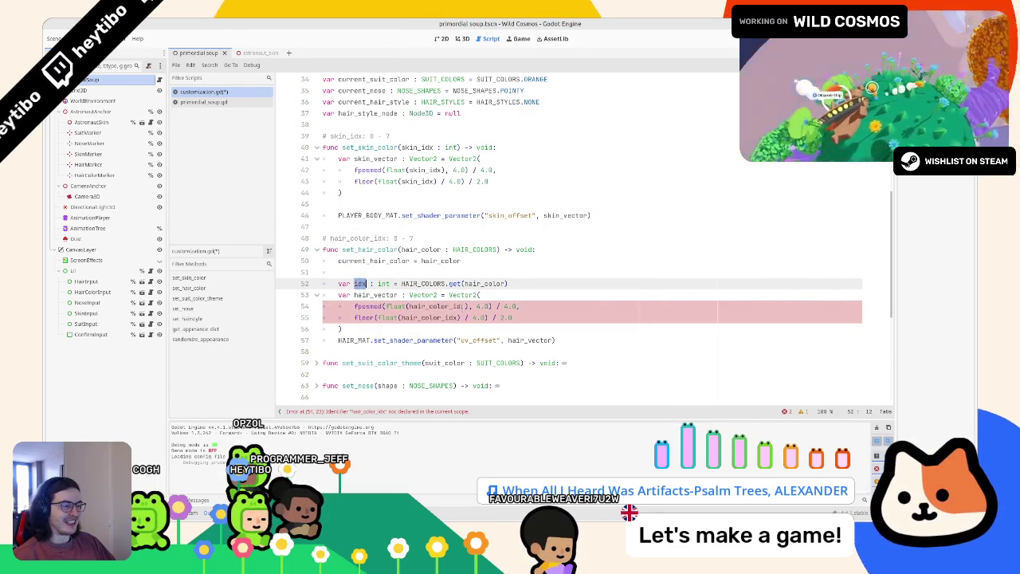
key(ctrl+c)
click(465, 306)
key(ctrl+v)
key(ctrl+z)
click(448, 307)
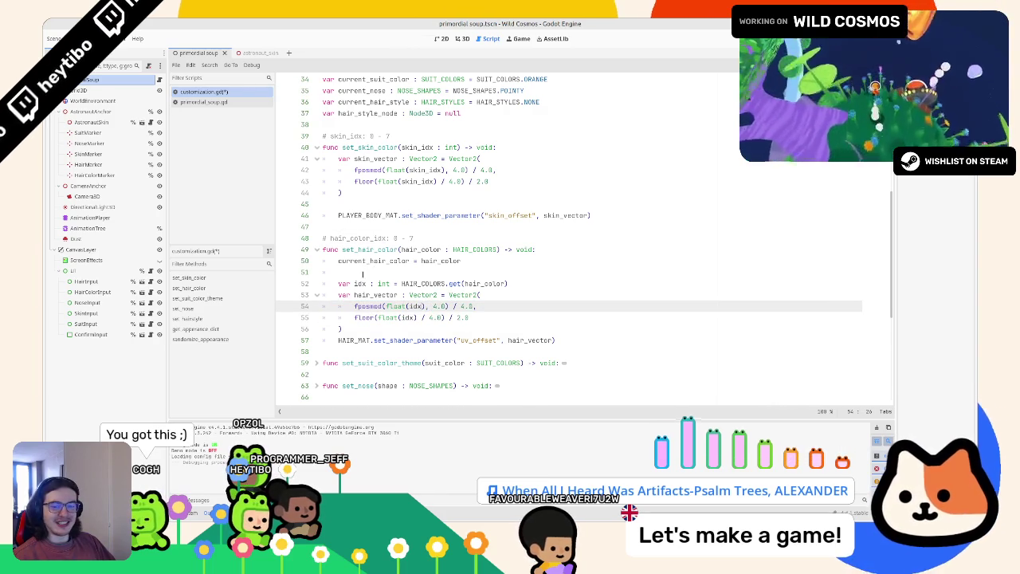
Step: Start a new var declaration at the top of set_skin_color
scroll(364, 274, up, 1)
click(518, 182)
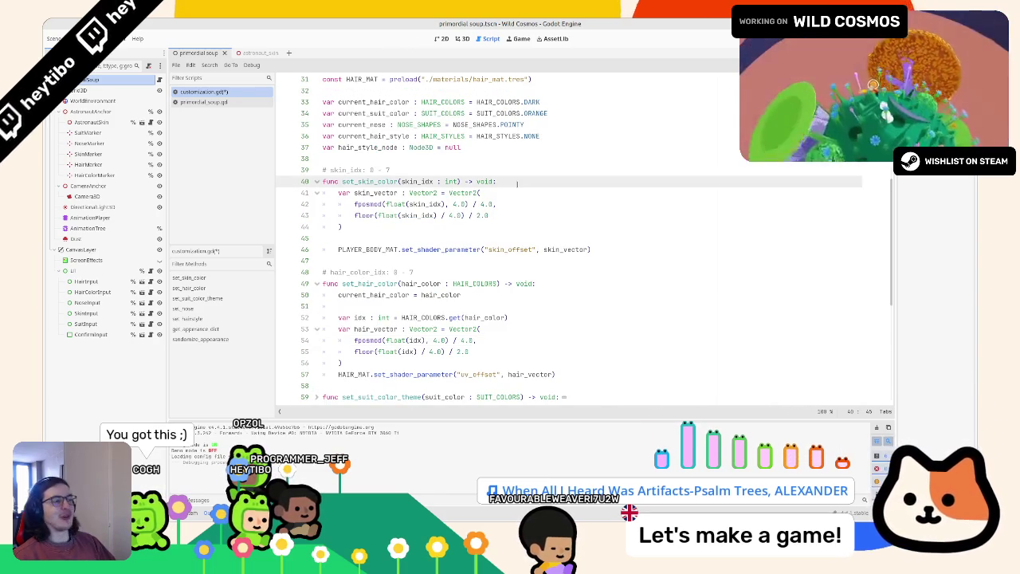
key(Return)
text(var)
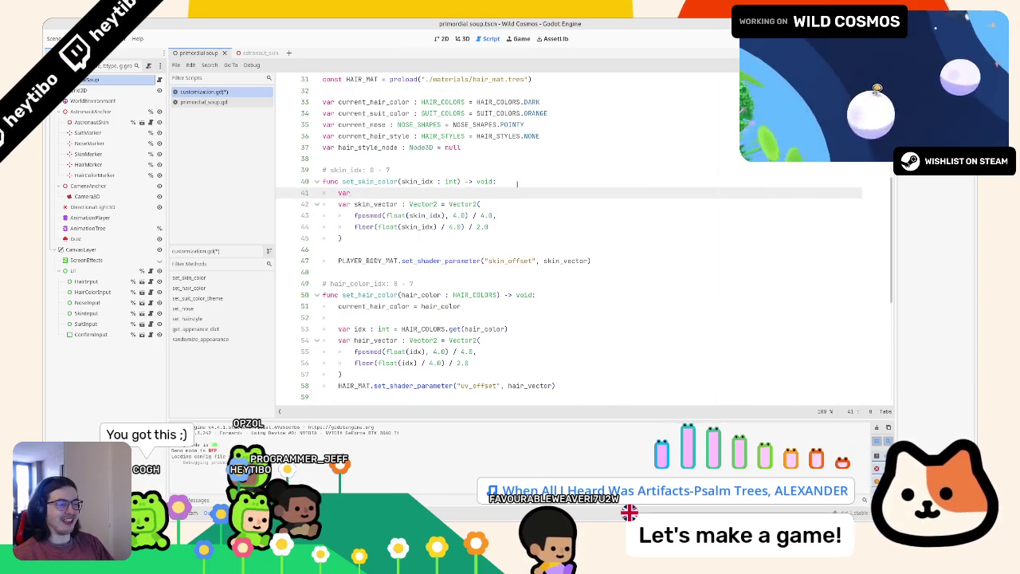
key(BackSpace)
click(389, 101)
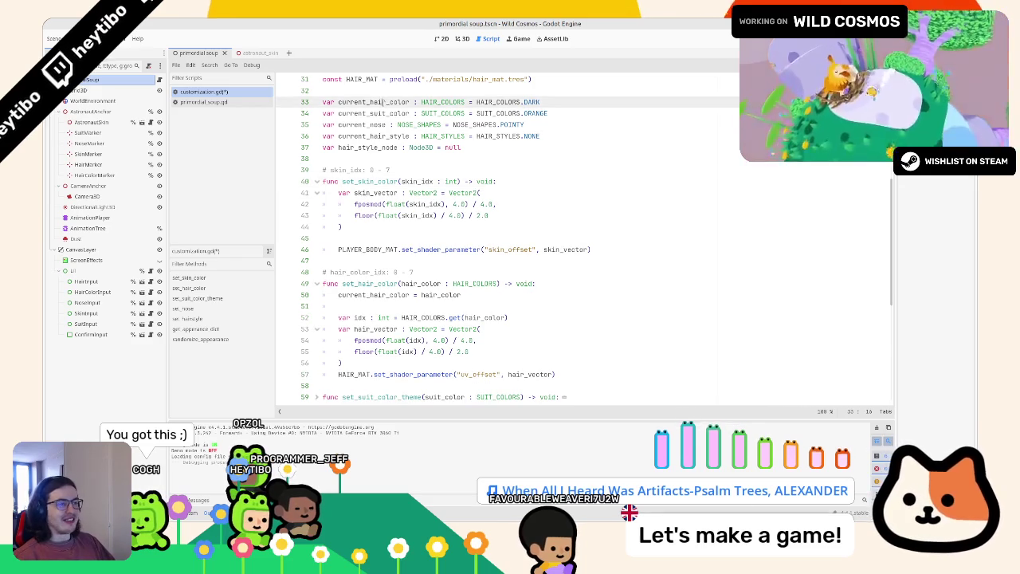
key(ctrl+shift+d)
key(Up)
key(BackSpace)
key(BackSpace)
key(BackSpace)
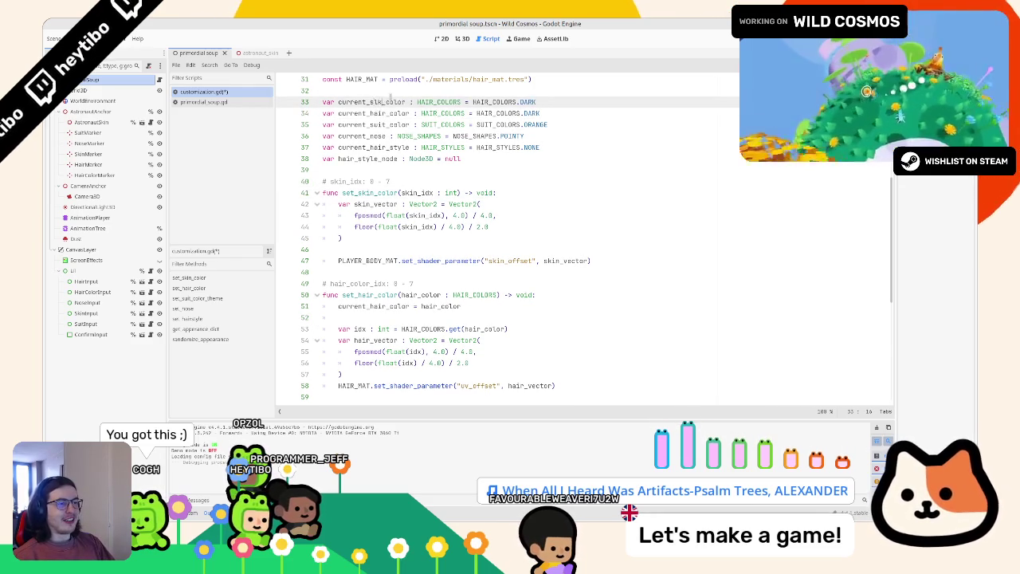
text(skin)
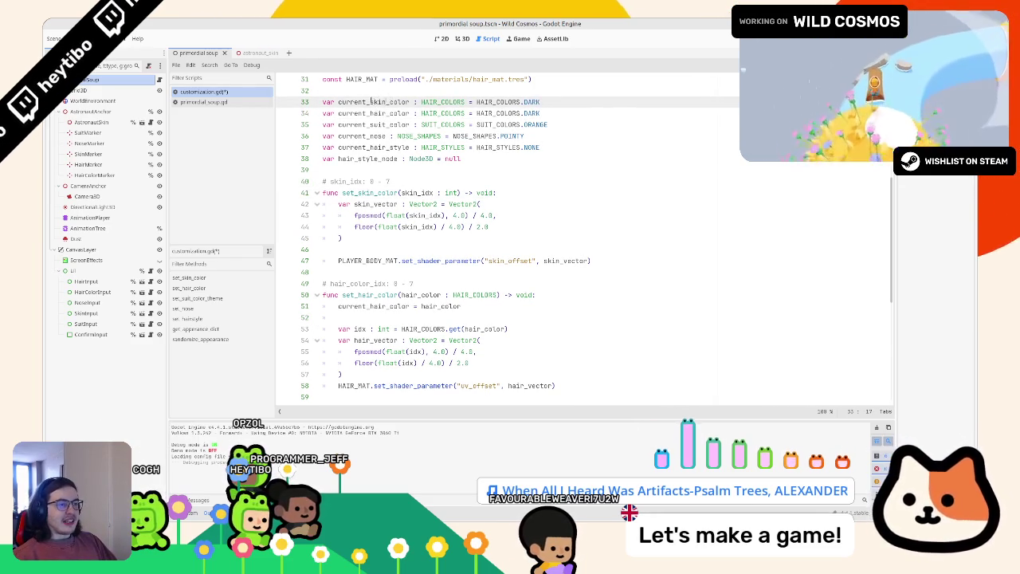
click(365, 113)
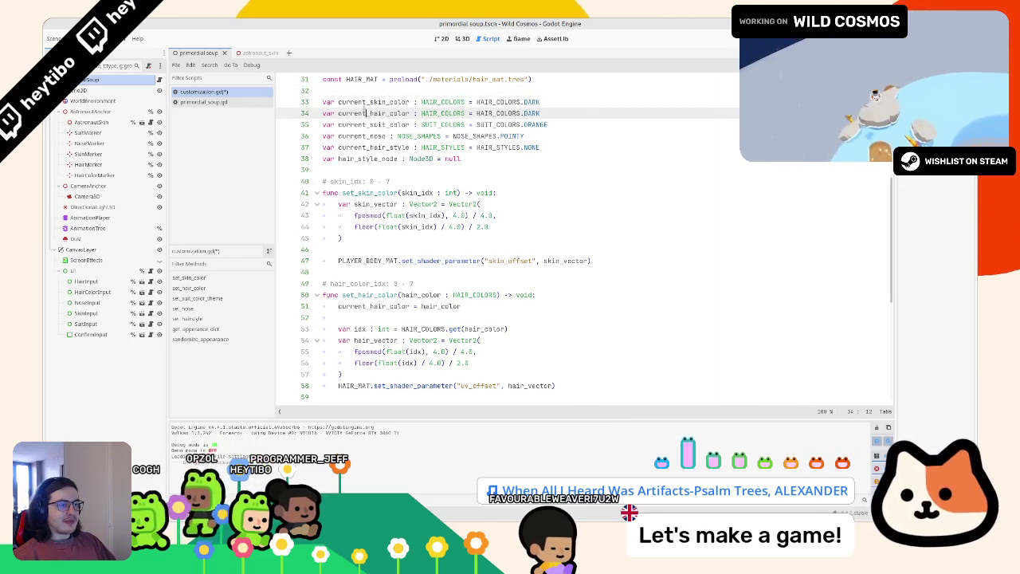
click(365, 102)
click(499, 203)
click(498, 192)
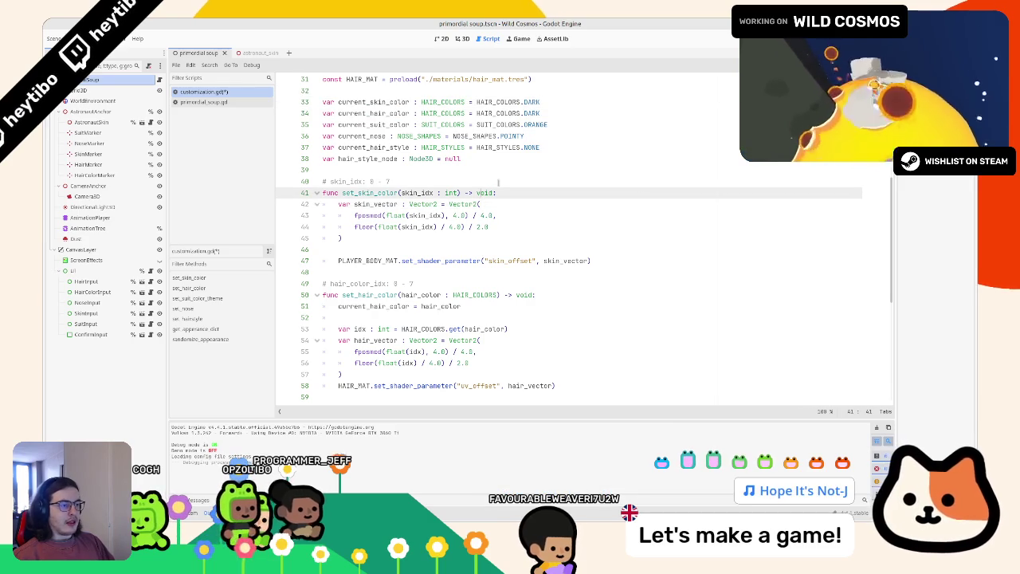
key(Return)
text(current_skin_color = s)
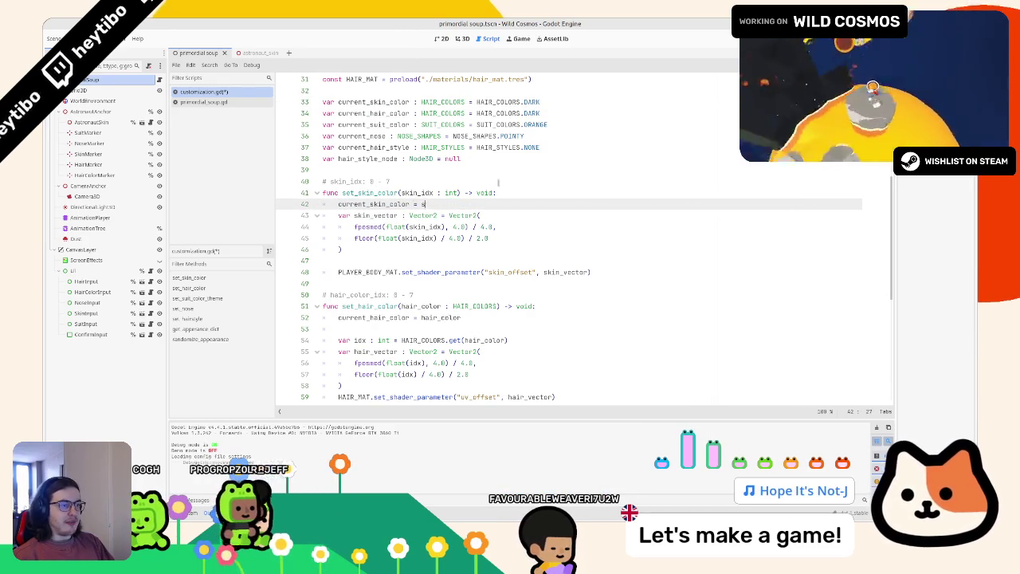
text(kin_idx)
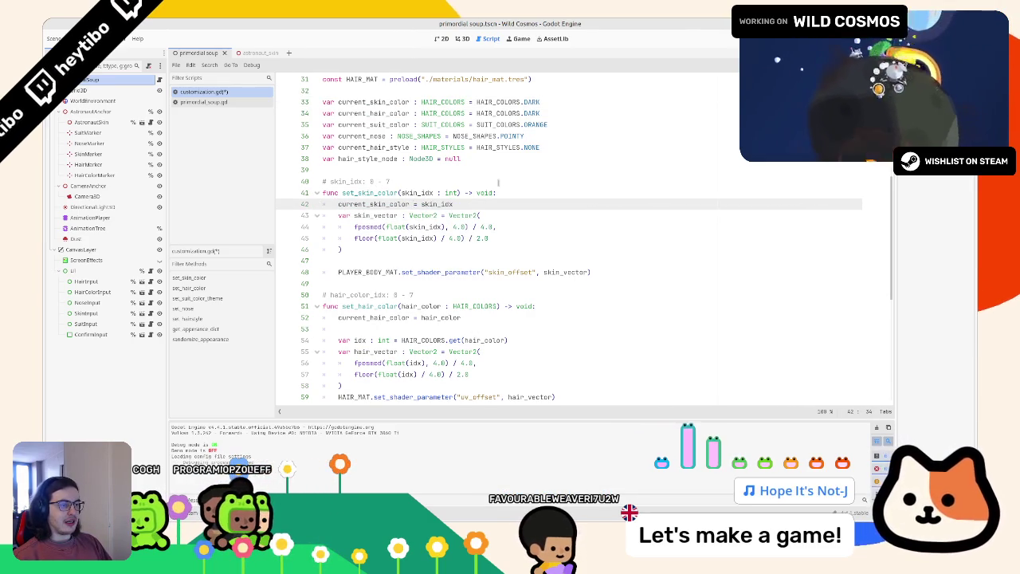
key(BackSpace)
key(BackSpace)
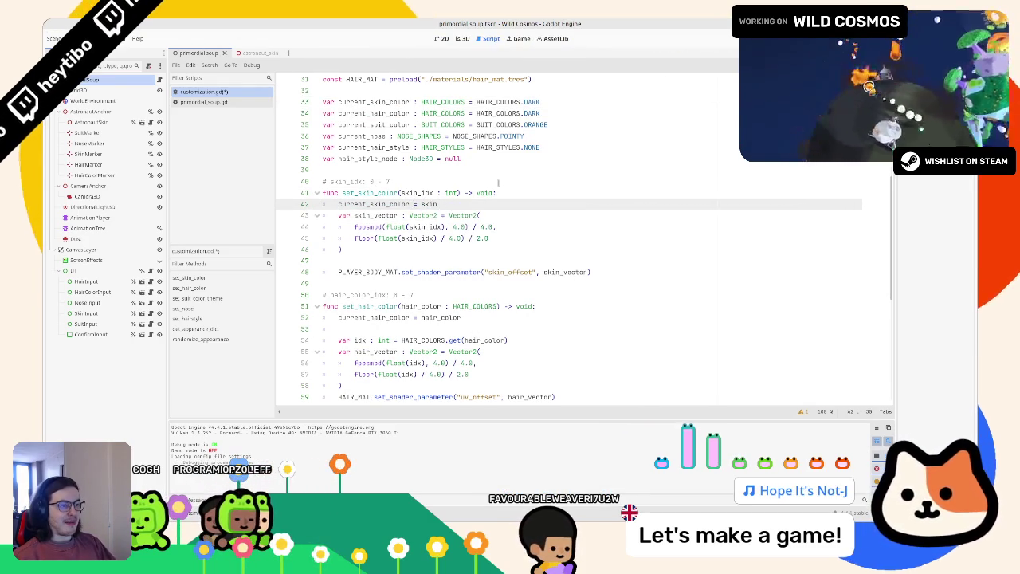
text(_color)
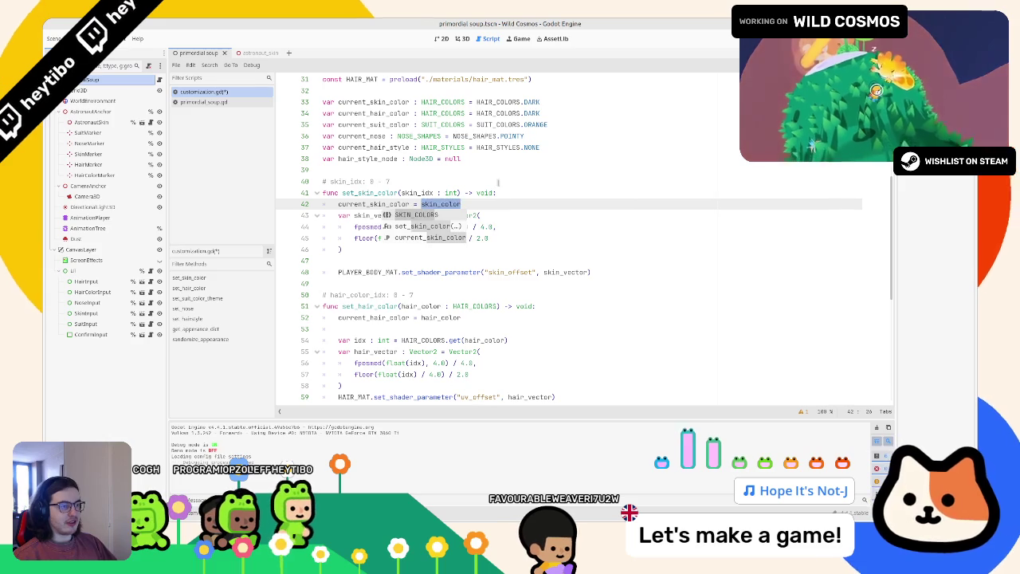
double_click(417, 192)
text(skin_color)
click(464, 189)
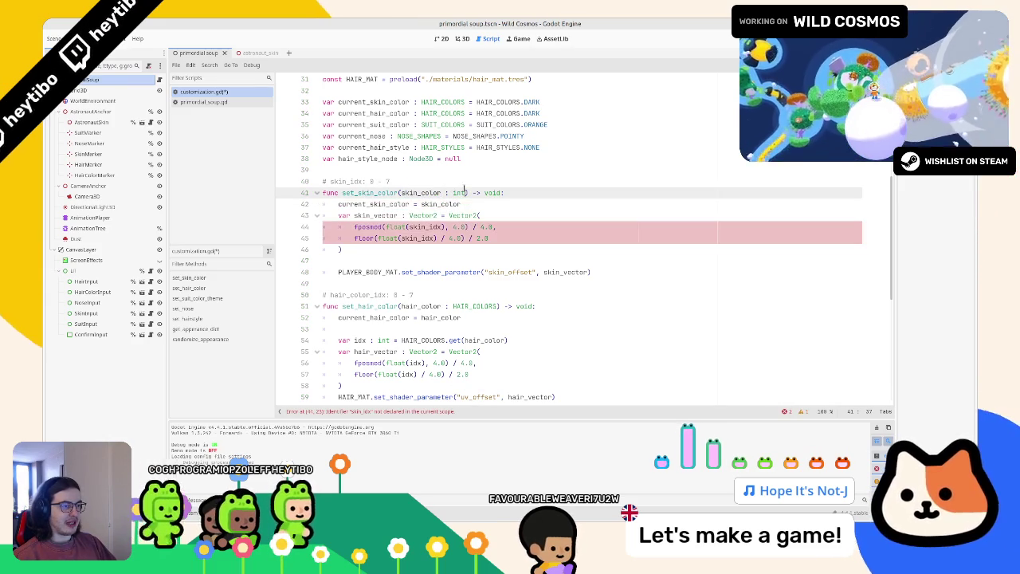
text(SKIN_COLORS)
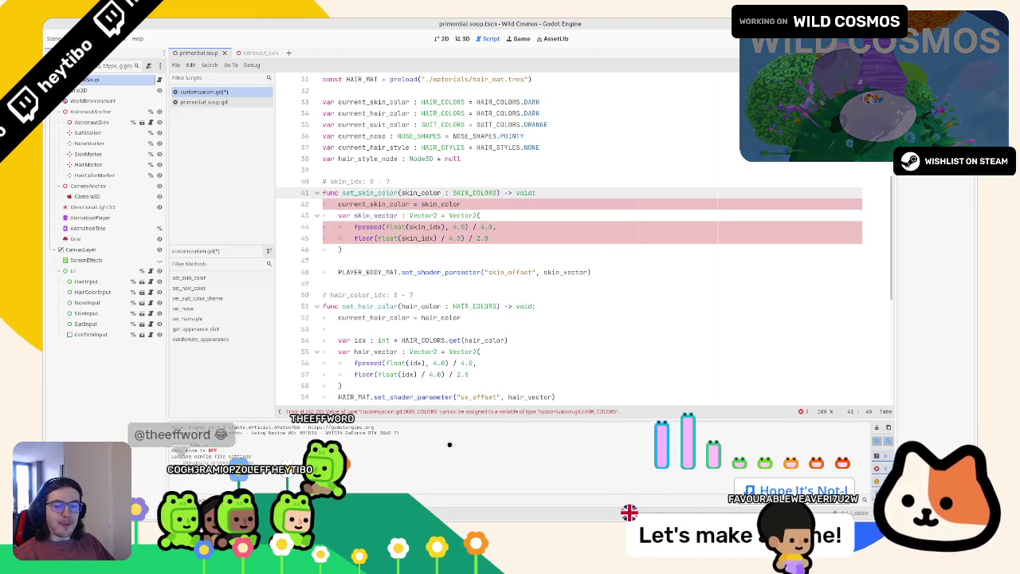
click(510, 339)
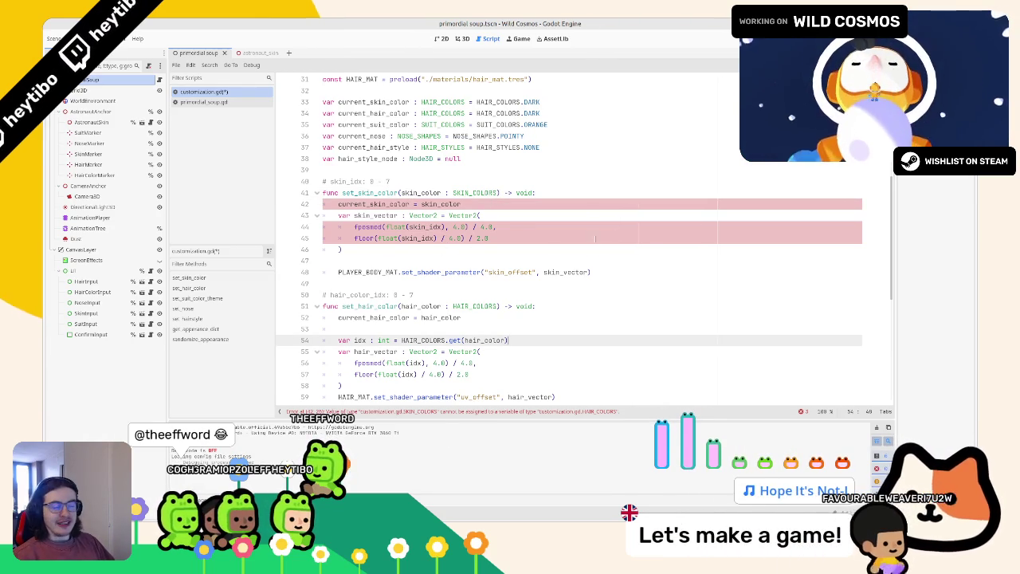
click(624, 205)
click(615, 237)
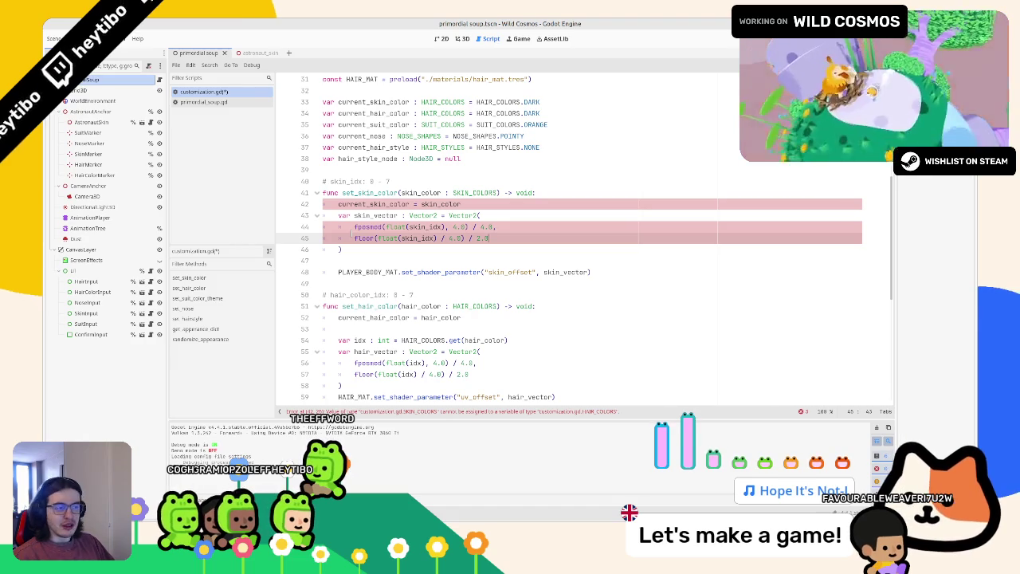
click(355, 228)
mouse_move(356, 227)
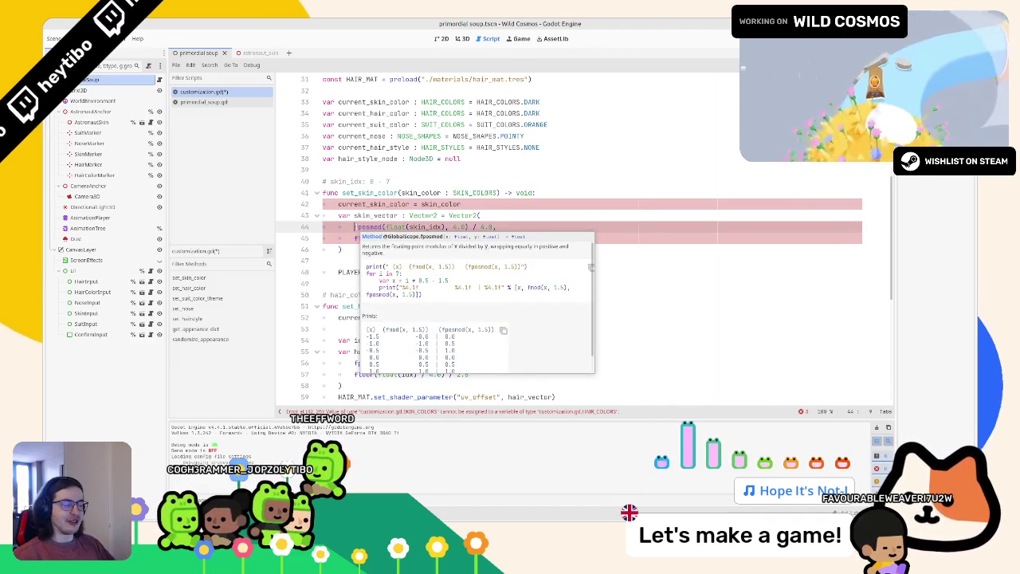
click(354, 239)
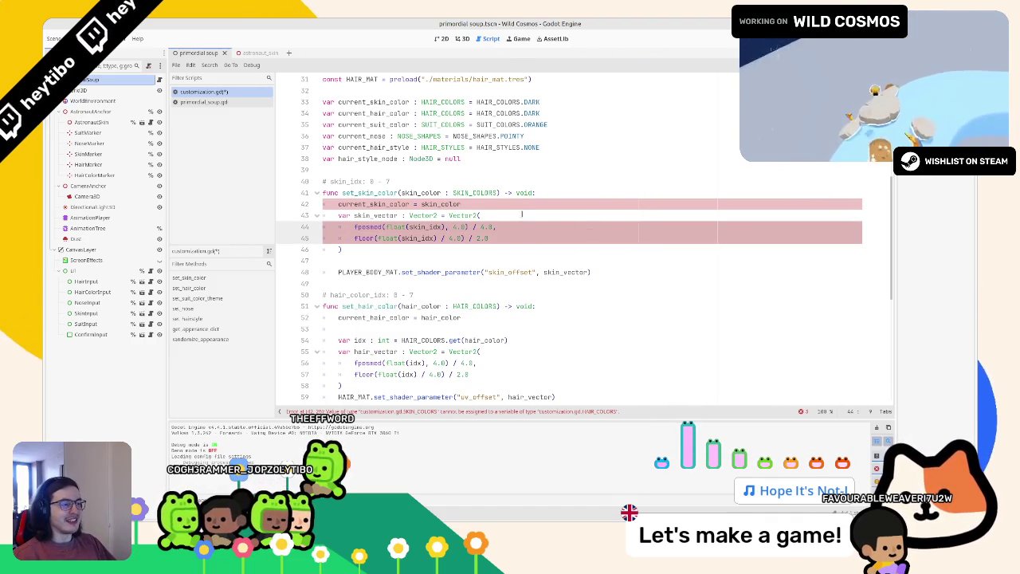
click(549, 208)
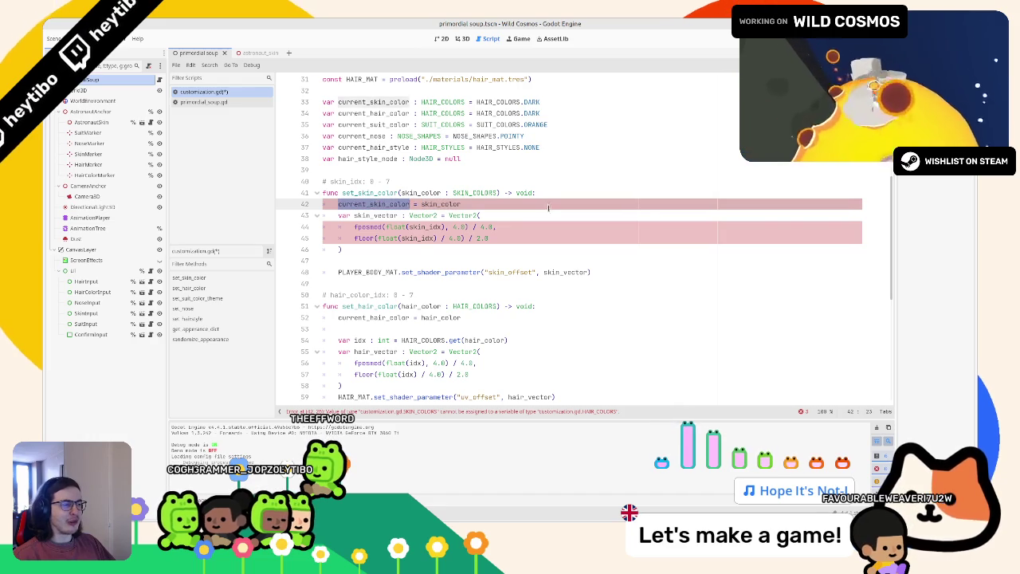
key(Return)
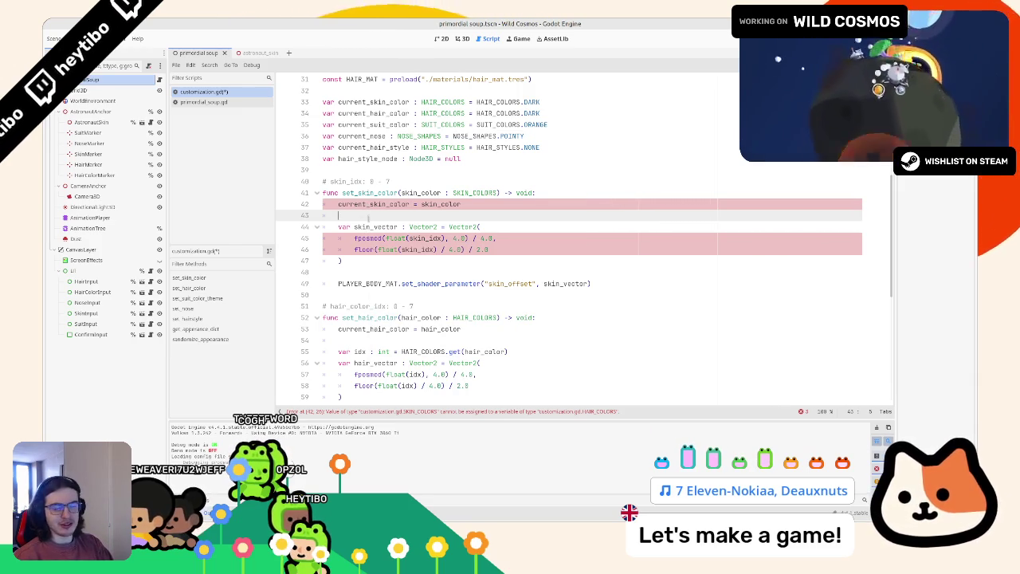
Step: Add 'var idx: int = SKIN_COLORS.get(skin_color)' on line 44 of set_skin_color
key(Tab)
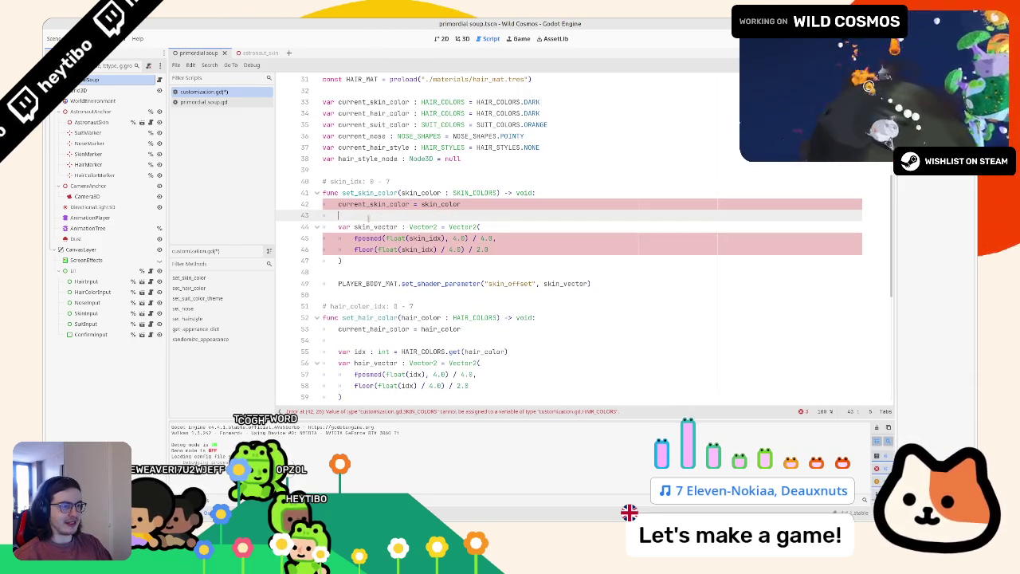
key(Return)
text(var idx : int)
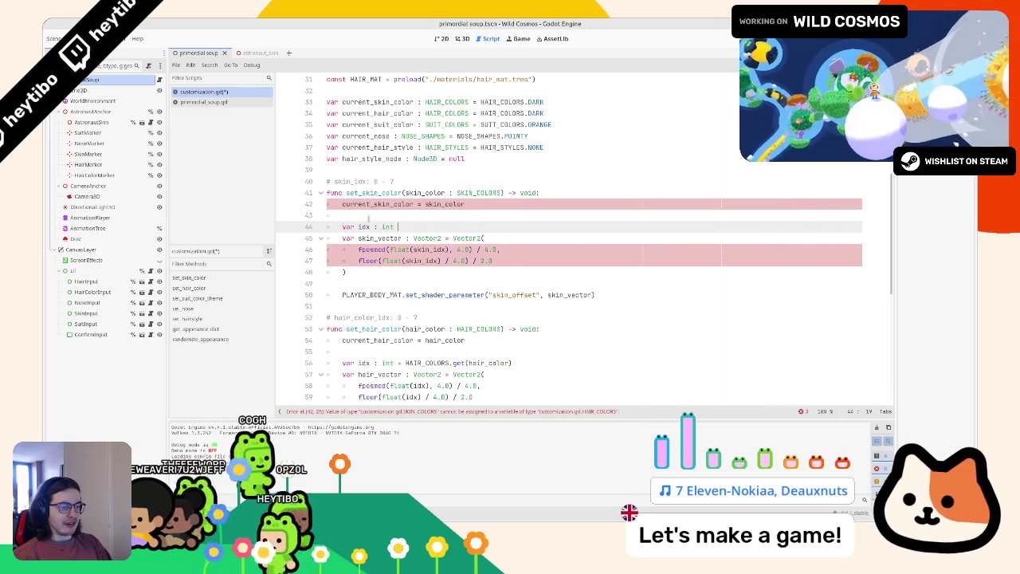
key(ctrl+Left)
key(ctrl+Left)
key(ctrl+Left)
key(ctrl+space)
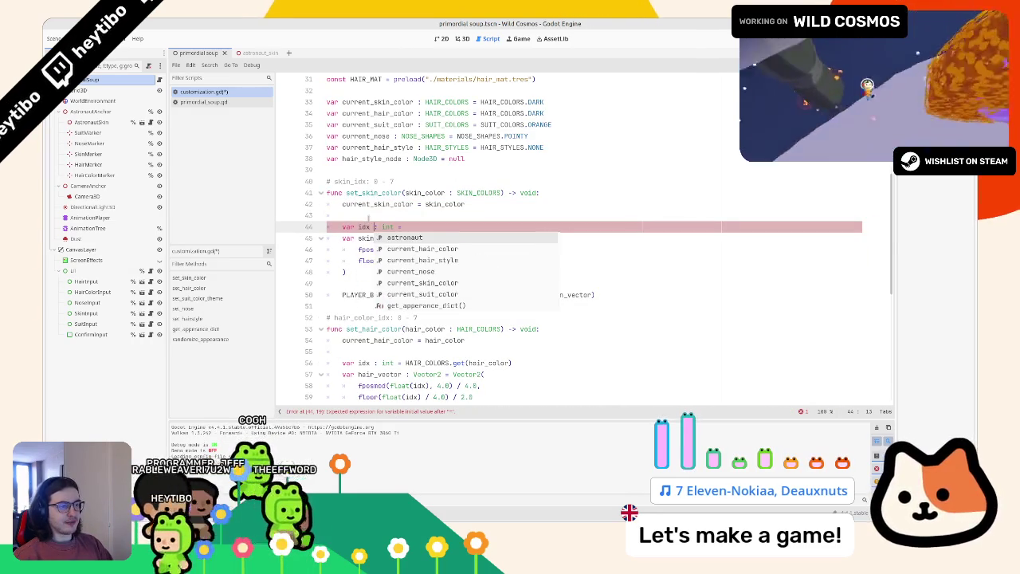
key(BackSpace)
key(End)
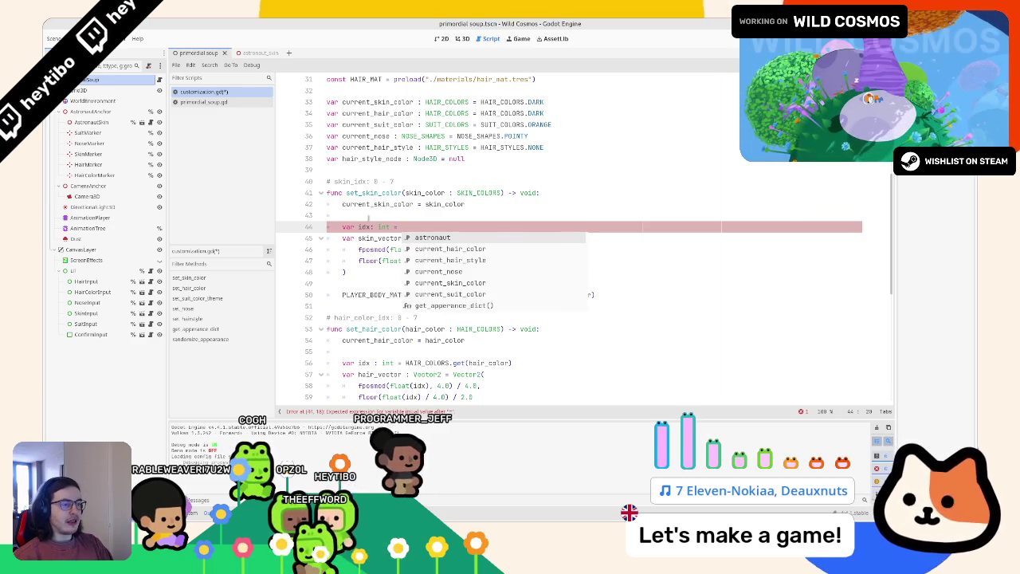
text(SKIN_COLORS.)
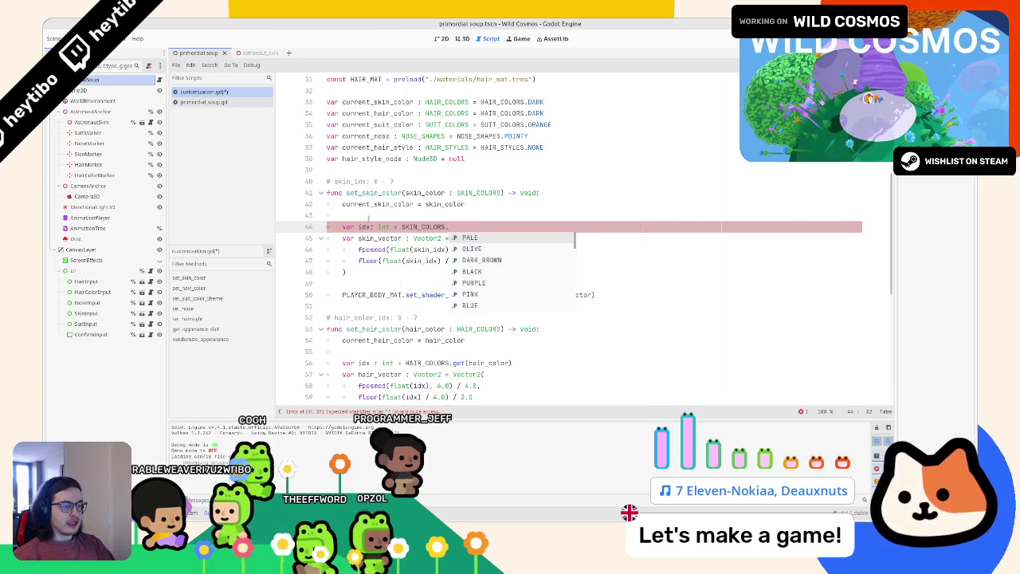
text(get)
key(Return)
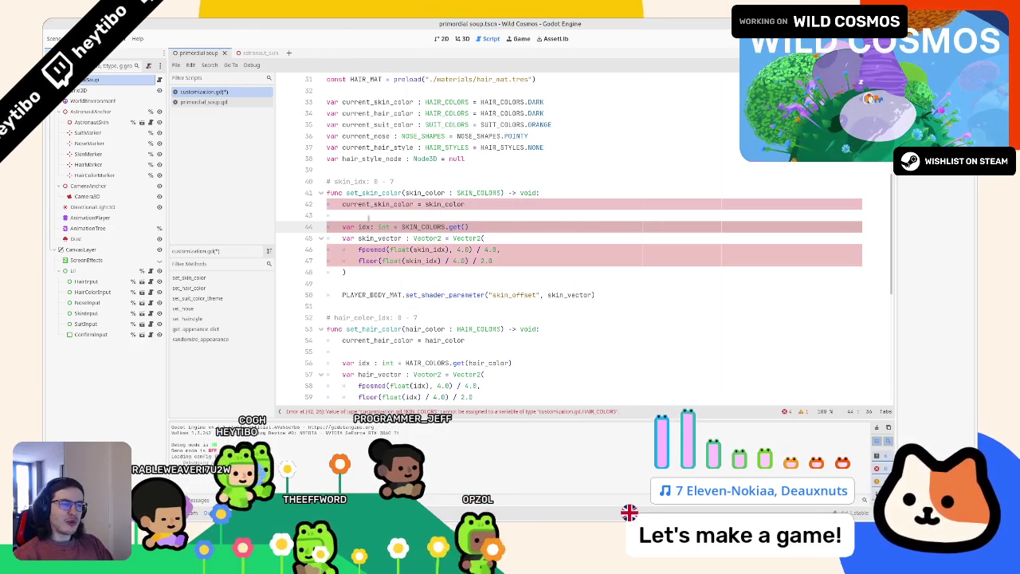
text(ski)
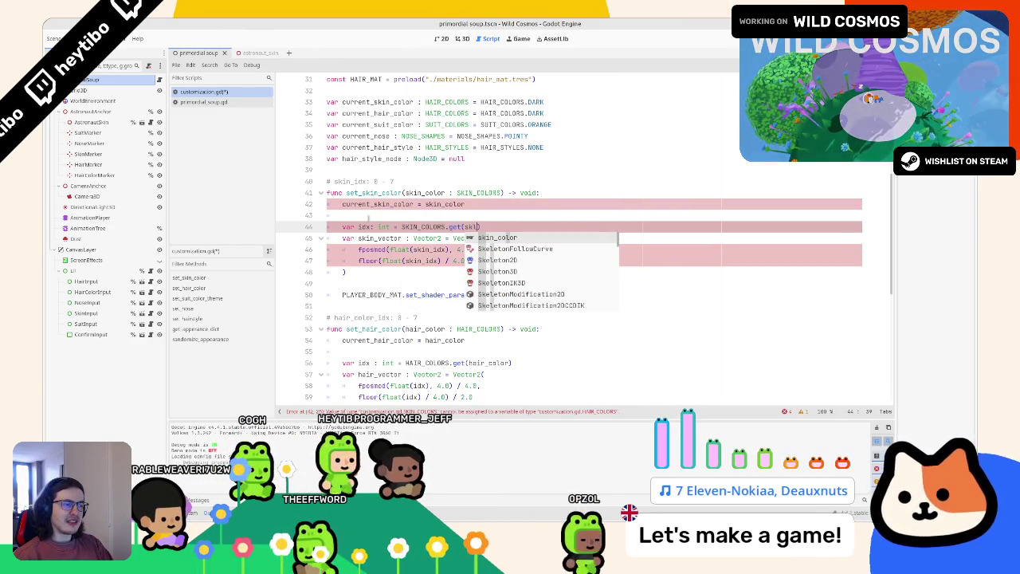
key(Return)
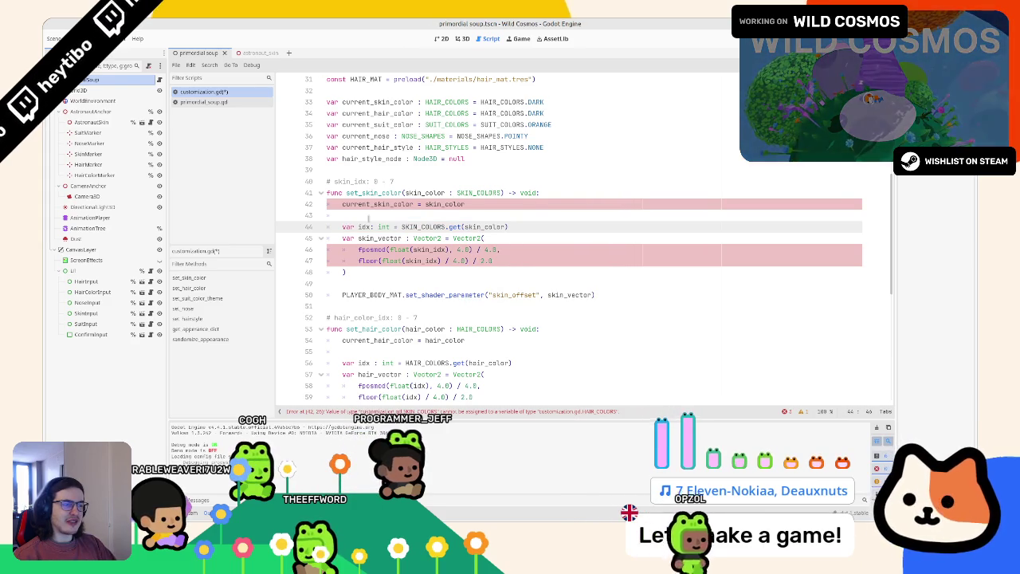
Step: Replace skin_idx with idx in the fposmod and floor skin_vector lines
double_click(365, 226)
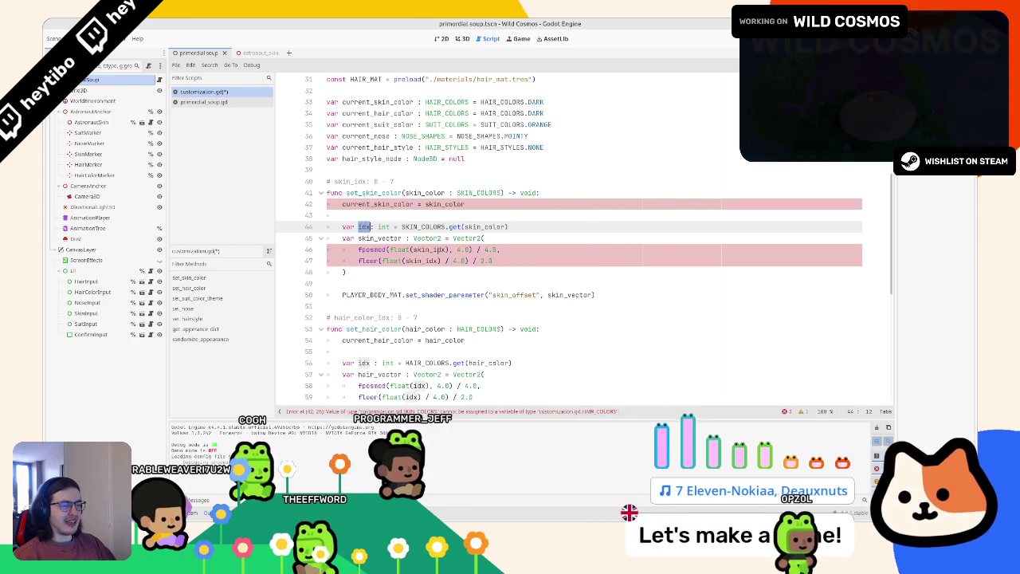
double_click(422, 260)
text(idx)
double_click(432, 250)
text(idx)
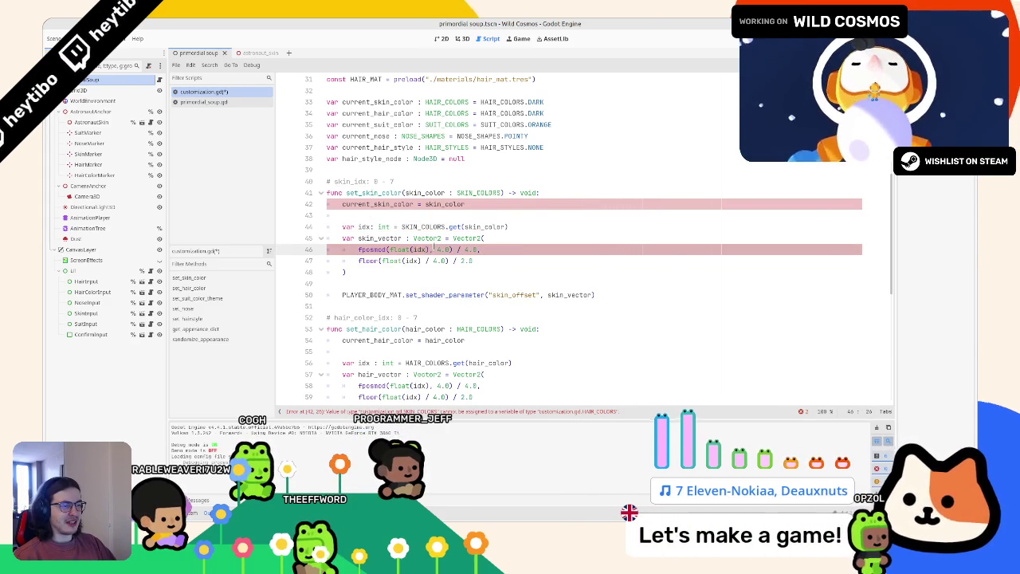
double_click(384, 204)
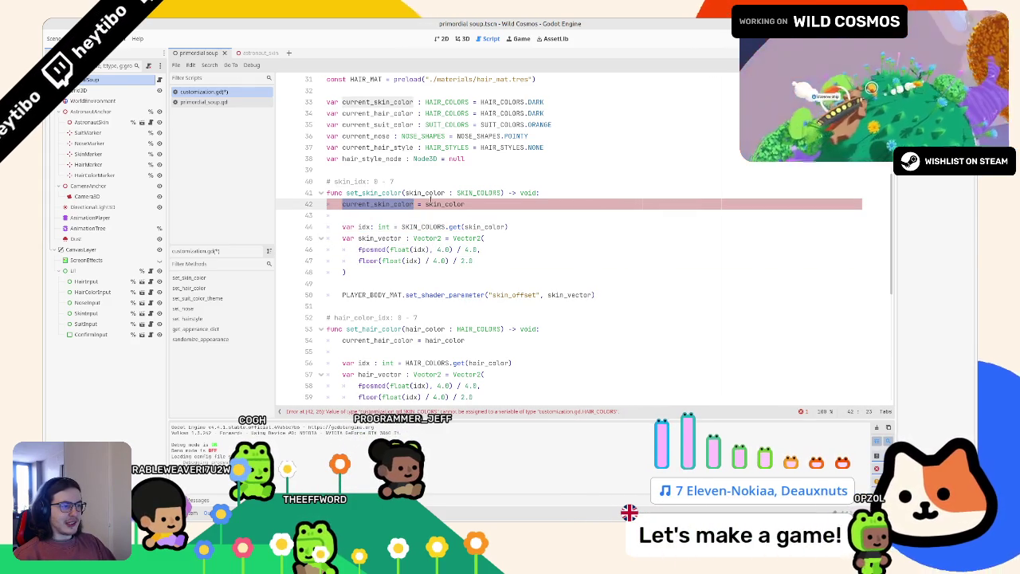
double_click(447, 102)
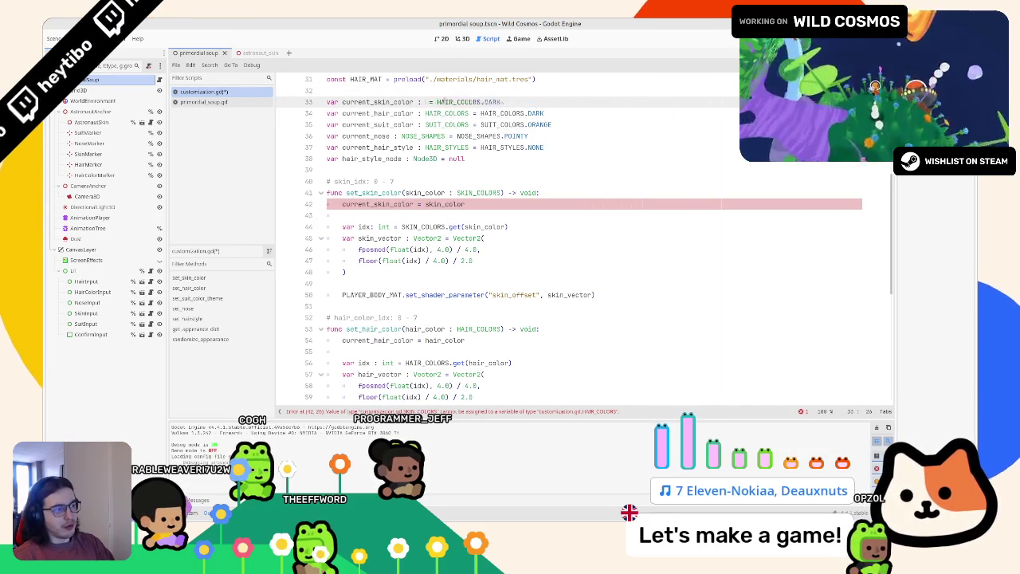
Step: Change current_skin_color's type to SKIN_COLORS with default SKIN_COLORS.PALE on line 33
text(SKIN_COLORS)
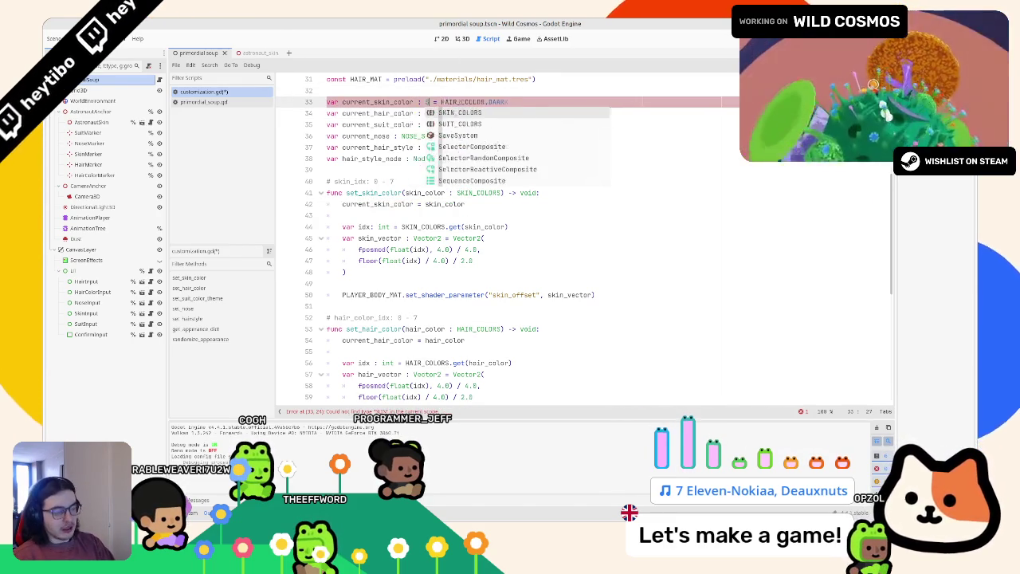
key(Escape)
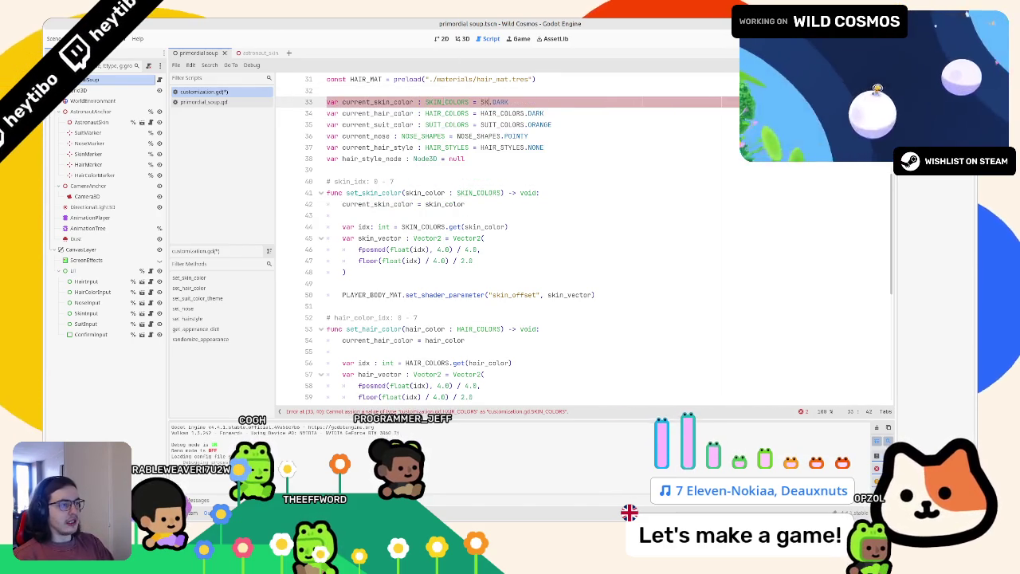
text(SKIN_COLORS.)
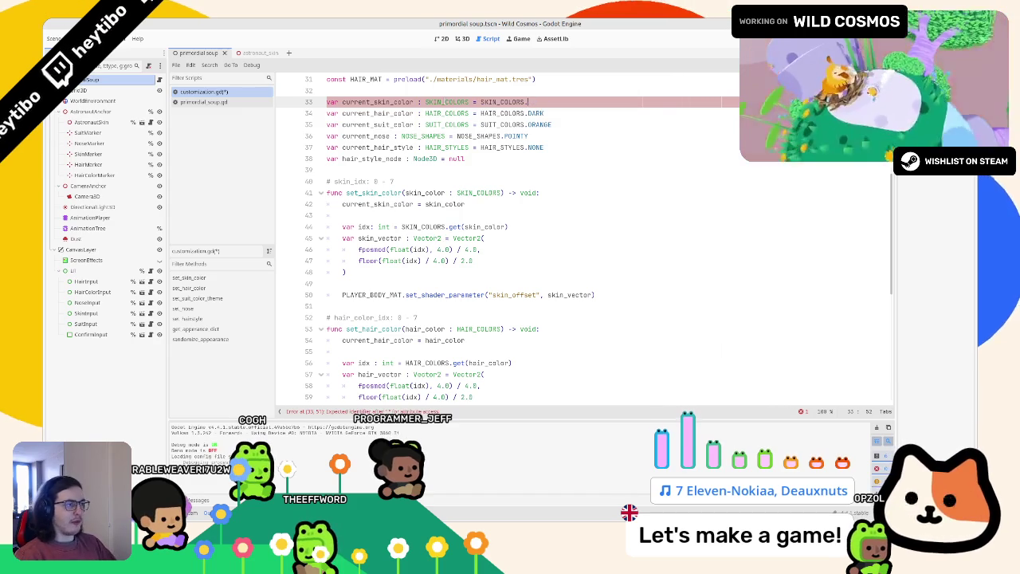
text(PALE)
key(Return)
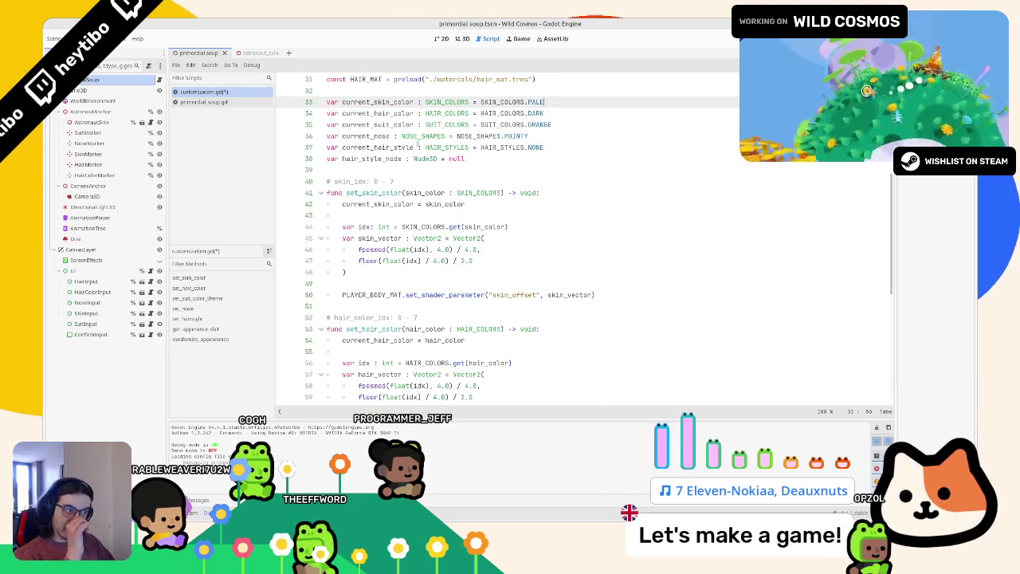
Step: Review the current_skin_color declarations and the SKIN_COLORS.get(skin_color) lookup in the script
scroll(593, 278, up, 9)
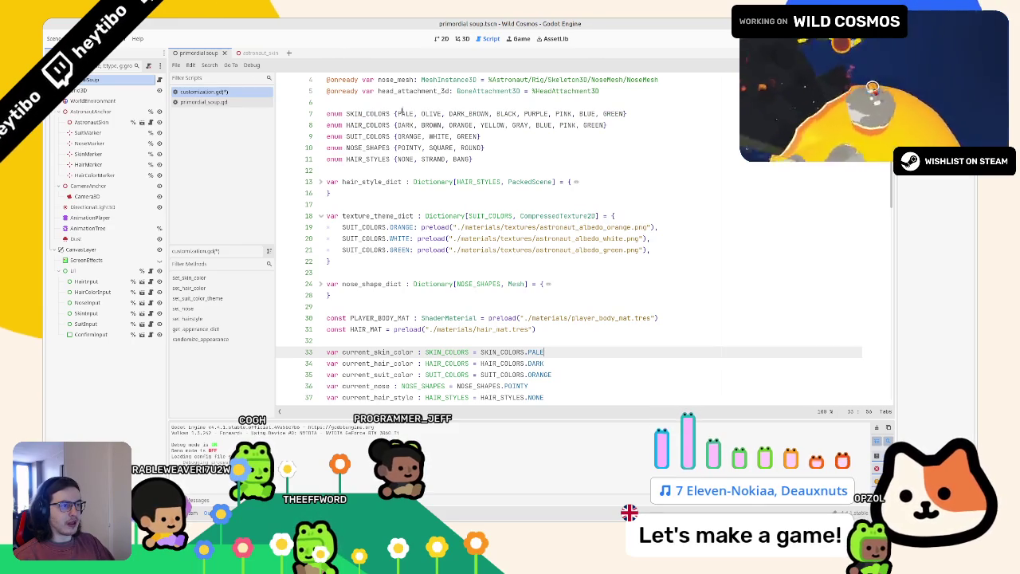
scroll(396, 231, down, 5)
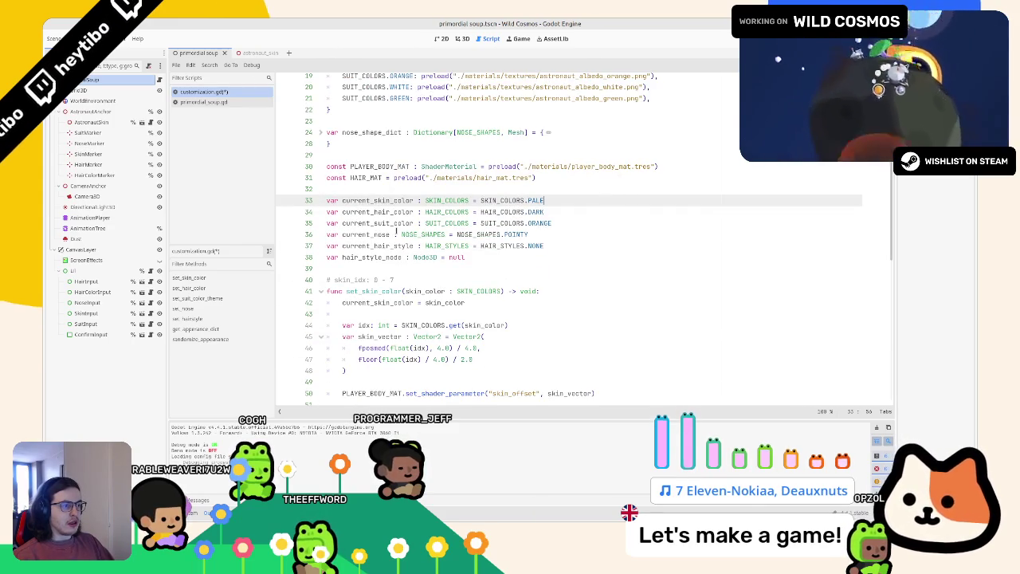
double_click(376, 212)
double_click(377, 201)
scroll(377, 200, down, 4)
click(373, 210)
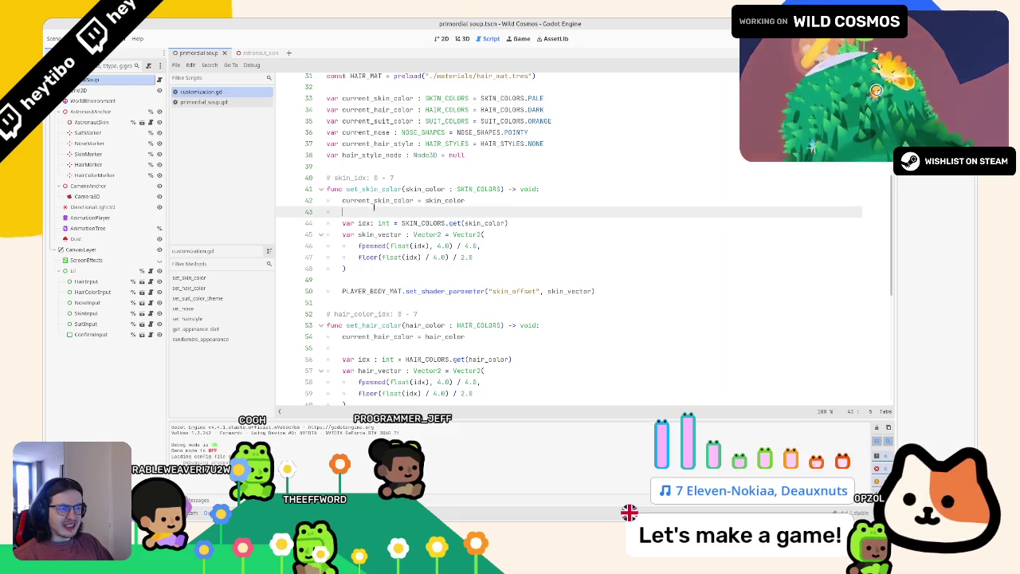
double_click(375, 201)
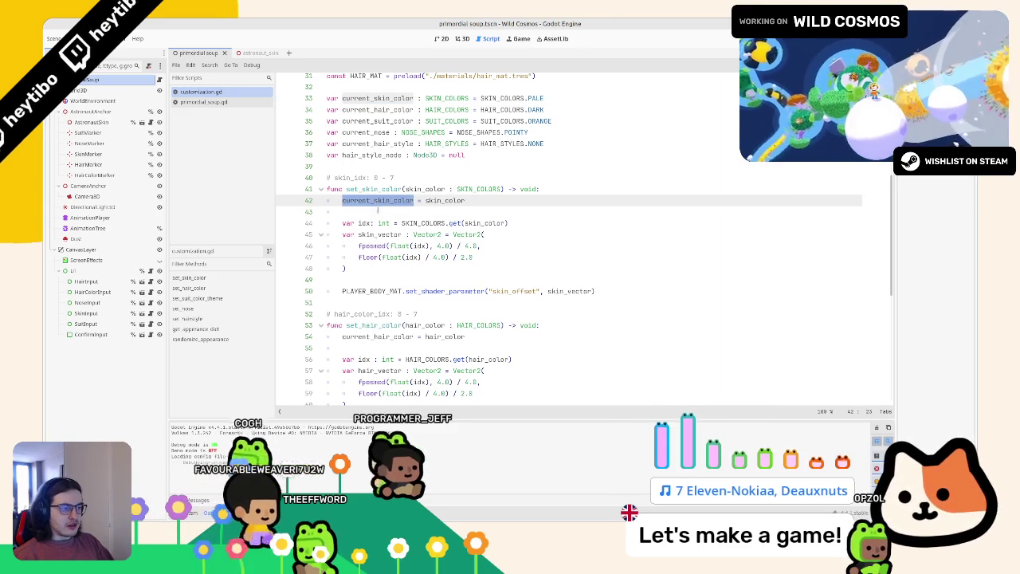
drag(402, 224, 508, 223)
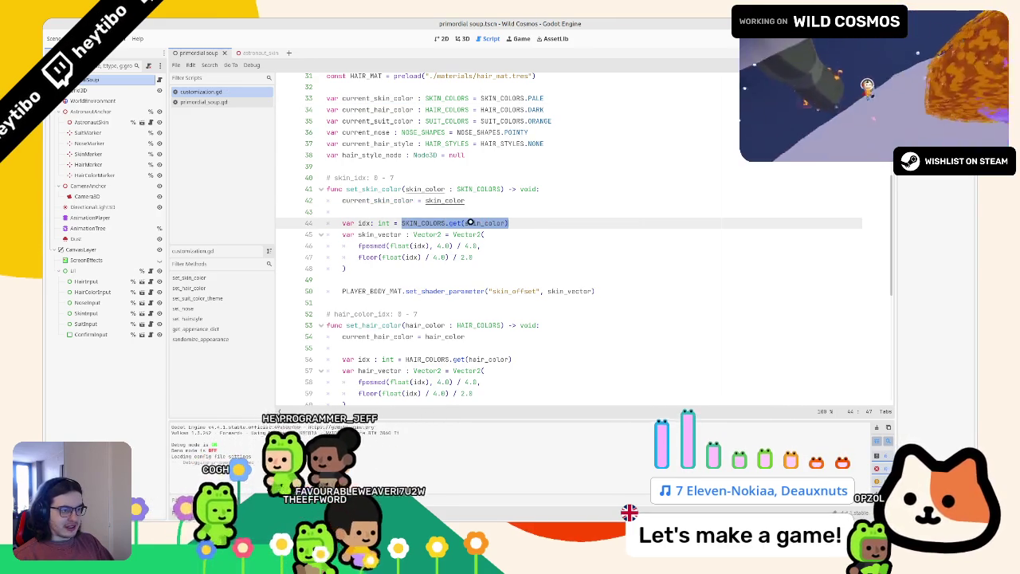
scroll(420, 295, down, 9)
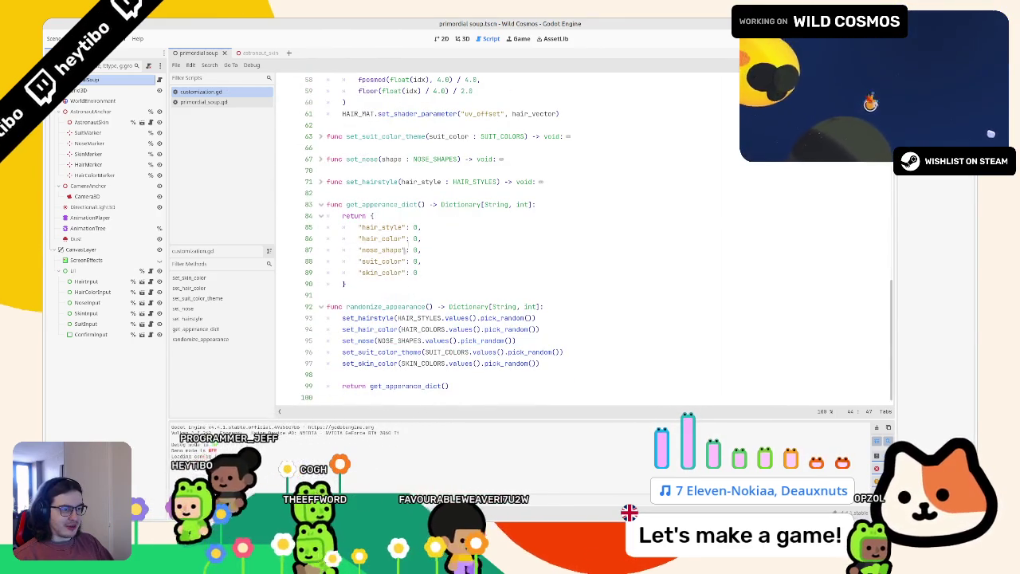
click(453, 237)
Step: Save and run the game, then add a current_hair_color debug print in set_hair_color and rerun
key(ctrl+s)
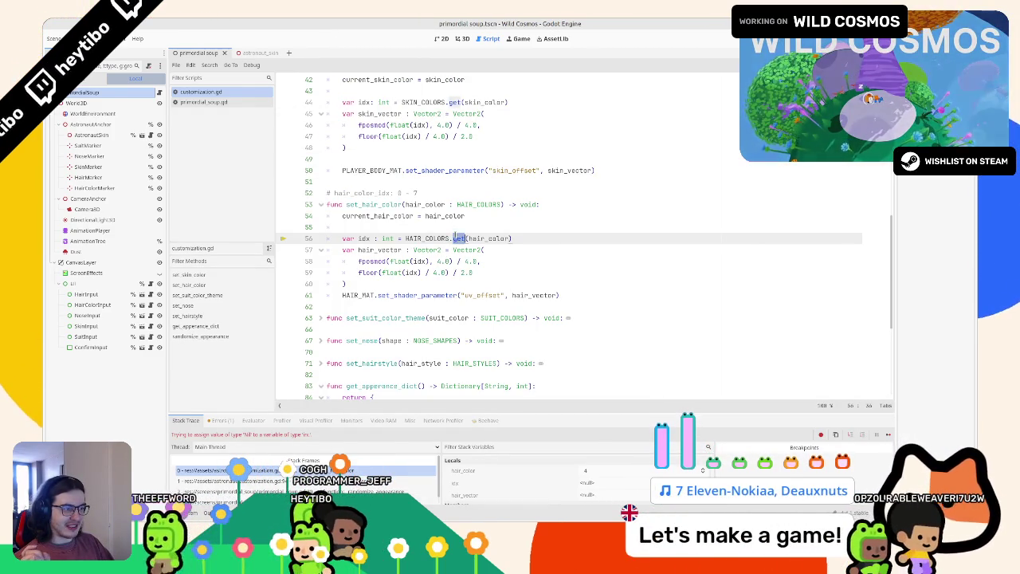
double_click(379, 216)
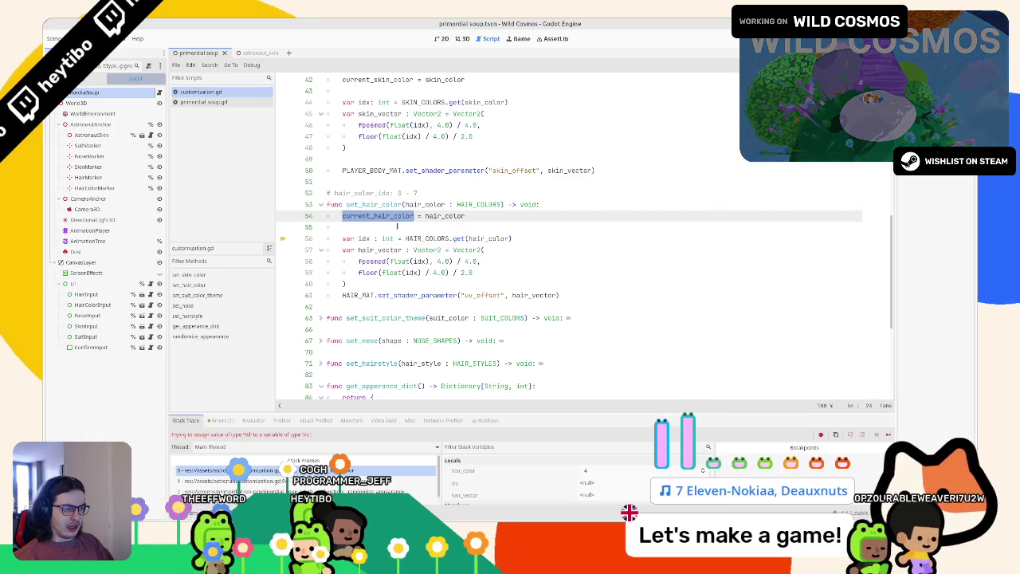
click(397, 226)
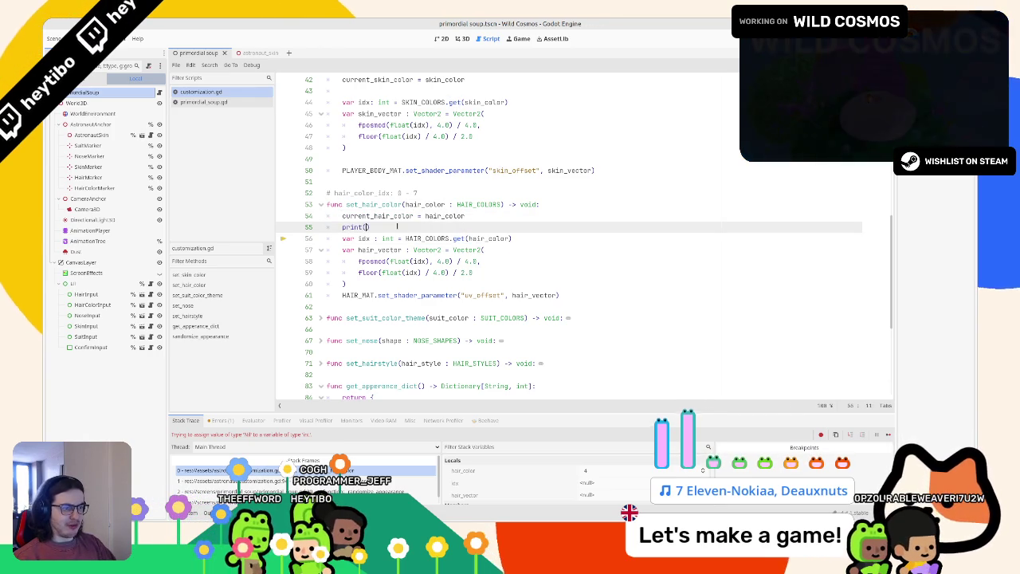
text(current_hair_color)
key(F5)
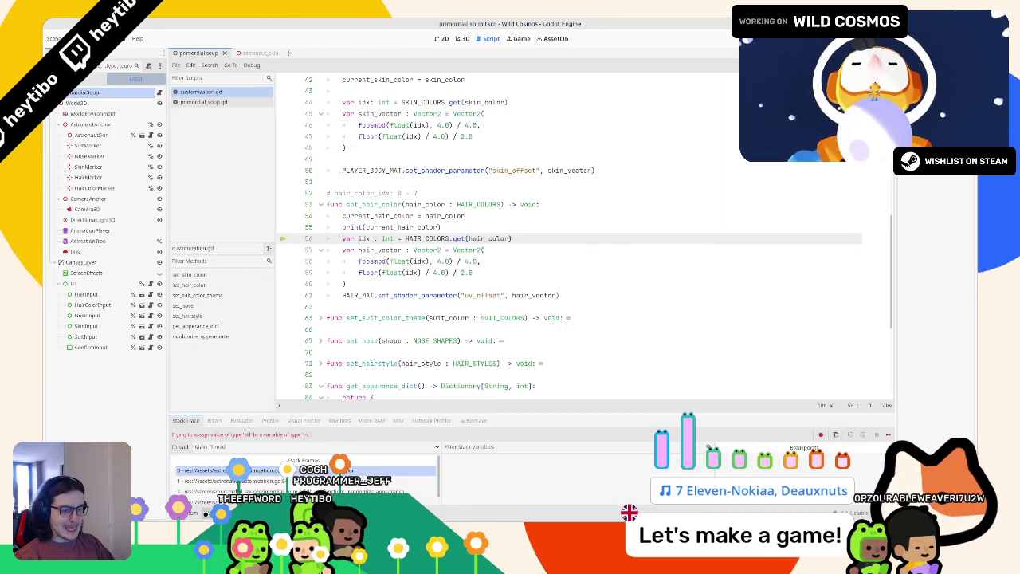
key(F5)
click(393, 227)
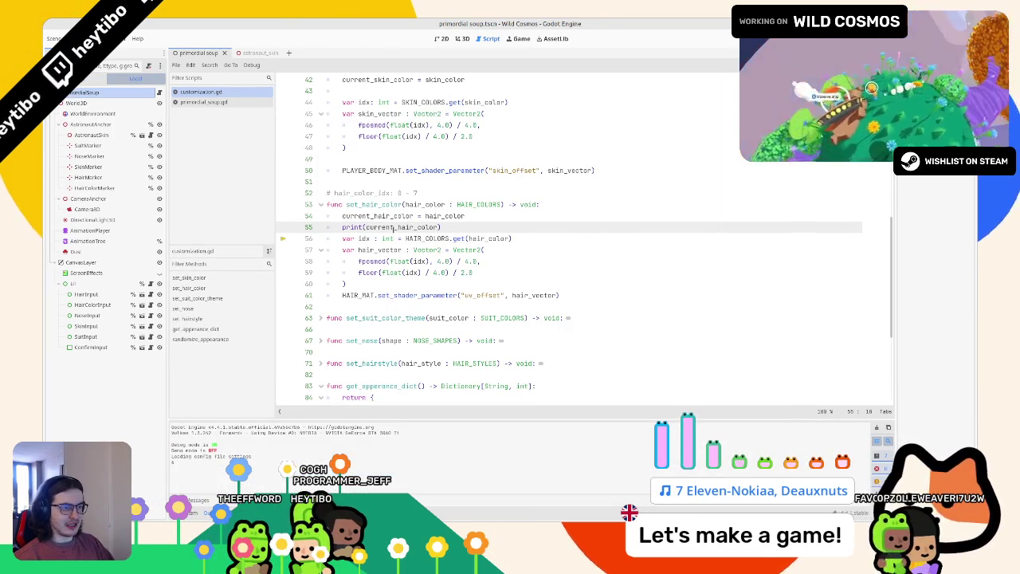
key(ctrl+z)
key(ctrl+z)
key(ctrl+z)
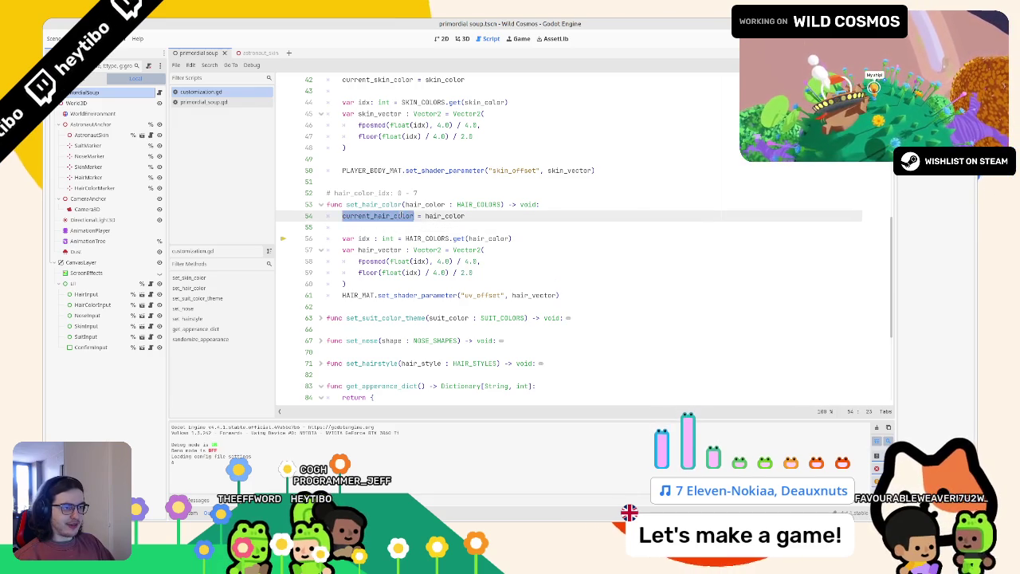
Step: Replace HAIR_COLORS.get(hair_color) on line 56 with hair_color directly
scroll(582, 240, up, 3)
text(print()
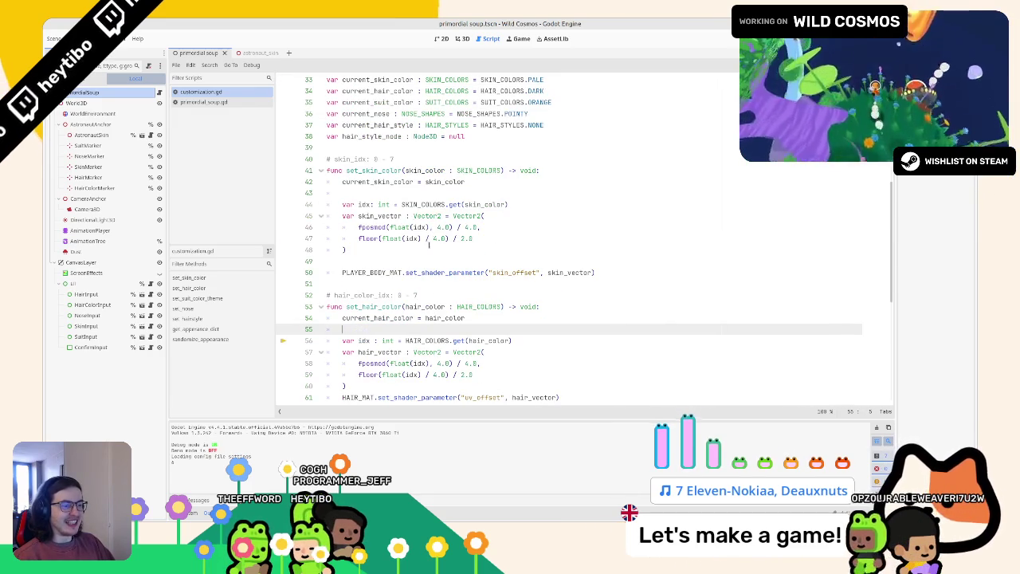
double_click(429, 318)
key(ctrl+c)
drag(404, 341, 514, 340)
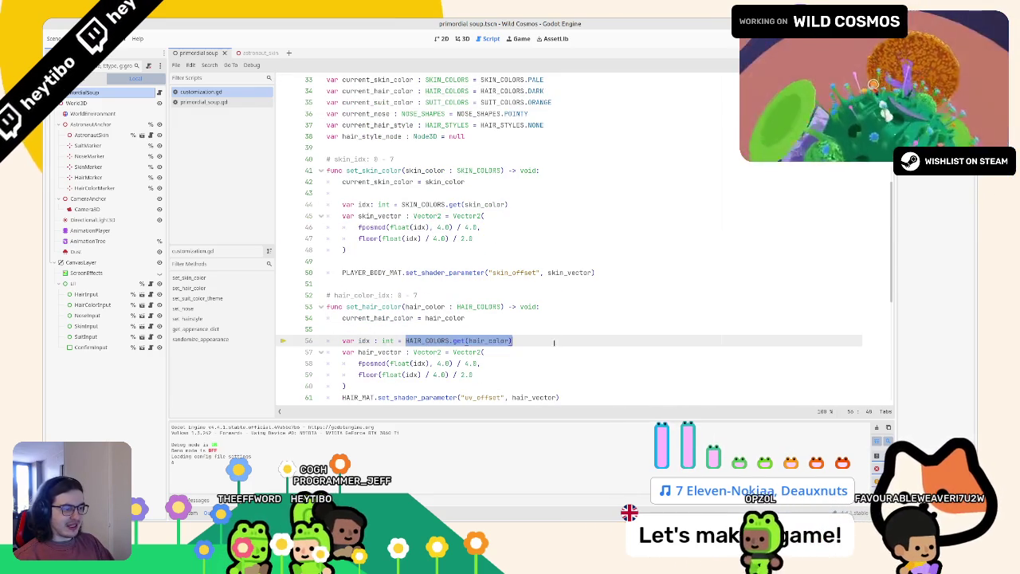
key(ctrl+v)
key(Up)
key(Up)
key(Up)
click(459, 340)
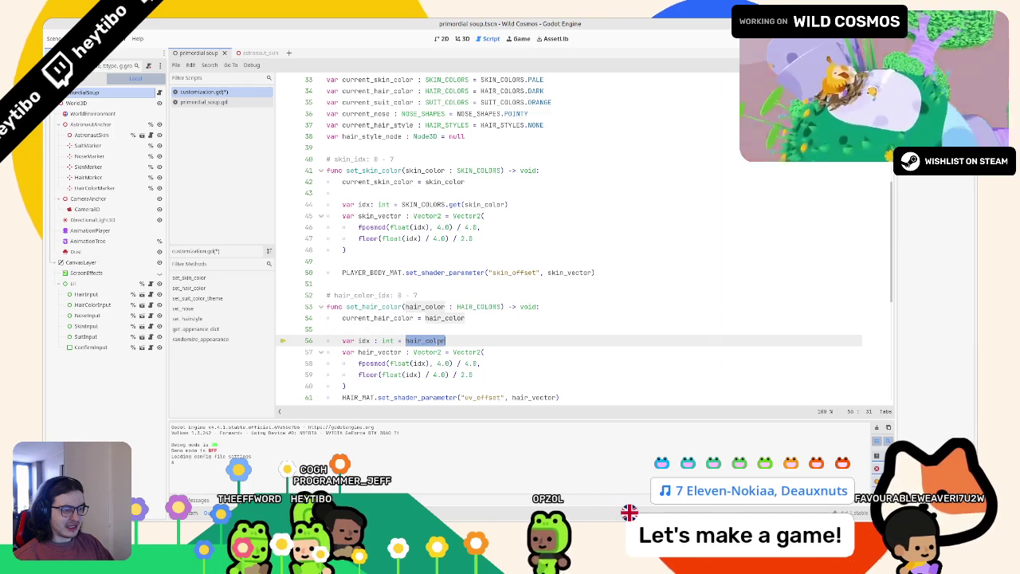
double_click(426, 341)
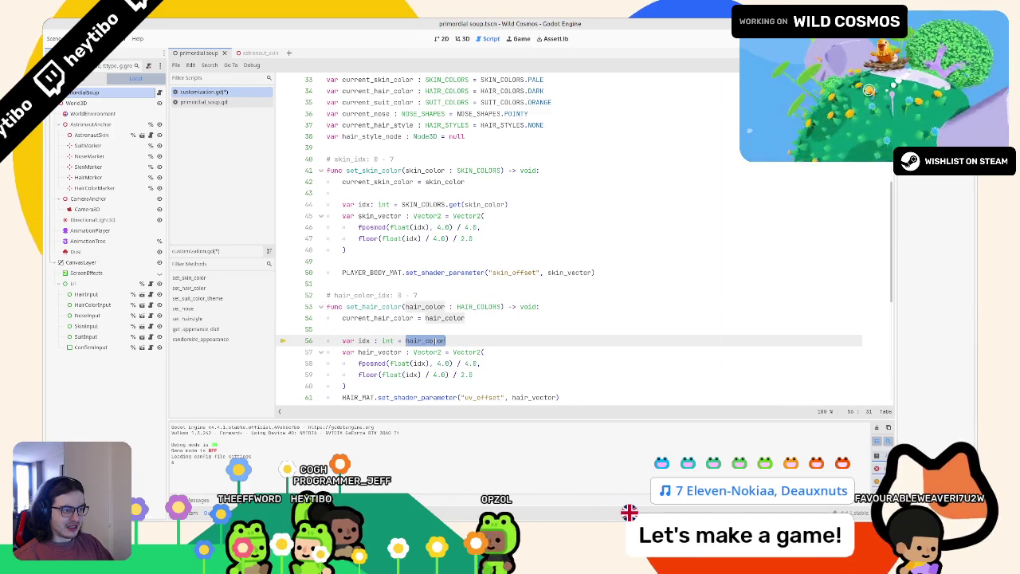
Step: Replace the SKIN_COLORS lookup on line 44 with skin_color, then test-run the game
double_click(484, 205)
key(ctrl+c)
double_click(430, 205)
key(shift+End)
key(ctrl+v)
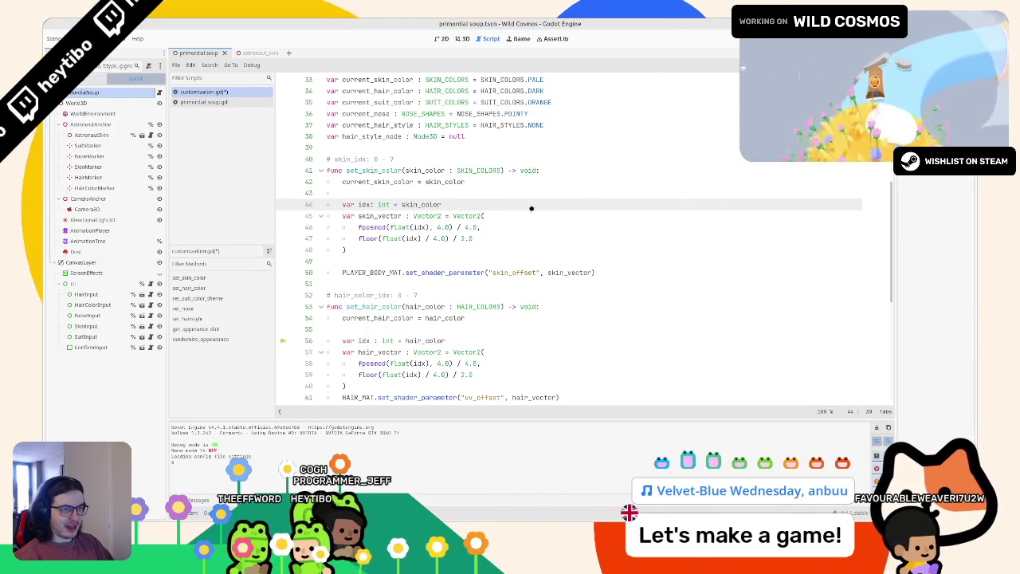
key(F5)
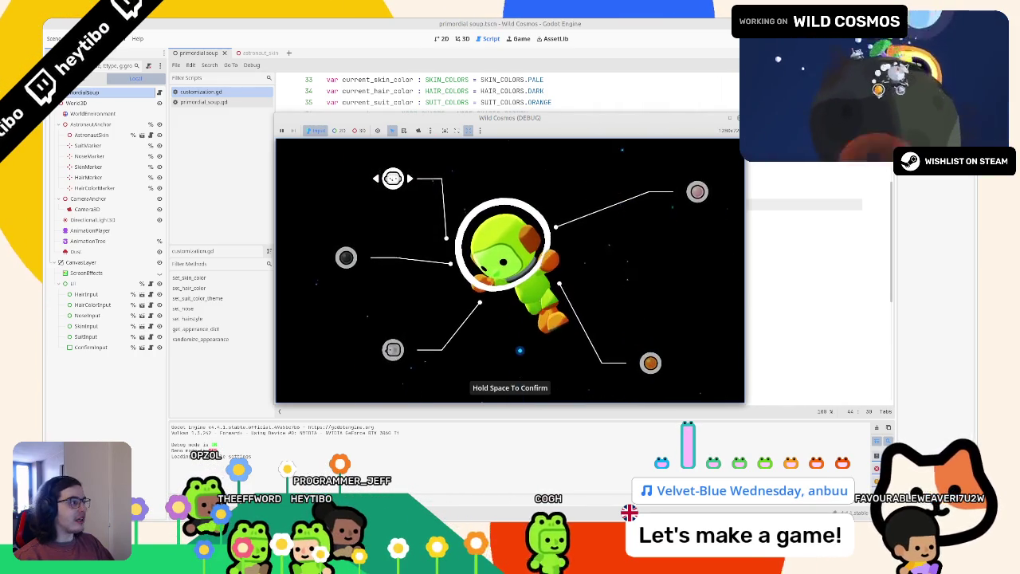
key(F8)
Step: Set the hair_style and hair_color entries to current_hair_style and current_hair_color
scroll(478, 273, down, 8)
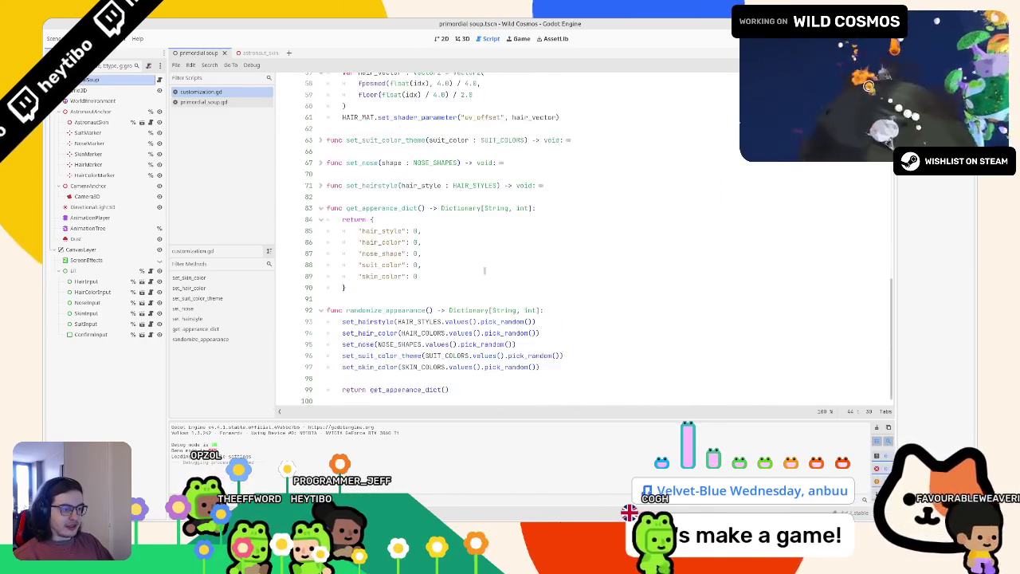
double_click(414, 227)
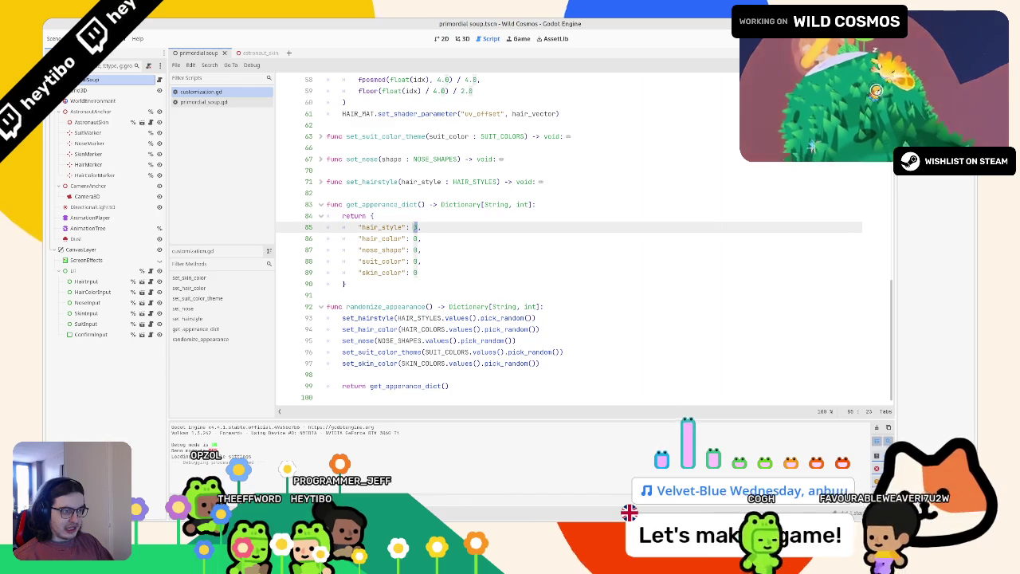
text(curren)
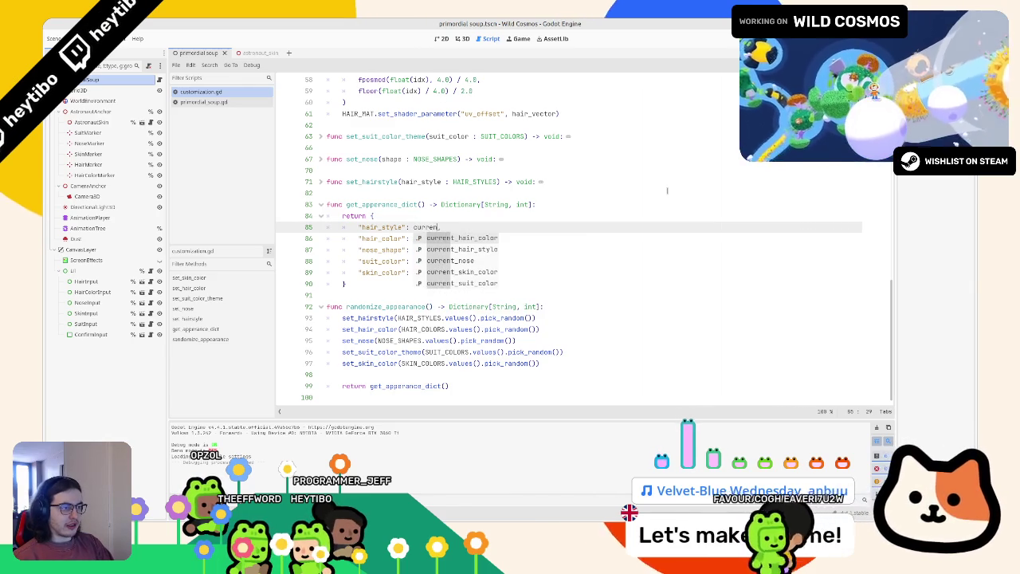
key(Down)
key(Return)
key(Down)
key(Left)
key(BackSpace)
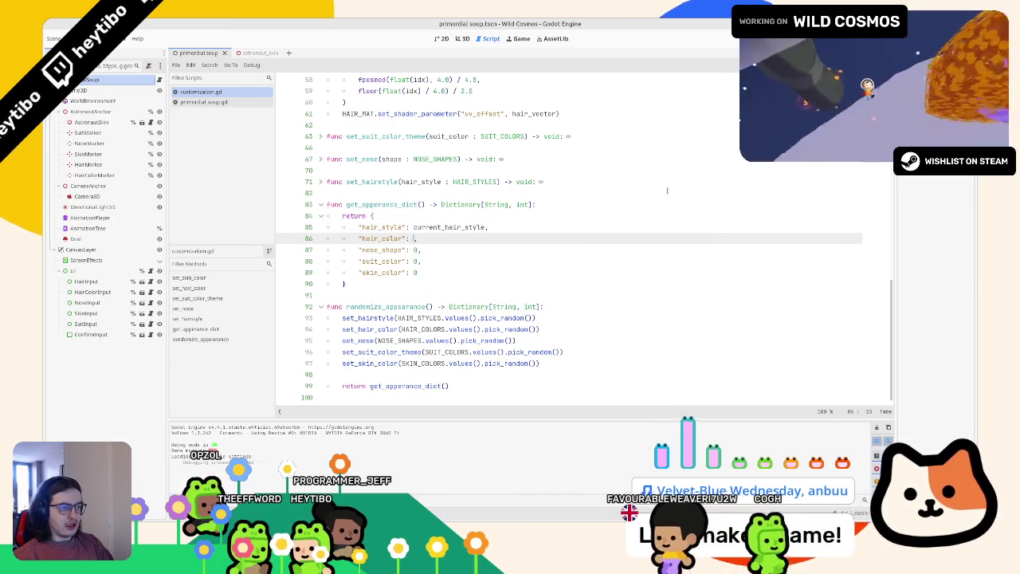
text(cy)
key(BackSpace)
text(ur)
key(Down)
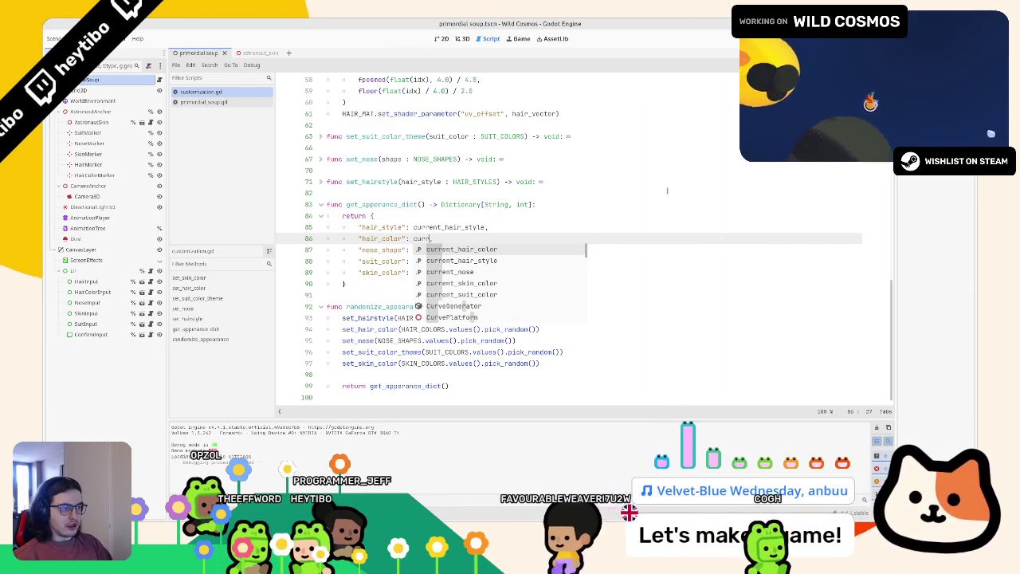
key(Return)
Step: Set nose_shape to current_nose and suit_color to current_suit_color
key(Down)
key(Left)
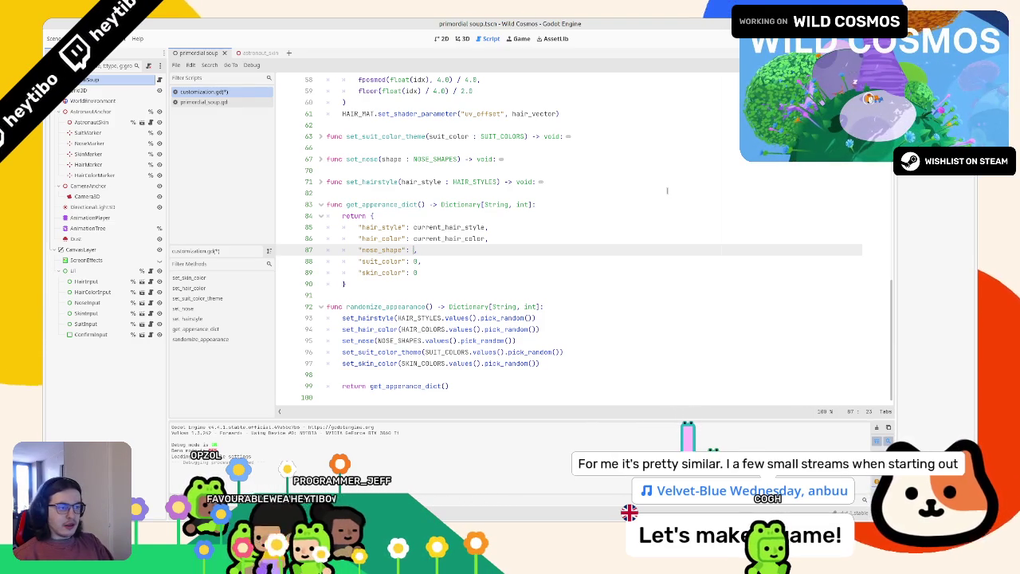
key(BackSpace)
text(noise)
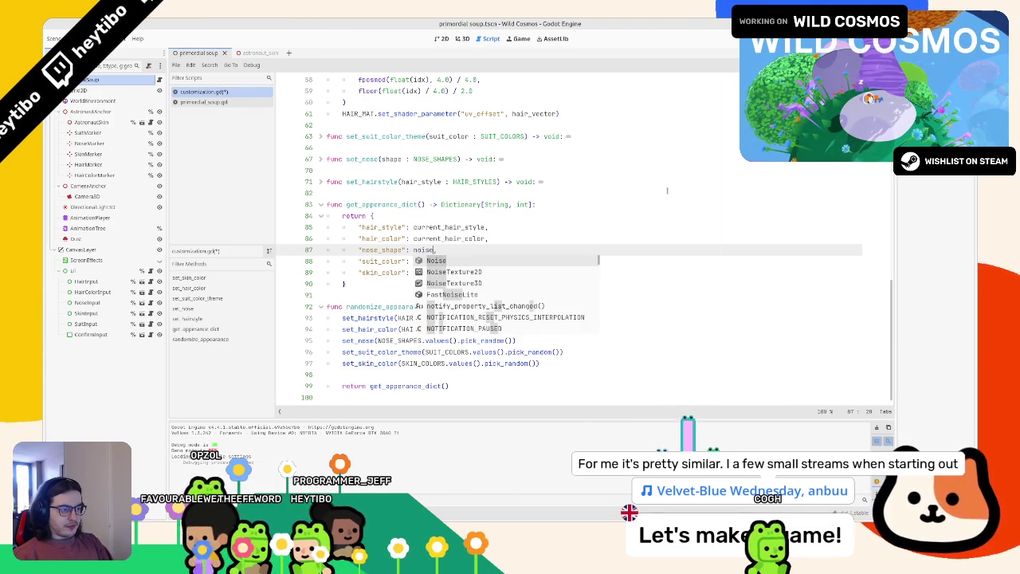
key(BackSpace)
key(BackSpace)
key(BackSpace)
text(current_nose,)
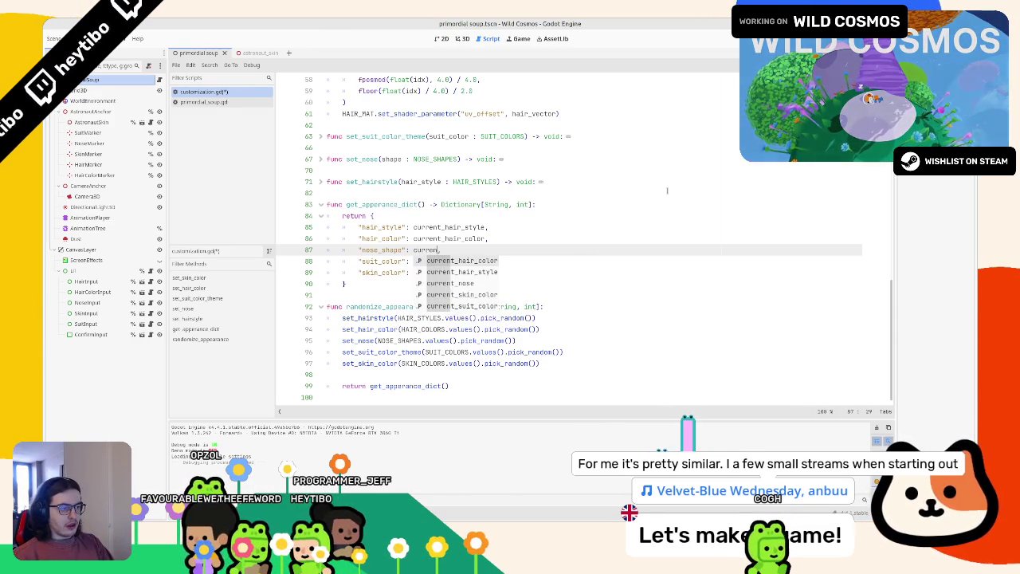
text(,)
key(Down)
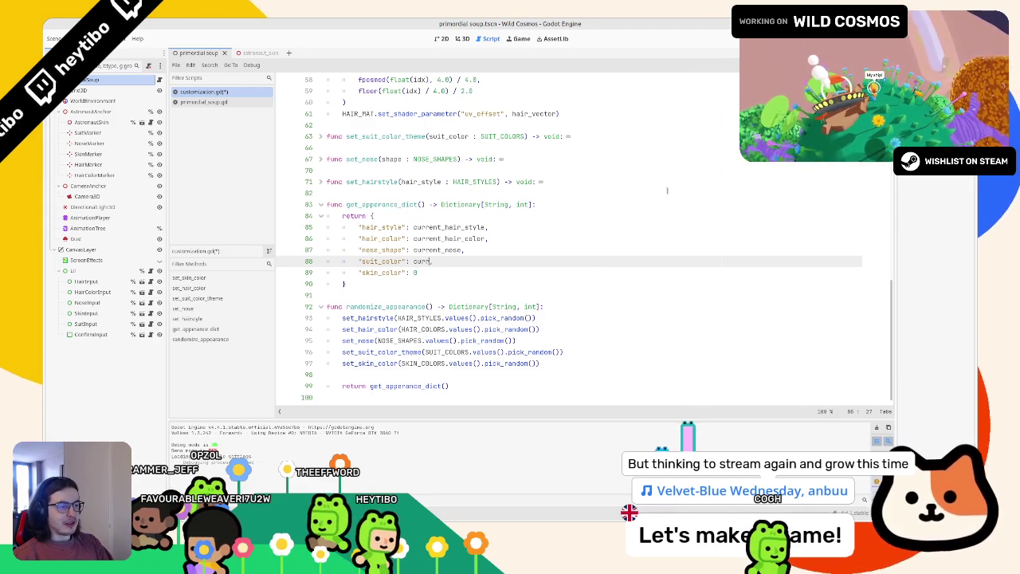
key(Up)
key(Up)
key(Return)
Step: Set skin_color to current_skin_color and run the game
key(Down)
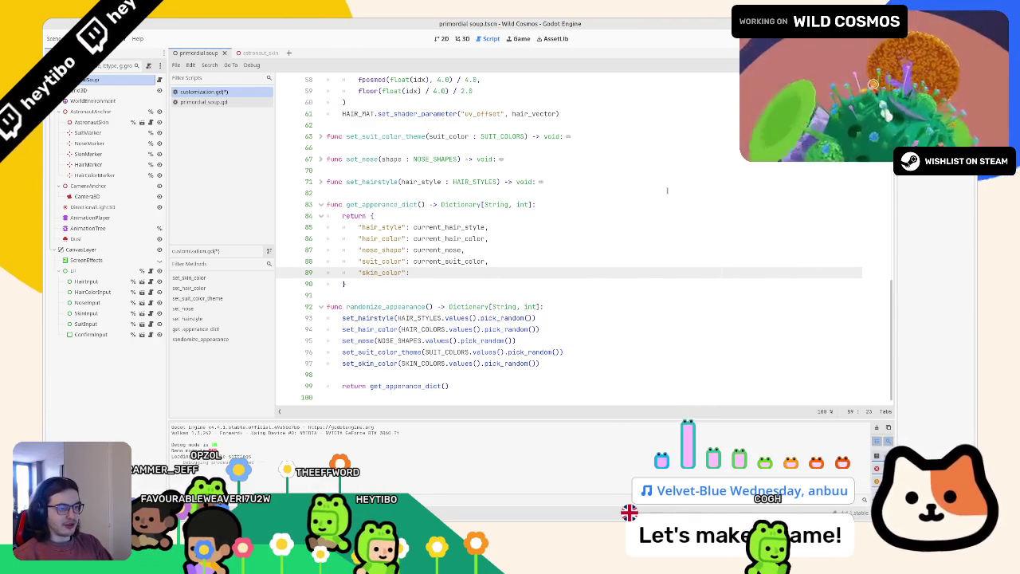
text(curren)
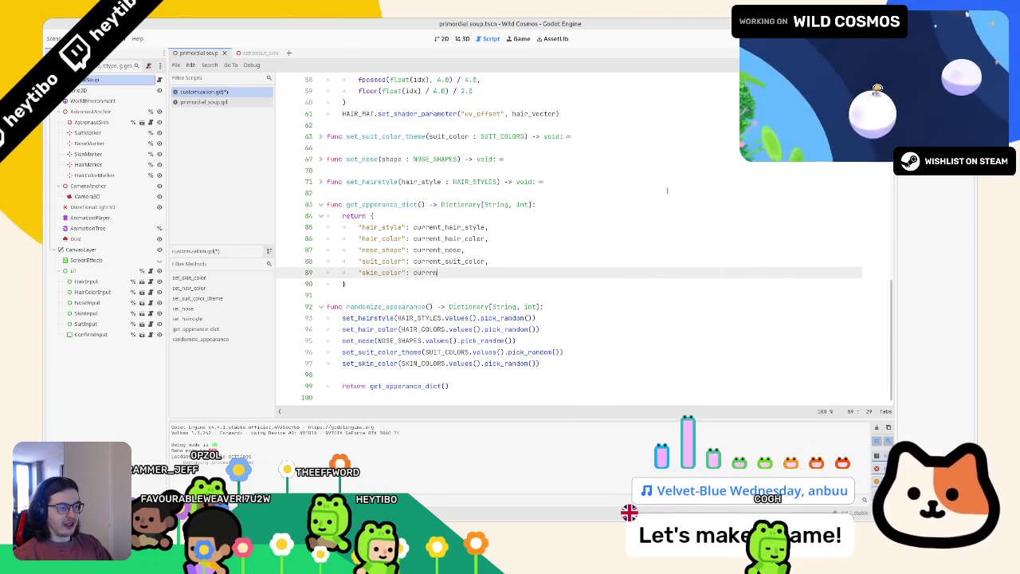
key(Down)
key(Down)
key(Down)
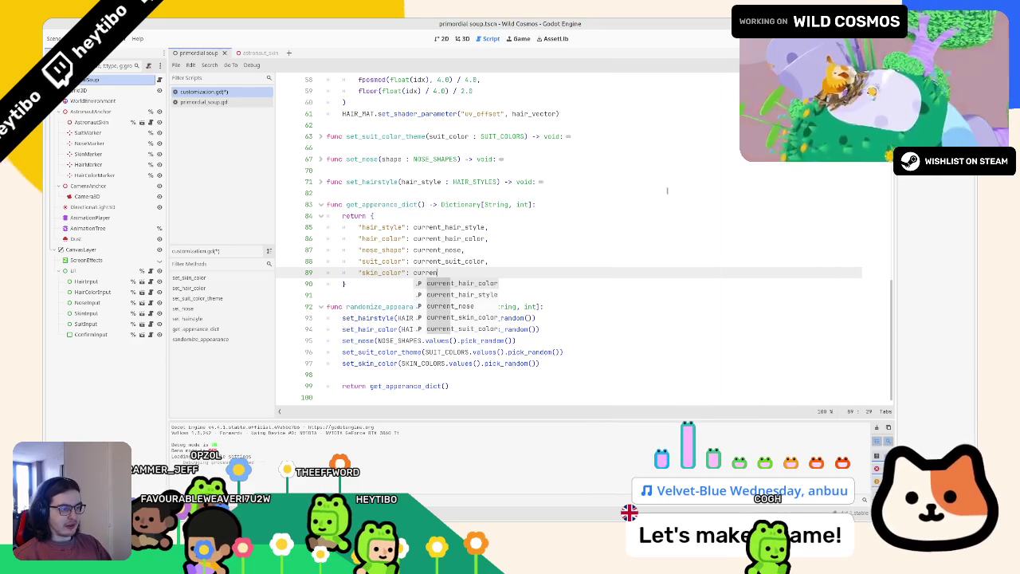
key(Return)
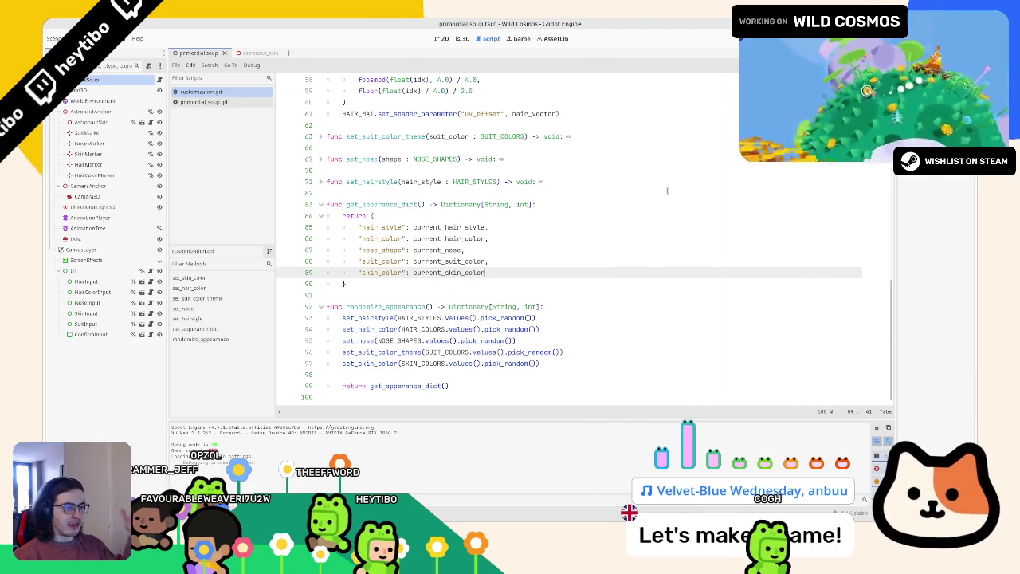
click(542, 196)
key(F5)
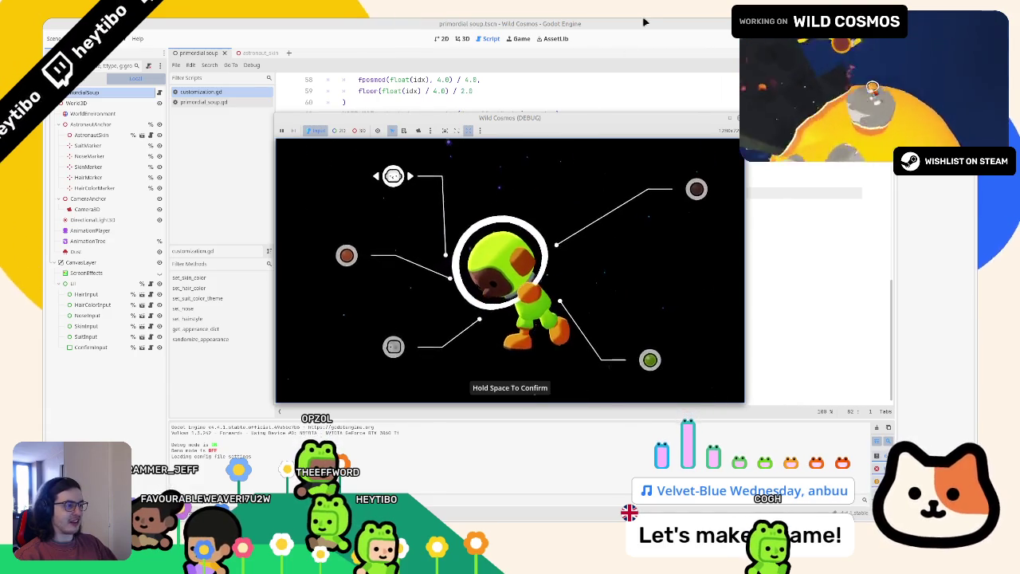
Step: Relaunch the game full-size, cycle hair colour to white then blue, set skin to pink, and close it
key(F5)
click(726, 121)
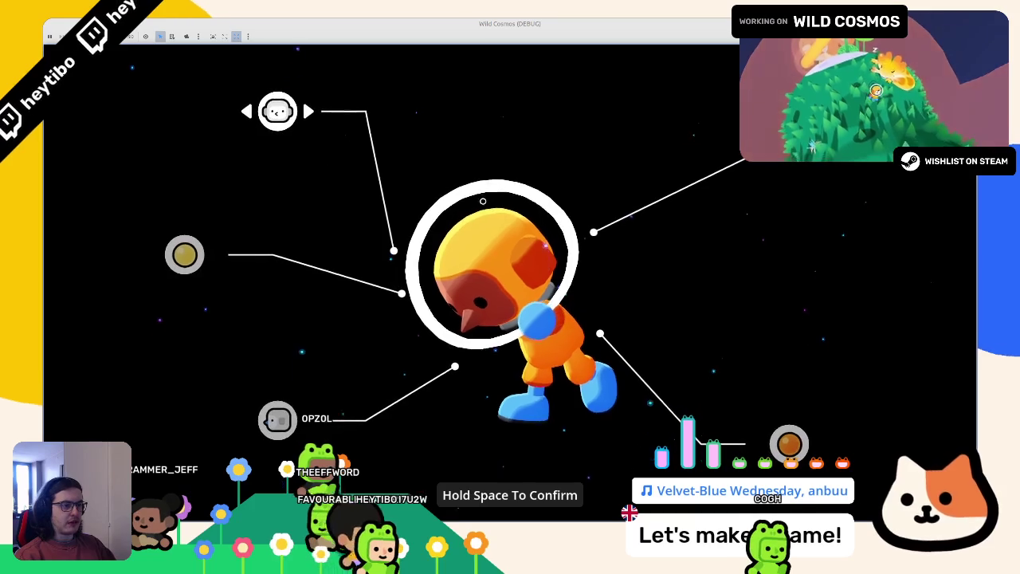
key(Down)
key(Right)
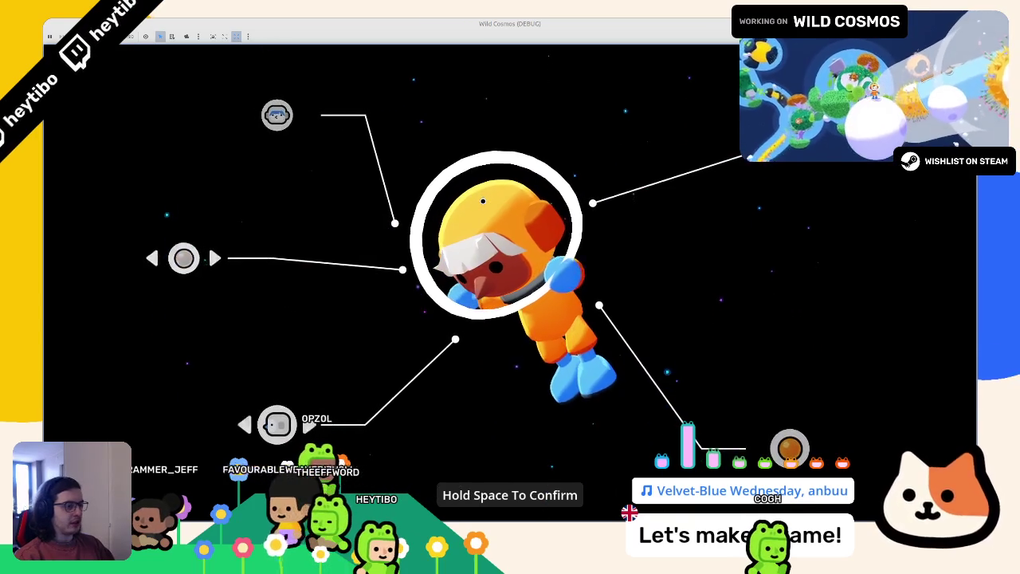
key(Down)
key(Up)
key(Right)
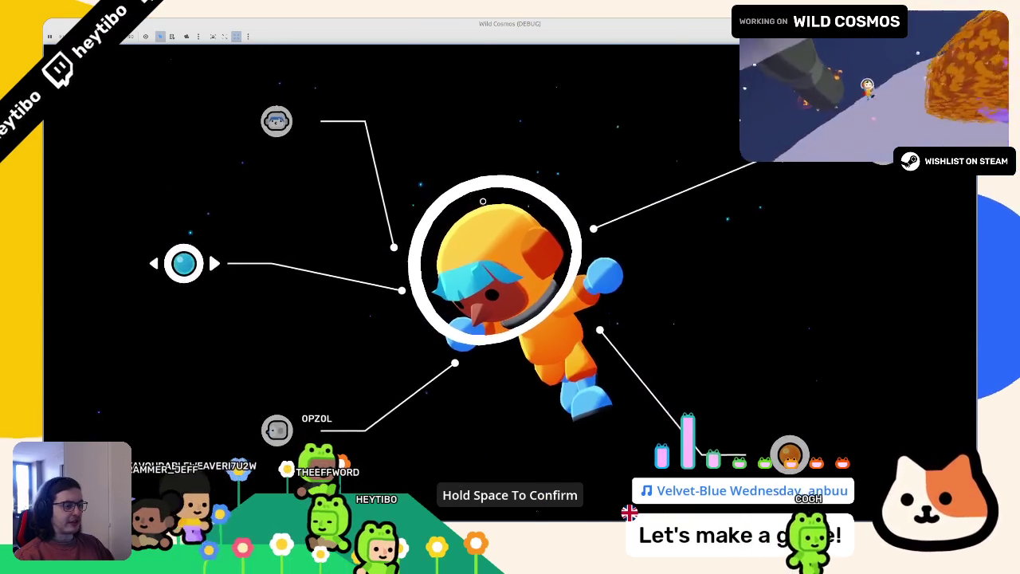
key(Up)
key(Right)
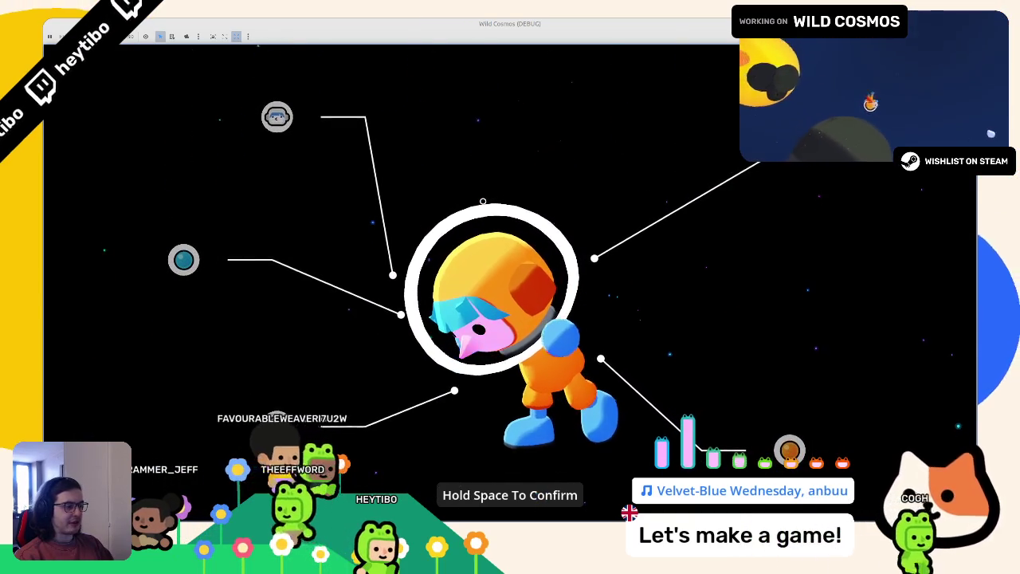
key(F8)
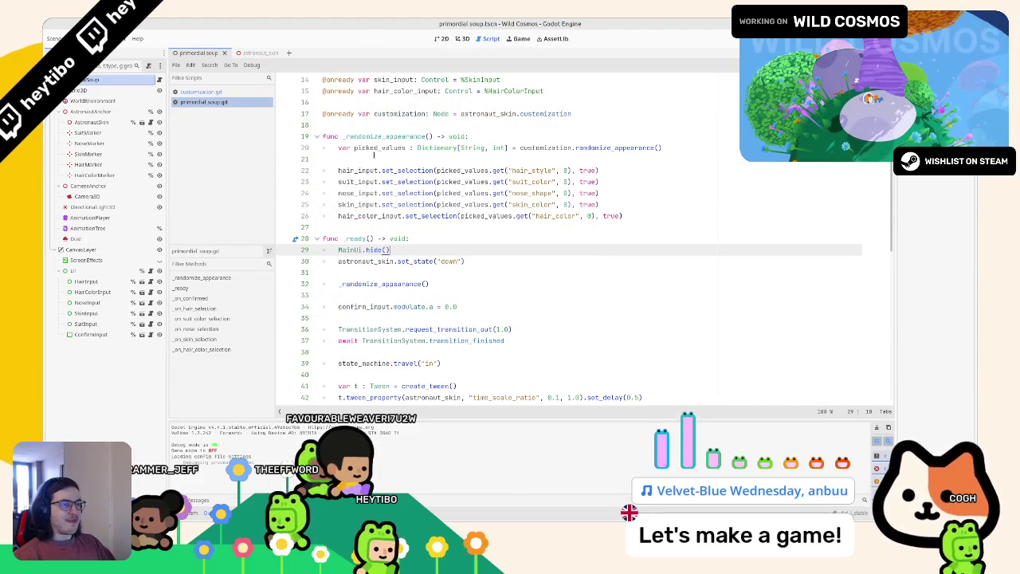
Step: Look up the get_apperance_dict function name in customization.gd, then return to primordial_soup.gd
click(374, 156)
double_click(379, 136)
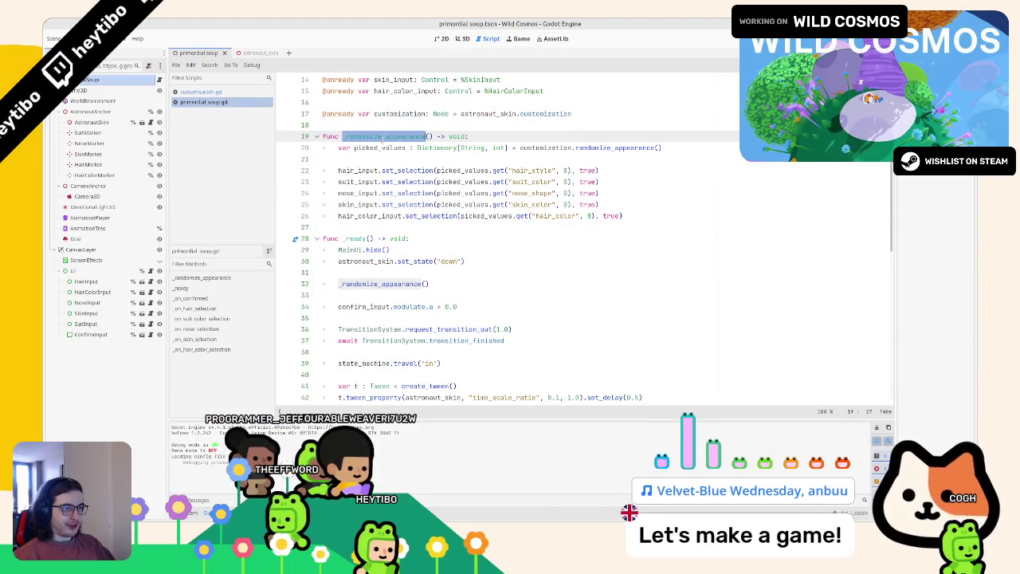
click(224, 94)
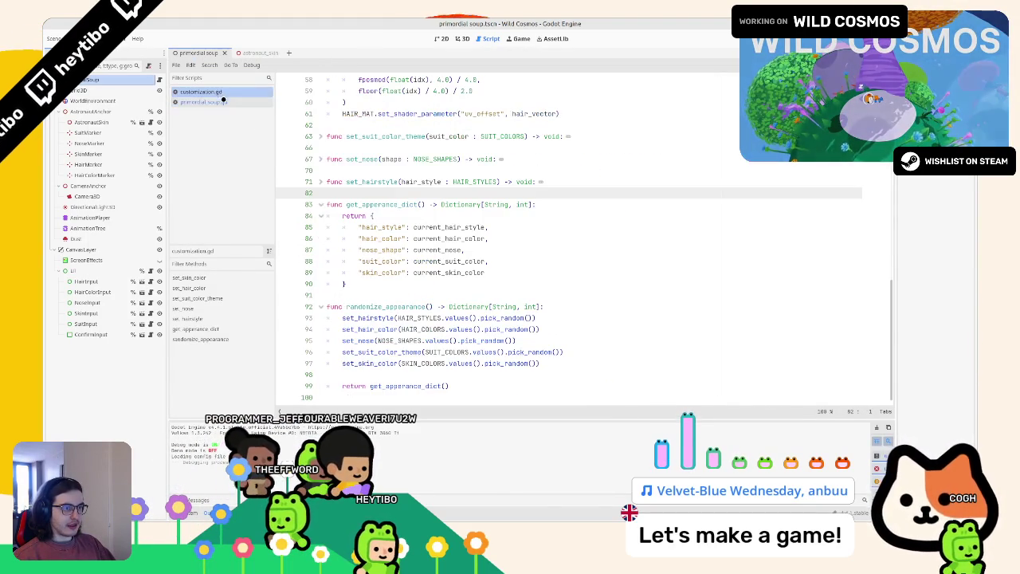
drag(394, 277, 327, 204)
double_click(381, 204)
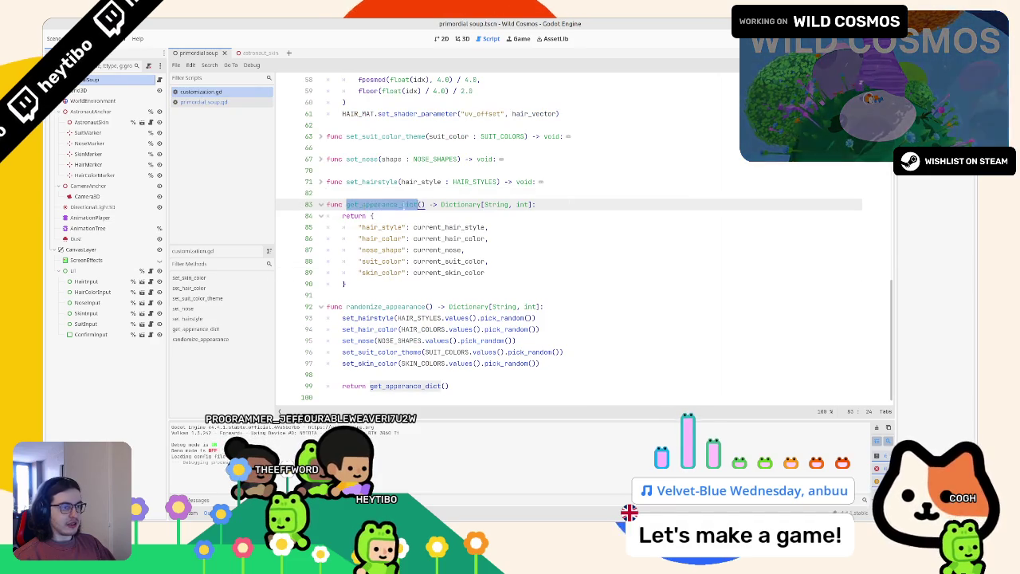
click(202, 102)
scroll(415, 239, down, 12)
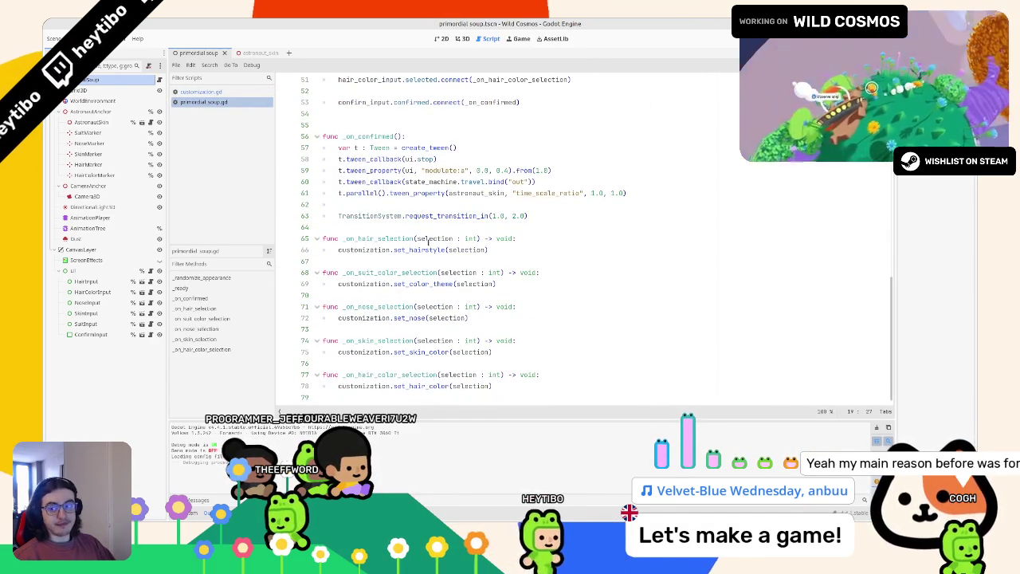
scroll(426, 267, up, 1)
scroll(439, 297, down, 1)
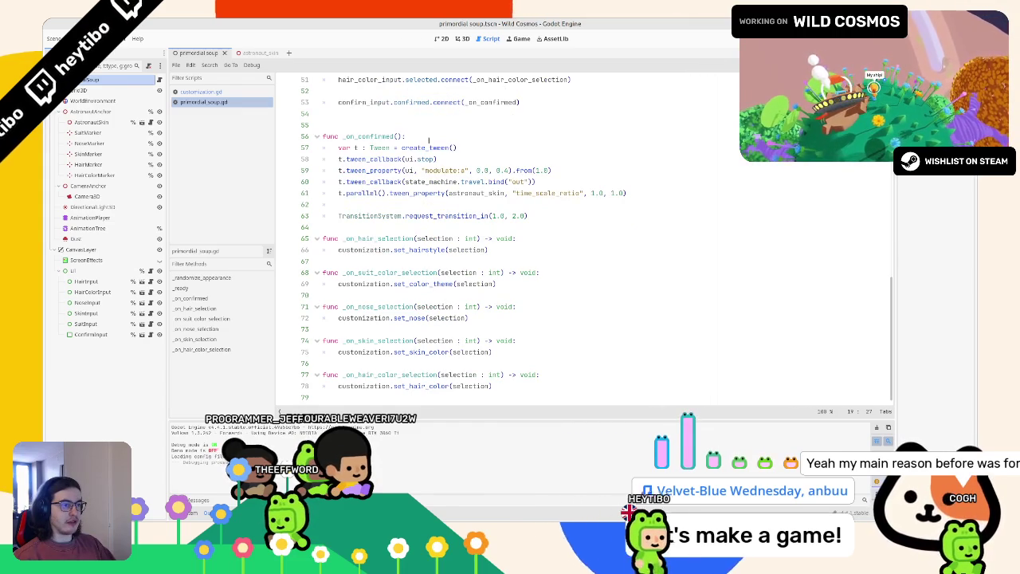
Step: Add 'var apperance_dict : Dictionary[String, int] = customization.get_apperance_dict()' to _on_confirmed and save
click(481, 132)
key(Return)
key(Return)
key(Up)
text(var )
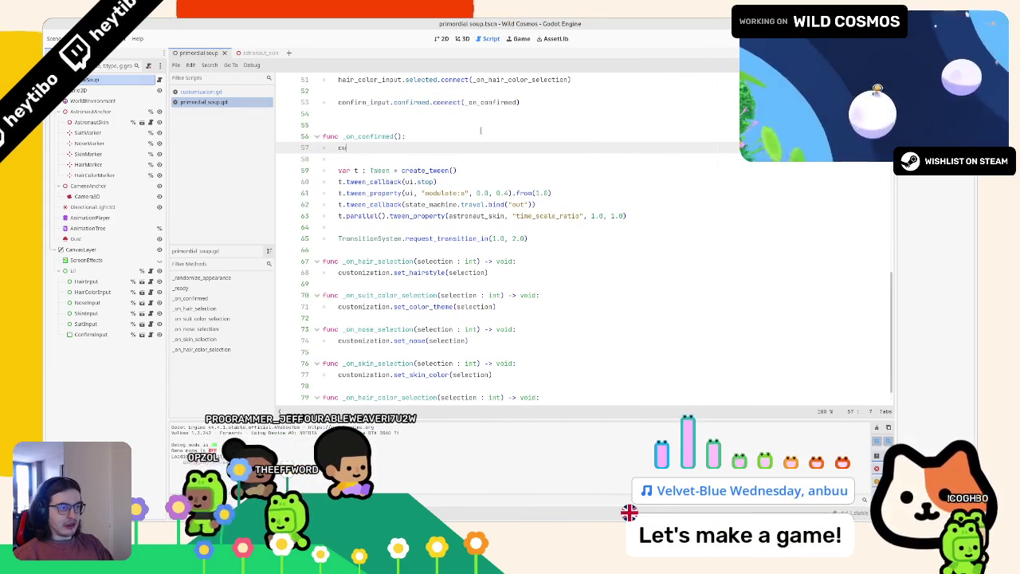
text(stomization.get_apperance_dict()
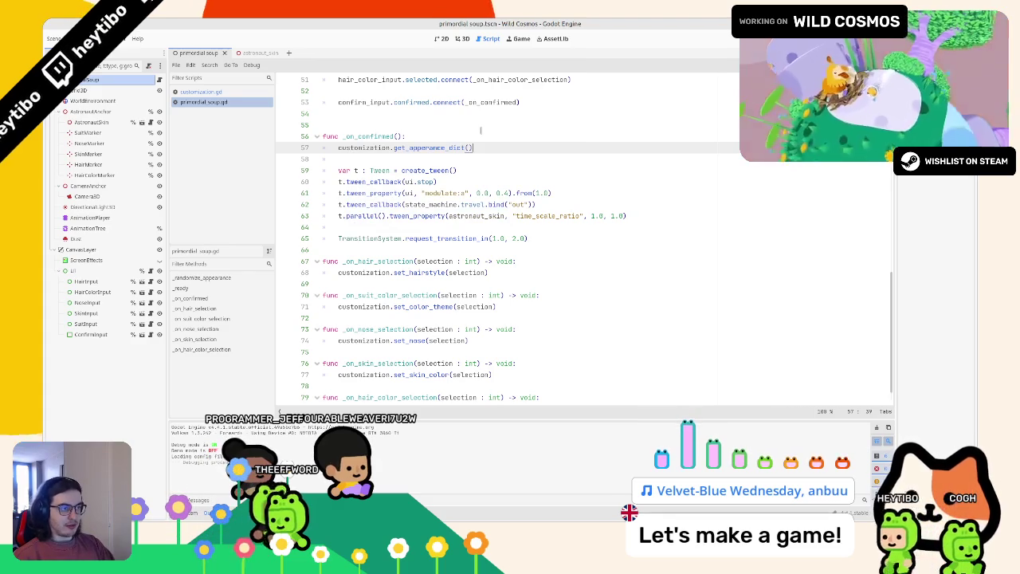
key(Left)
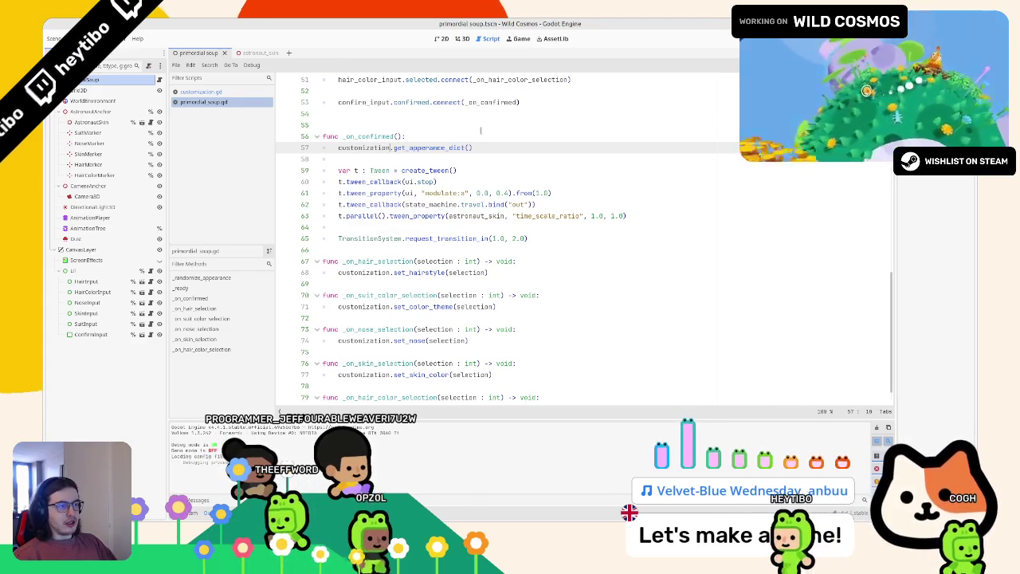
double_click(407, 147)
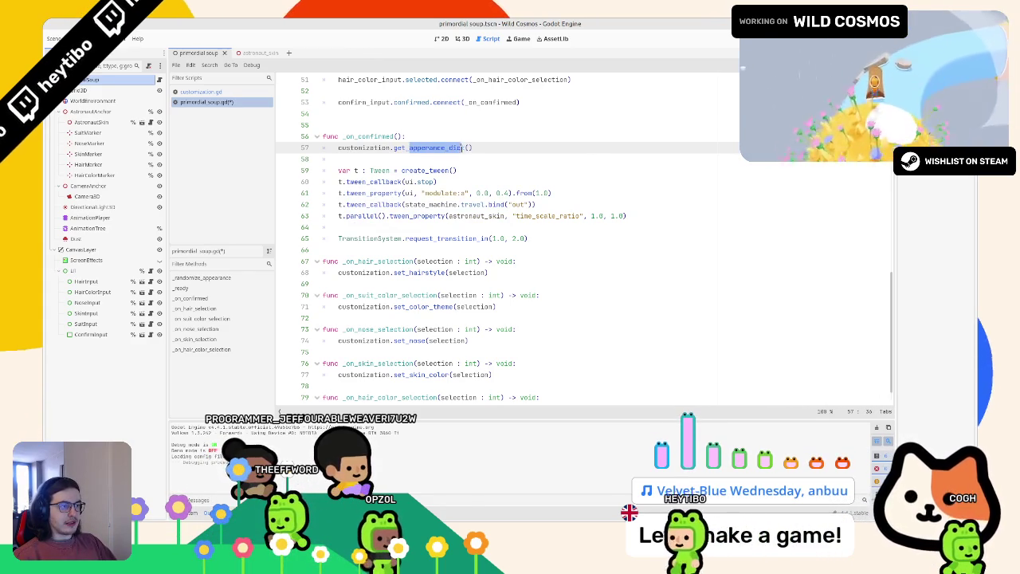
click(338, 147)
text(apperance_dict = )
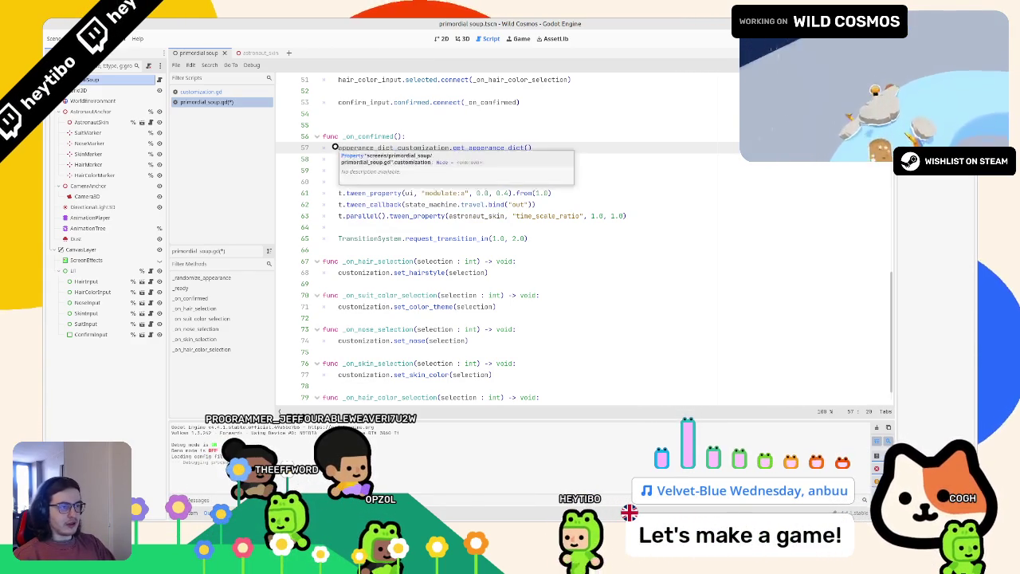
text(var )
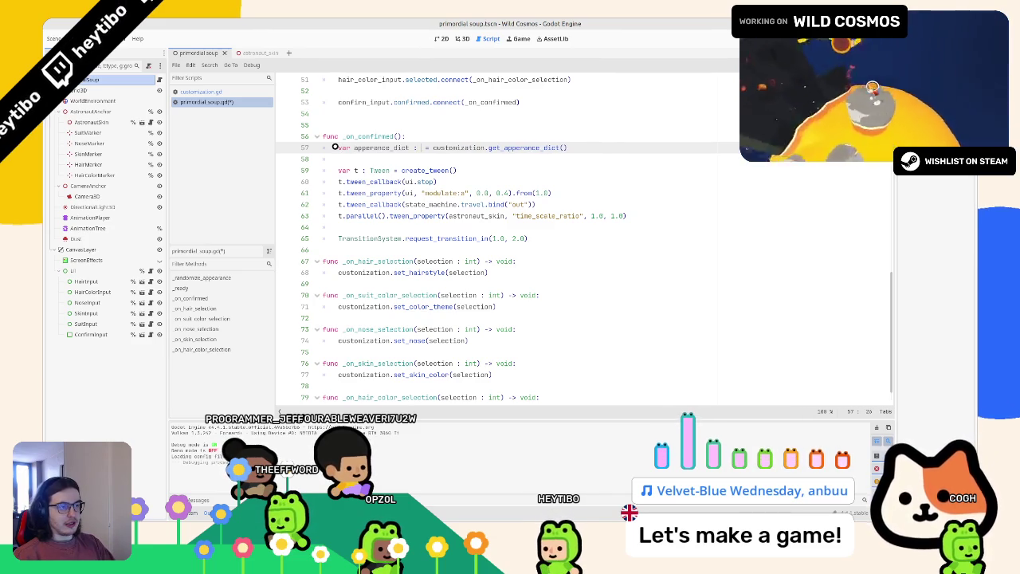
text(Dic)
key(Return)
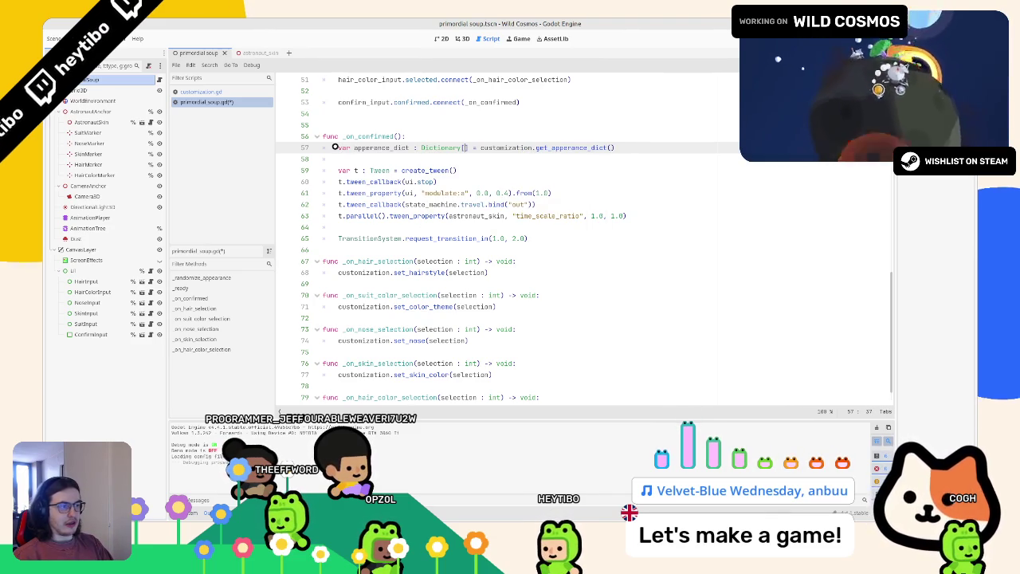
text(String, )
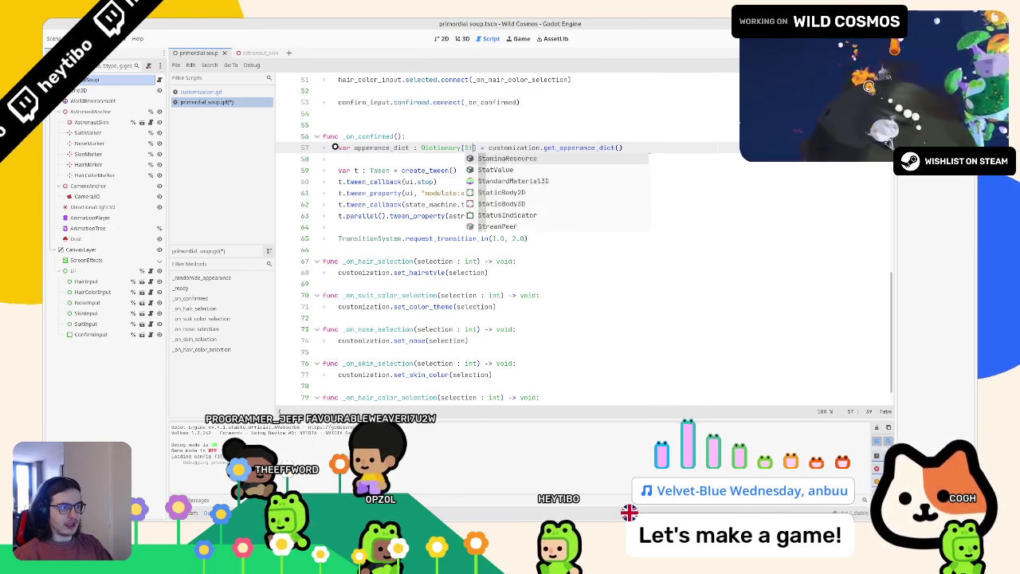
text(int)
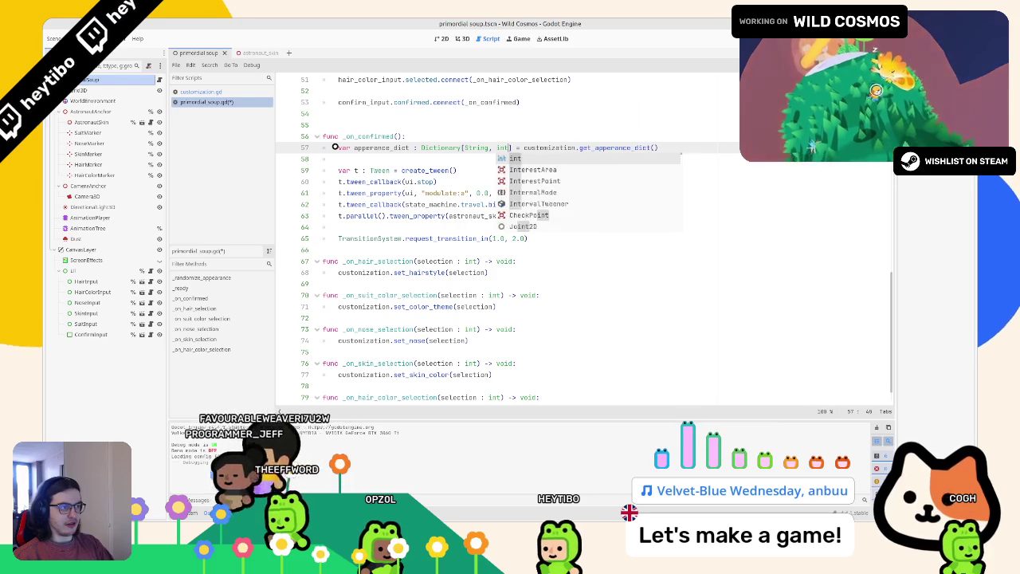
key(ctrl+s)
Step: Check the new variable's unused-variable warning and briefly try a SaveSystem reference, then remove it
click(371, 158)
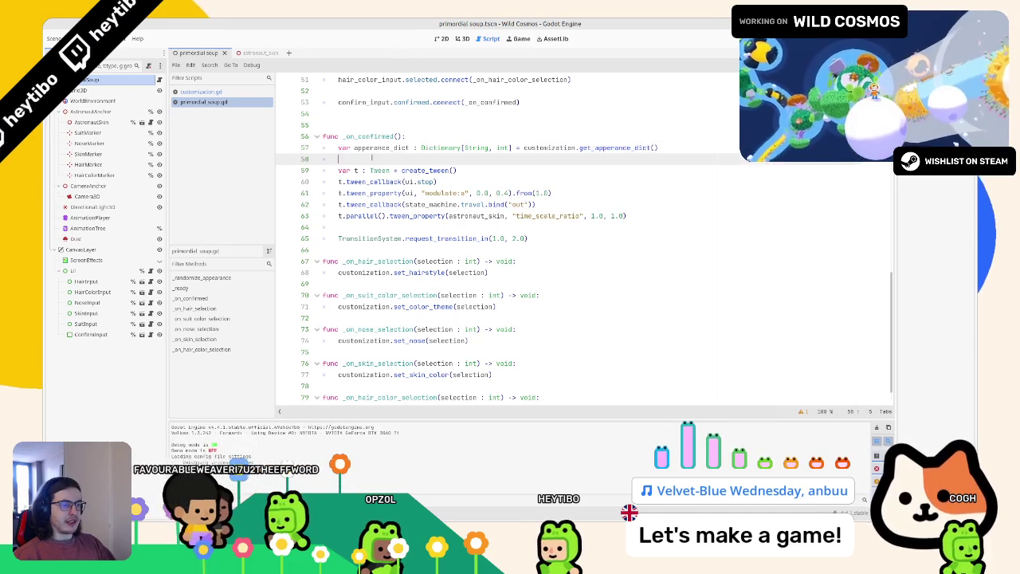
drag(354, 148, 682, 151)
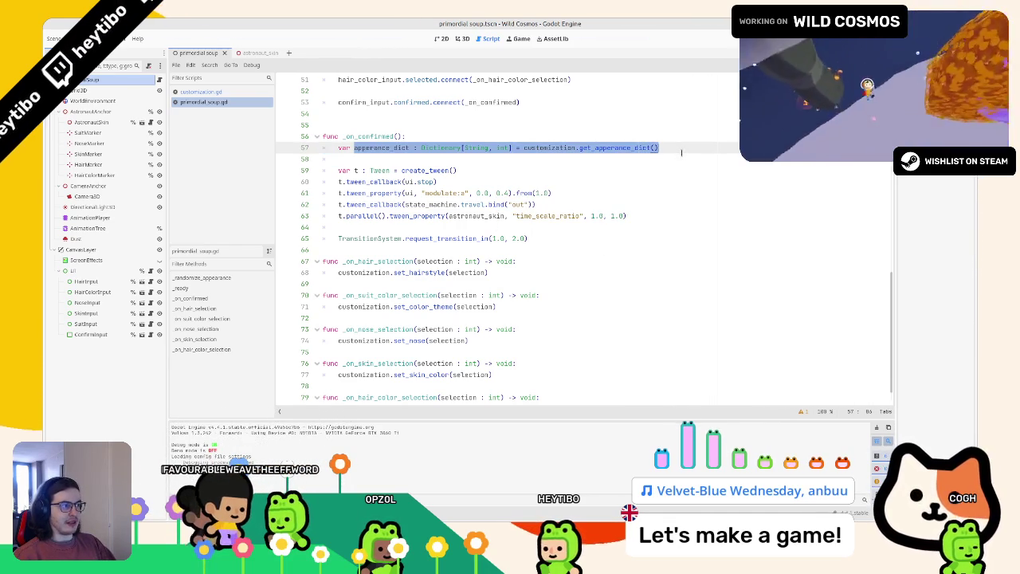
click(805, 413)
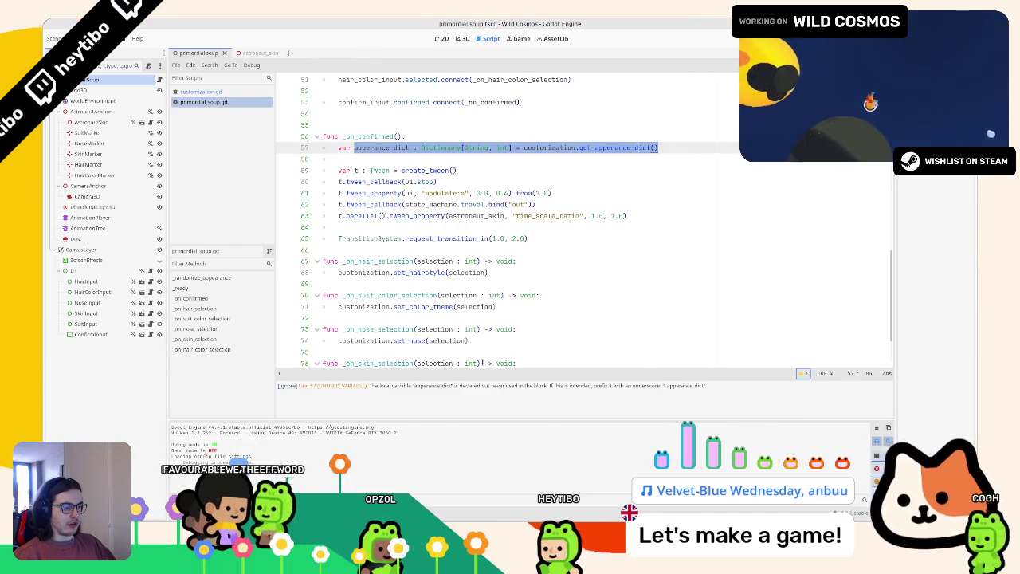
click(801, 373)
click(738, 317)
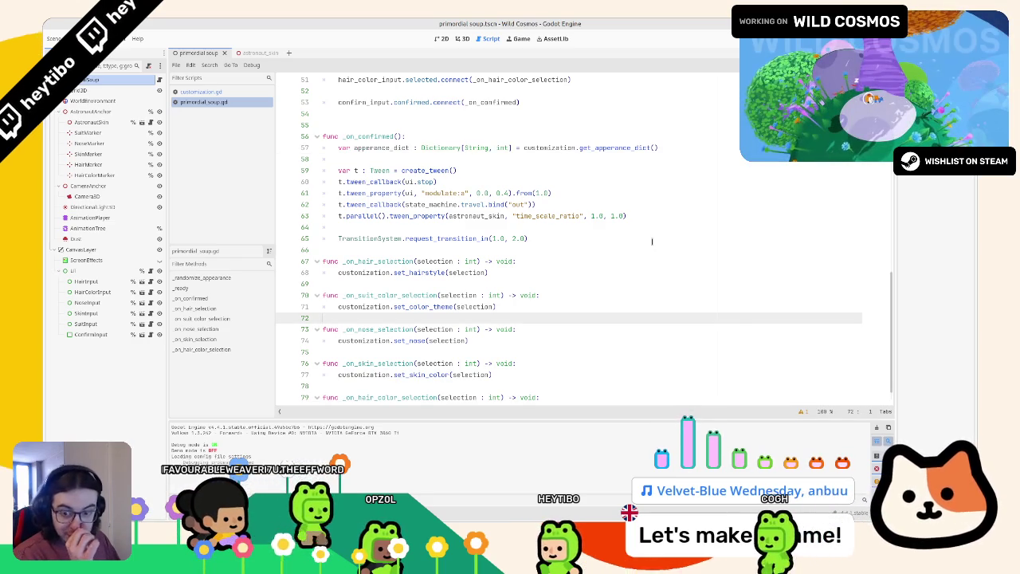
click(376, 161)
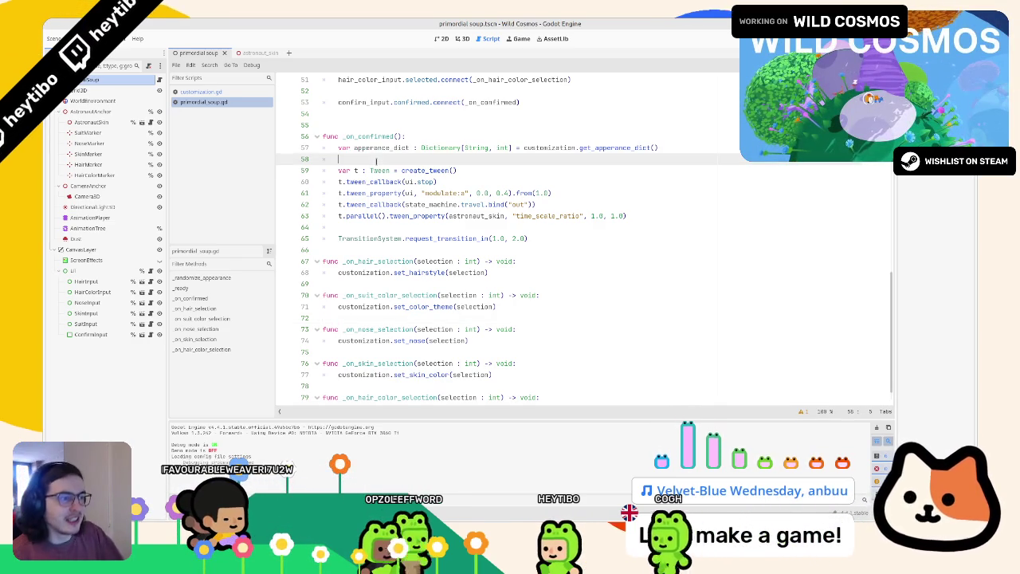
text(SAVE)
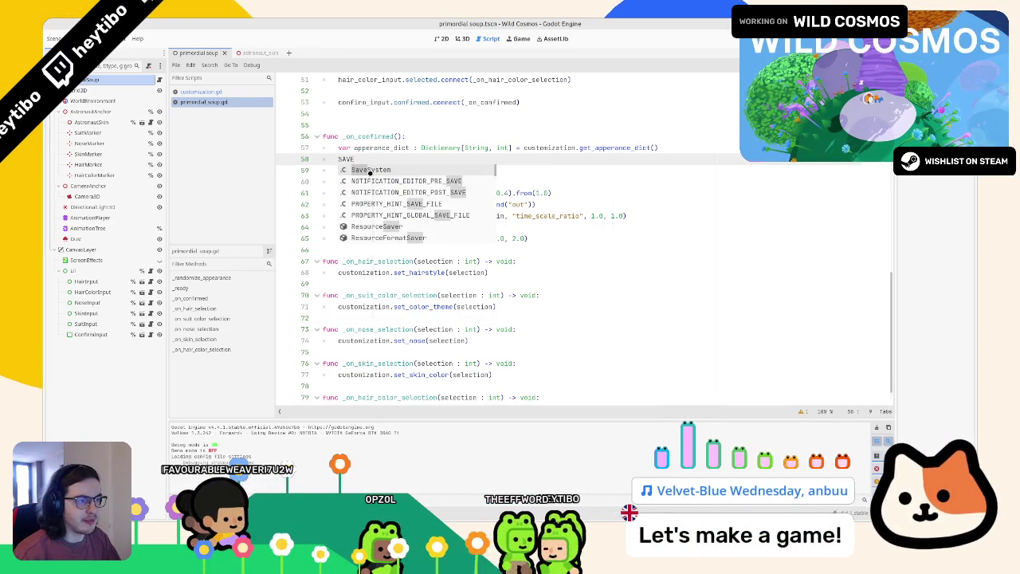
key(Return)
ctrl+click(358, 158)
key(alt+Left)
click(372, 148)
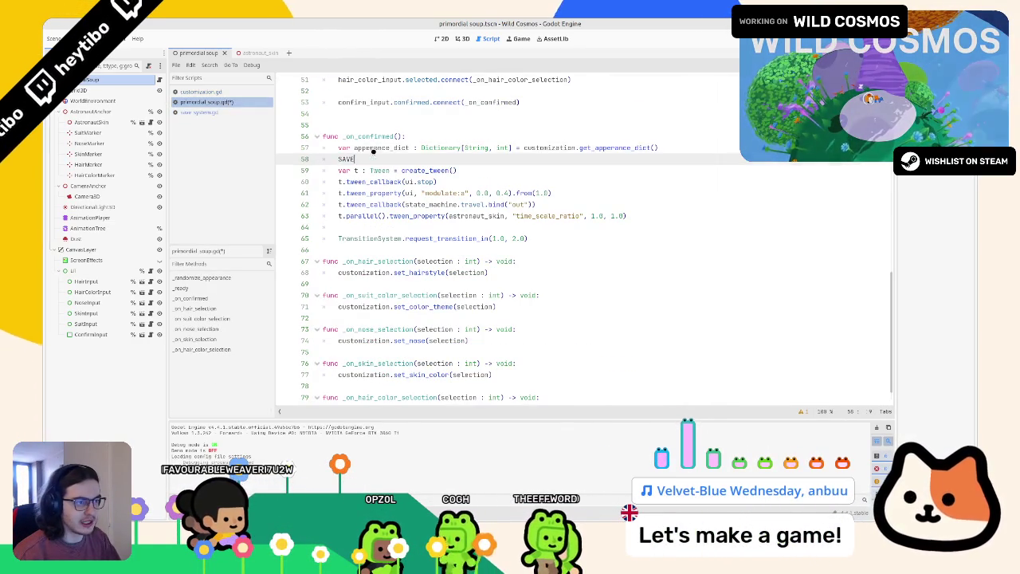
Step: Copy the Dictionary[String, int] type from primordial_soup.gd and switch to save_system.gd
click(223, 112)
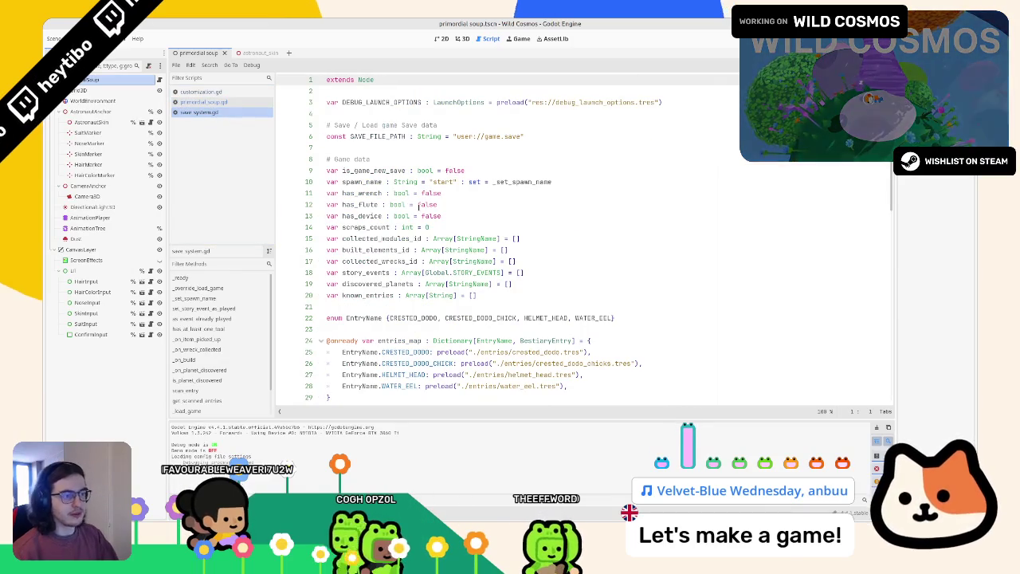
click(252, 101)
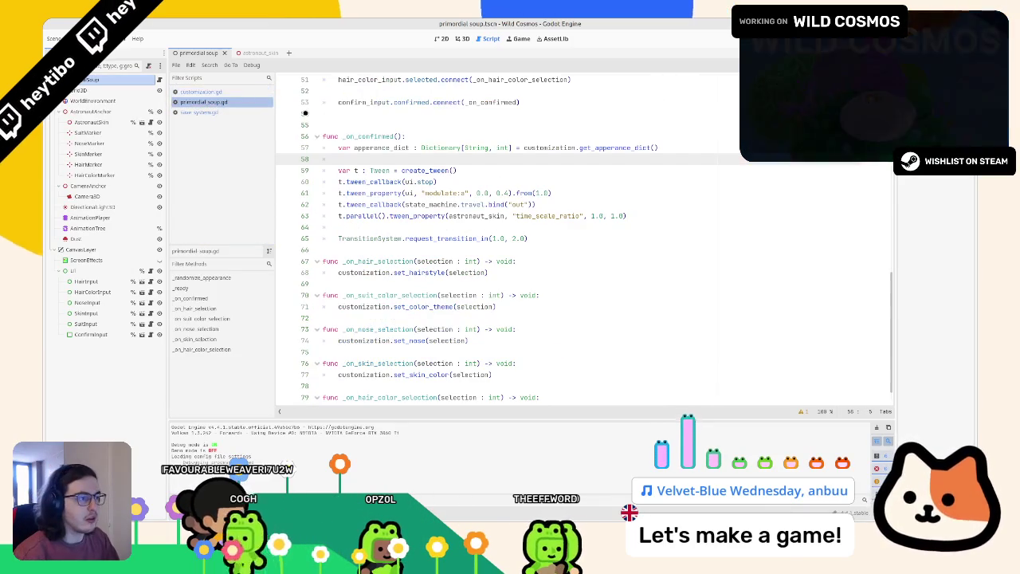
drag(421, 148, 512, 148)
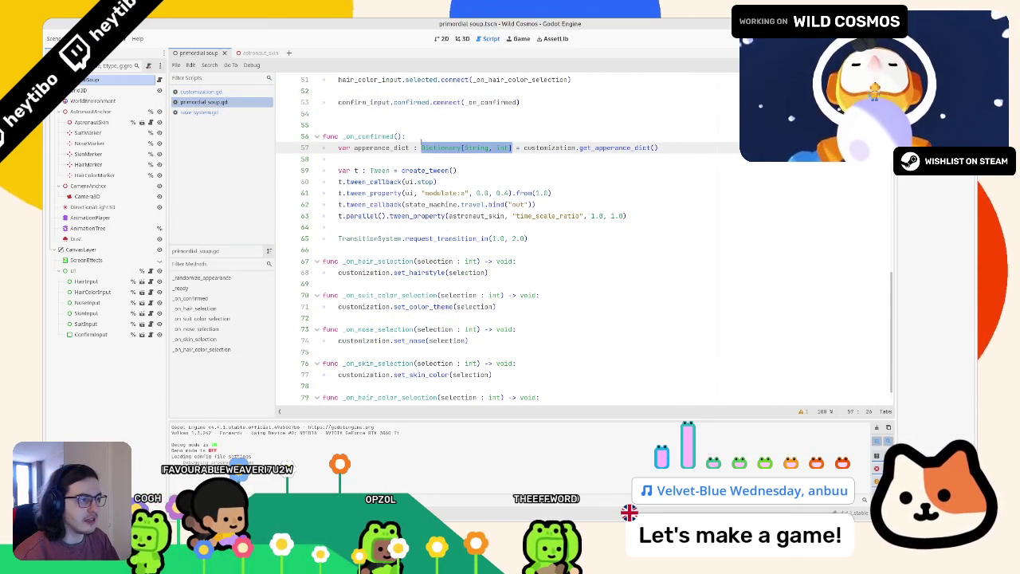
click(204, 112)
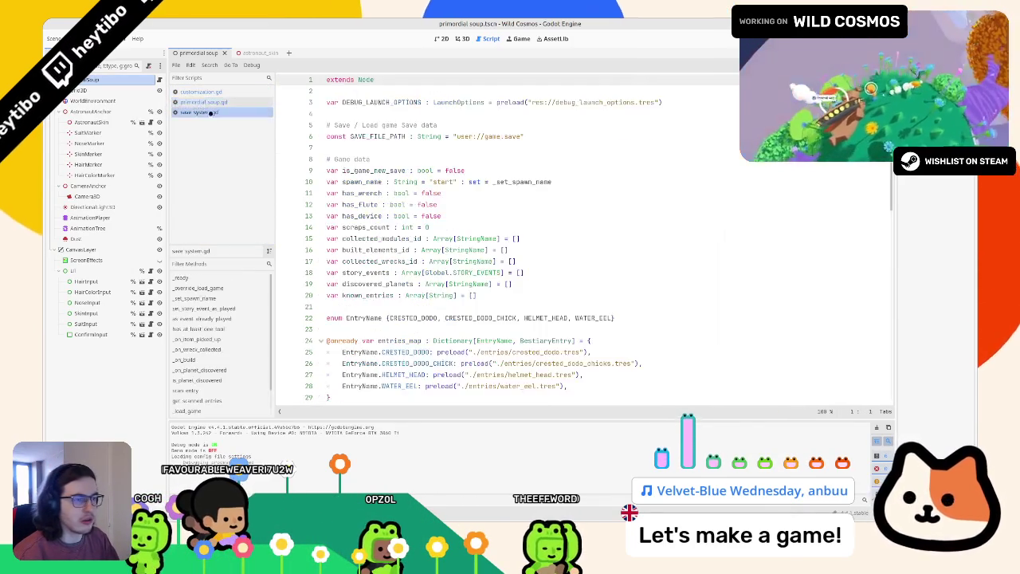
Step: Declare 'var apperance_dict : Dictionary[String, int]' after known_entries and fold the entries_map block
click(522, 297)
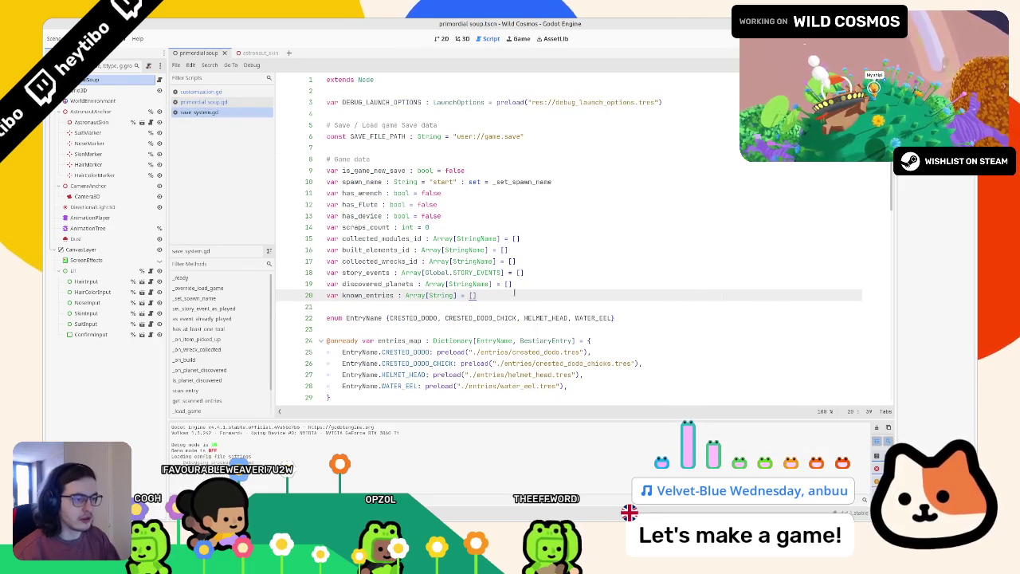
key(Return)
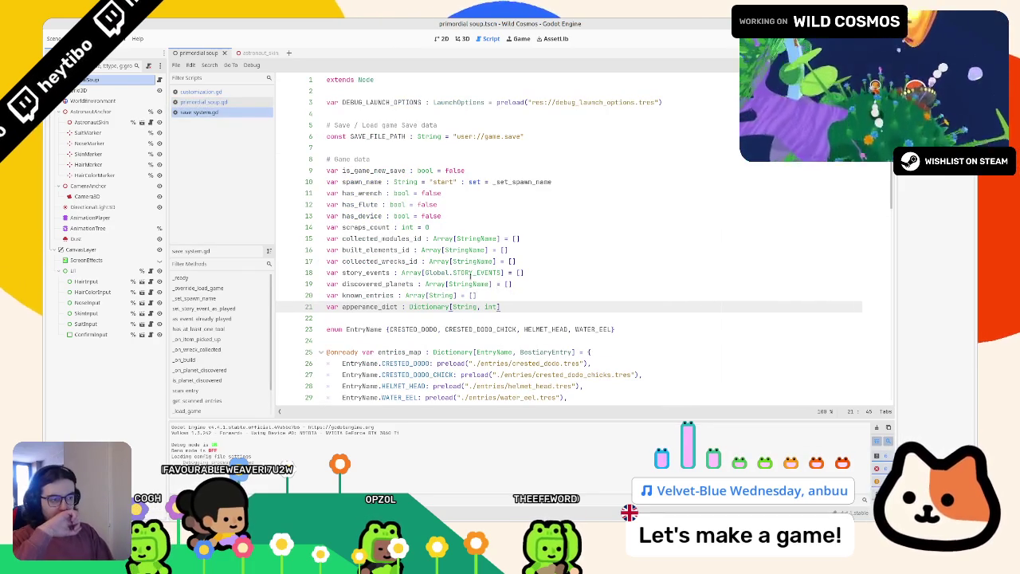
drag(618, 329, 286, 319)
click(518, 297)
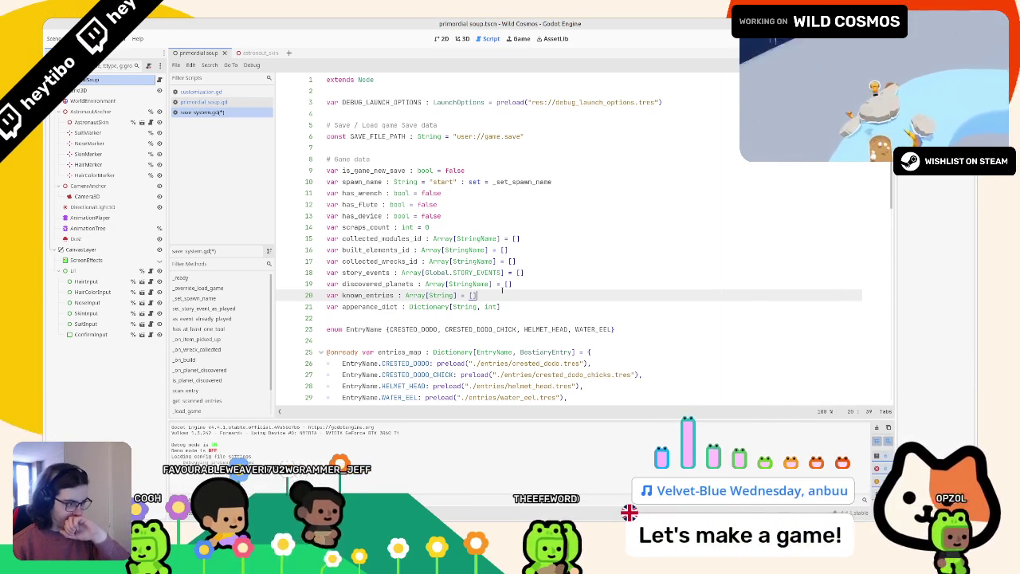
scroll(393, 299, down, 2)
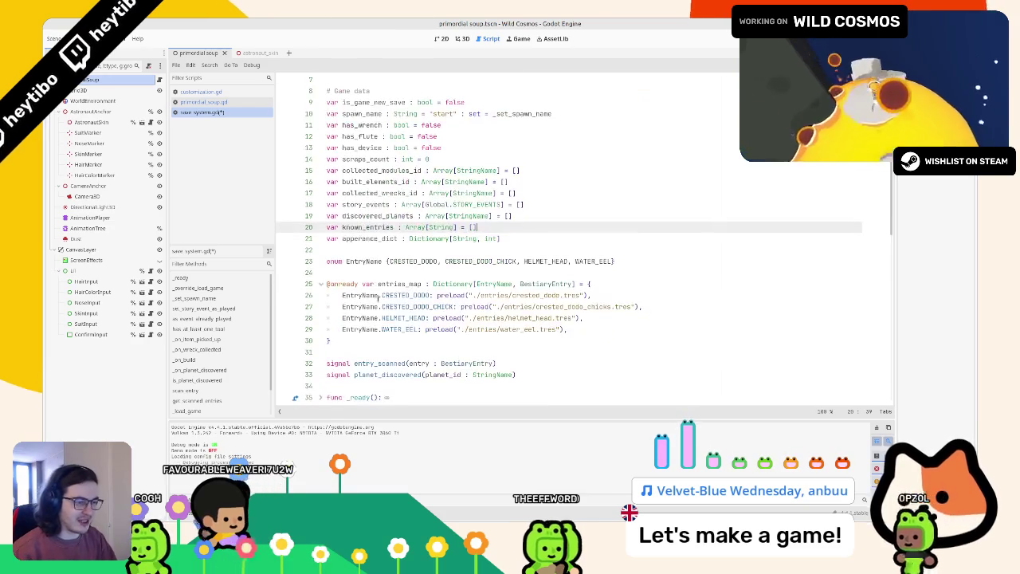
click(320, 283)
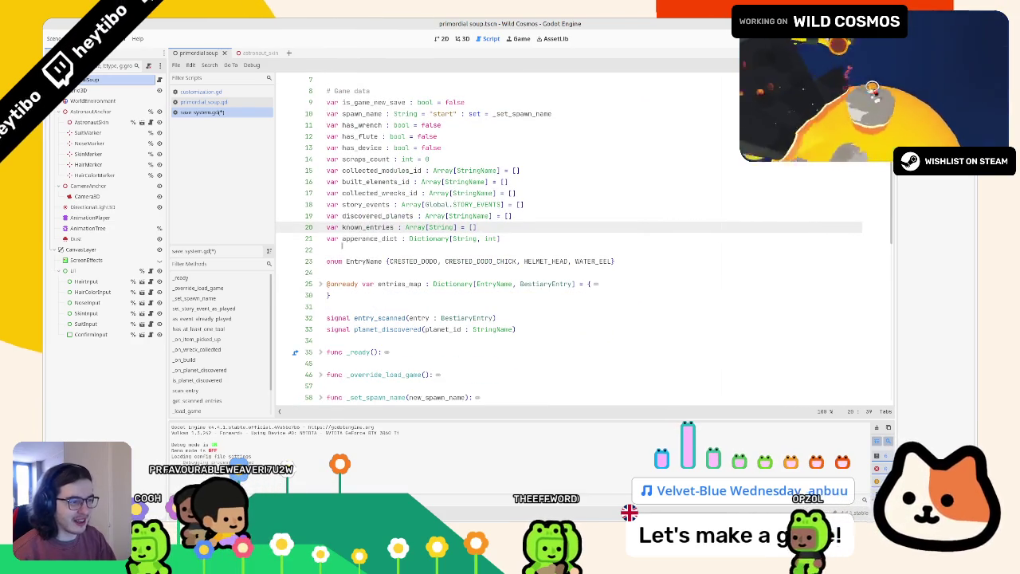
double_click(369, 239)
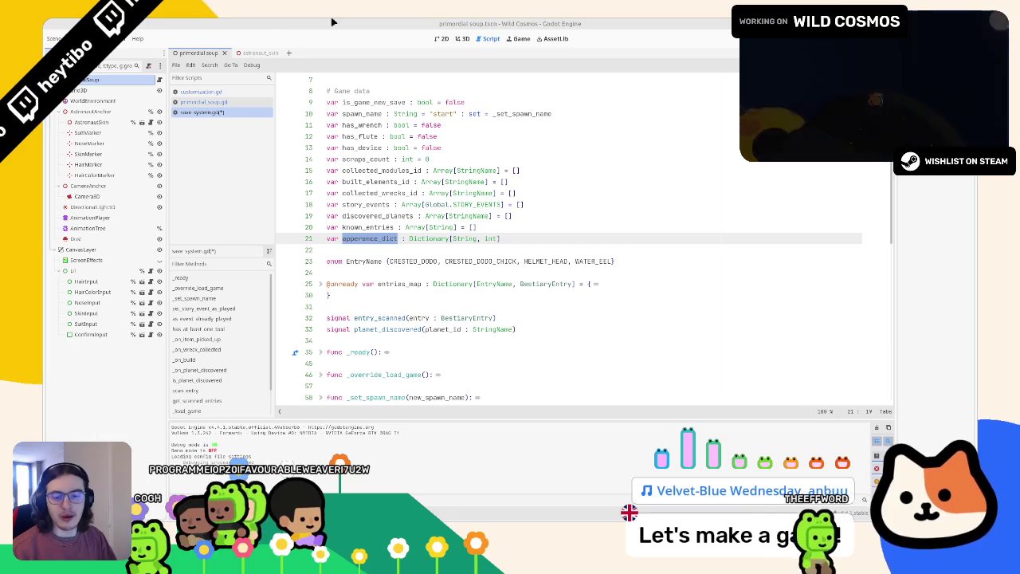
key(alt+Tab)
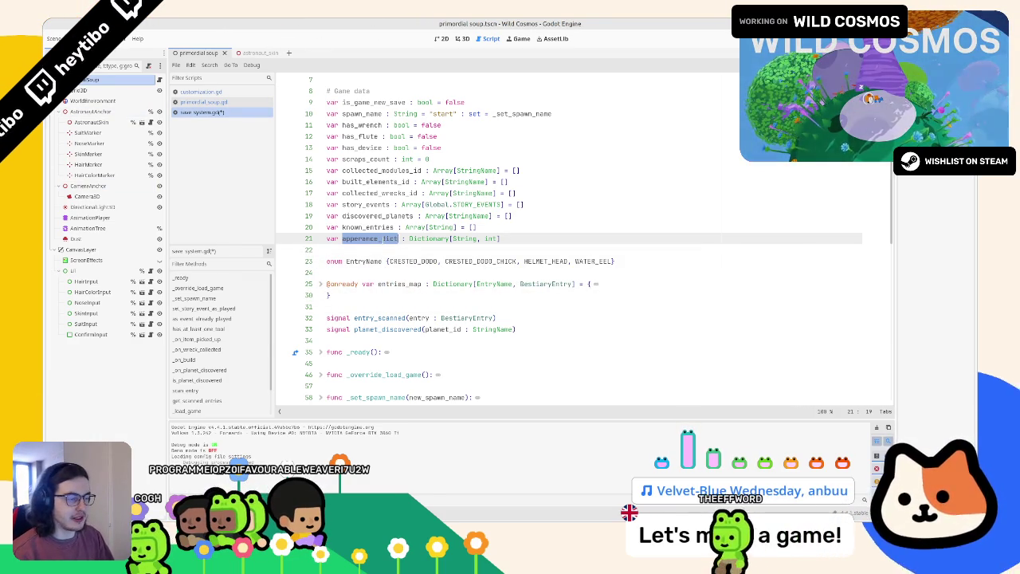
scroll(387, 239, down, 10)
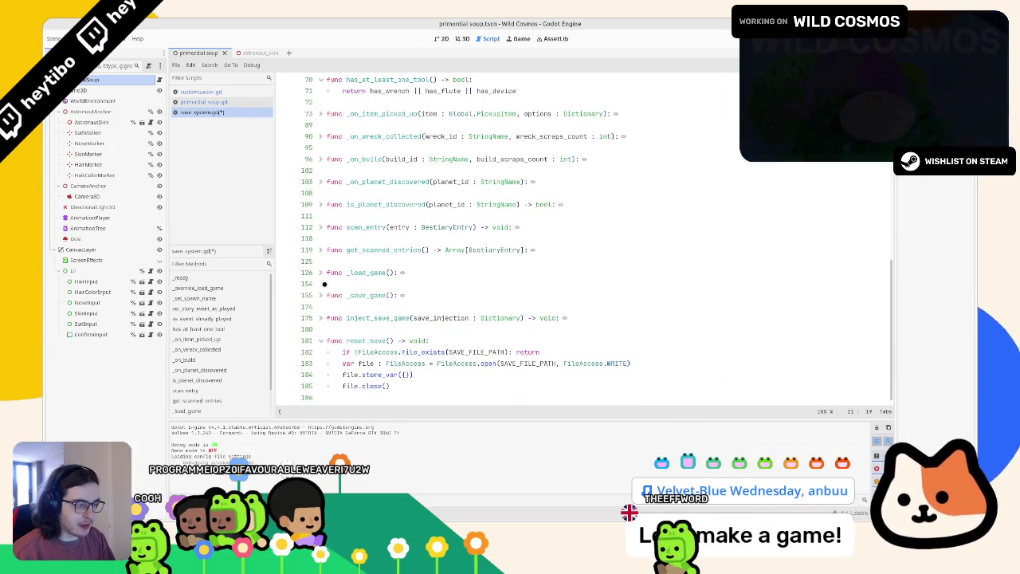
Step: Unfold _save_game and add an "apperance_dict" entry after known_entries in its saved dictionary
scroll(324, 285, up, 1)
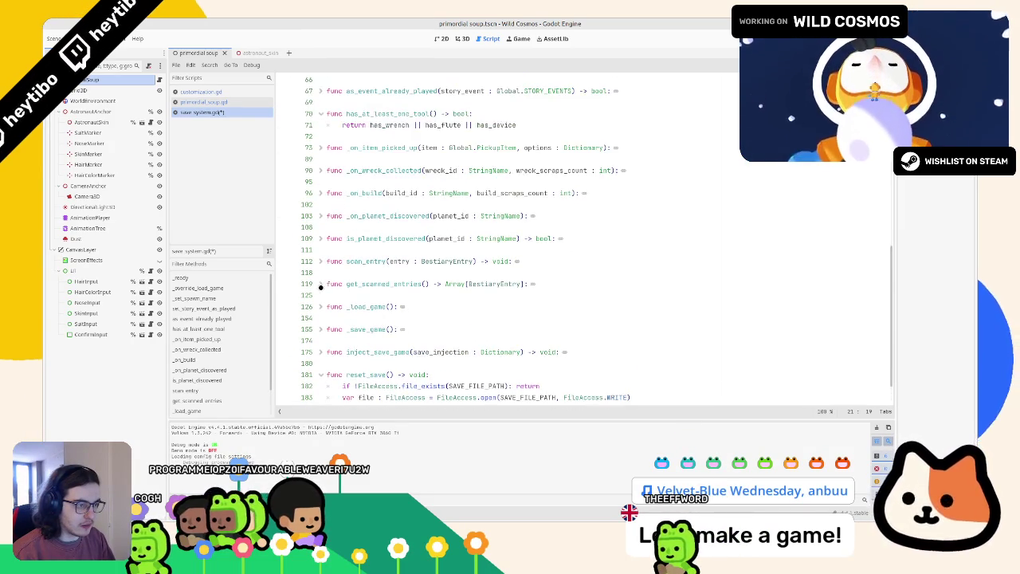
scroll(320, 287, down, 1)
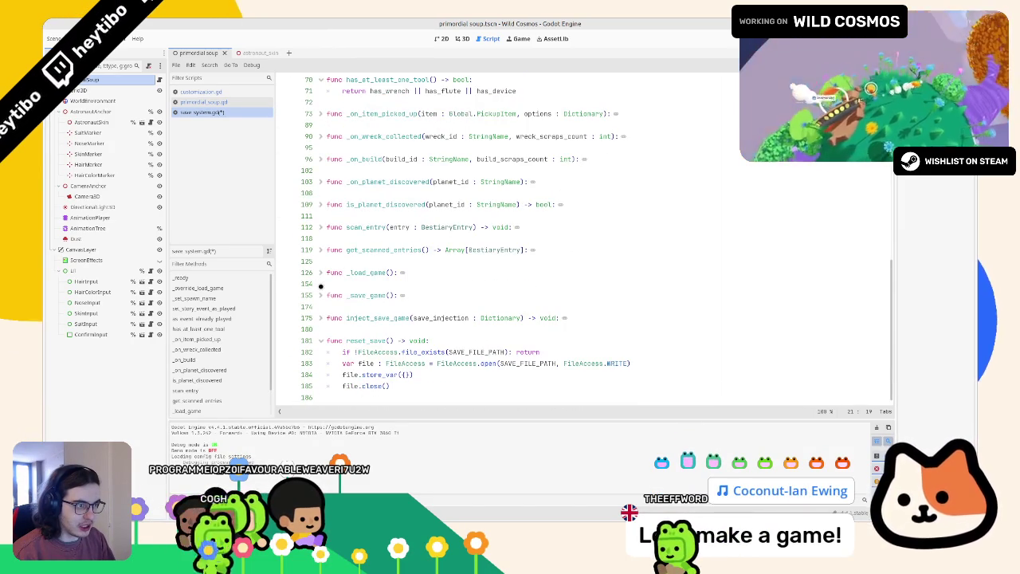
click(320, 295)
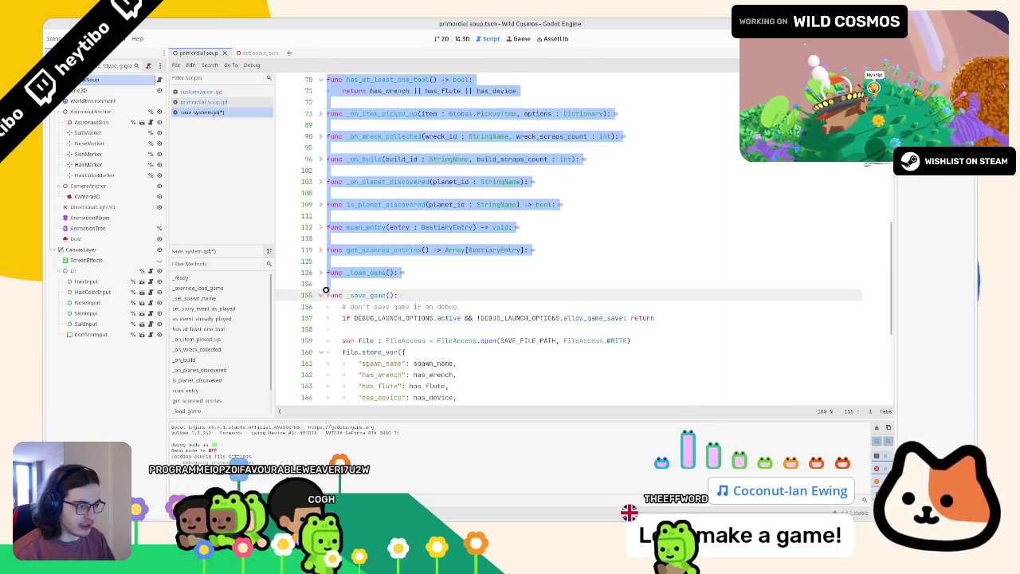
scroll(320, 295, down, 6)
click(512, 273)
key(Return)
text("apperance_dict": apperance_dict)
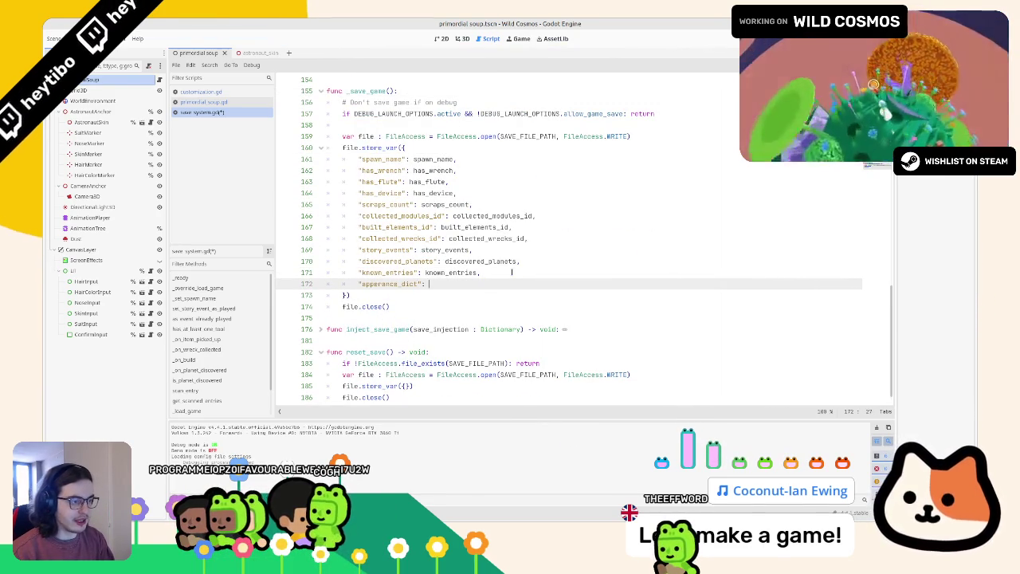
double_click(470, 285)
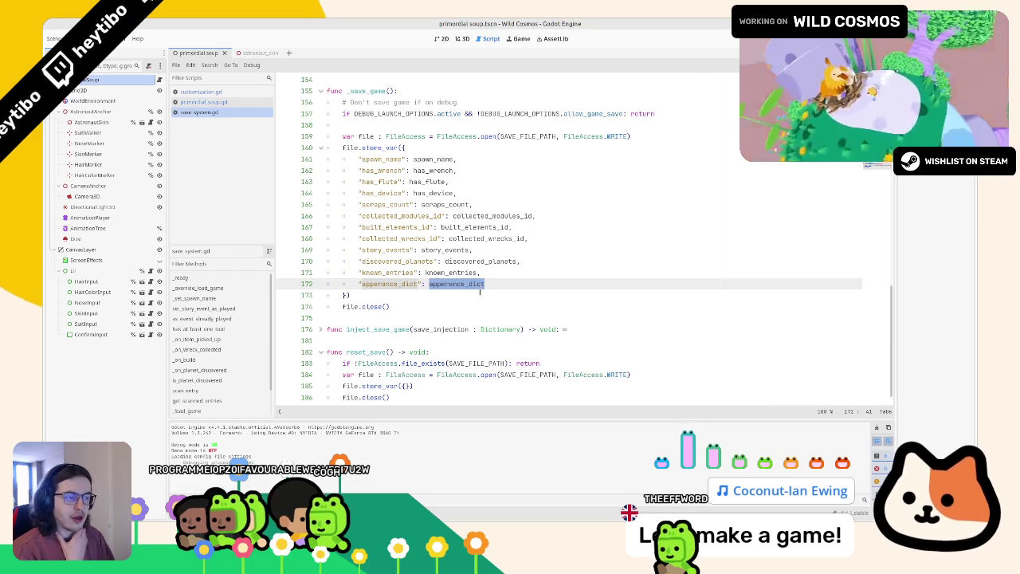
click(401, 284)
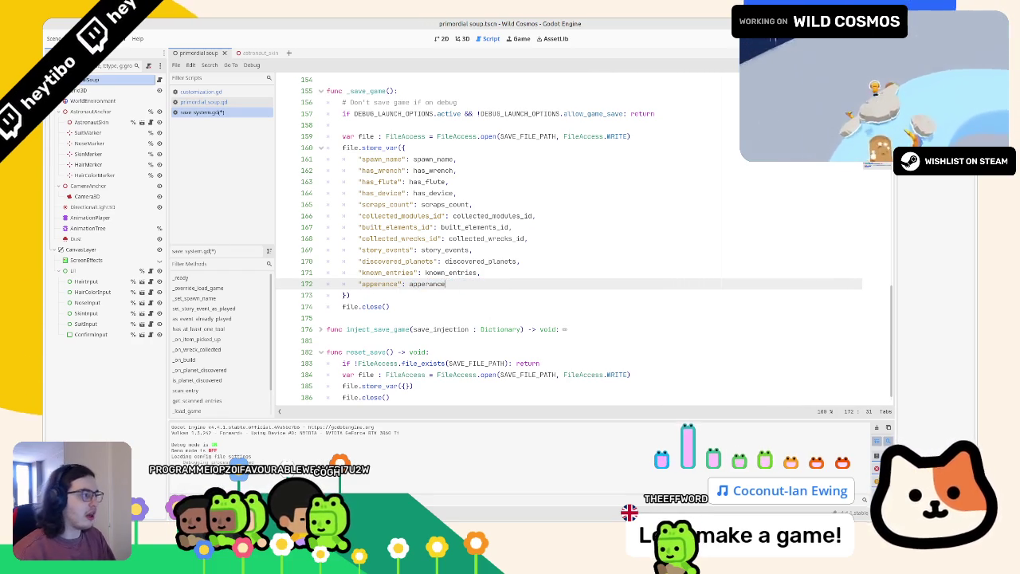
scroll(582, 239, up, 20)
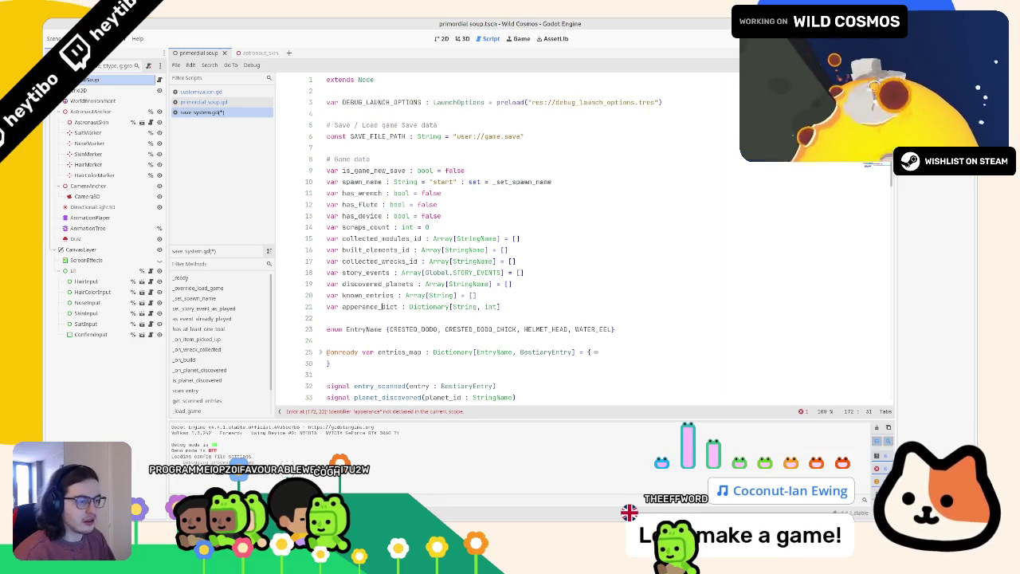
Step: Retype the line-21 variable as appearance and correct its reference on line 172 to match
drag(382, 306, 397, 307)
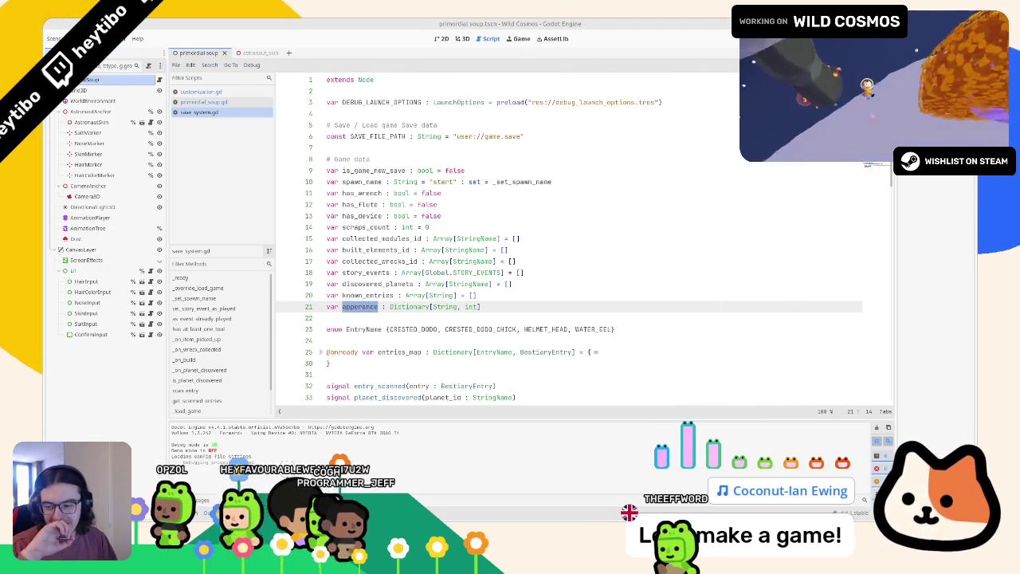
text(appearance)
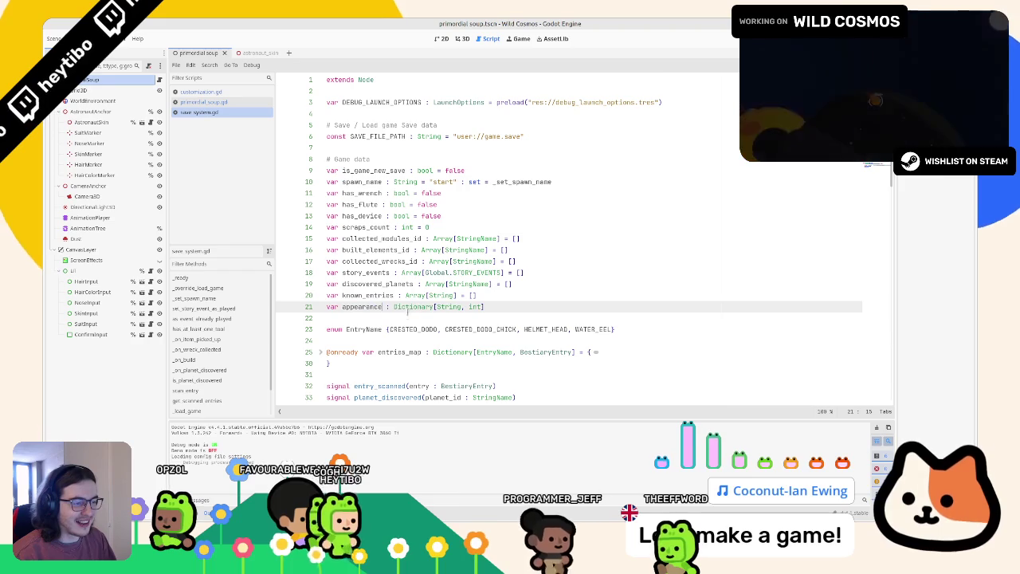
scroll(408, 312, down, 5)
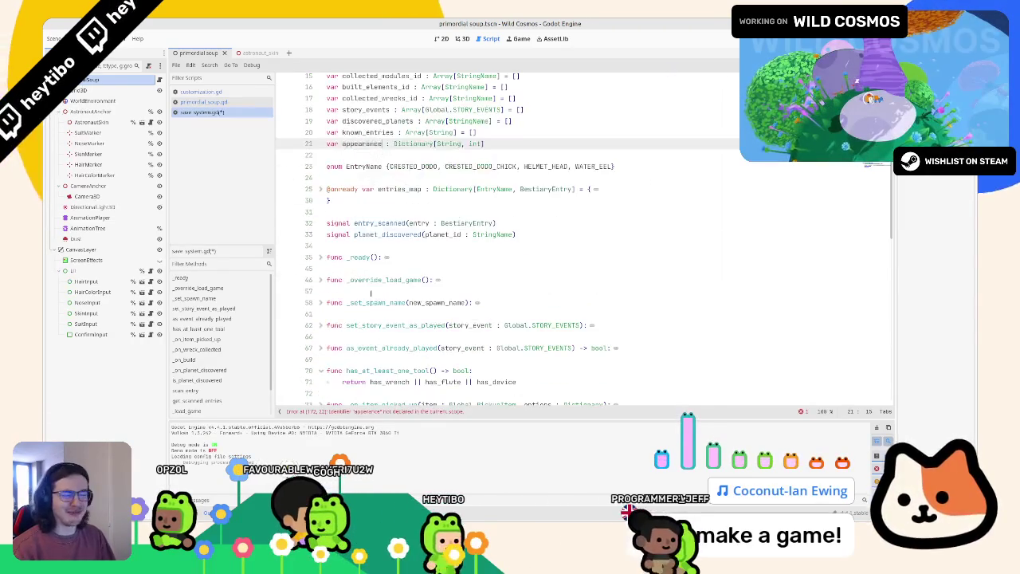
key(F3)
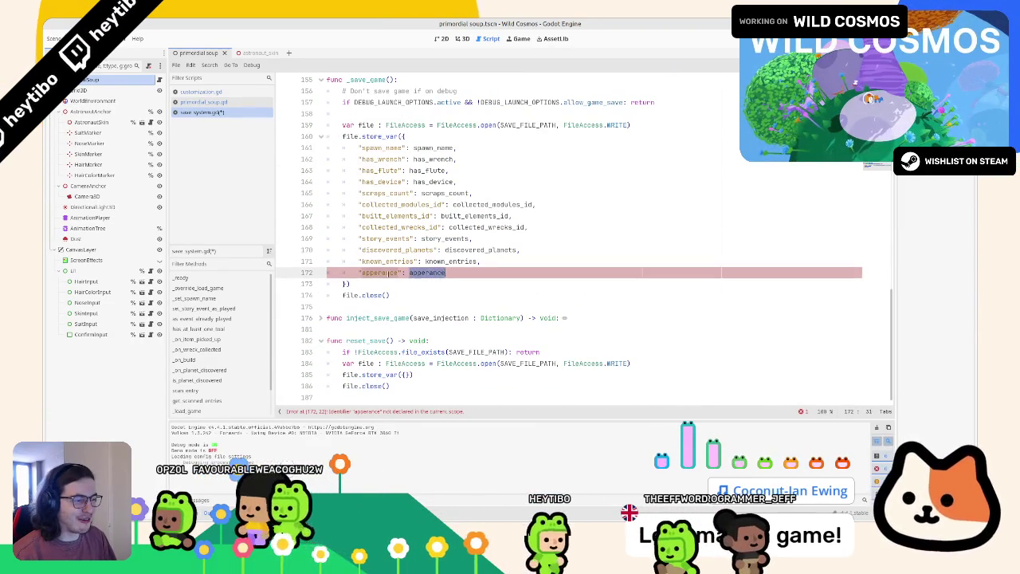
text(appearance)
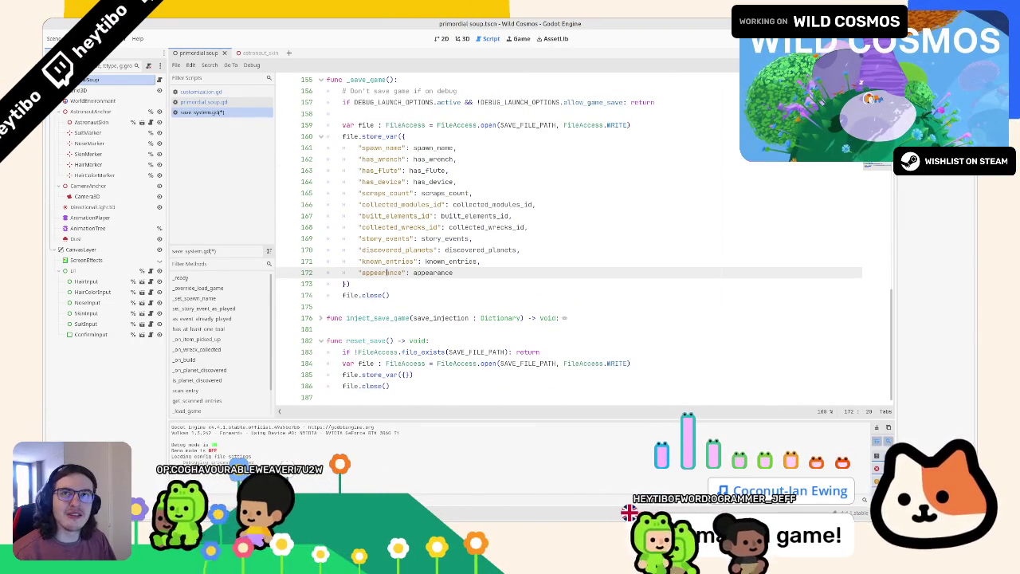
Step: Correct the call on line 57 of primordial_soup.gd to get_appearance_dict
click(241, 104)
click(366, 148)
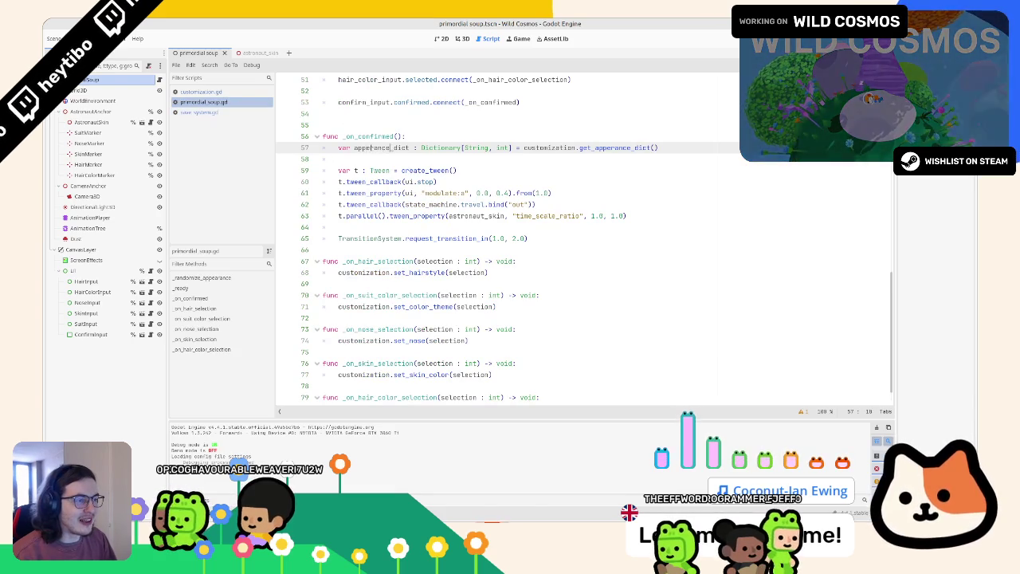
text(appearance)
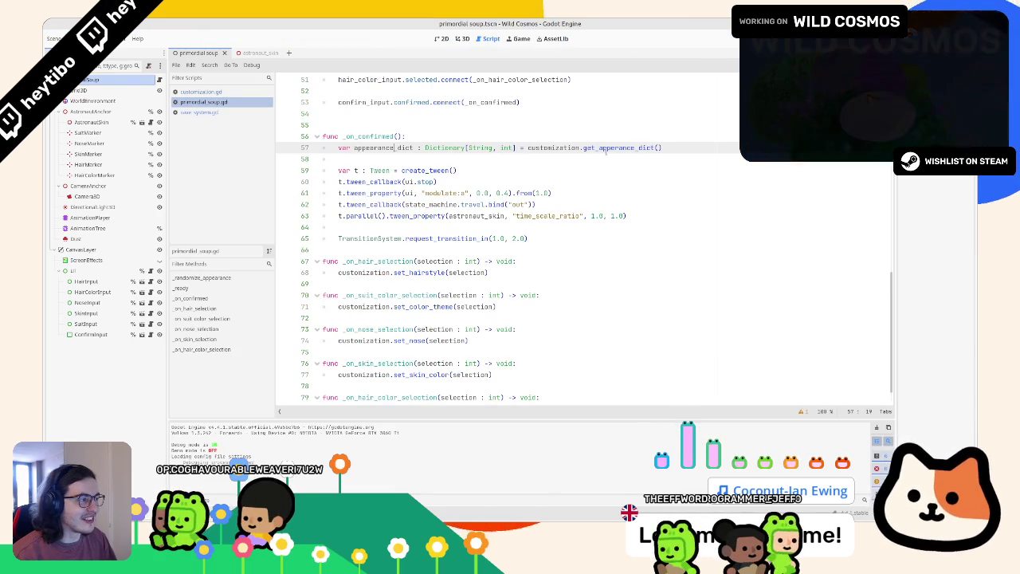
double_click(622, 148)
click(200, 111)
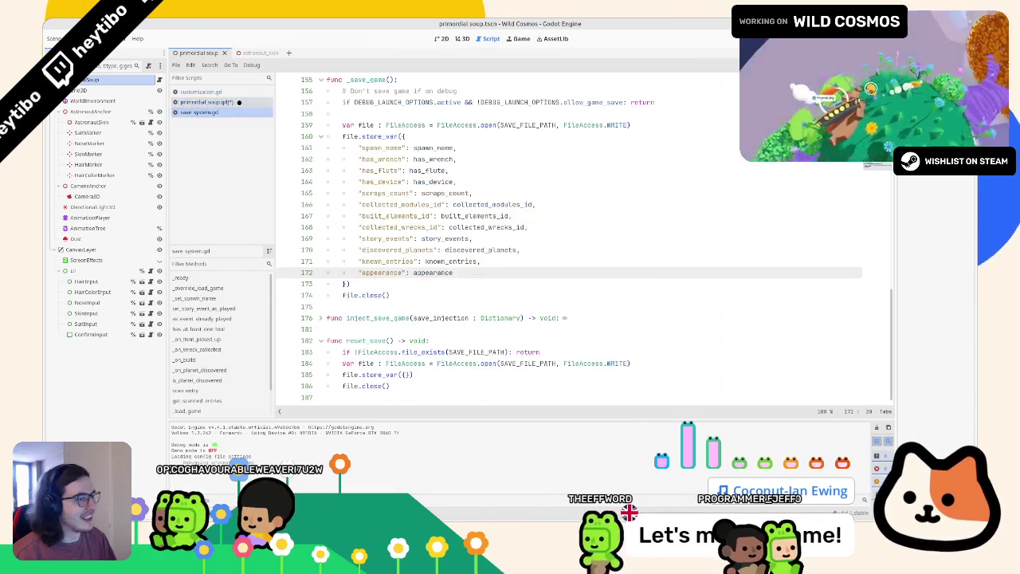
scroll(388, 136, up, 4)
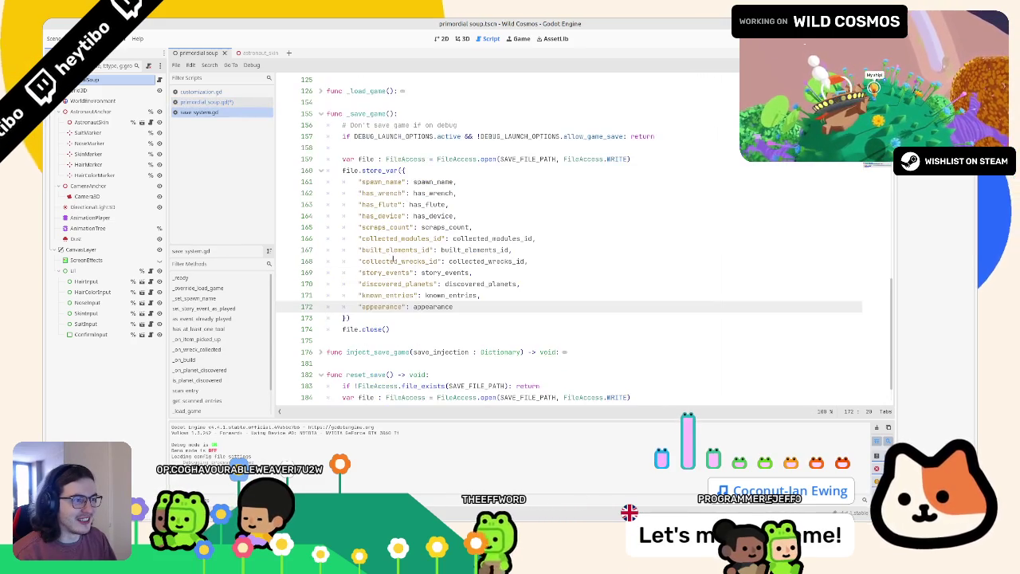
Step: Rename the function on line 99 of customization.gd to get_appearance_dict
click(207, 92)
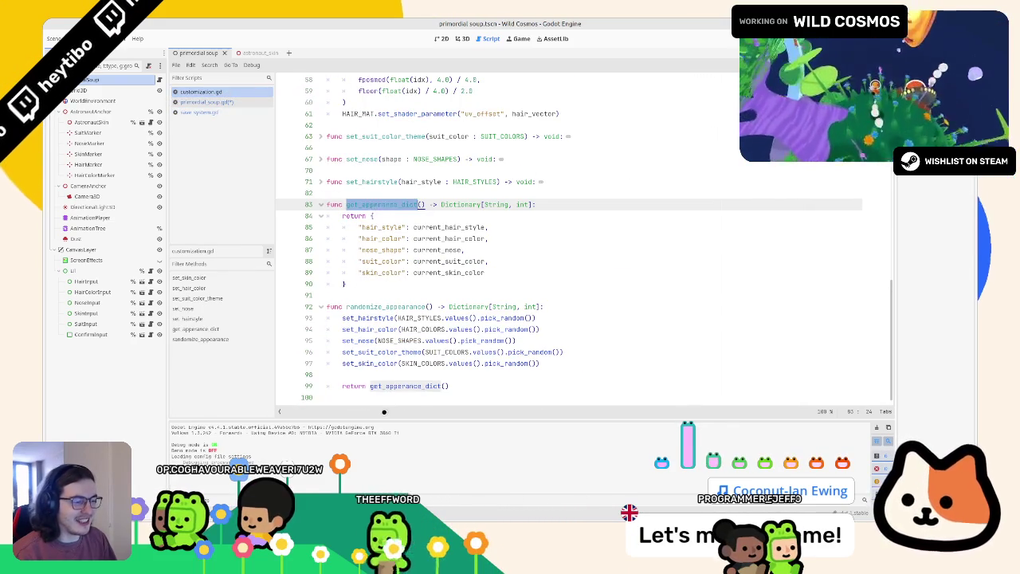
click(397, 386)
key(End)
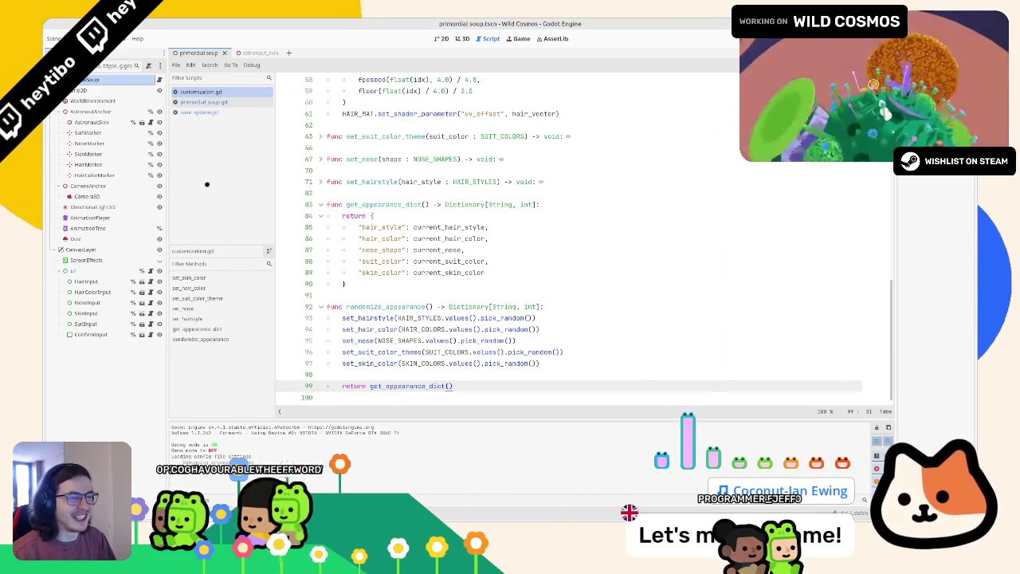
drag(423, 385, 387, 386)
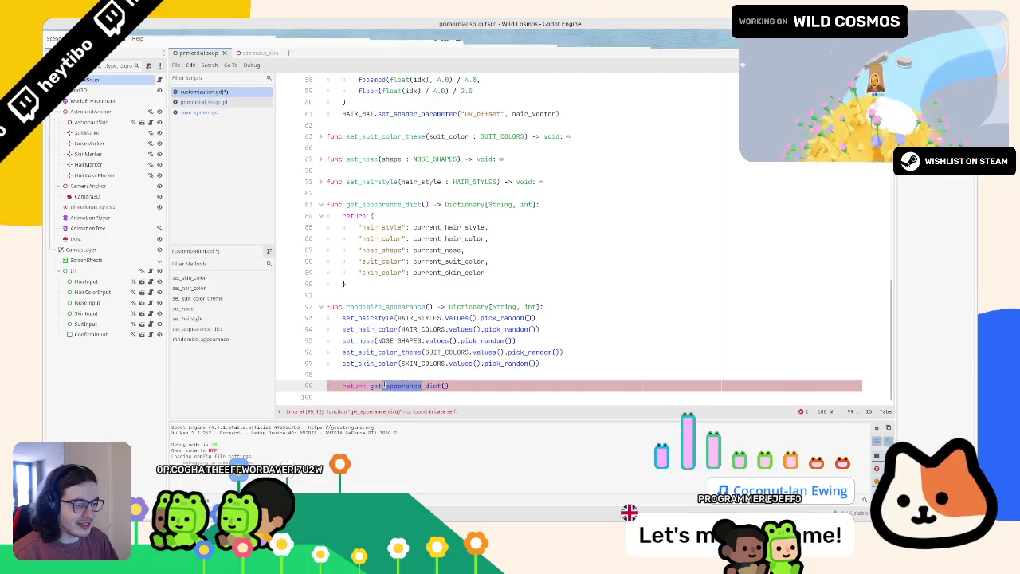
text(appearance)
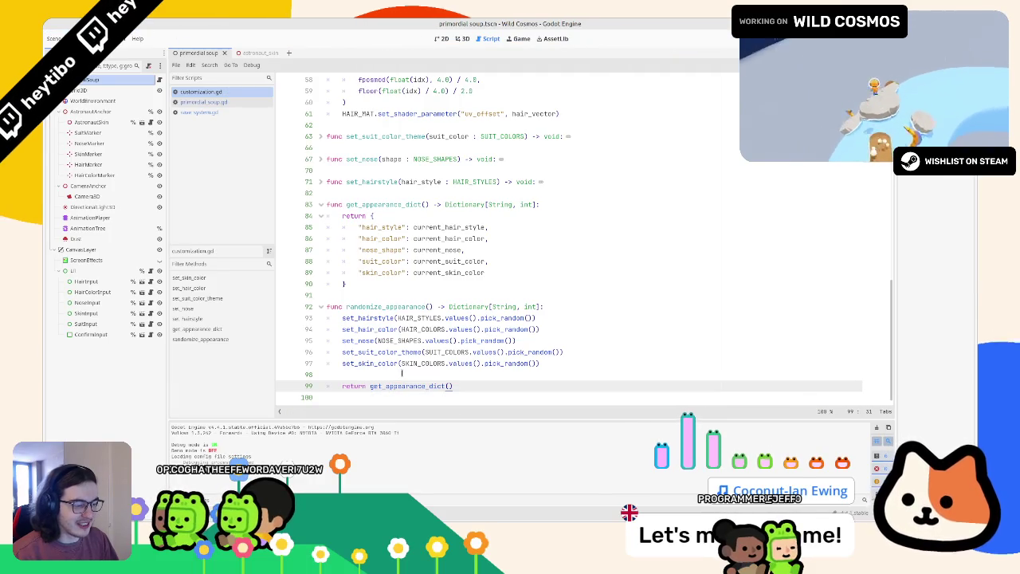
Step: Search all scripts for 'appearance' to confirm the spelling is consistent
key(ctrl+shift+r)
key(Escape)
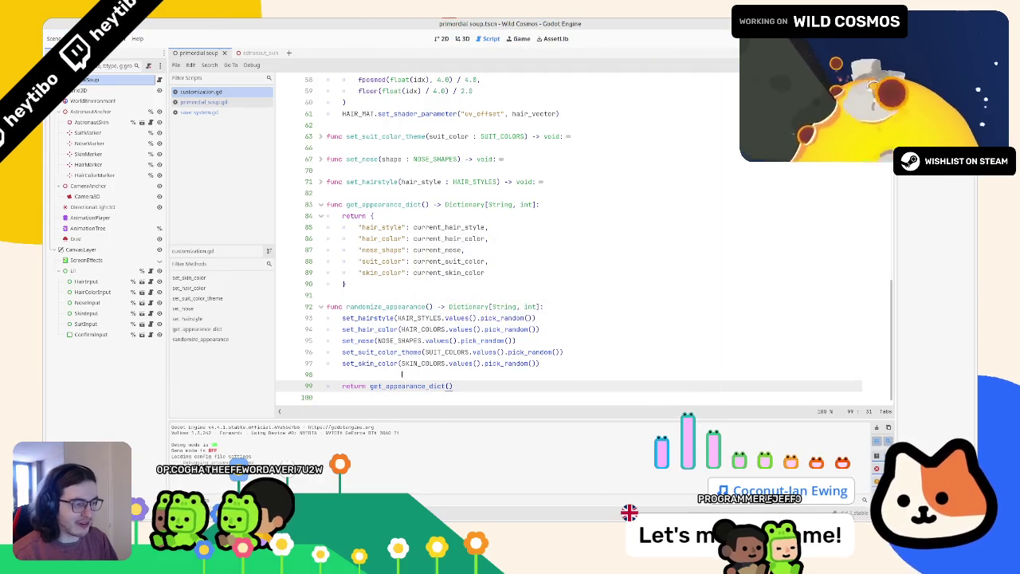
key(ctrl+shift+f)
text(appearance)
key(Return)
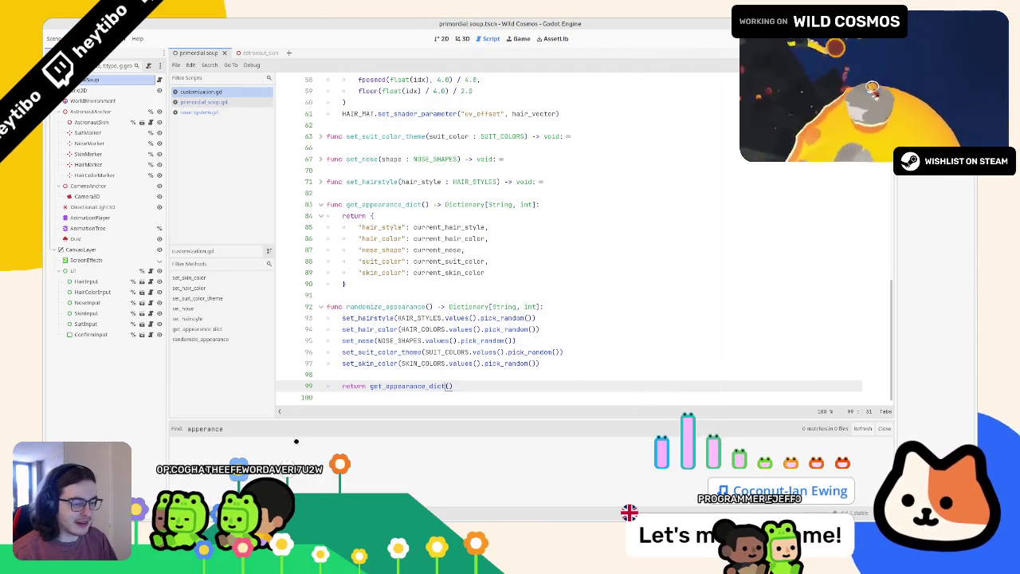
key(Escape)
click(392, 396)
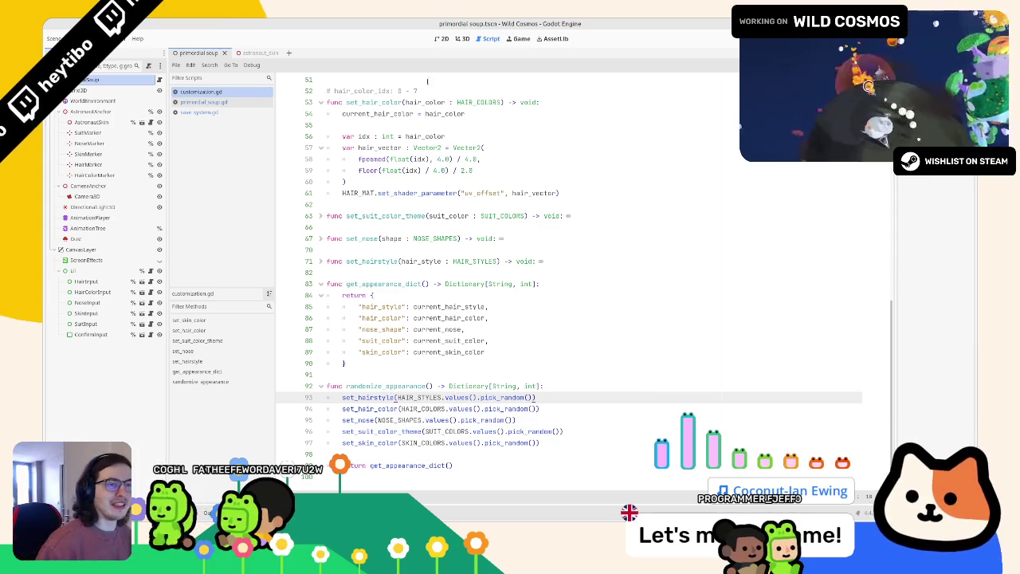
click(203, 102)
click(209, 111)
click(209, 101)
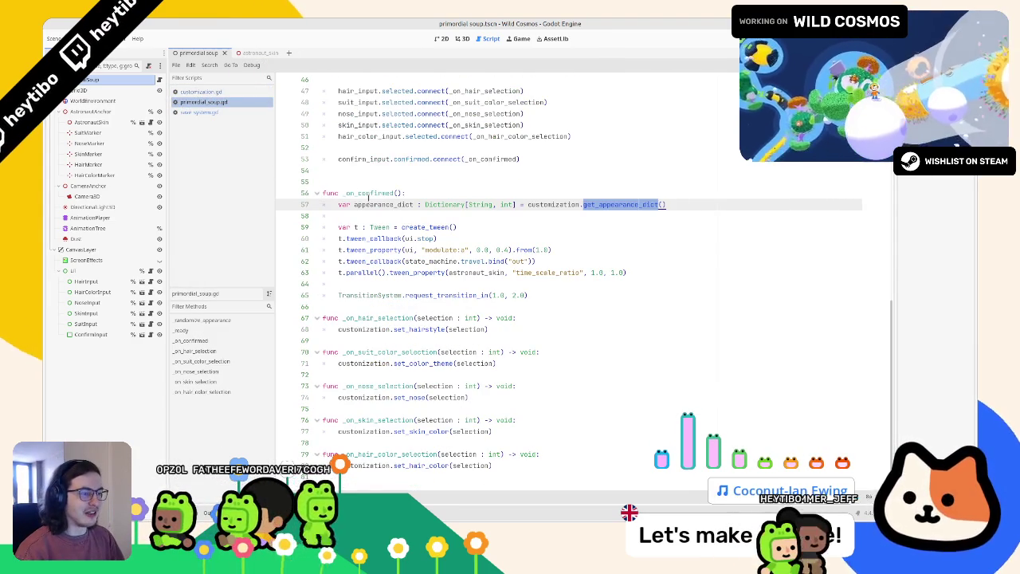
Step: Review line 57's appearance_dict call, then collapse _save_game in save_system.gd
double_click(371, 192)
double_click(383, 204)
drag(527, 205, 706, 207)
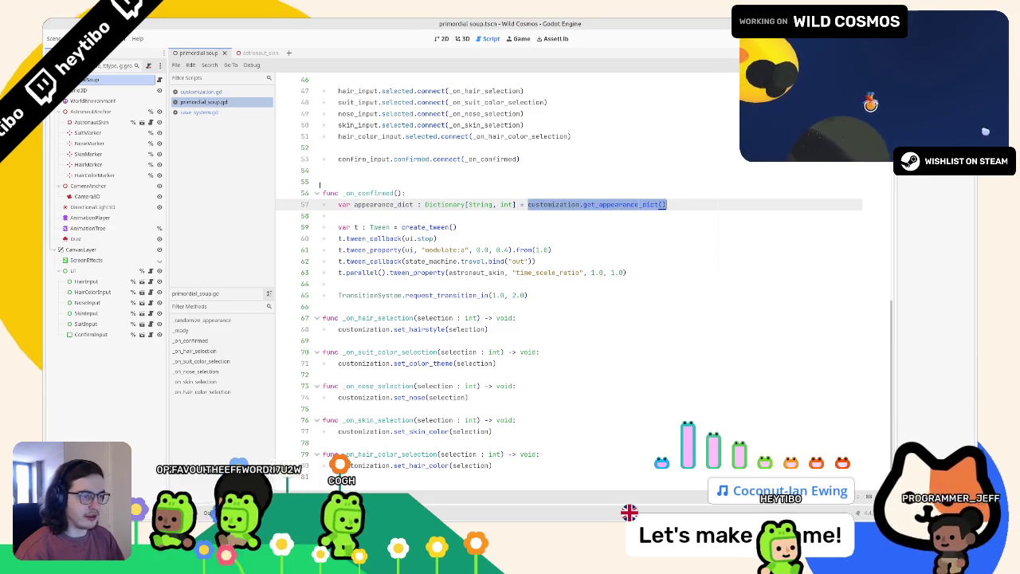
click(207, 112)
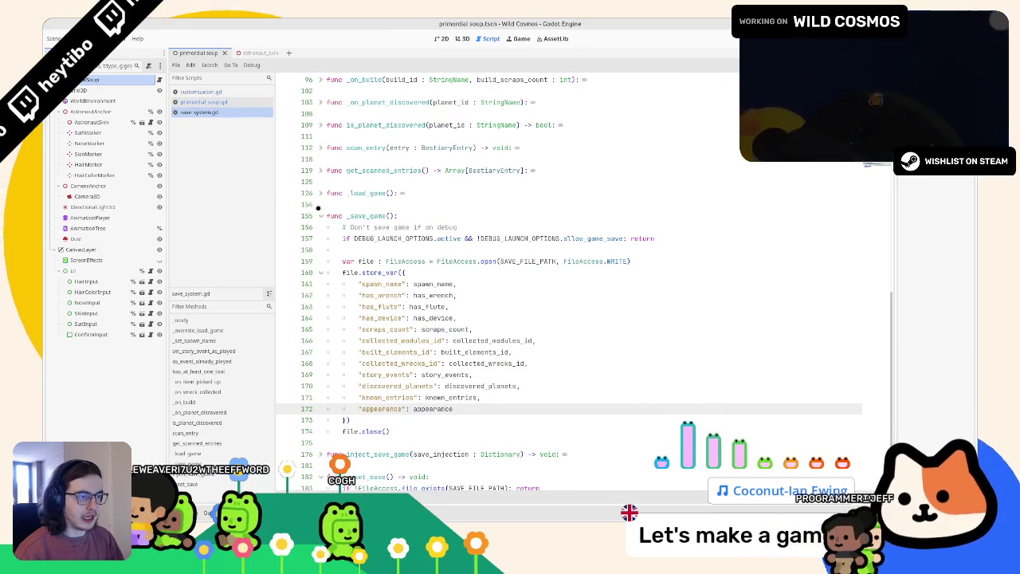
key(alt+f)
click(358, 192)
click(391, 181)
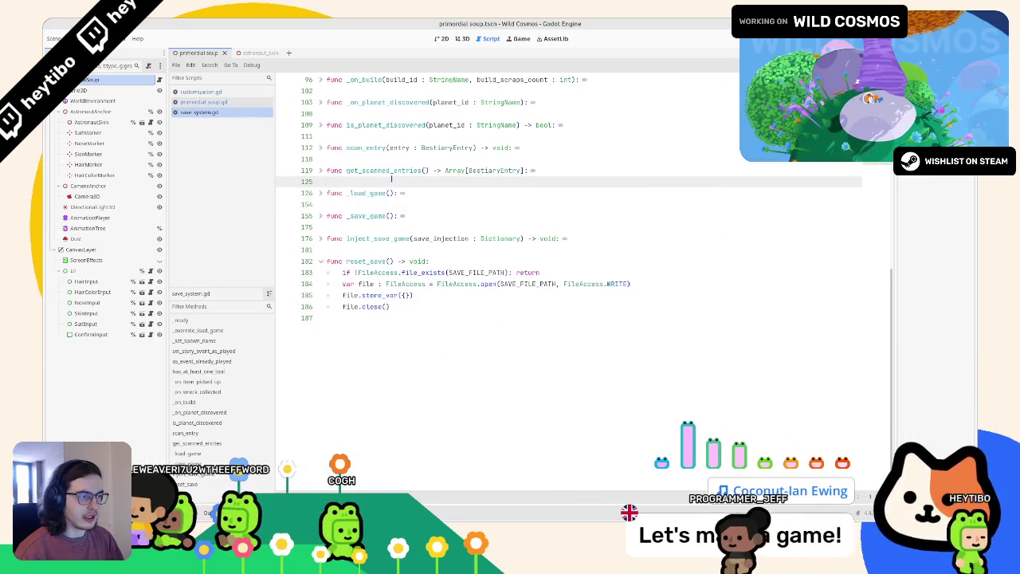
Step: Collapse the has_at_least_one_tool function in save_system.gd
scroll(392, 181, up, 7)
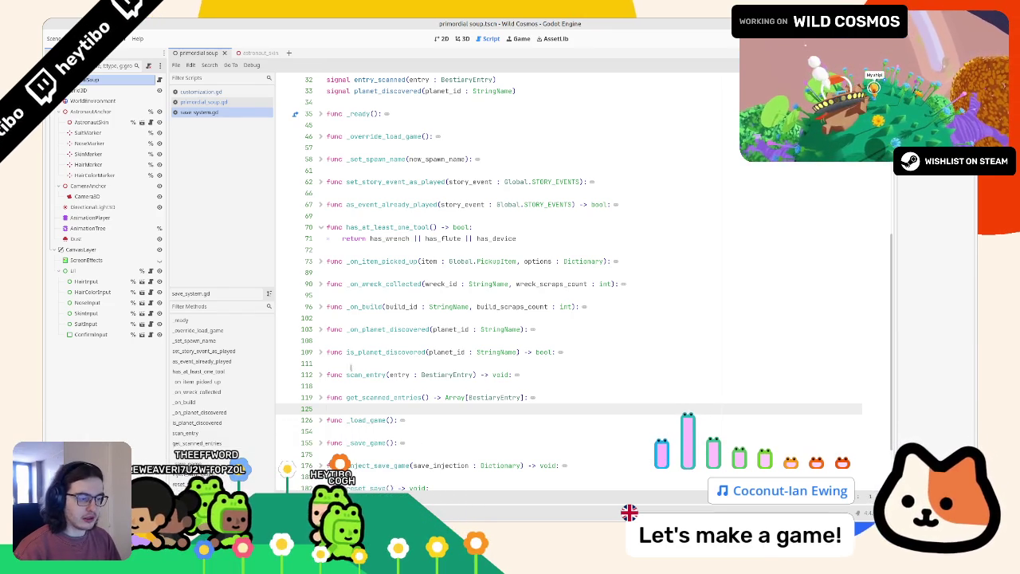
click(348, 393)
click(349, 386)
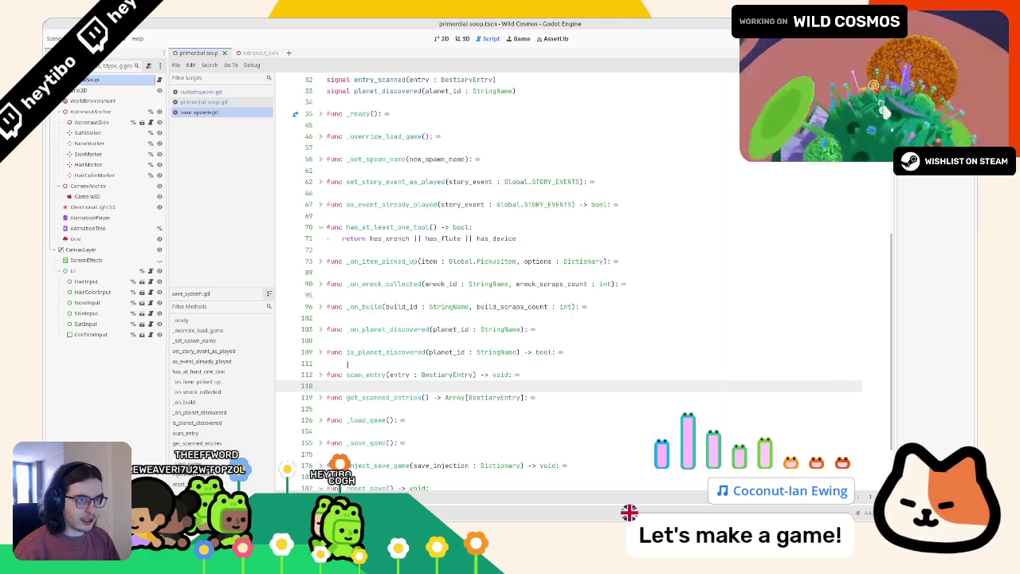
shift+click(319, 236)
click(323, 229)
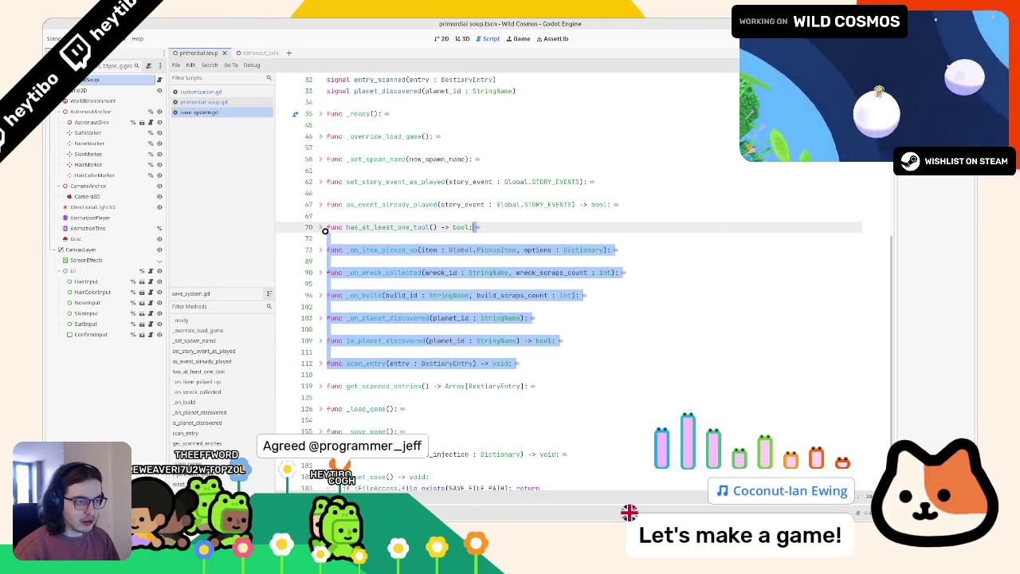
click(336, 215)
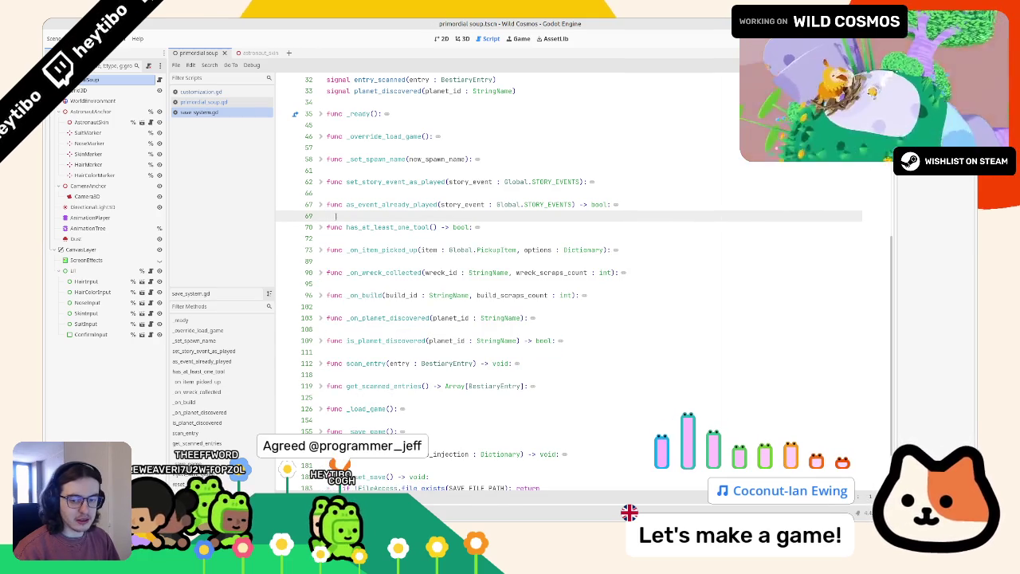
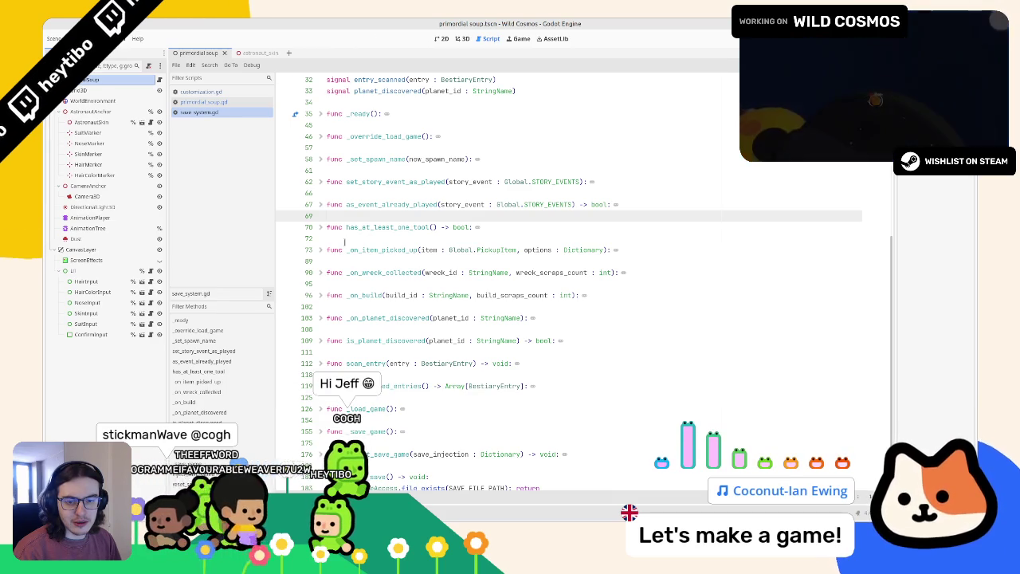
Step: Scroll save_system.gd past _override_load_game down to the get_scanned_entries area
scroll(489, 367, up, 10)
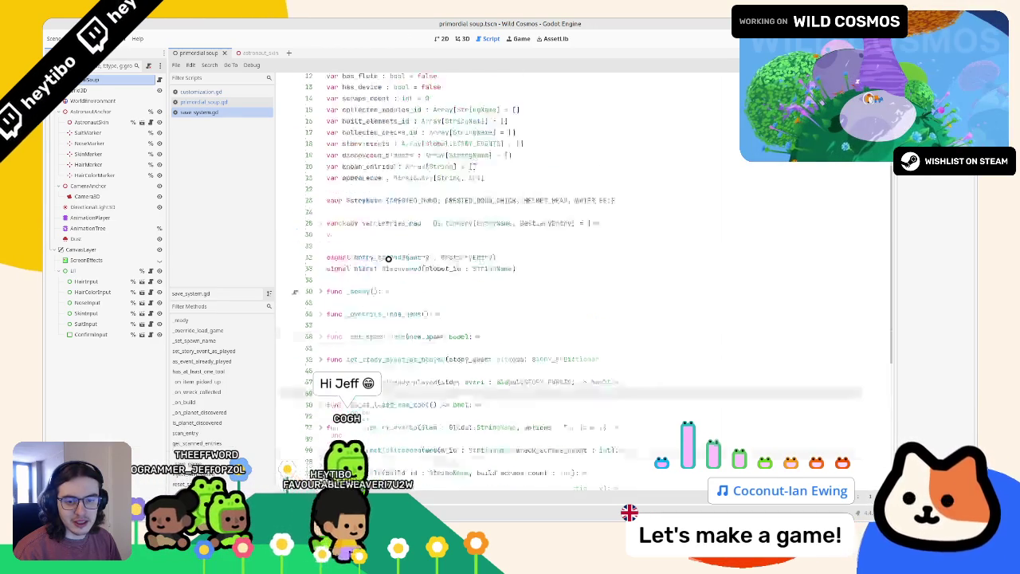
scroll(383, 239, down, 4)
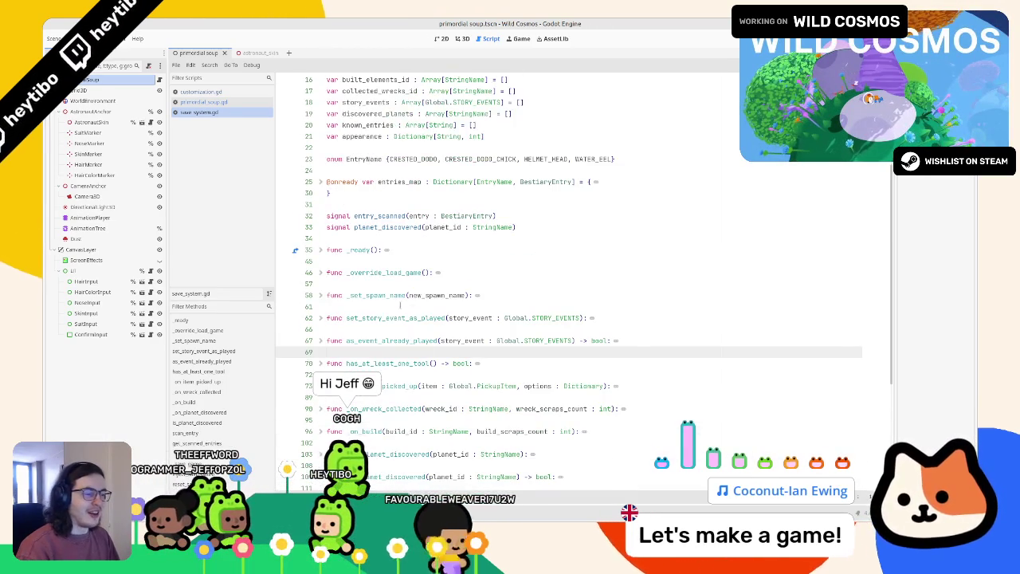
click(399, 279)
double_click(399, 271)
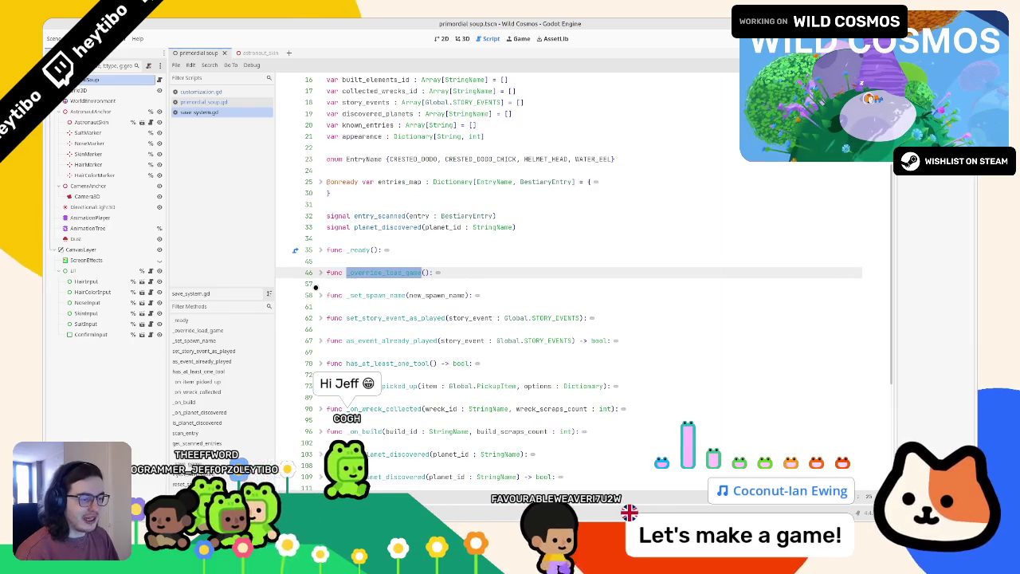
scroll(333, 318, down, 4)
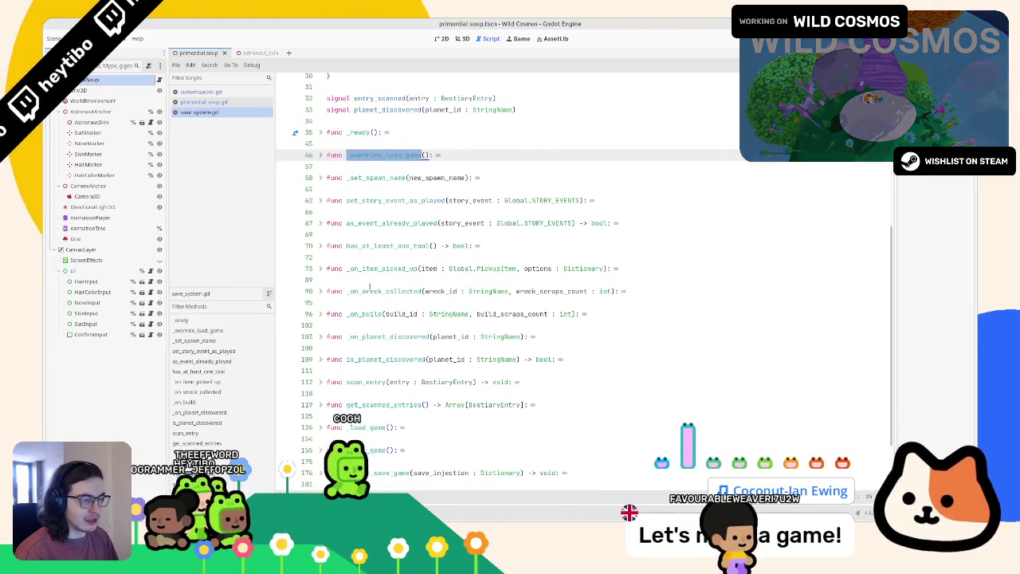
scroll(368, 291, down, 2)
click(368, 279)
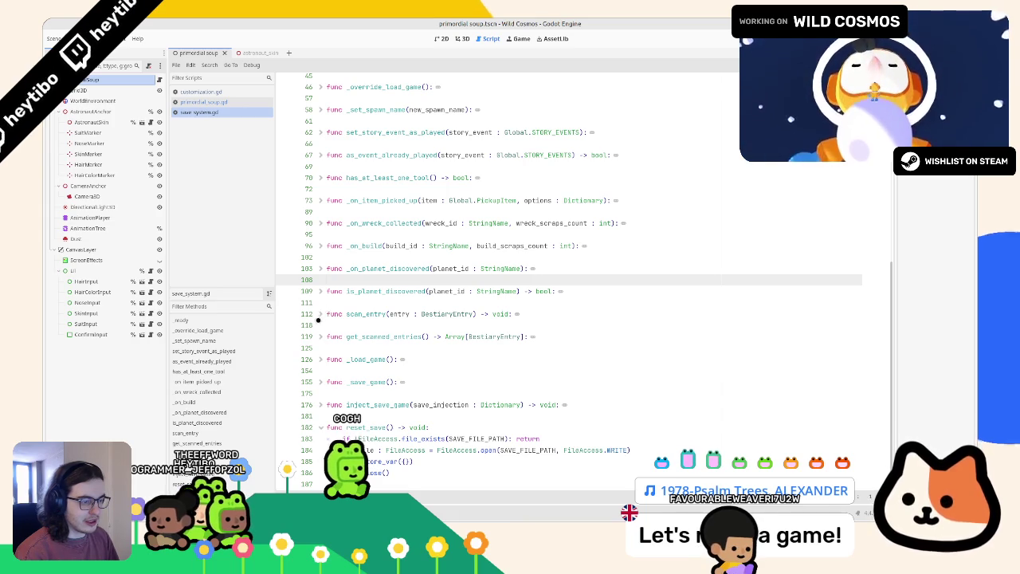
Step: Unfold and refold scan_entry, then insert blank lines after get_scanned_entries on line 125
click(315, 316)
click(318, 317)
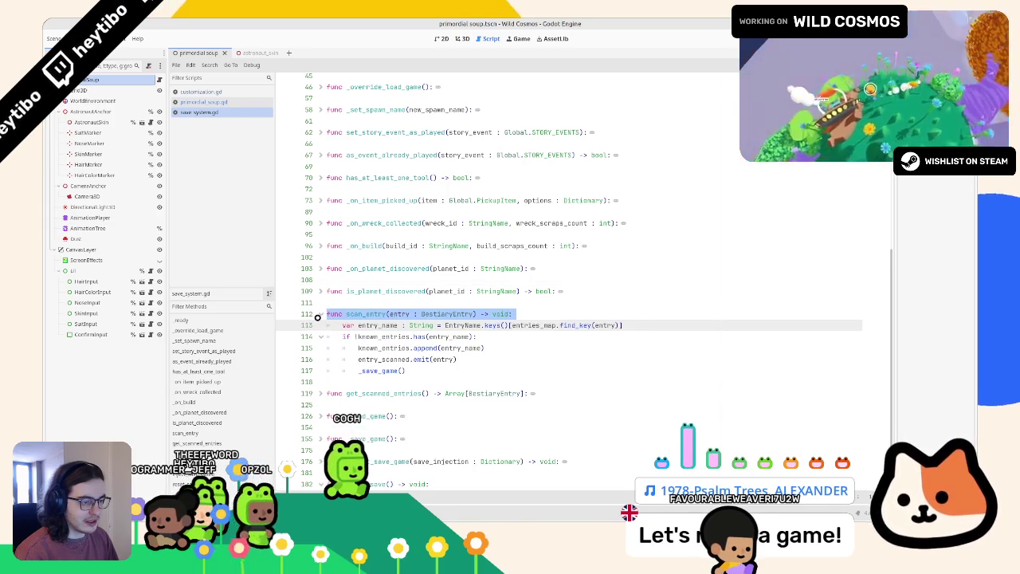
click(317, 317)
key(Down)
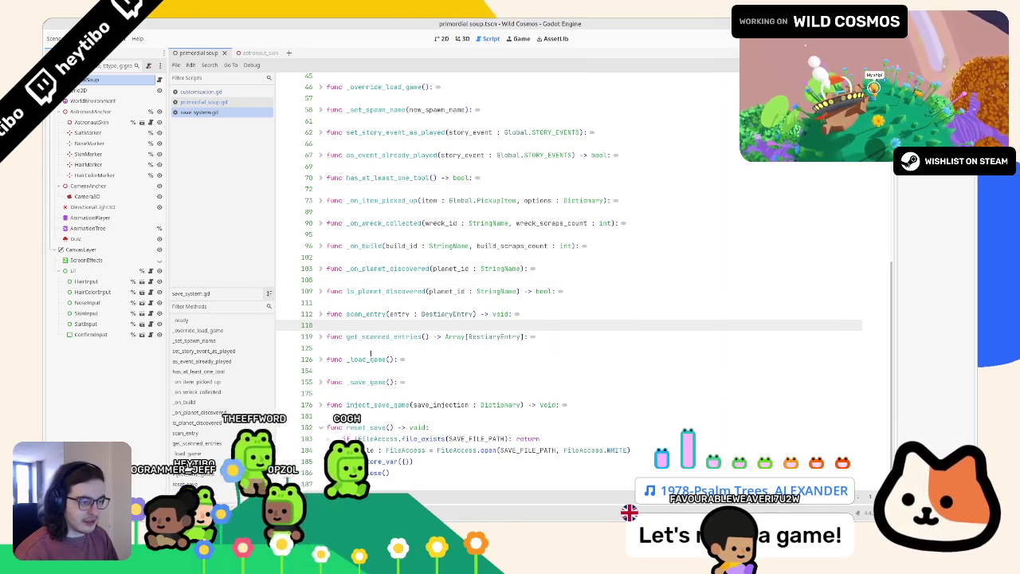
click(372, 348)
key(Return)
key(Return)
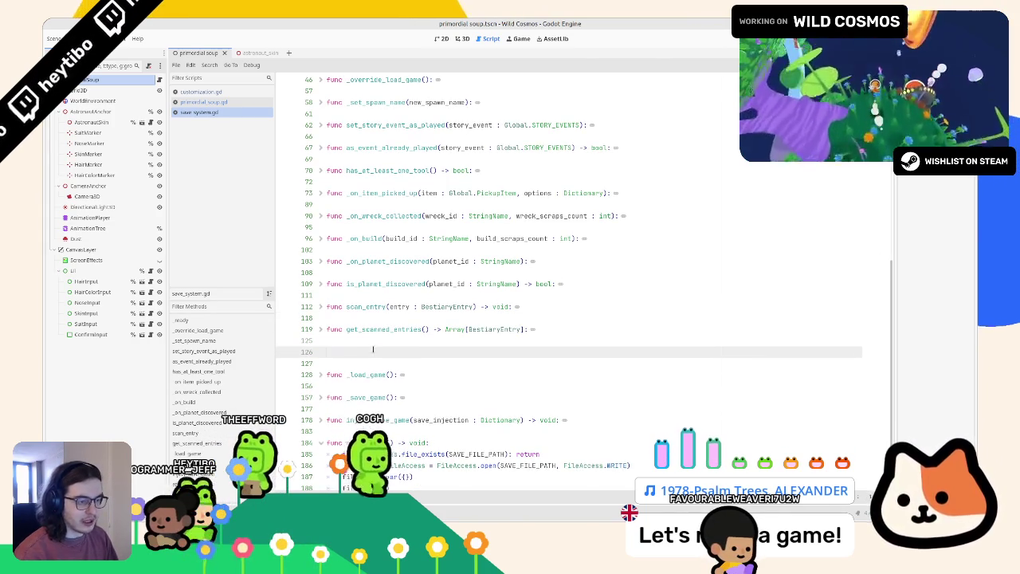
Step: Start a func set_appearance(): declaration, pasting the get_appearance_dict line as reference
key(Up)
text(func se)
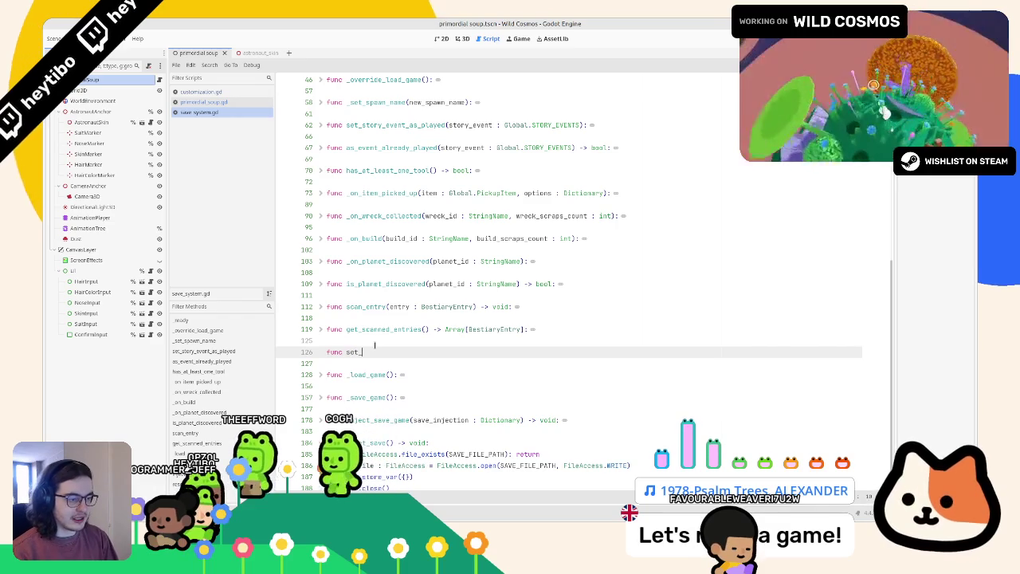
text(customization.get_appearance_dict())
key(ctrl+z)
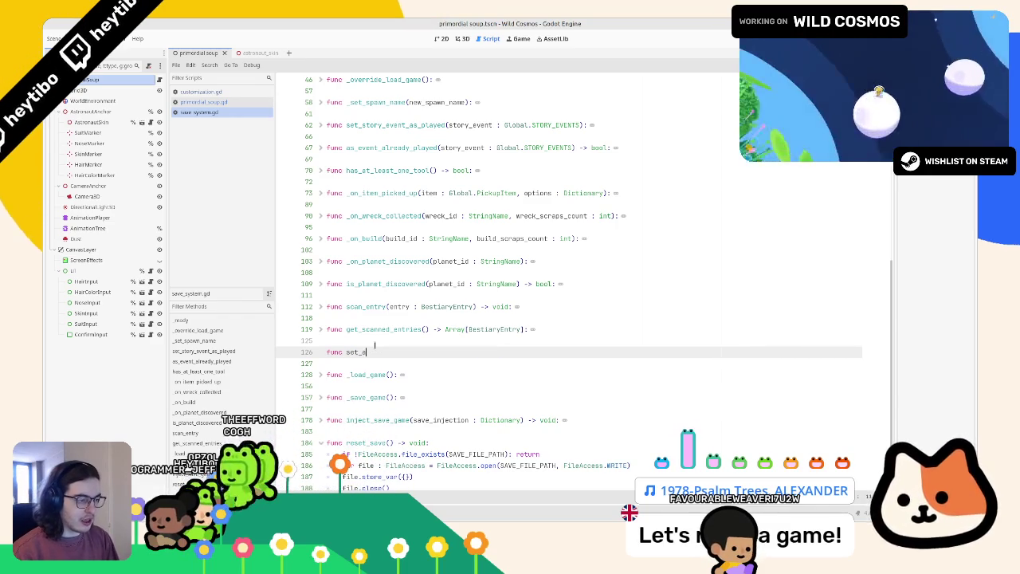
key(Home)
text(customization.get_appearance_dict())
key(Return)
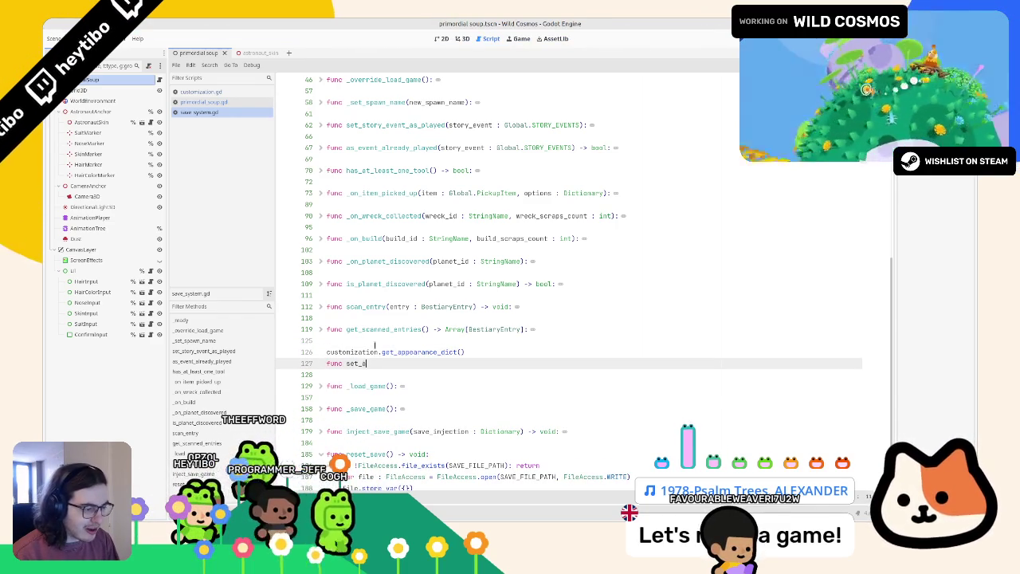
text(ppear)
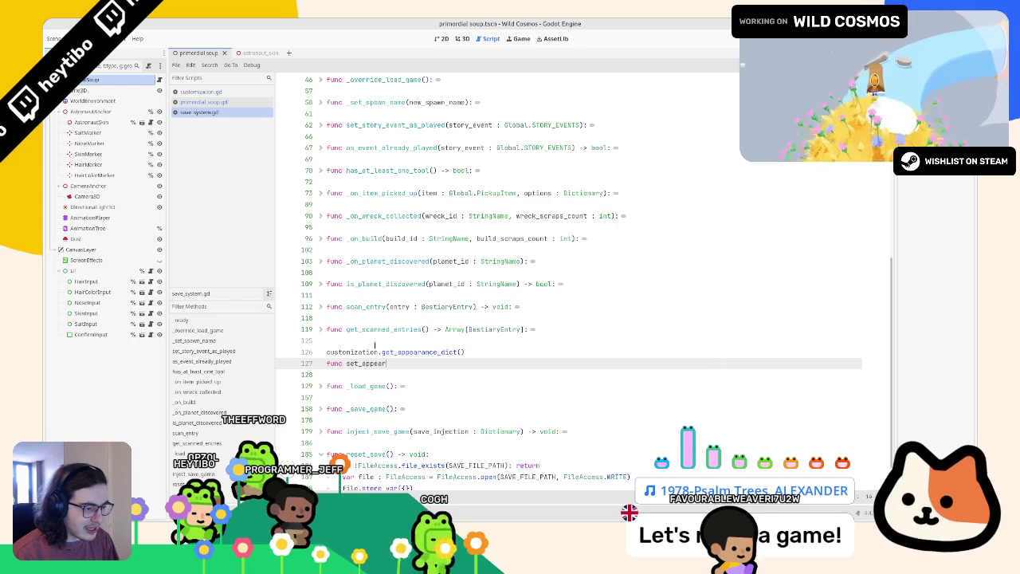
text(ance():)
key(Return)
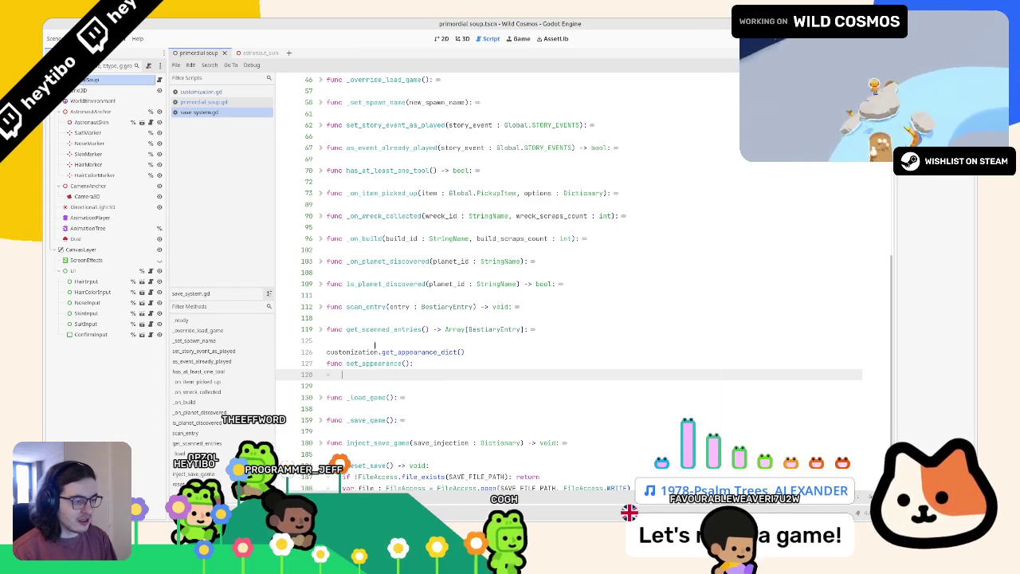
text(pass)
Step: Give set_appearance the parameter new_appearance : Dictionary[String, int], copied from primordial_soup.gd
triple_click(375, 352)
key(ctrl+x)
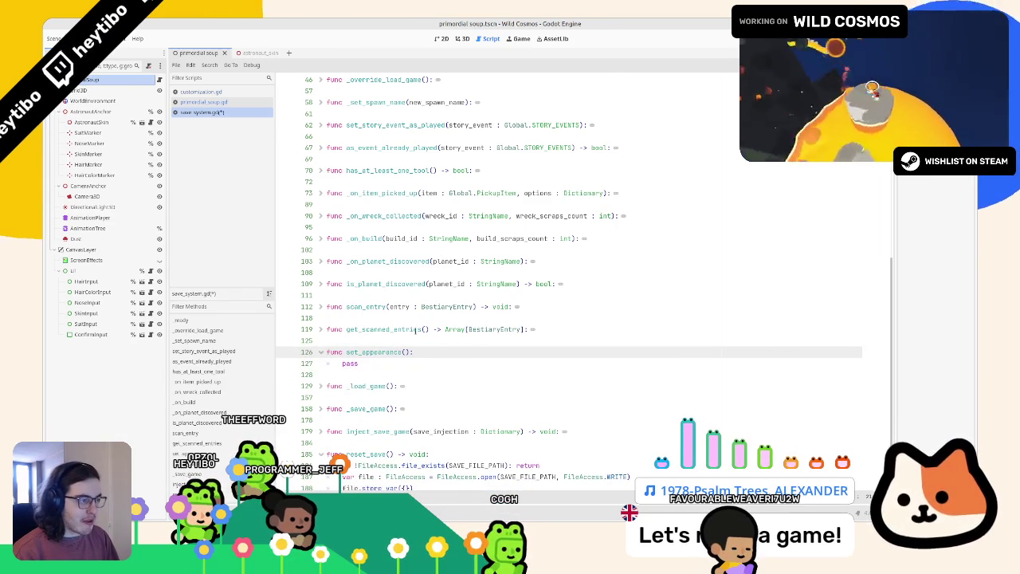
click(196, 102)
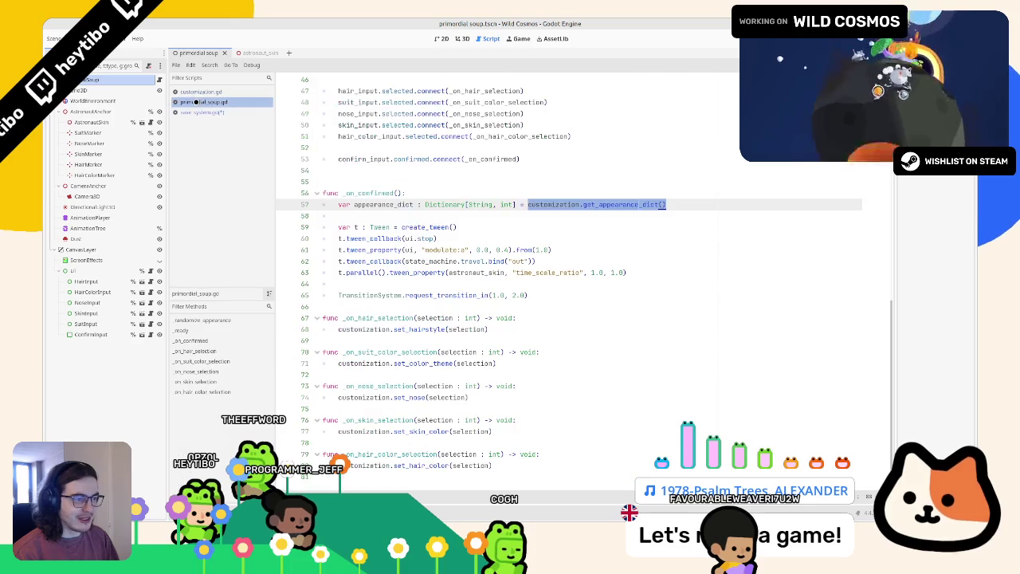
drag(518, 204, 352, 204)
click(234, 114)
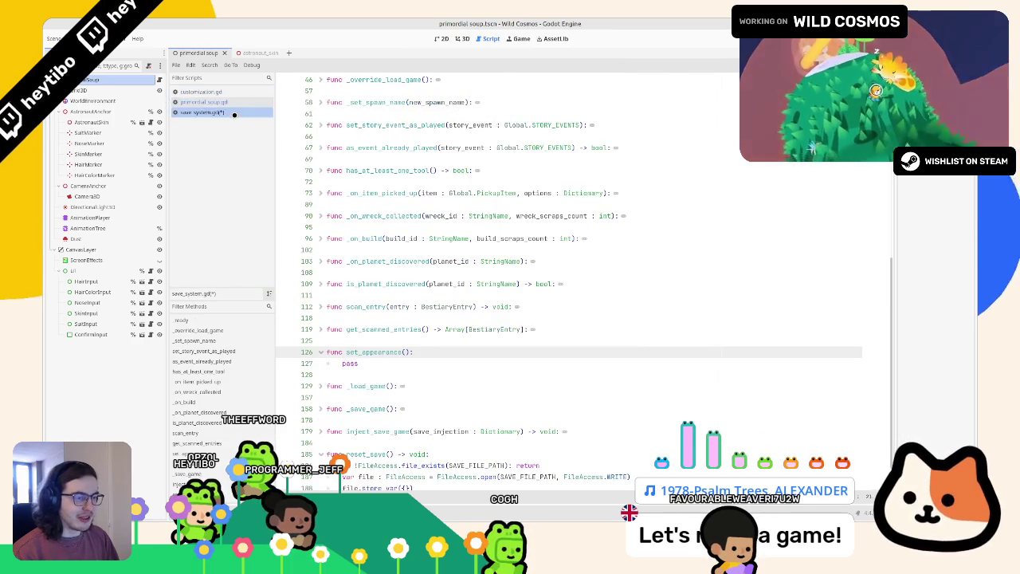
key(ctrl+v)
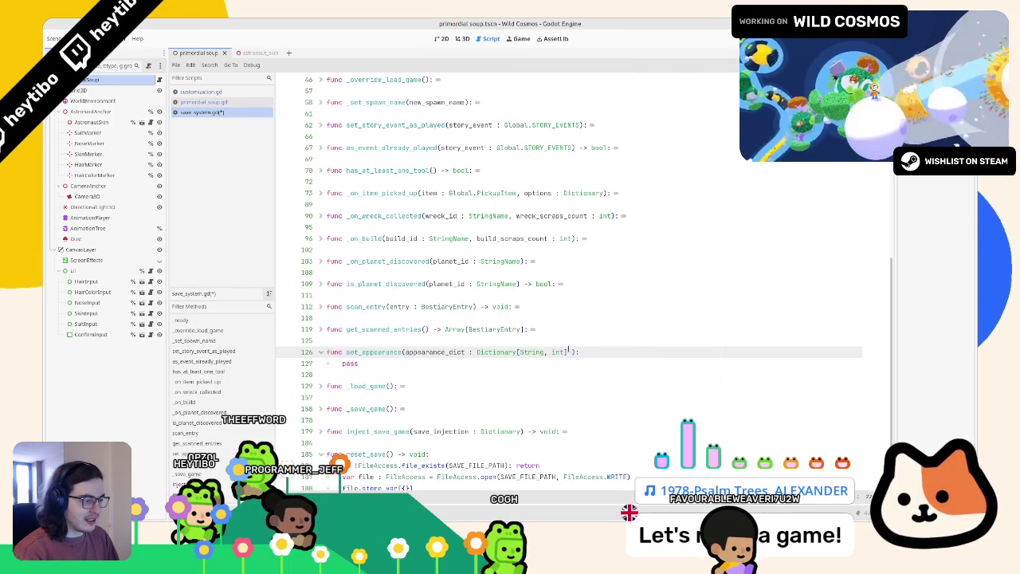
double_click(404, 351)
text(new_appearance_di)
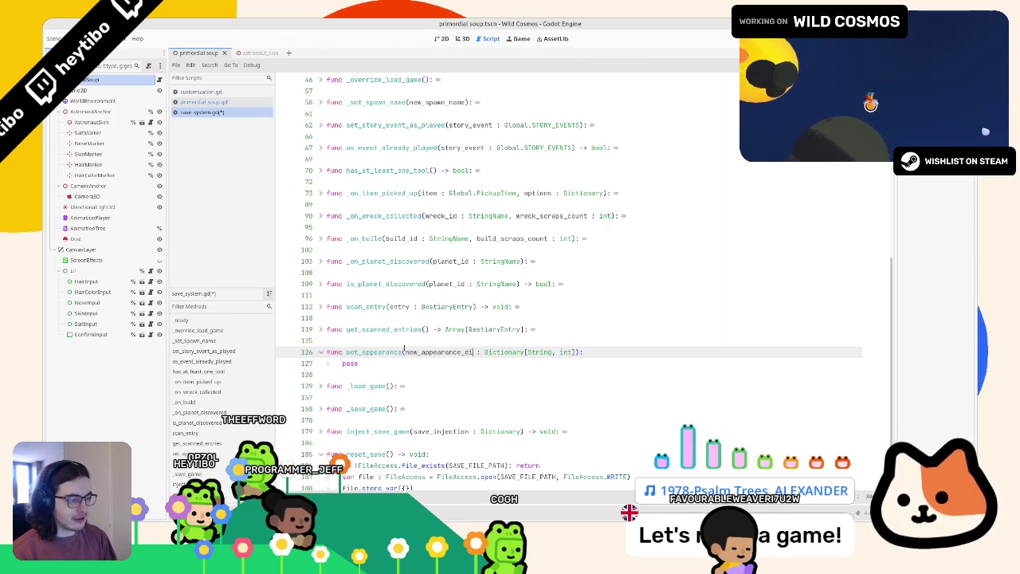
key(BackSpace)
key(BackSpace)
key(BackSpace)
double_click(404, 352)
Step: Fill set_appearance's body with appearance = new_appearance and _save_game(), then save
click(402, 362)
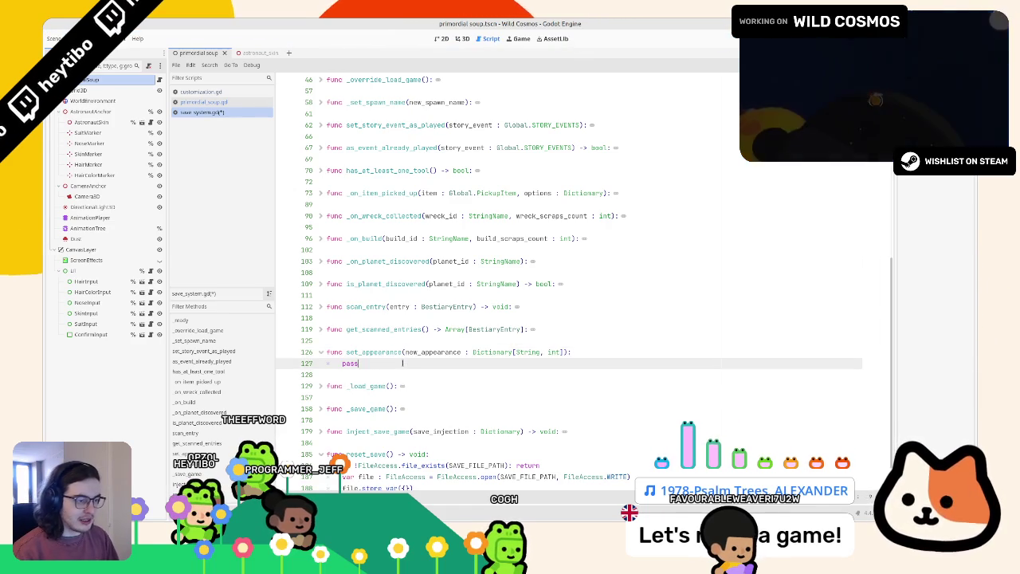
text(appearance = new_appearance)
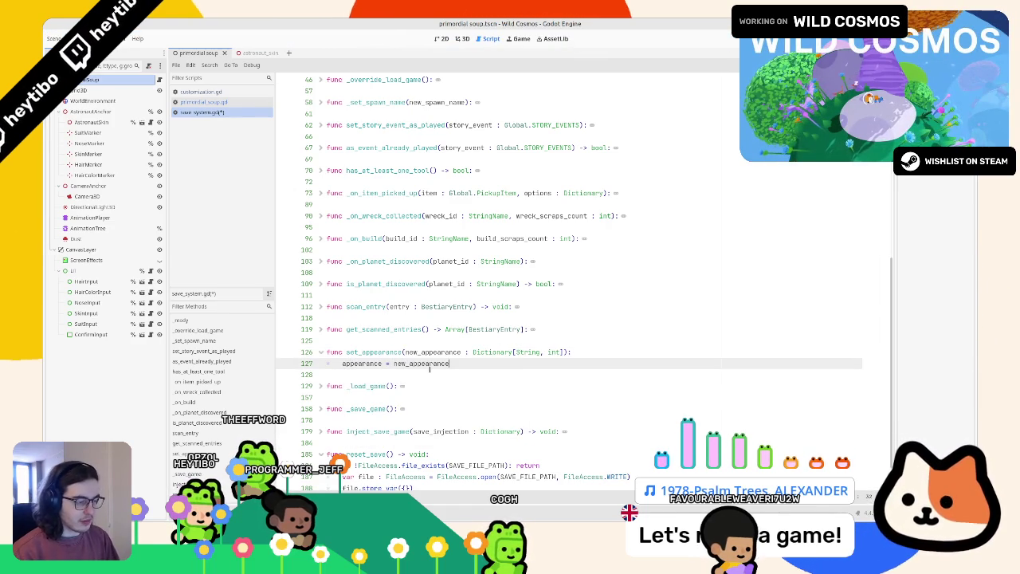
key(Return)
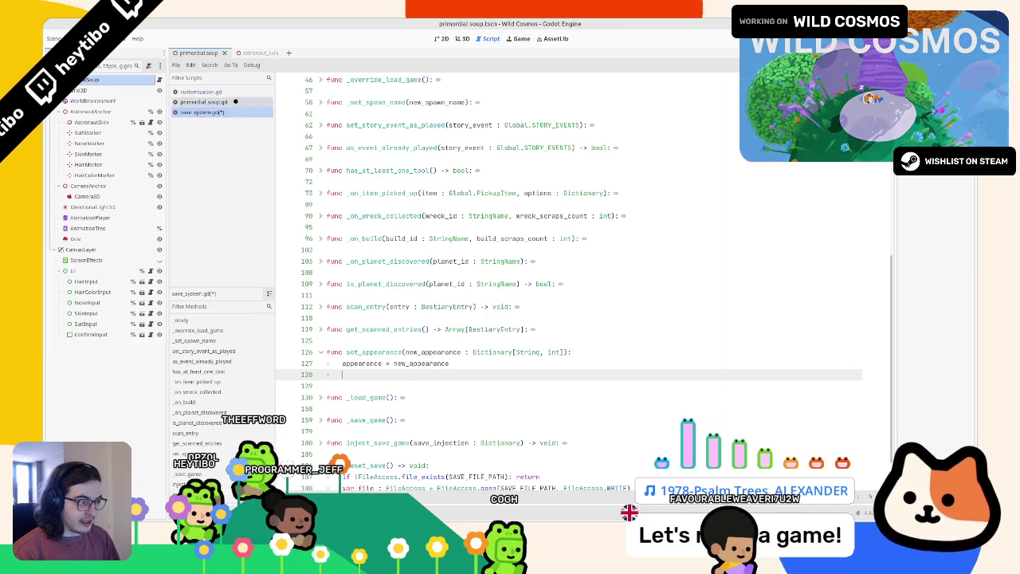
click(235, 101)
click(238, 112)
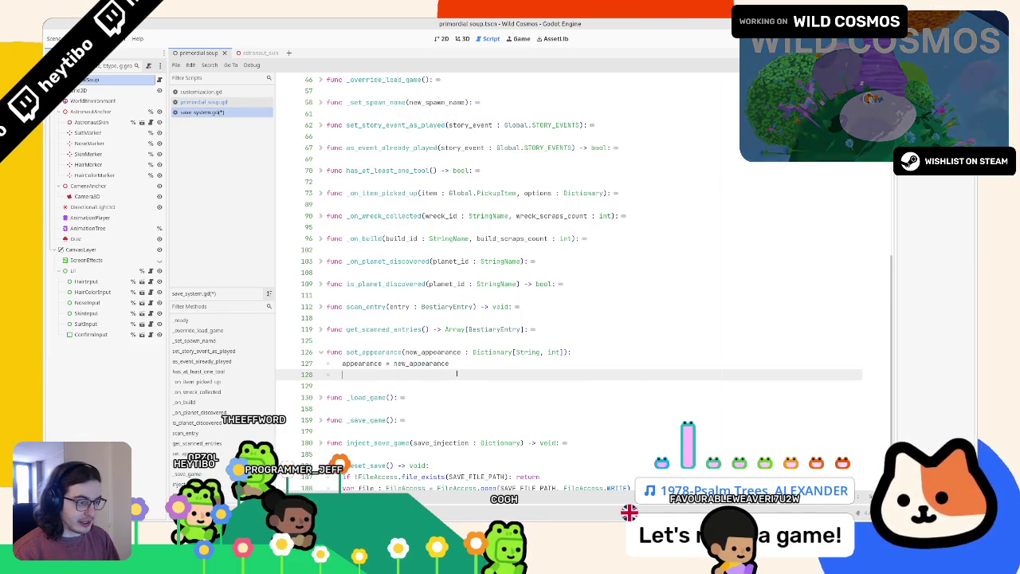
text(sa)
key(Down)
key(Down)
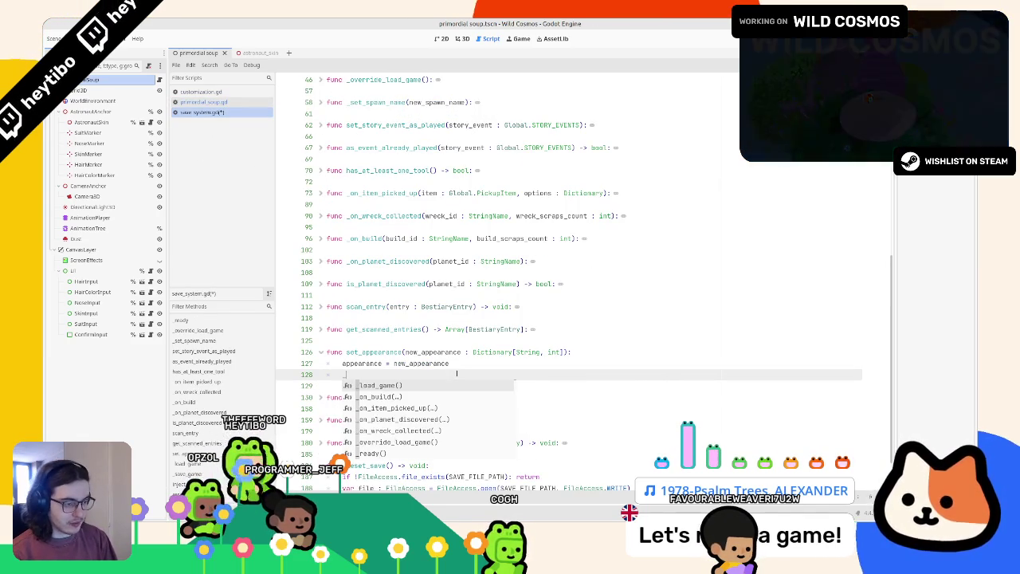
key(Return)
key(ctrl+s)
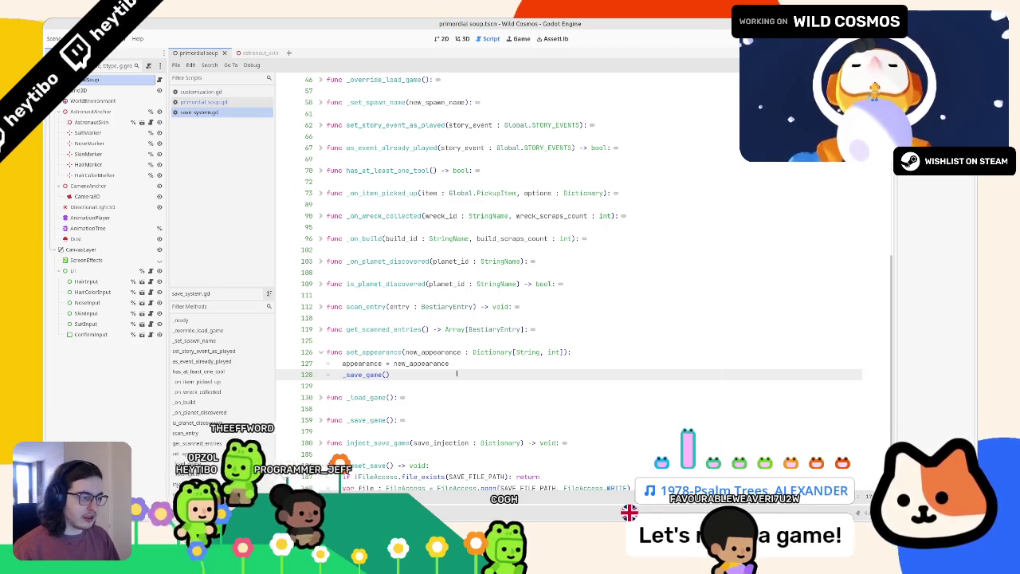
Step: Add the -> void return type to set_appearance and save save_system.gd
click(570, 351)
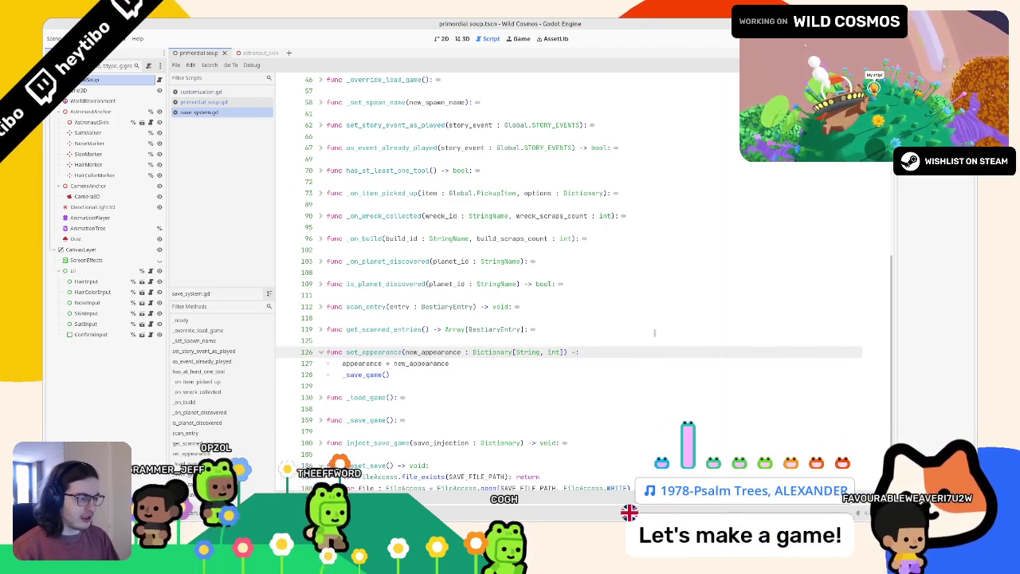
text(-> void)
key(ctrl+s)
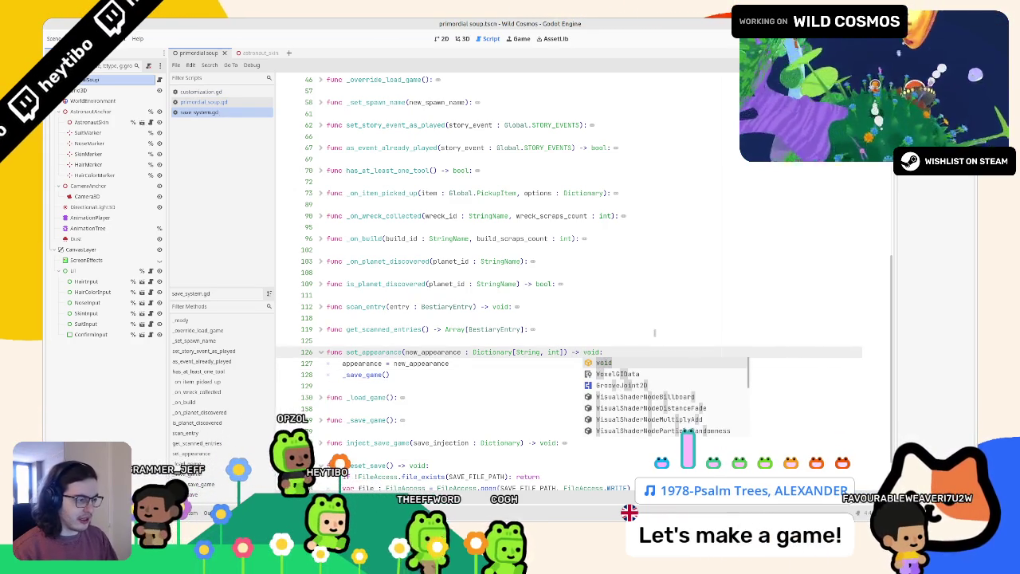
double_click(375, 352)
key(ctrl+s)
click(362, 329)
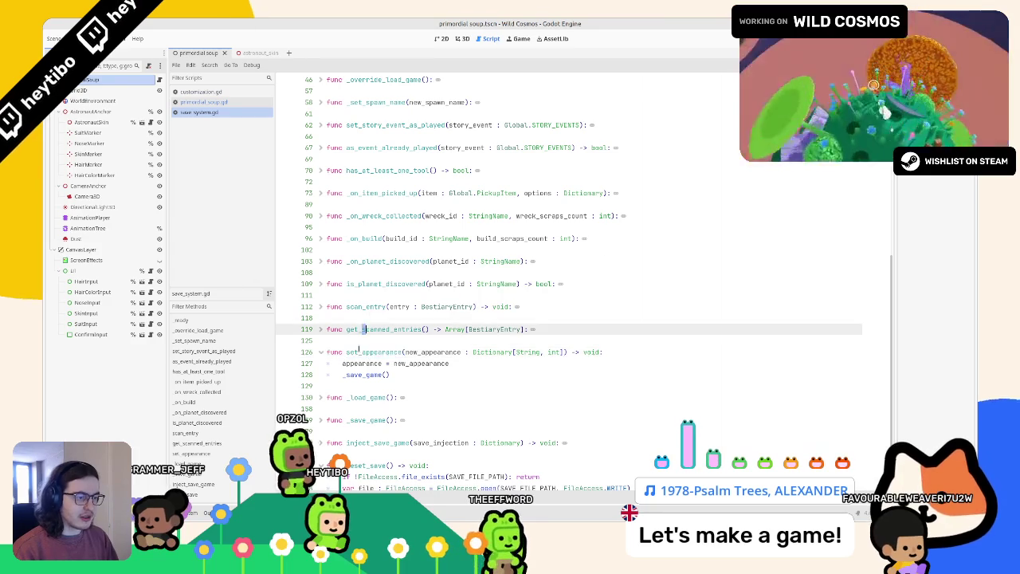
triple_click(359, 351)
double_click(370, 352)
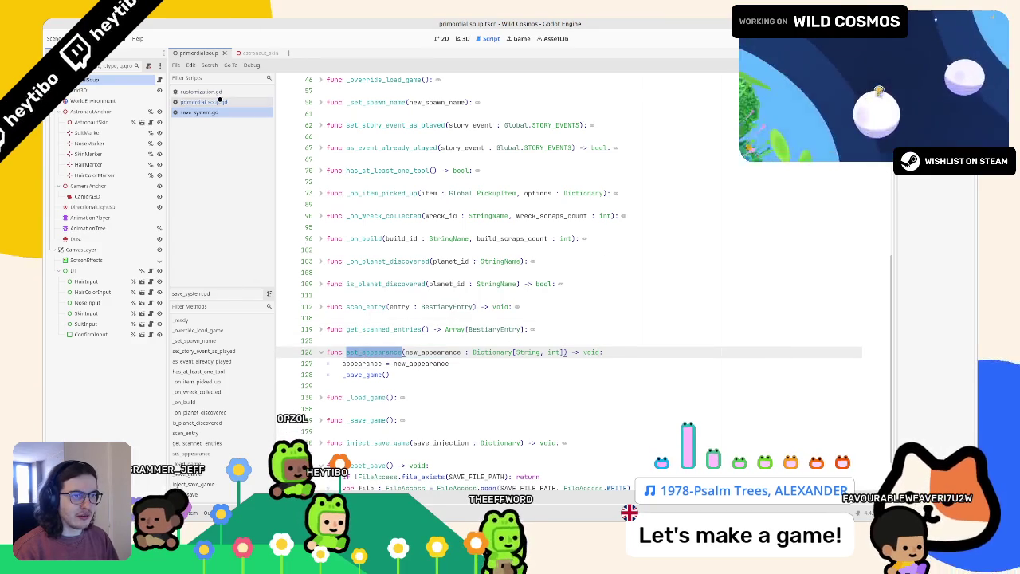
click(220, 101)
Step: Replace the appearance_dict line with SaveSystem.set_appearance(customization.get_appearance_dict()) and save primordial_soup.gd
click(415, 214)
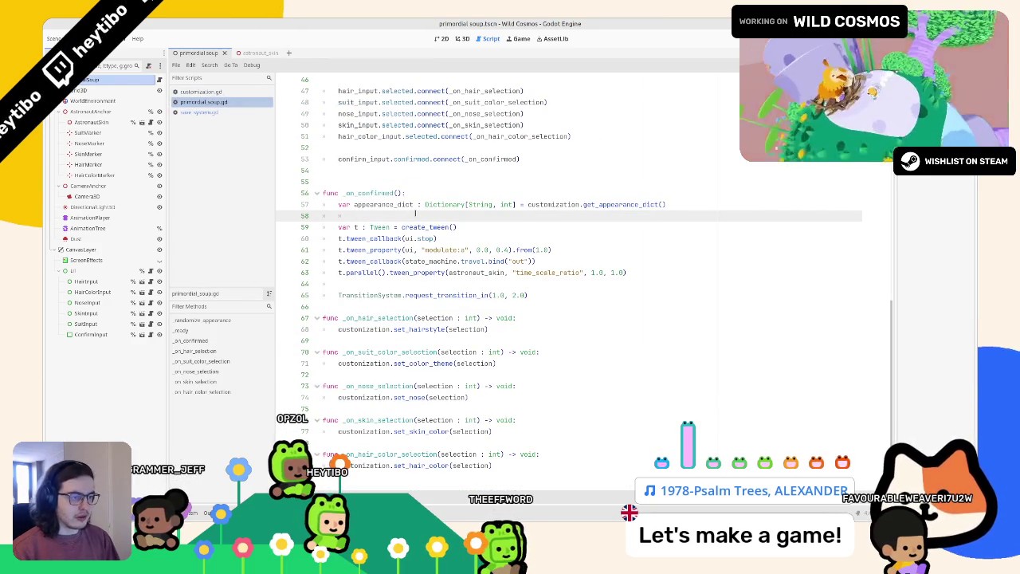
text(SaveSystem.set_appearance)
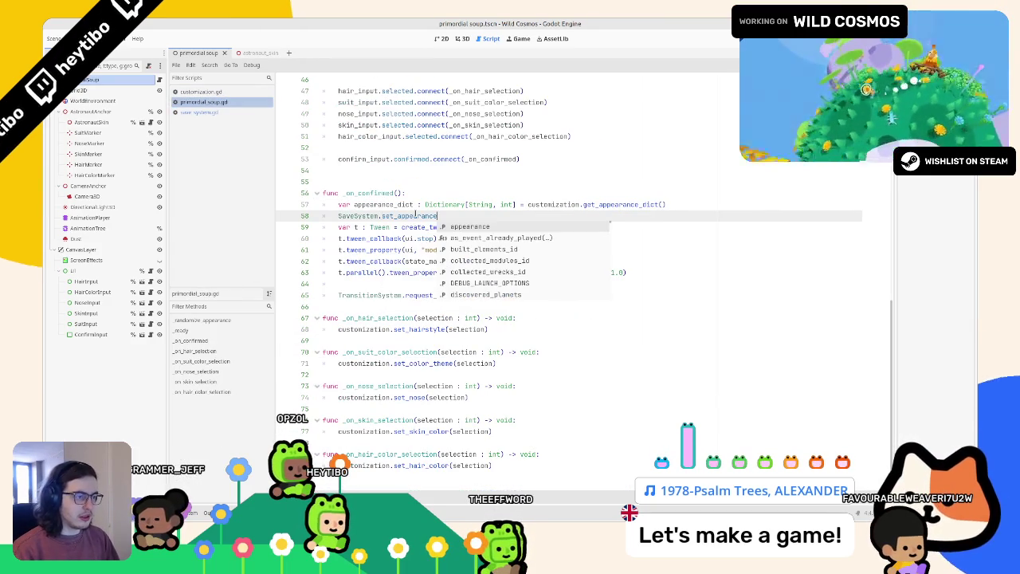
key(Return)
shift+click(528, 204)
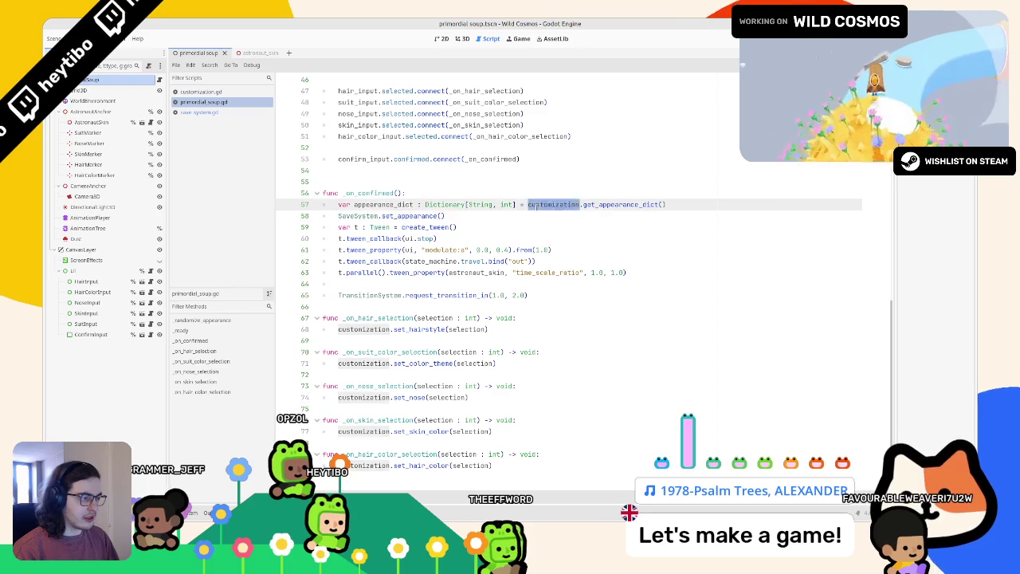
key(ctrl+c)
click(443, 215)
key(ctrl+v)
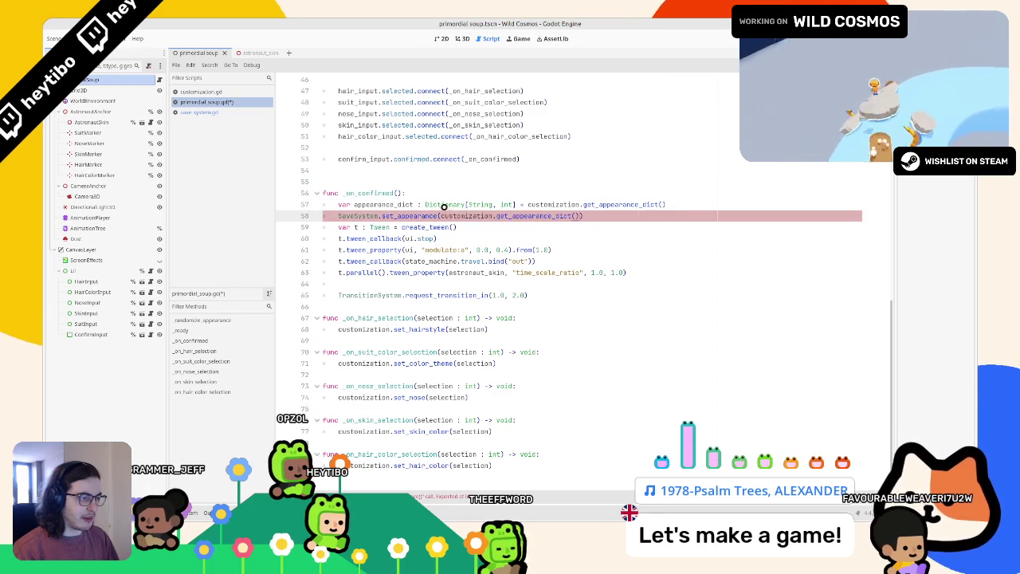
click(443, 205)
key(ctrl+shift+k)
key(ctrl+s)
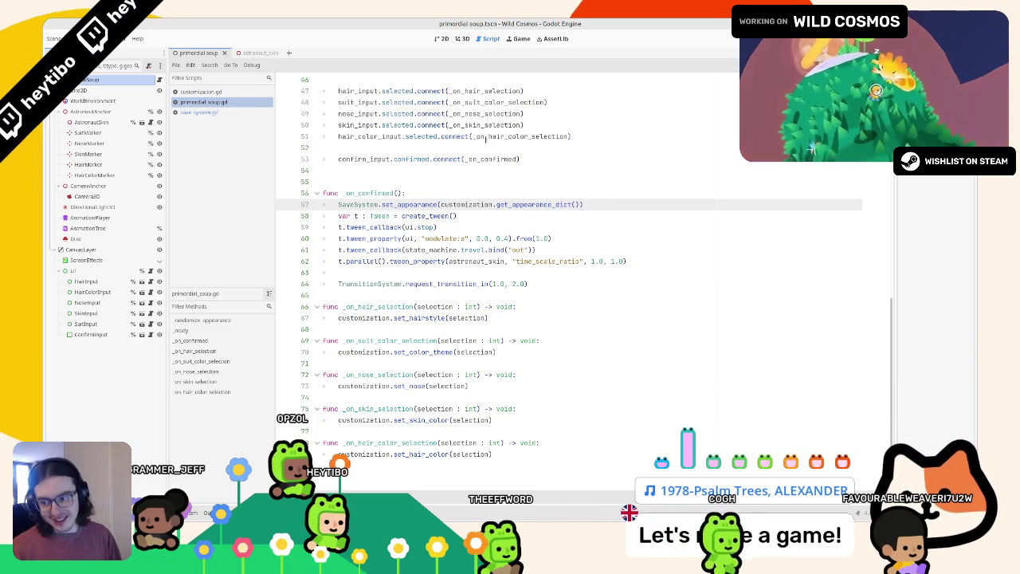
click(439, 174)
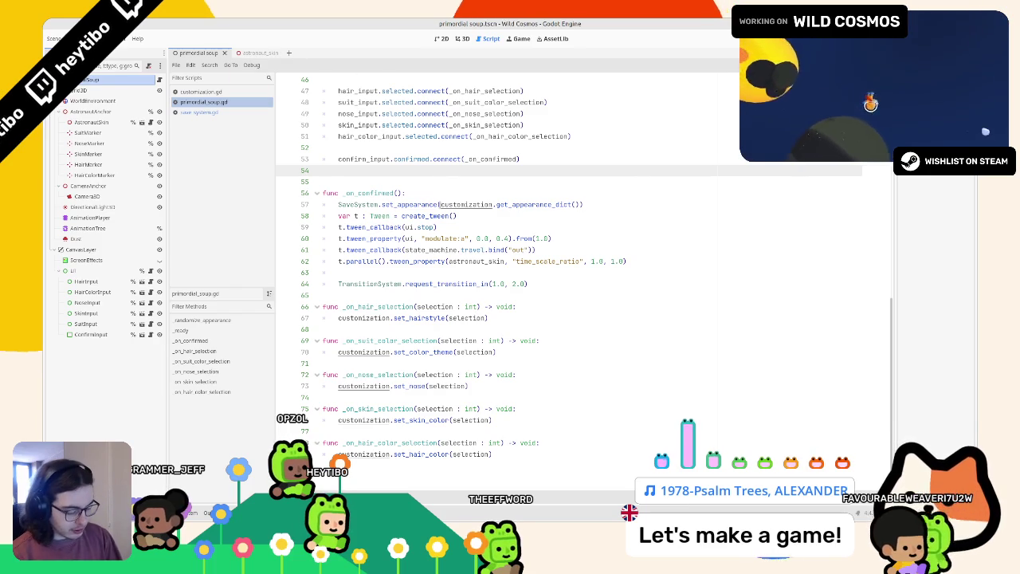
key(ctrl+shift+F5)
Step: Open test_scene.tscn and run it as the specific scene
text(test_sc)
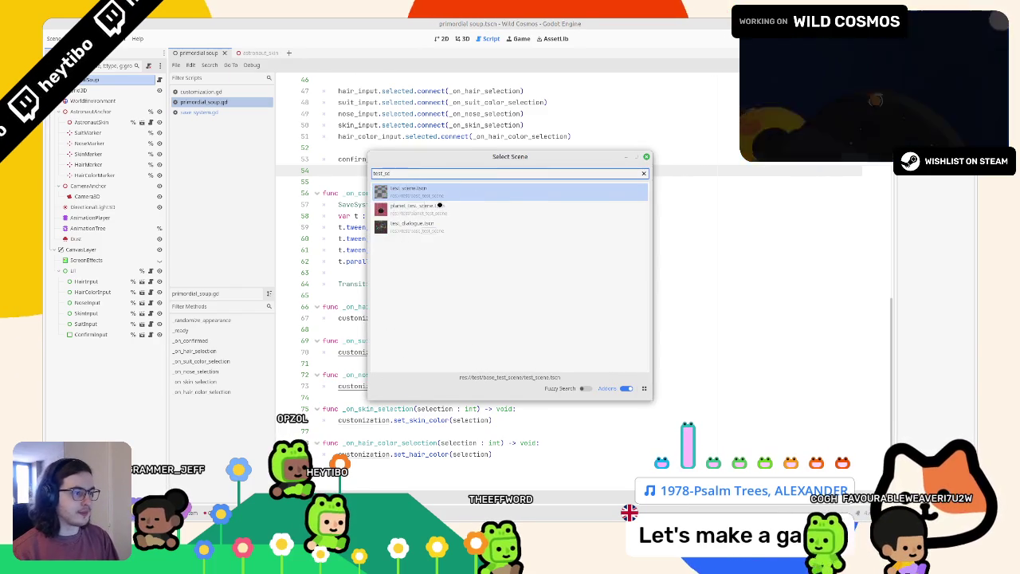
key(Return)
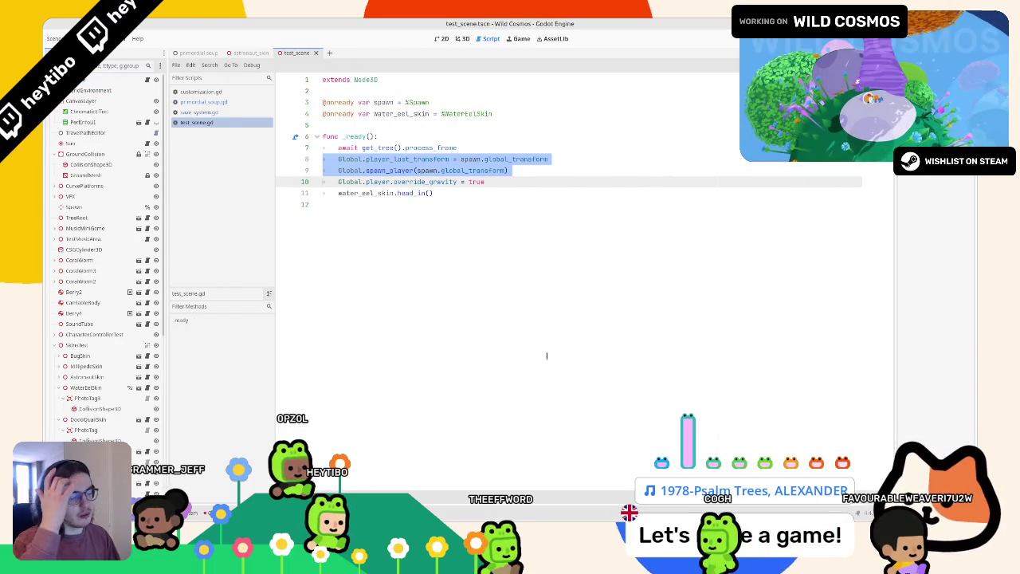
key(ctrl+shift+w)
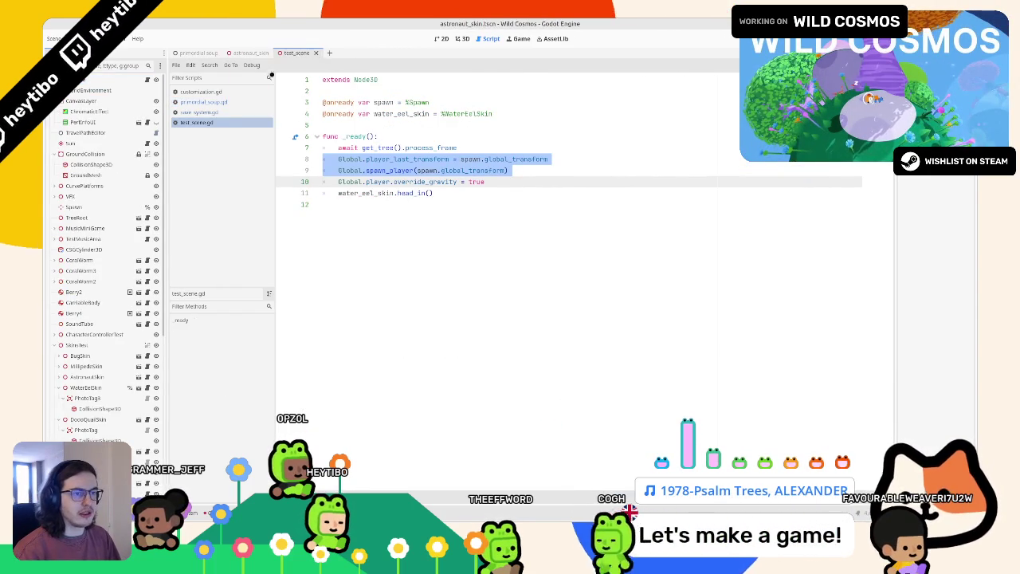
key(Return)
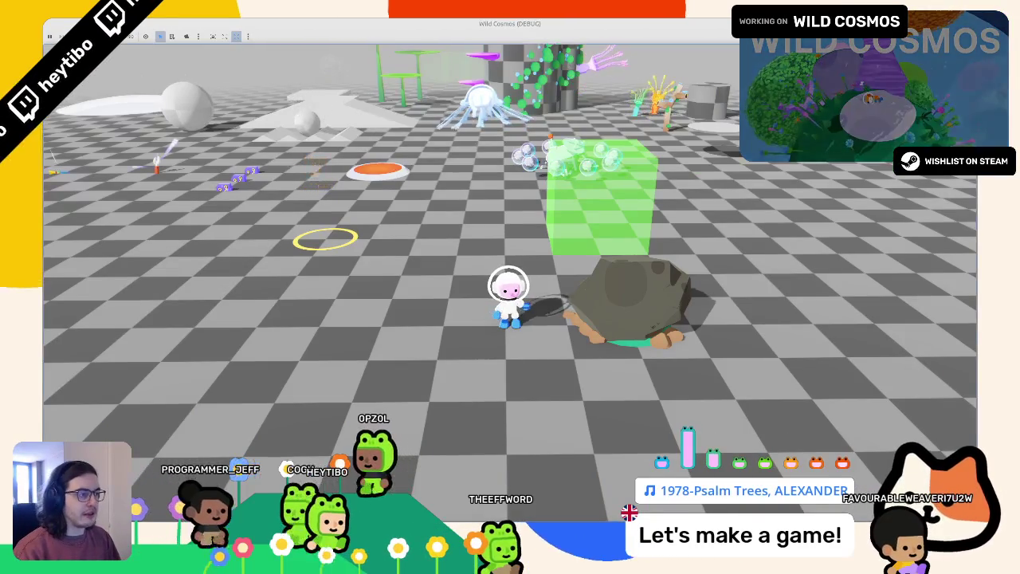
Step: Run the astronaut past the pads and mushrooms, jump onto the checkered cylinder, then pause and quit
key(a)
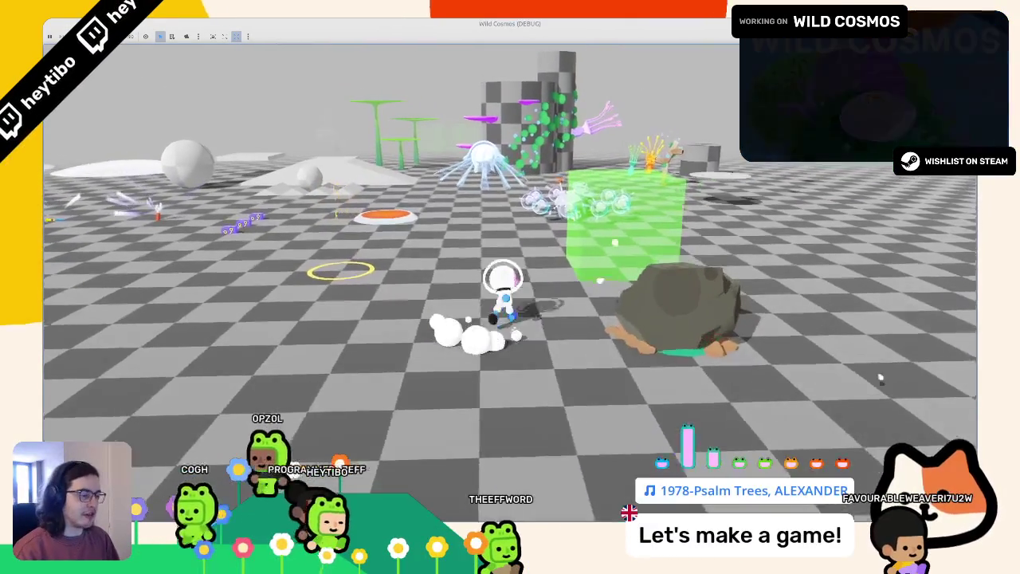
key(w)
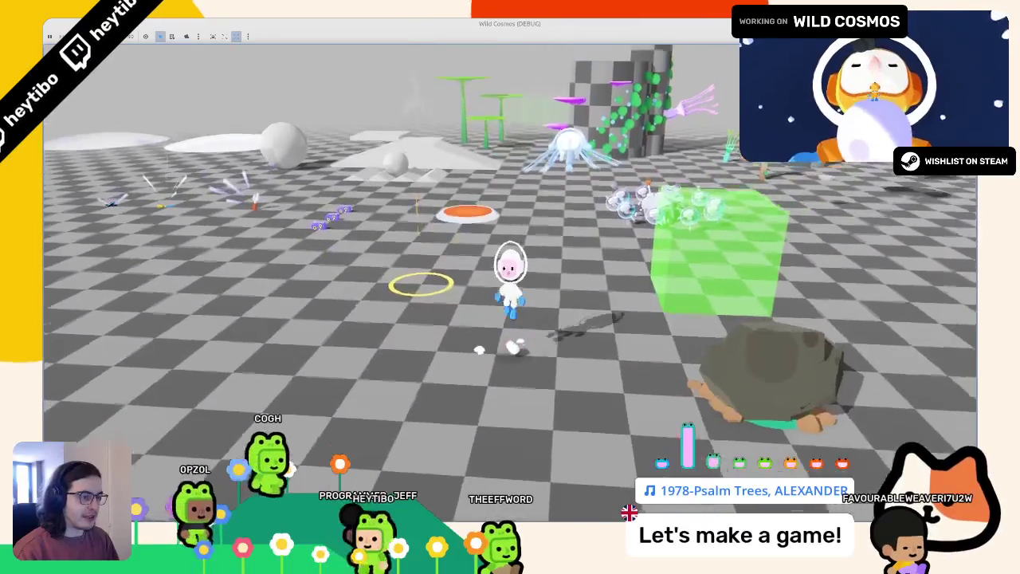
key(s)
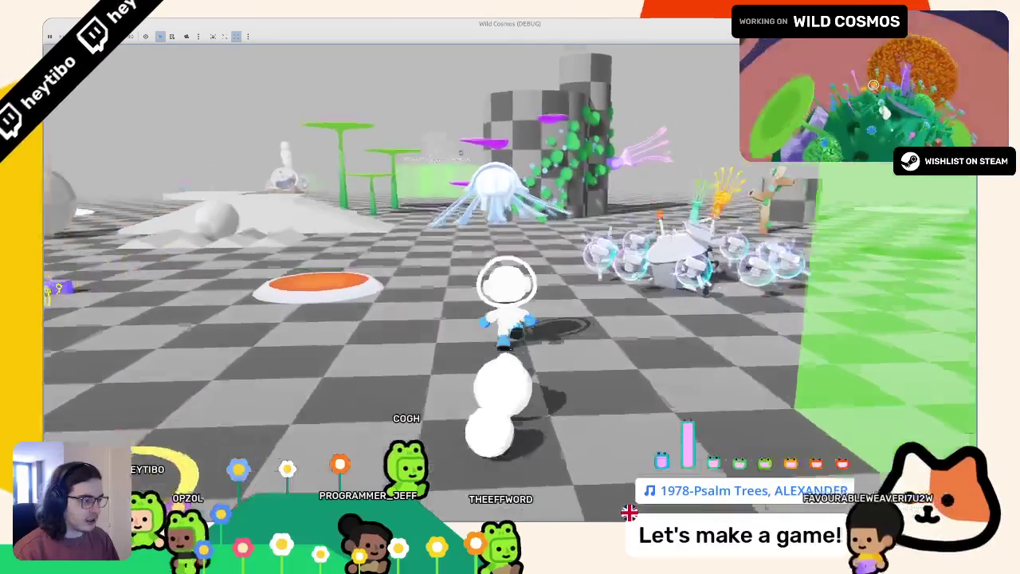
key(w)
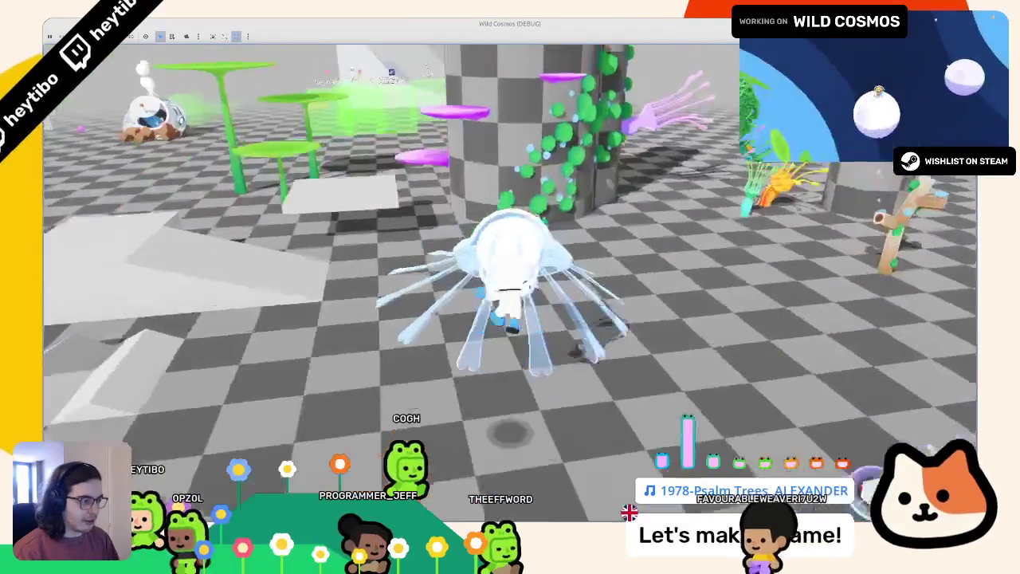
key(w)
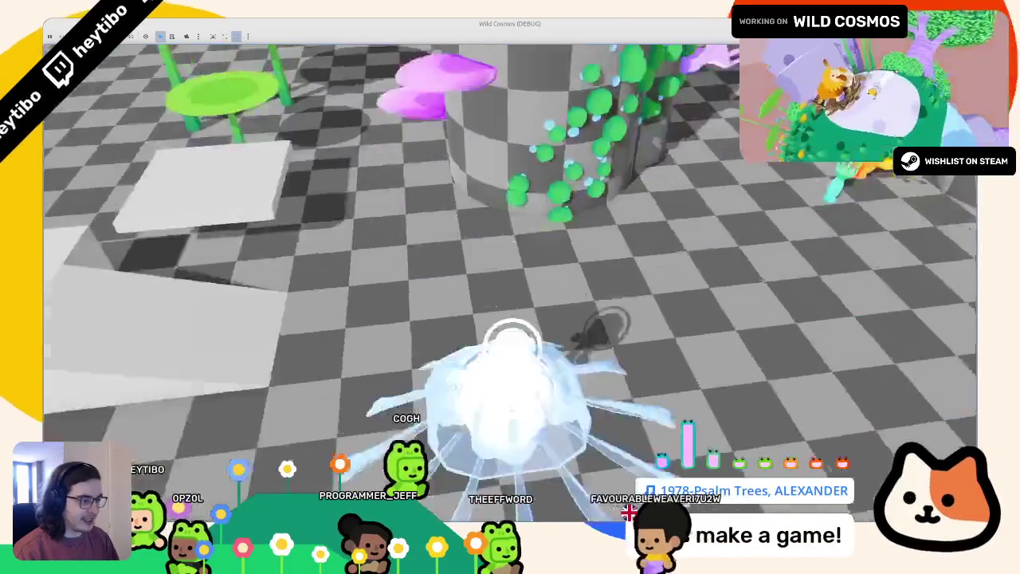
key(w)
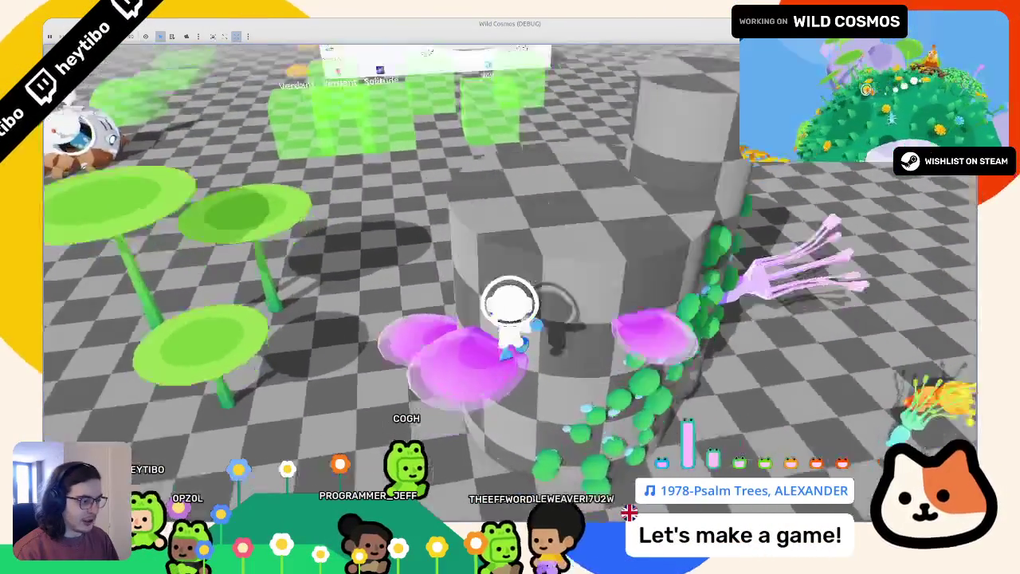
key(space)
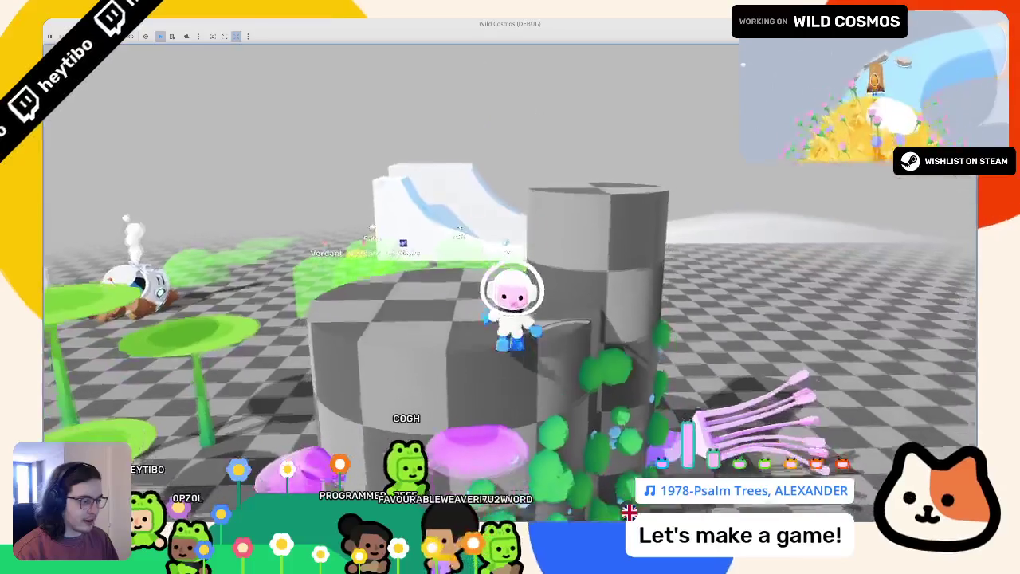
key(s)
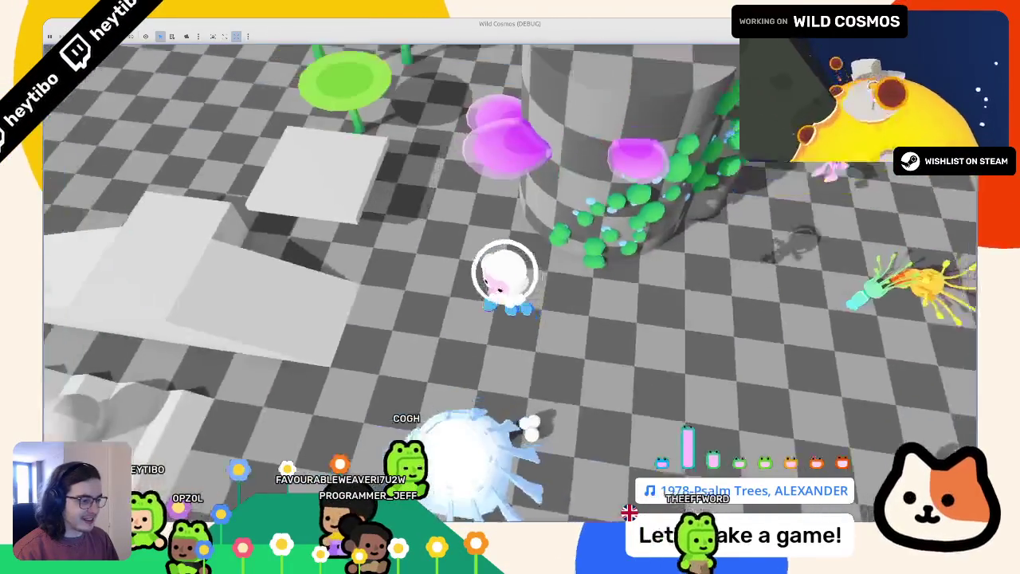
key(w)
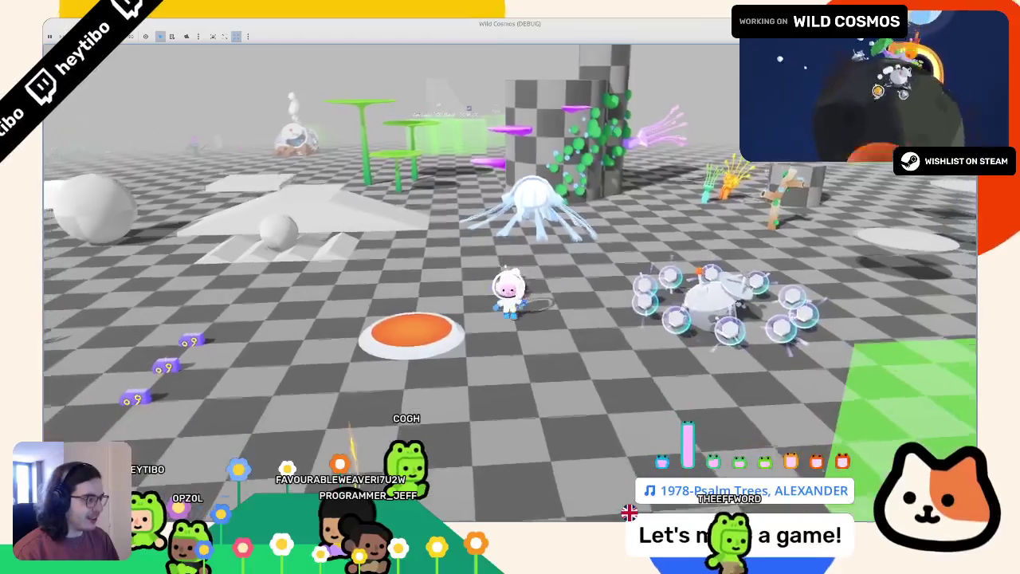
key(Escape)
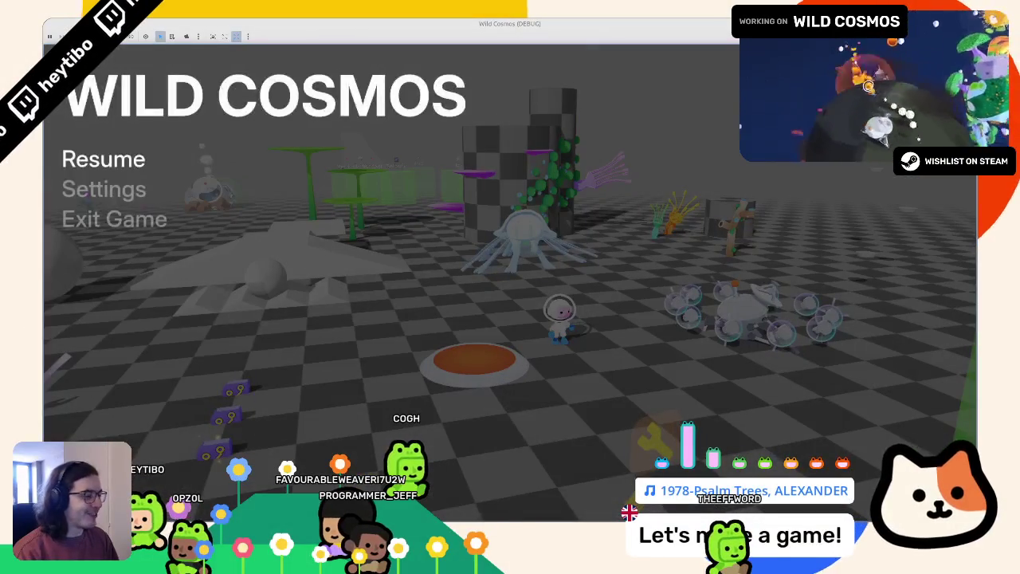
key(F8)
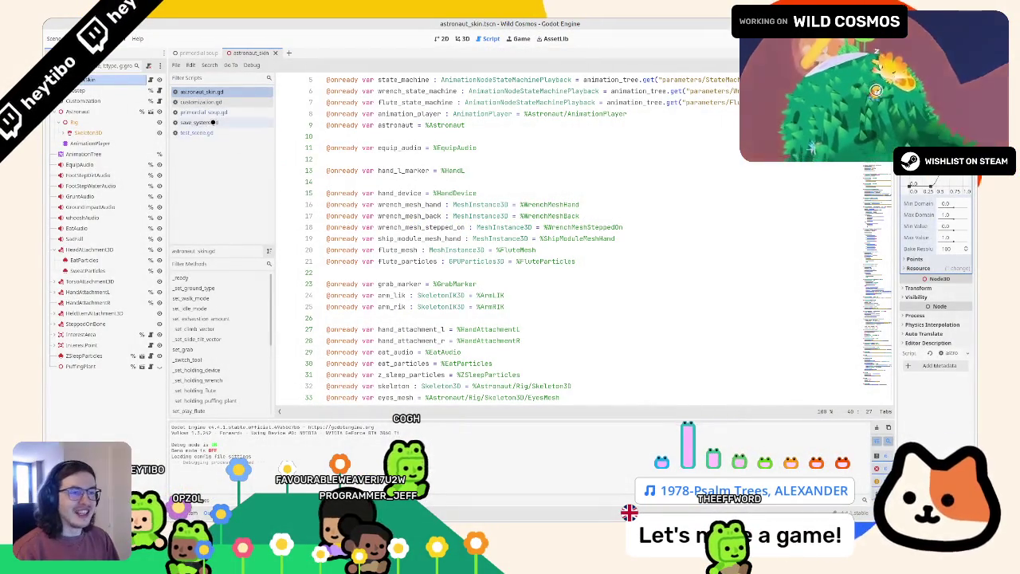
Step: Review customization.gd, save_system.gd, primordial_soup.gd and test_scene.gd for the appearance code
click(206, 102)
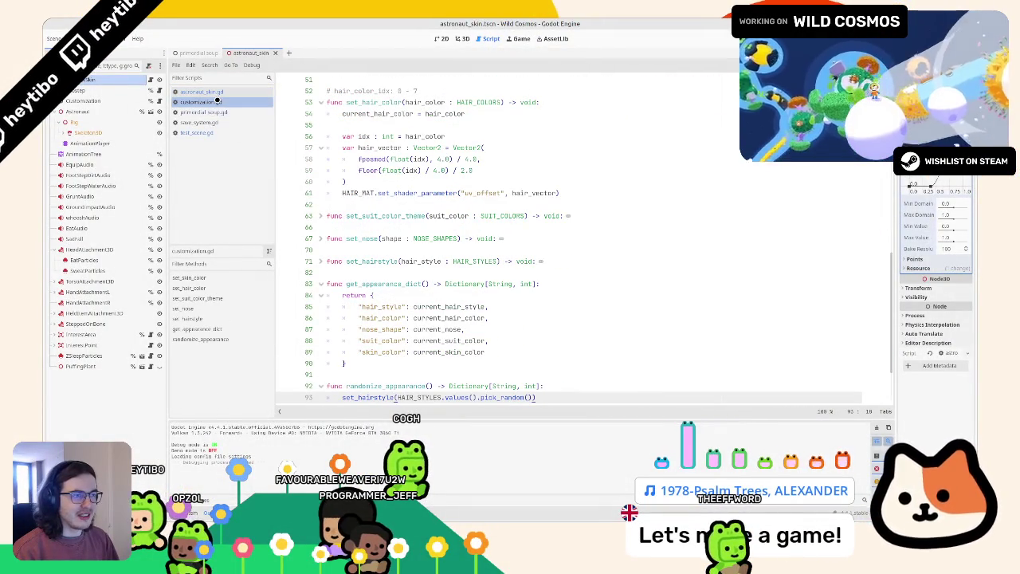
scroll(403, 191, down, 3)
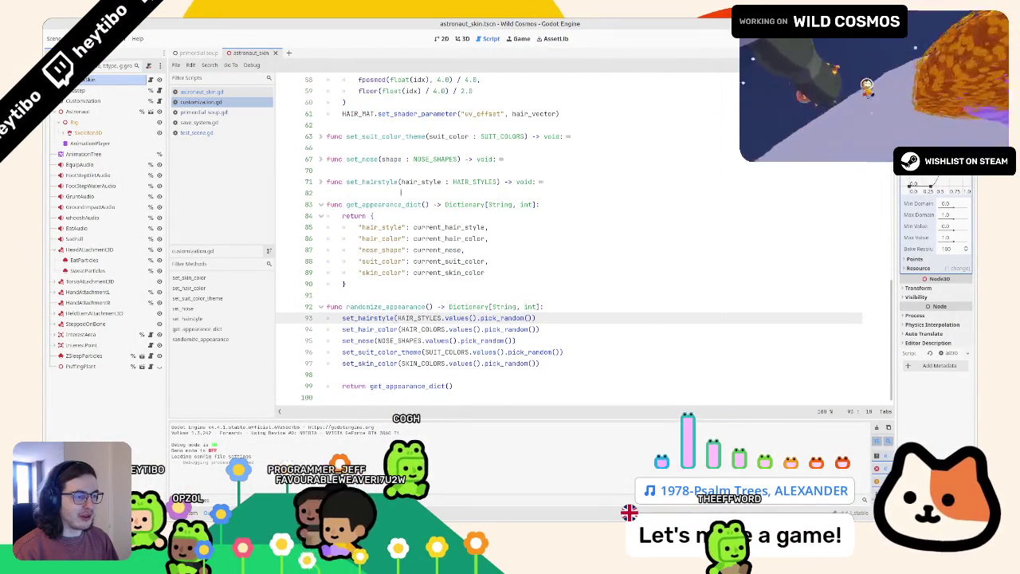
click(206, 122)
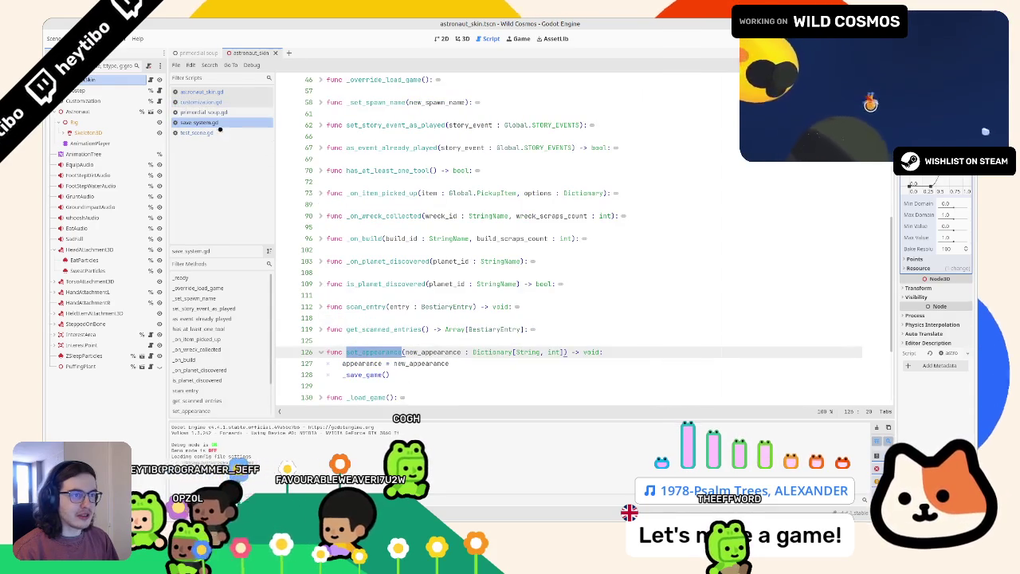
click(198, 112)
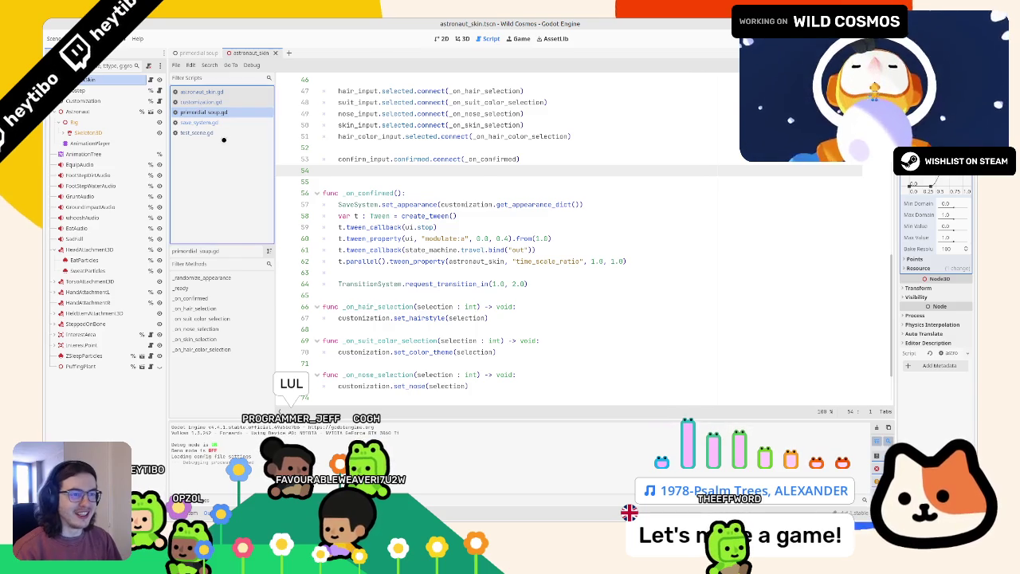
click(223, 134)
click(229, 115)
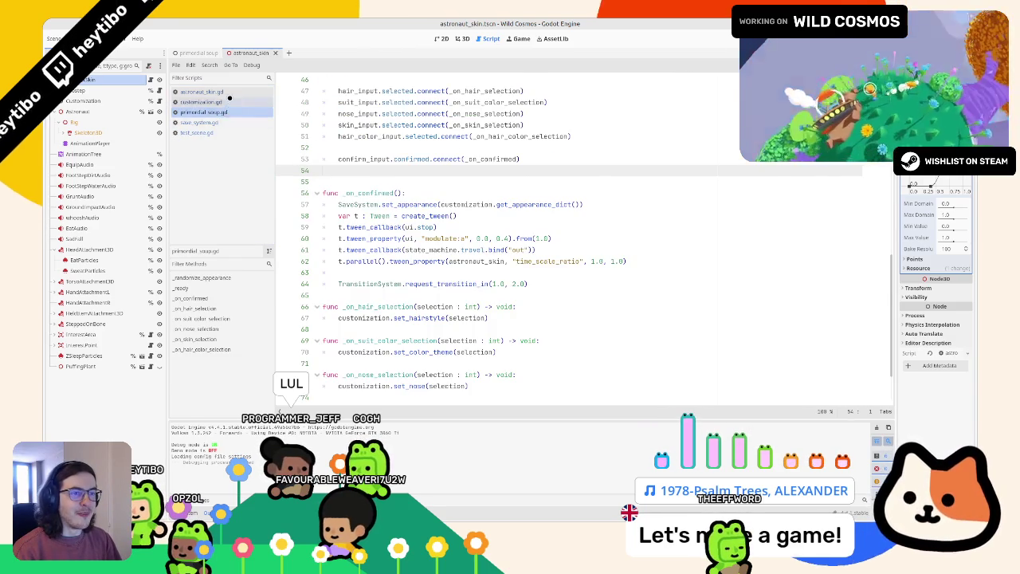
Step: Open astronaut_skin.gd at its func _ready() on line 67
click(230, 92)
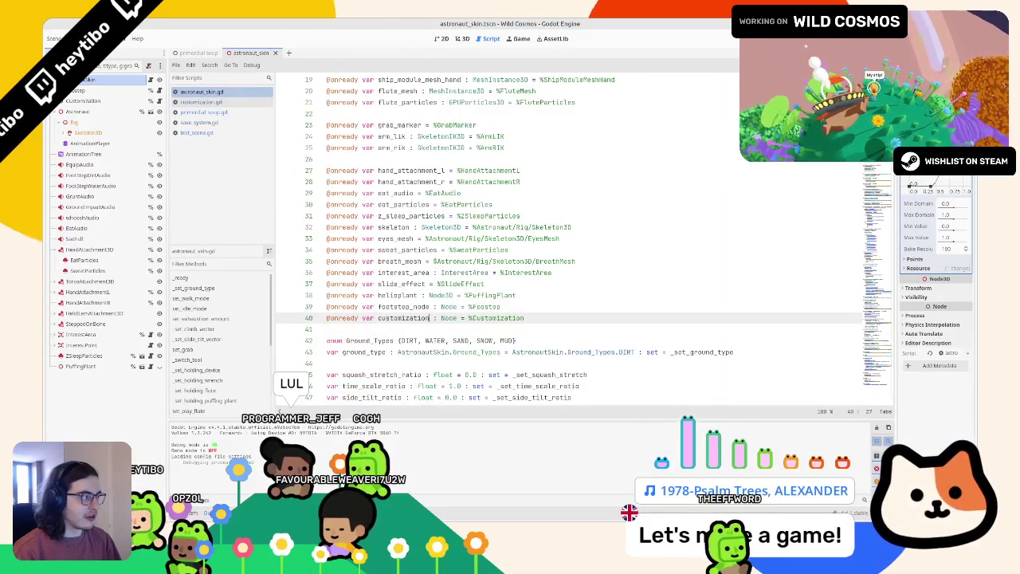
scroll(558, 240, down, 10)
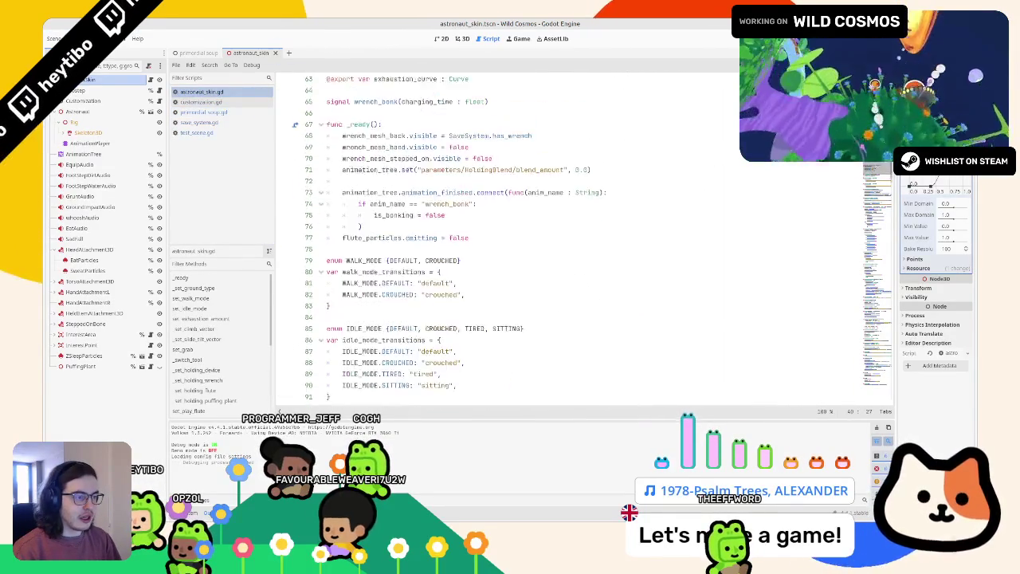
scroll(558, 239, down, 5)
scroll(558, 239, up, 5)
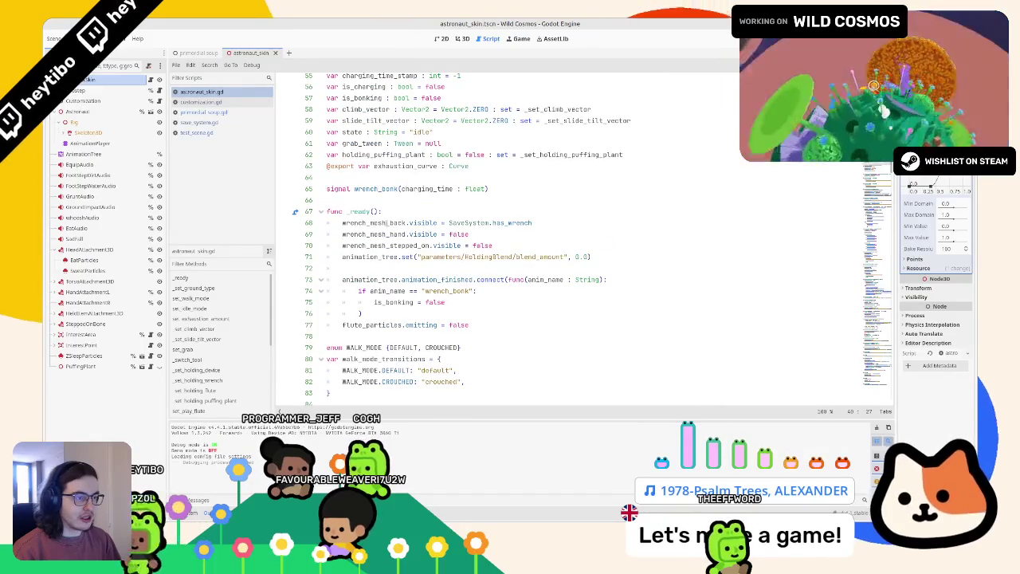
click(389, 211)
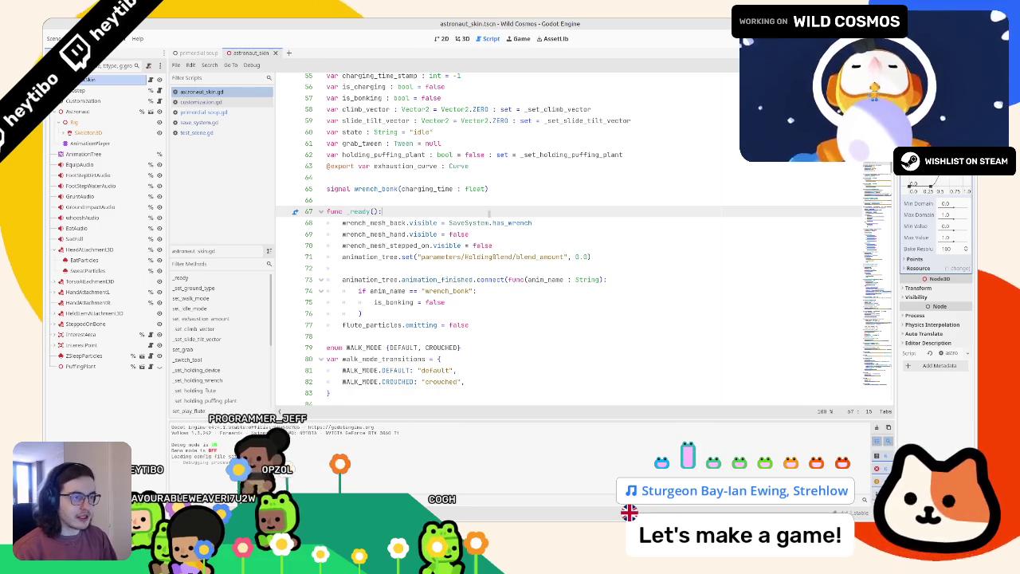
Step: Collapse the walk_mode_transitions and idle_mode_transitions tables, leaving _ready unchanged
key(Return)
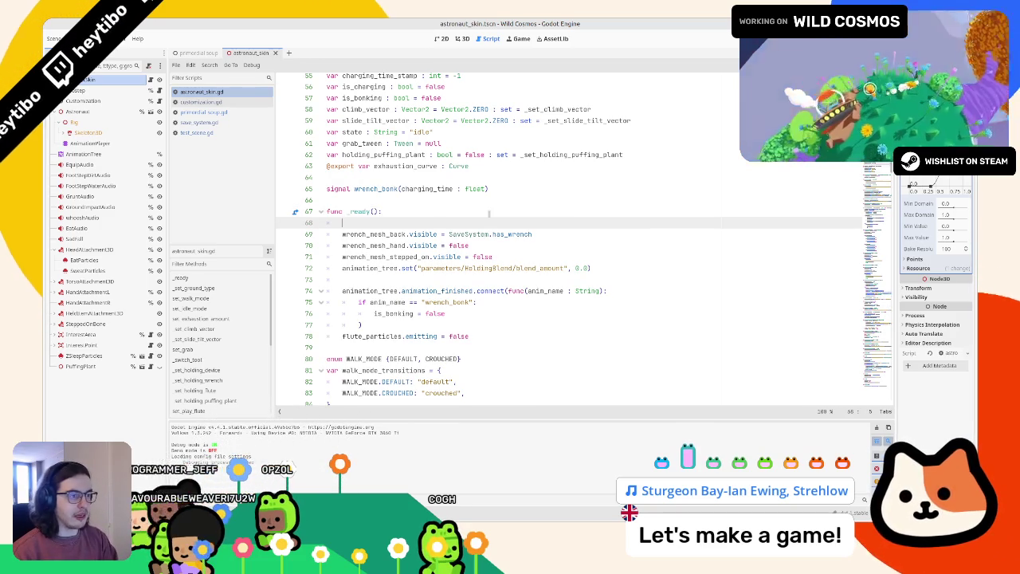
key(Tab)
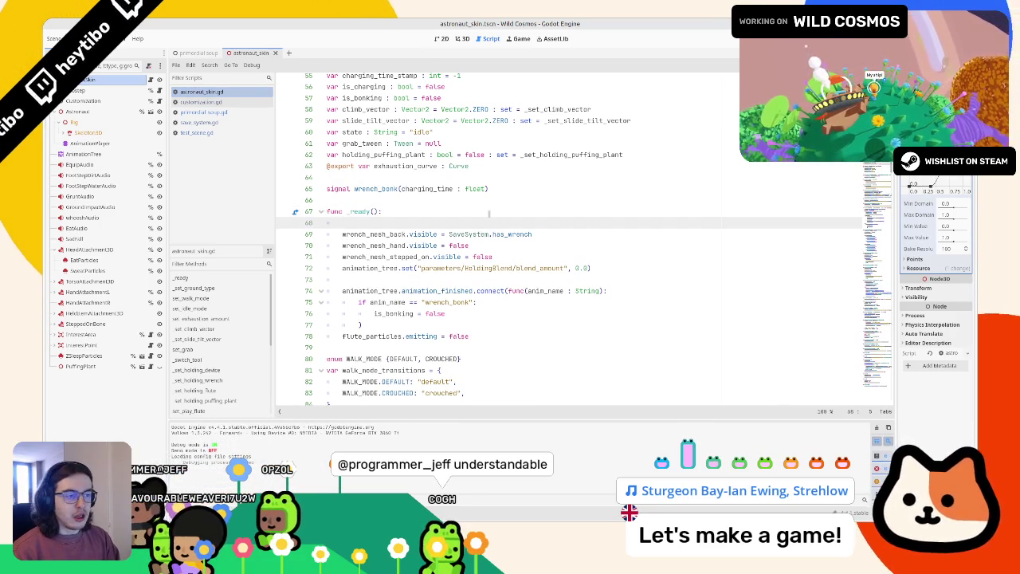
key(BackSpace)
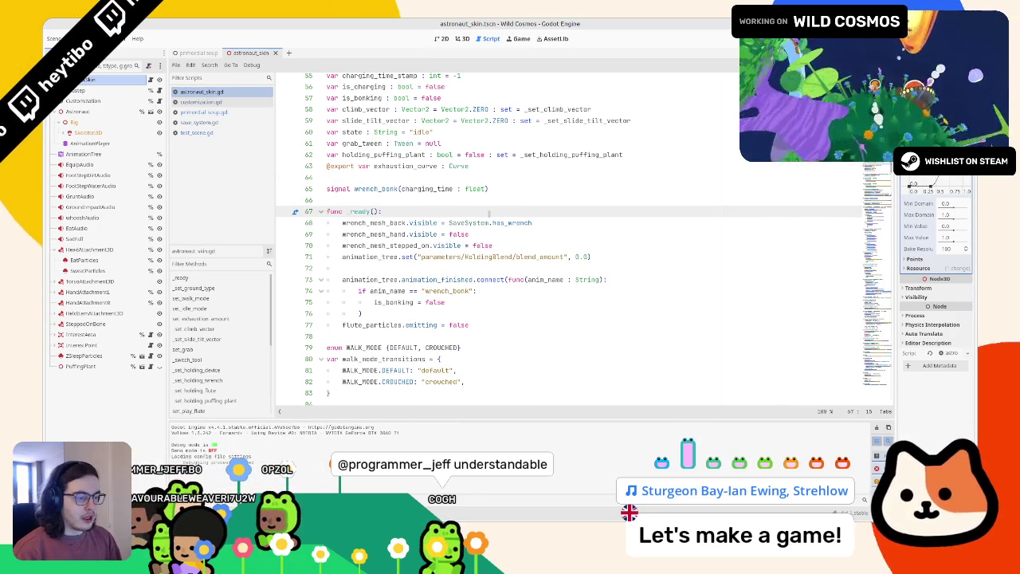
scroll(488, 213, down, 2)
click(394, 268)
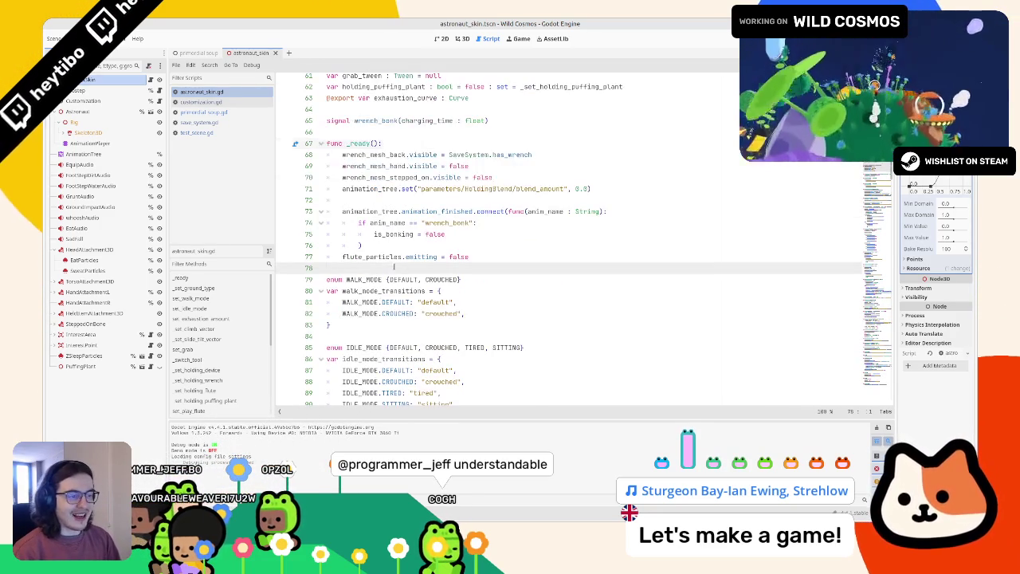
click(321, 289)
click(320, 335)
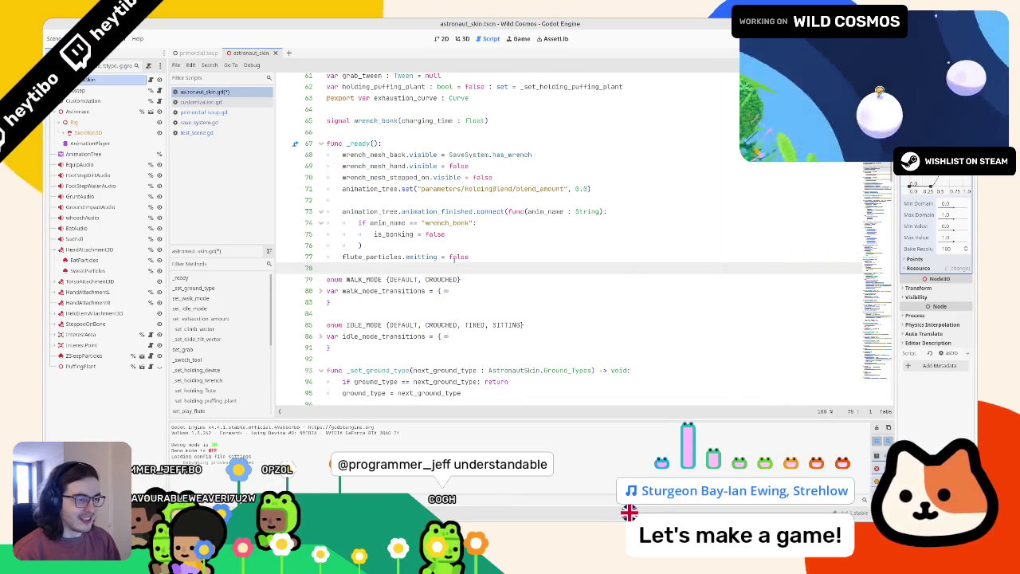
key(Return)
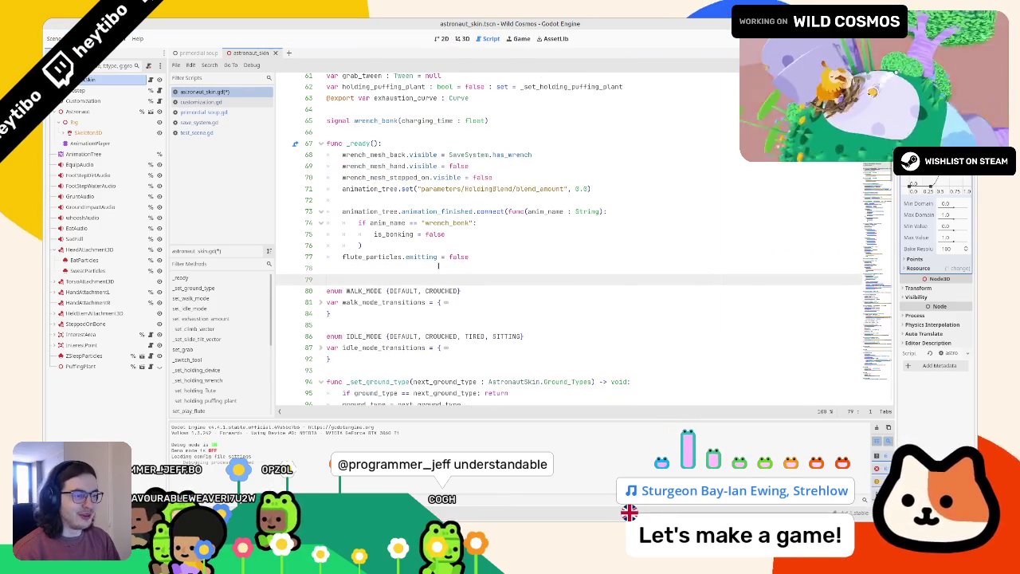
key(ctrl+z)
key(ctrl+z)
key(ctrl+z)
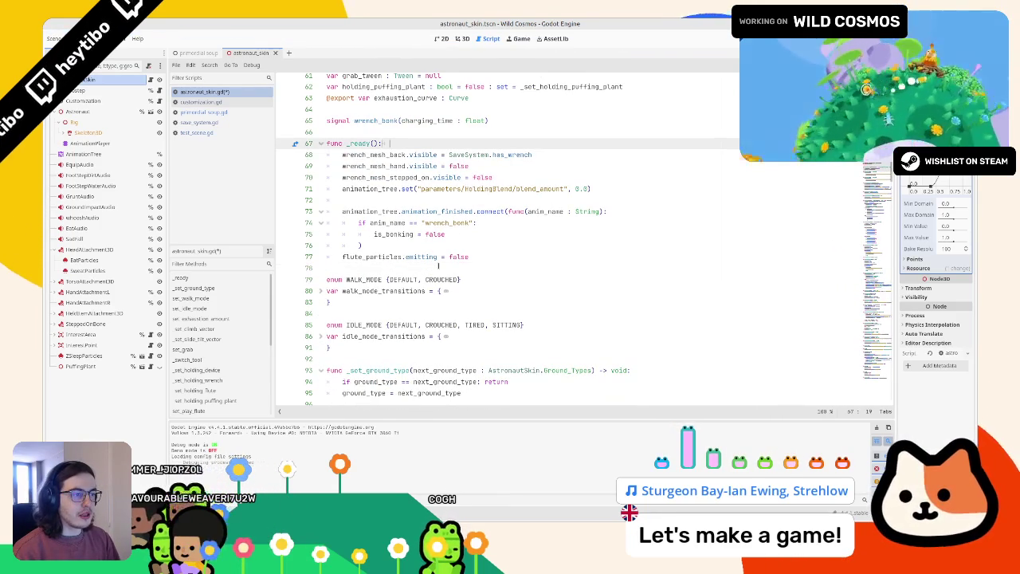
Step: Close astronaut_skin.gd and switch to customization.gd
scroll(438, 265, up, 2)
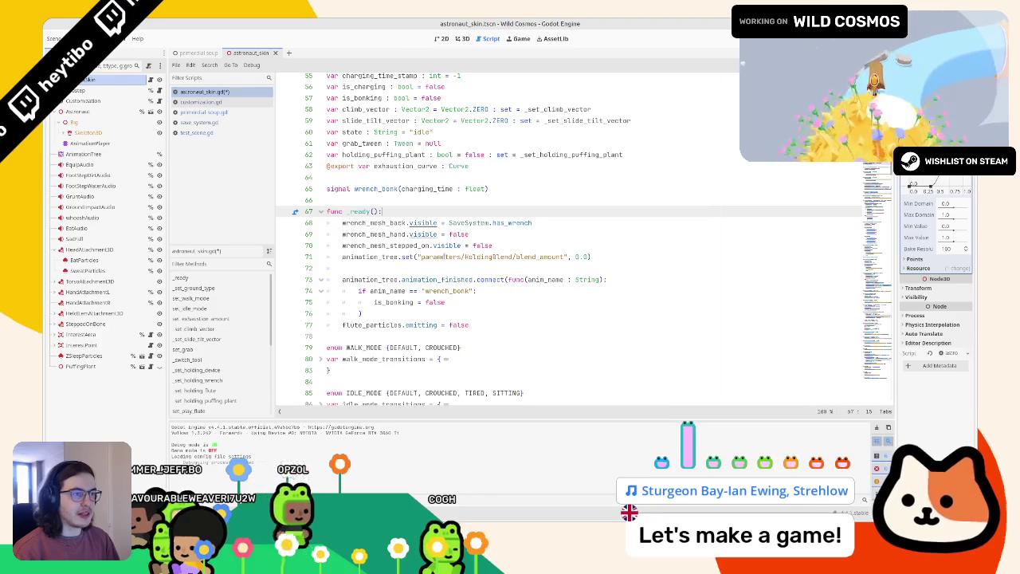
middle_click(202, 92)
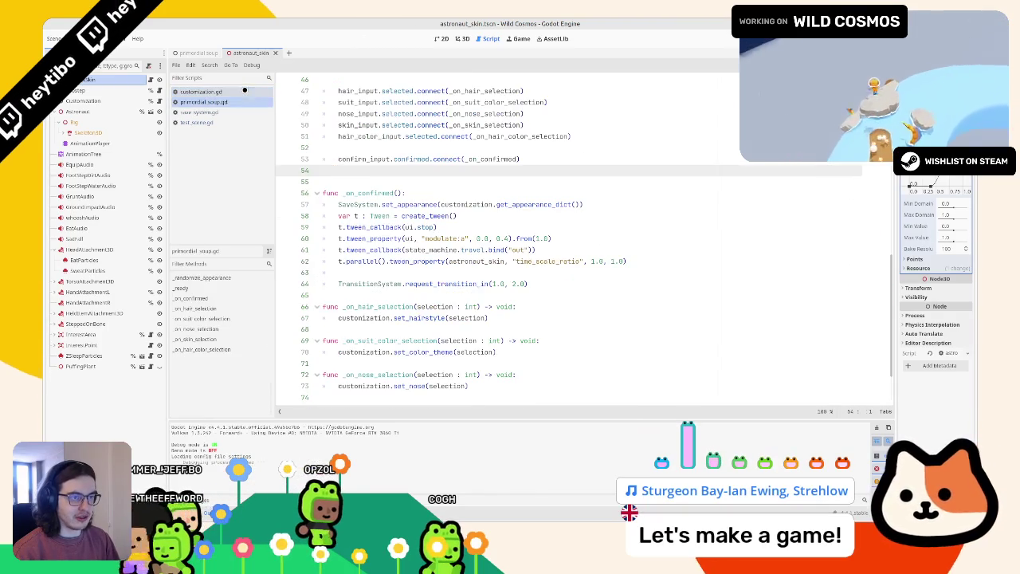
click(222, 92)
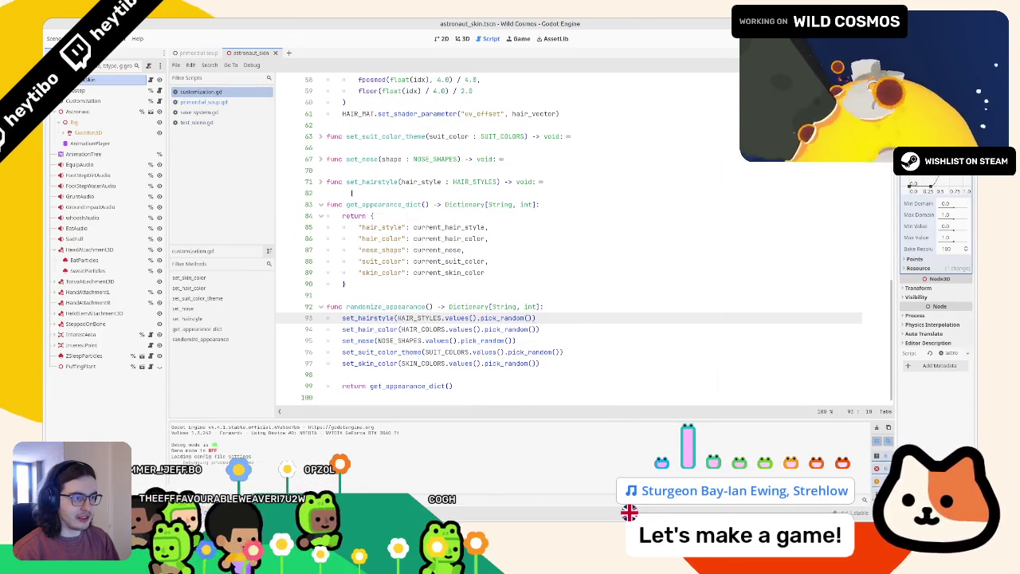
Step: Fold customization.gd's functions and delete the hair_color_idx and skin_idx comment lines
drag(318, 203, 321, 226)
scroll(347, 255, up, 12)
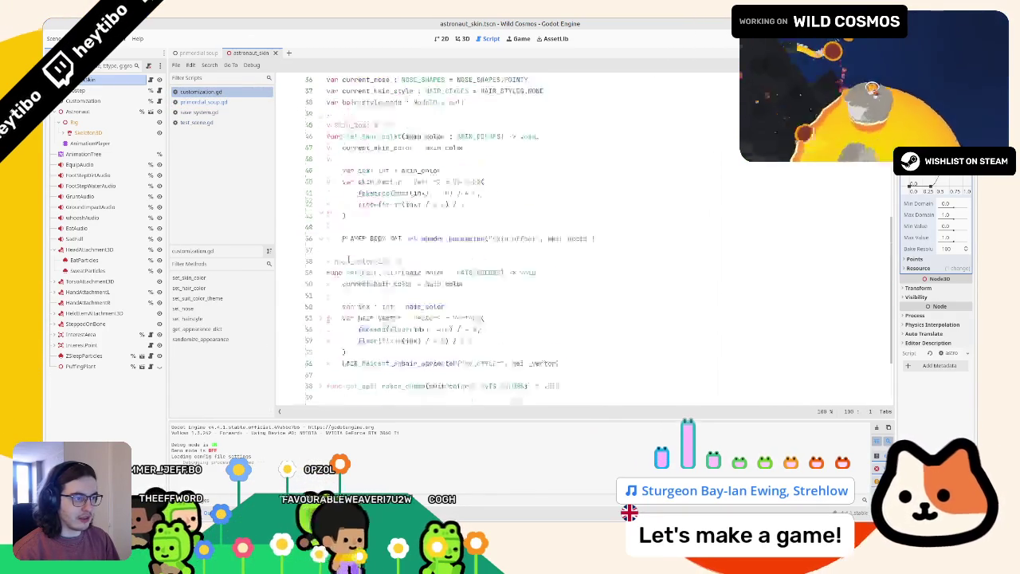
click(321, 249)
click(316, 279)
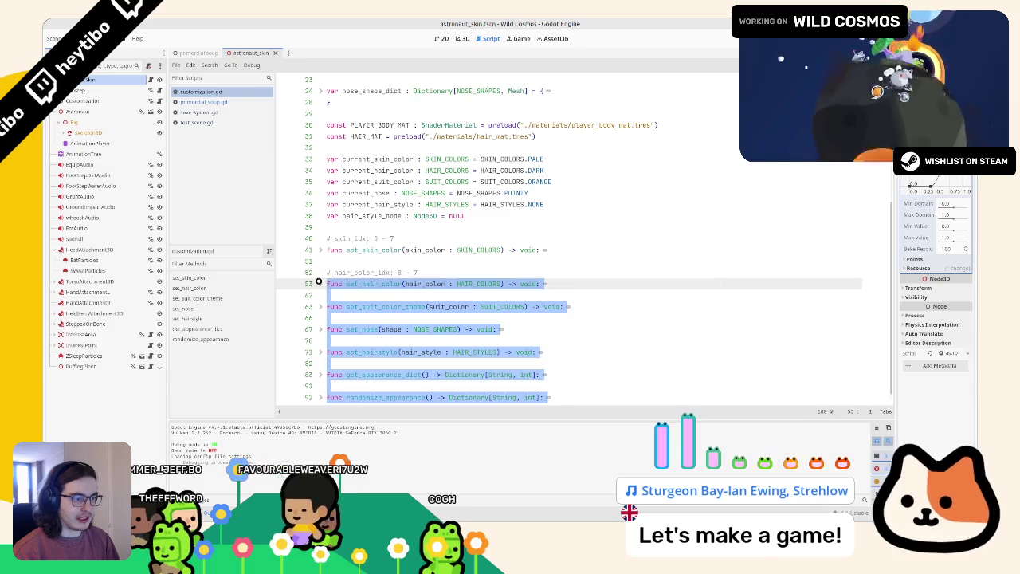
click(354, 273)
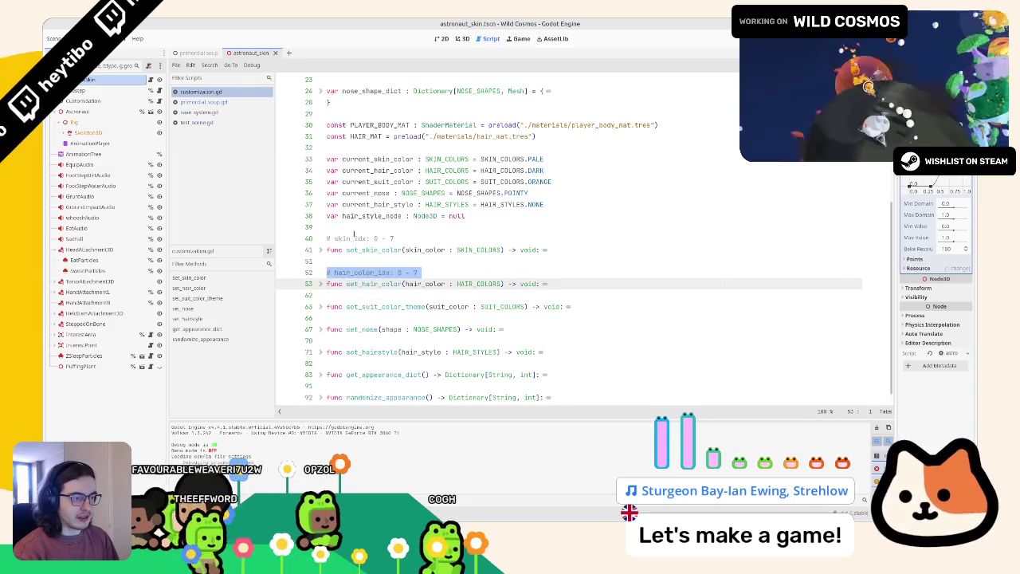
key(ctrl+shift+k)
click(353, 237)
key(ctrl+shift+k)
Step: Add func _ready() above set_skin_color beginning with SaveSystem.appearance, then jump to set_appearance
key(ctrl+shift+Return)
key(ctrl+shift+Return)
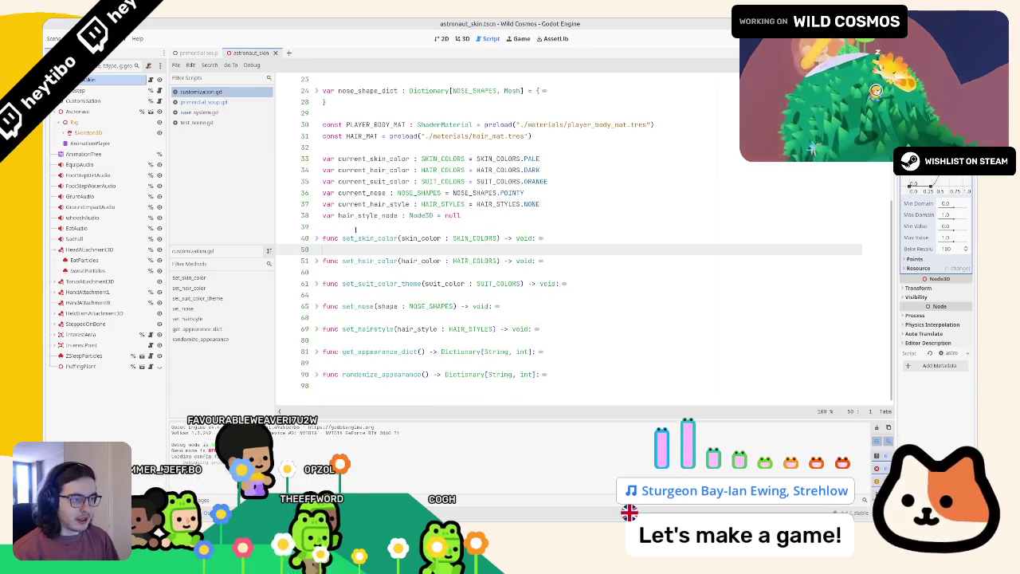
text(func _ready() -> void:)
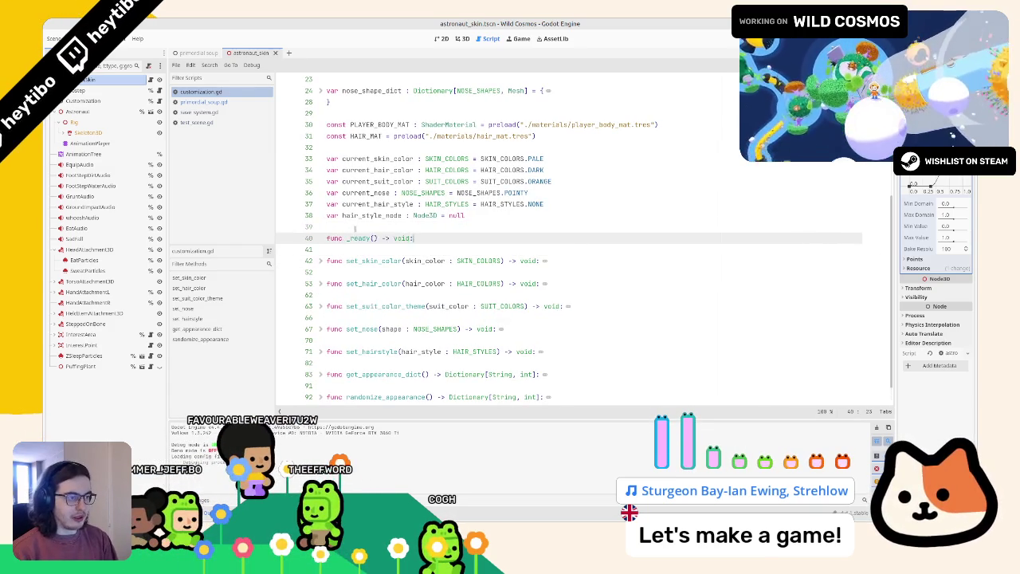
key(Return)
text(pass)
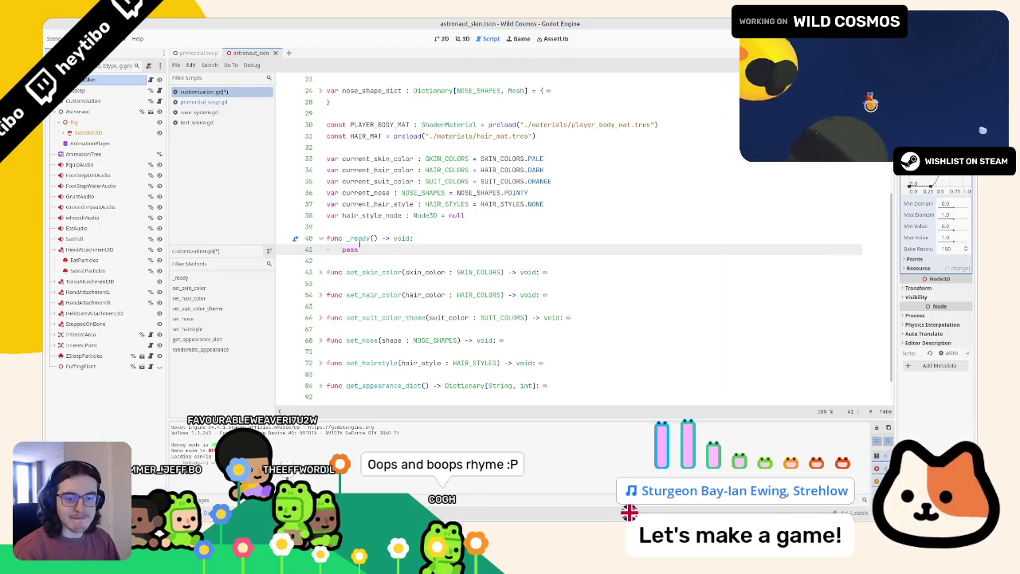
text(SaveSystem.app)
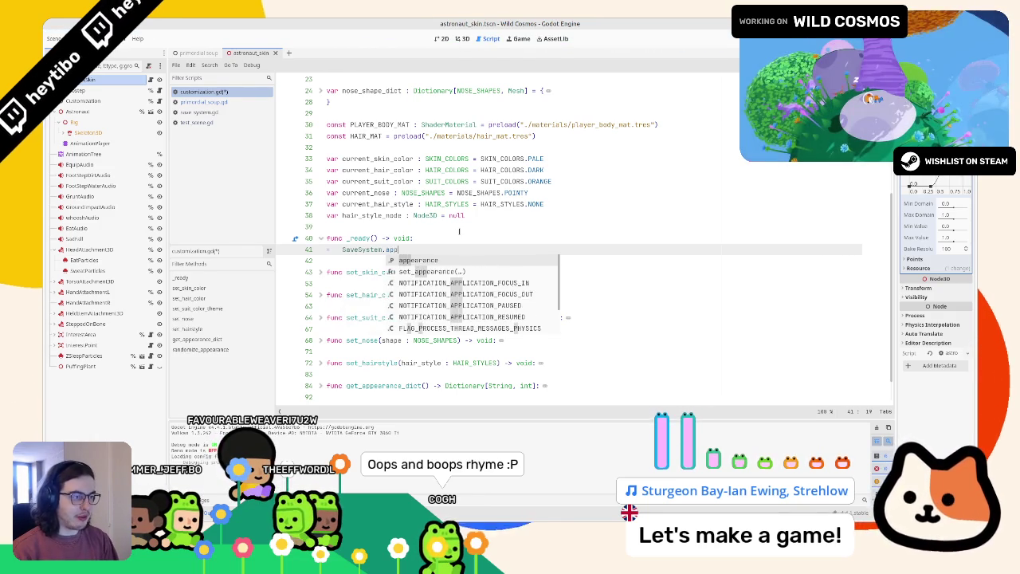
key(Return)
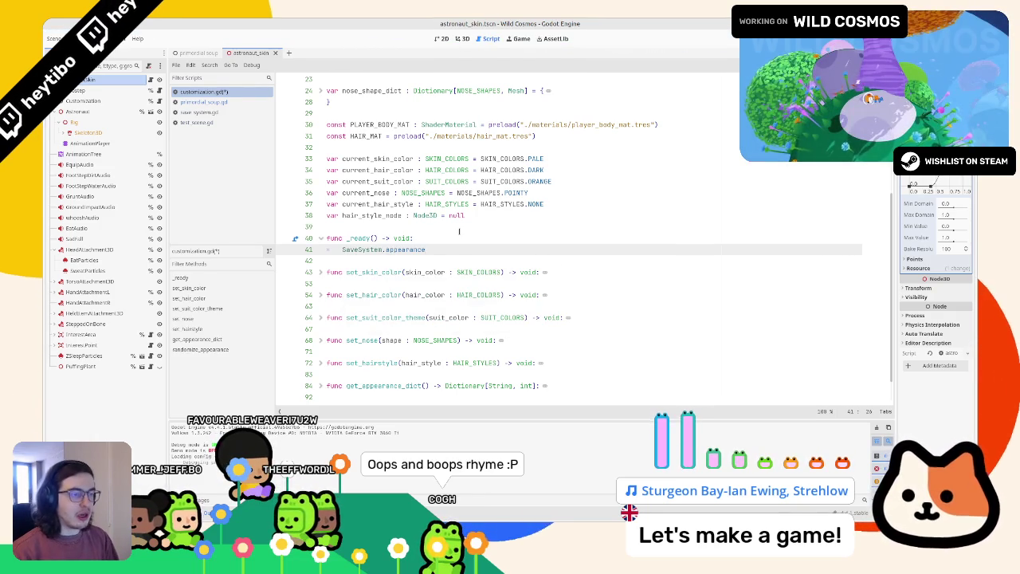
click(225, 114)
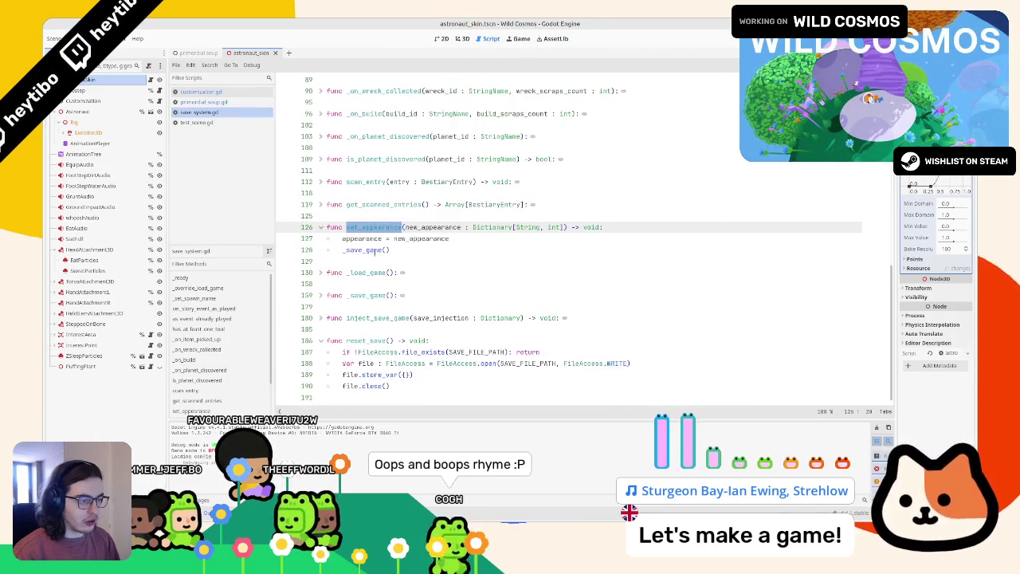
Step: Duplicate the known_entries load line in _load_game as a base for the appearance line
click(322, 273)
scroll(324, 276, down, 3)
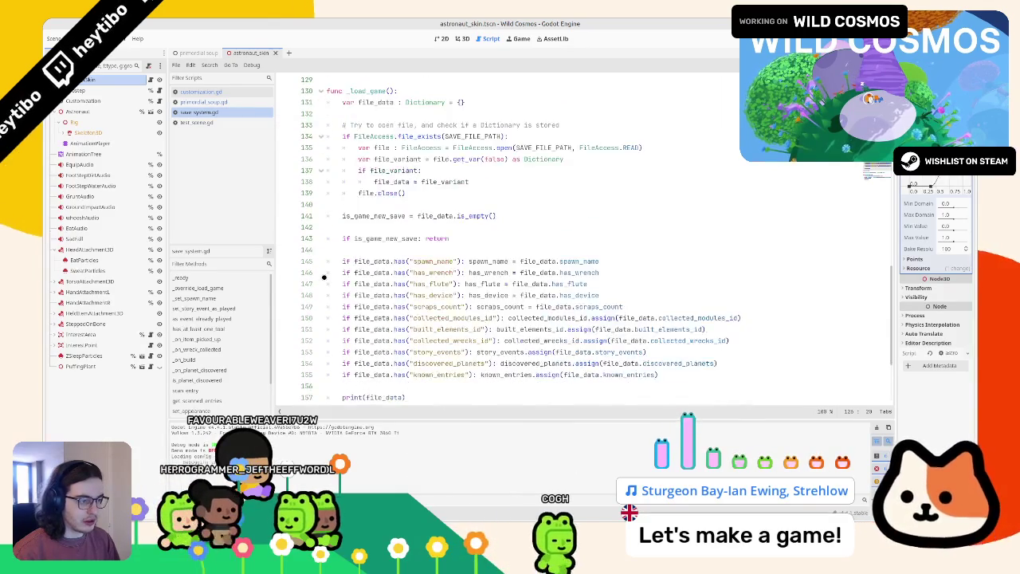
scroll(680, 296, down, 5)
click(679, 295)
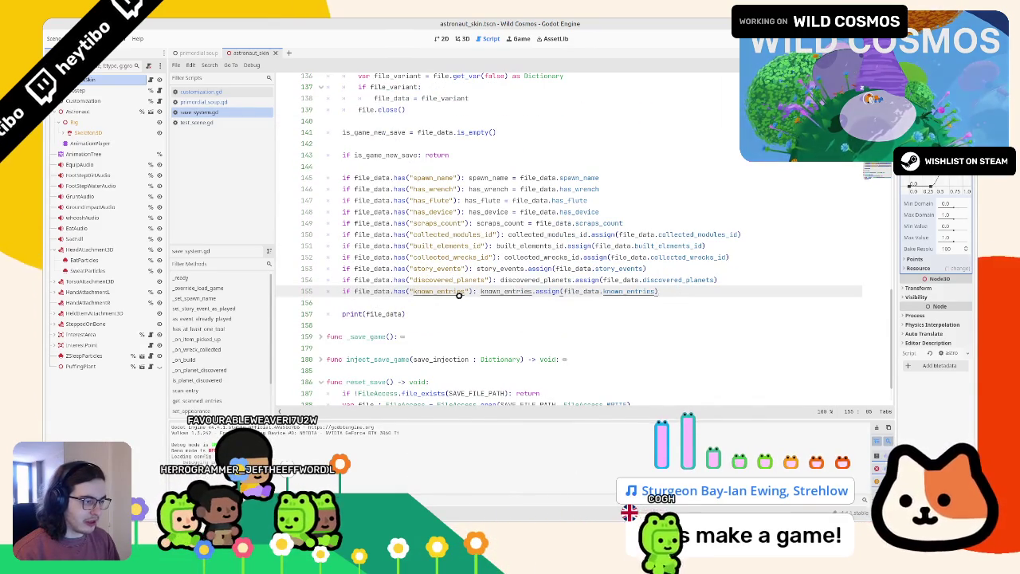
key(ctrl+shift+d)
double_click(435, 302)
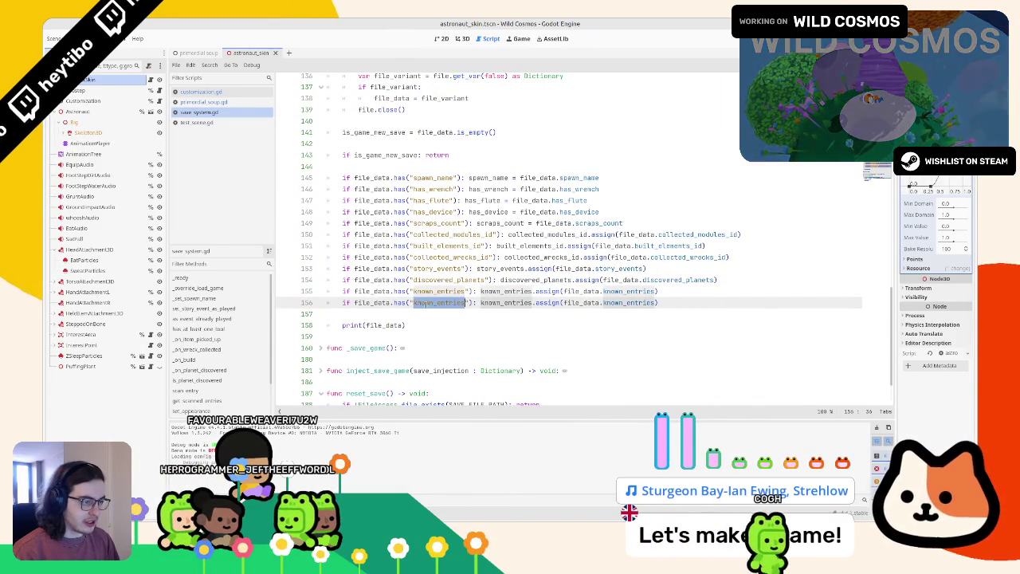
text(appearanc)
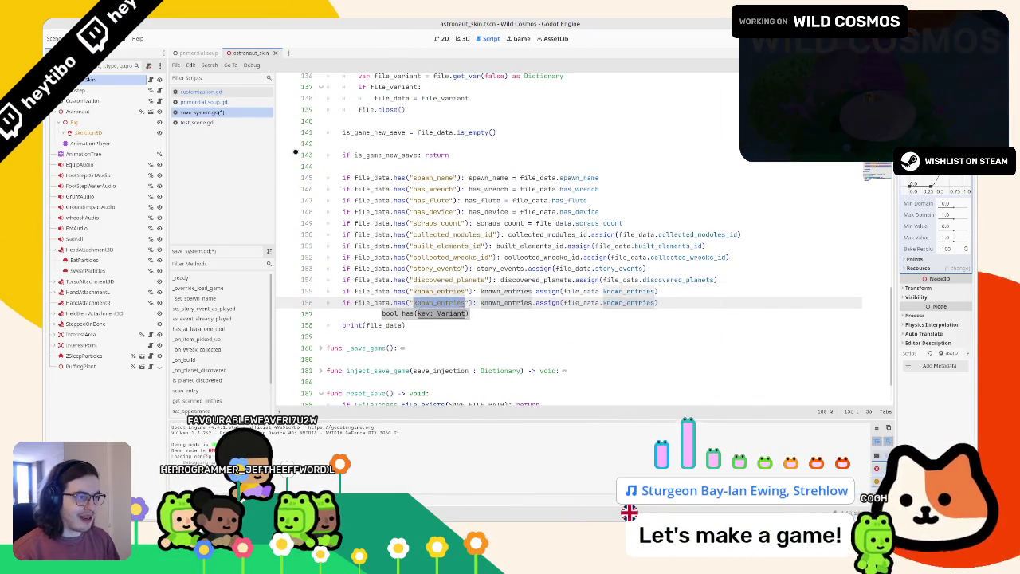
Step: Copy the 'appearance' key from _save_game onto the duplicated line 156
scroll(582, 239, up, 10)
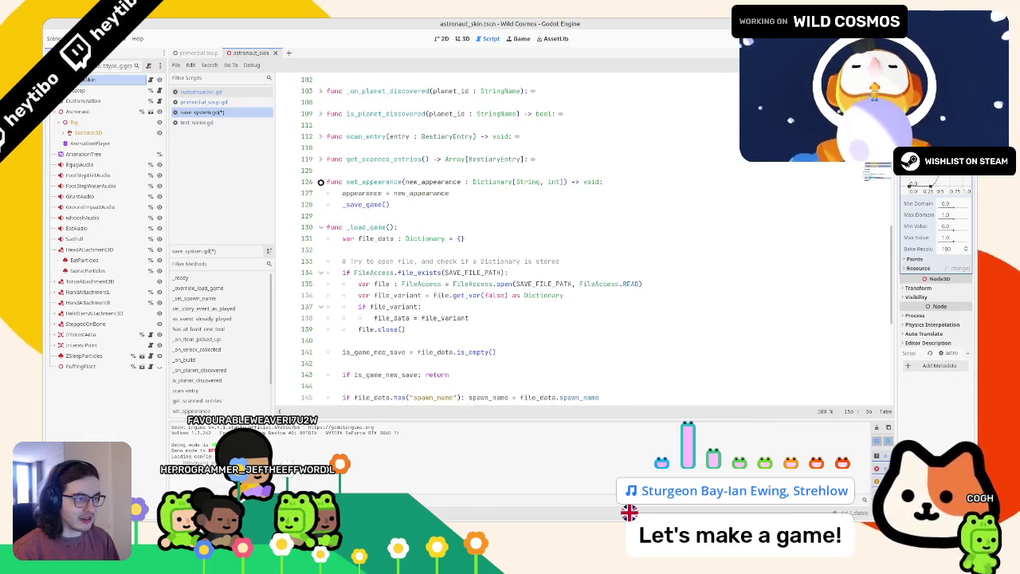
scroll(321, 182, down, 12)
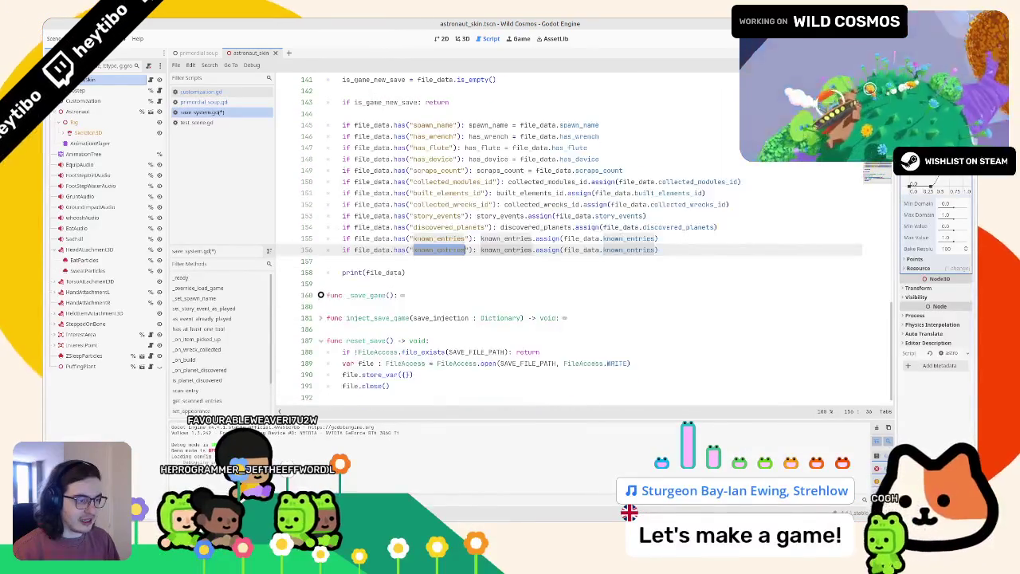
click(321, 295)
scroll(351, 319, down, 4)
click(377, 340)
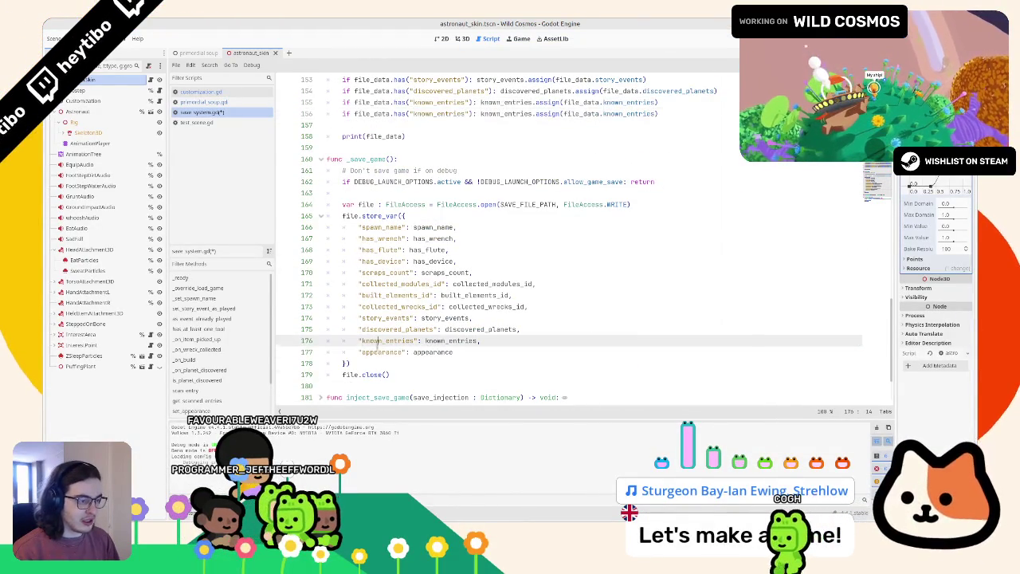
double_click(383, 352)
key(ctrl+c)
double_click(391, 114)
key(ctrl+v)
Step: Begin replacing line 156 with 'appearance = file_data.'
click(416, 351)
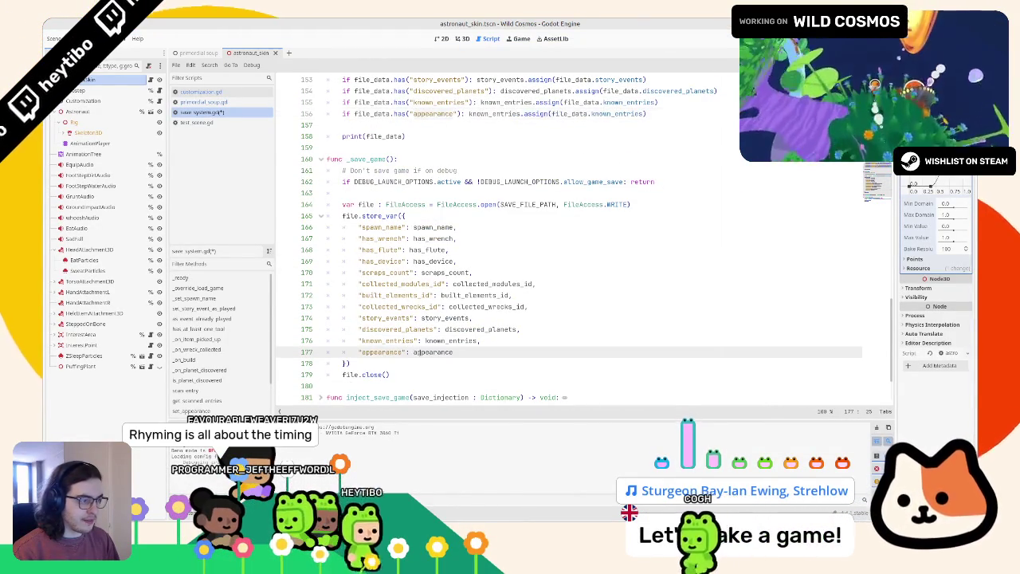
double_click(493, 114)
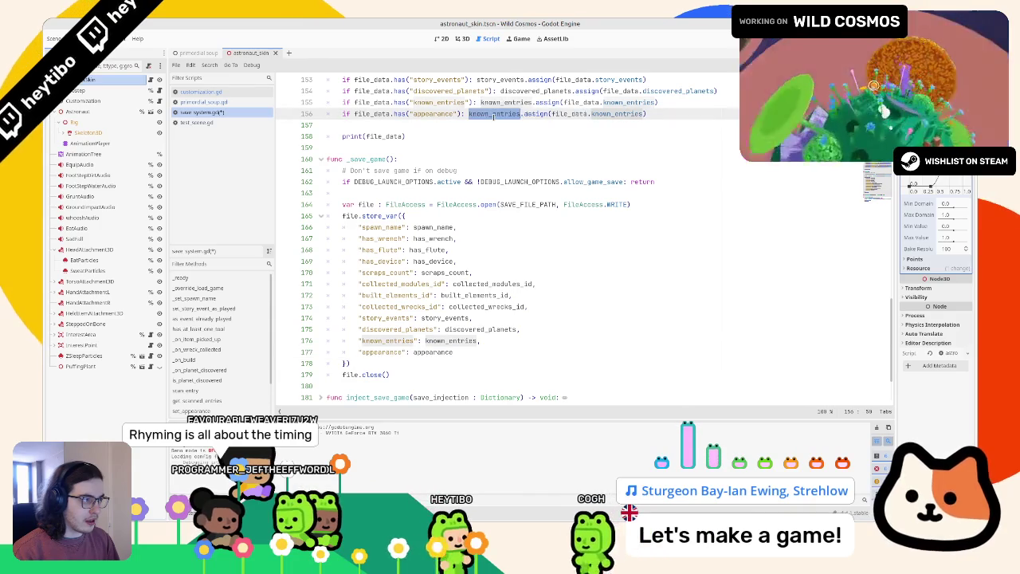
key(ctrl+space)
scroll(493, 116, up, 2)
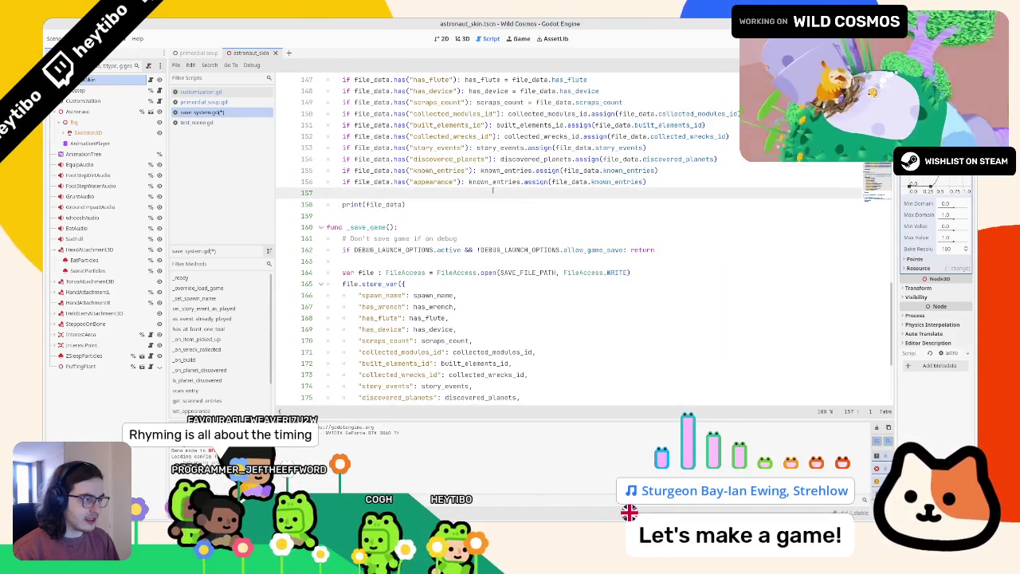
shift+click(749, 181)
text(appearance )
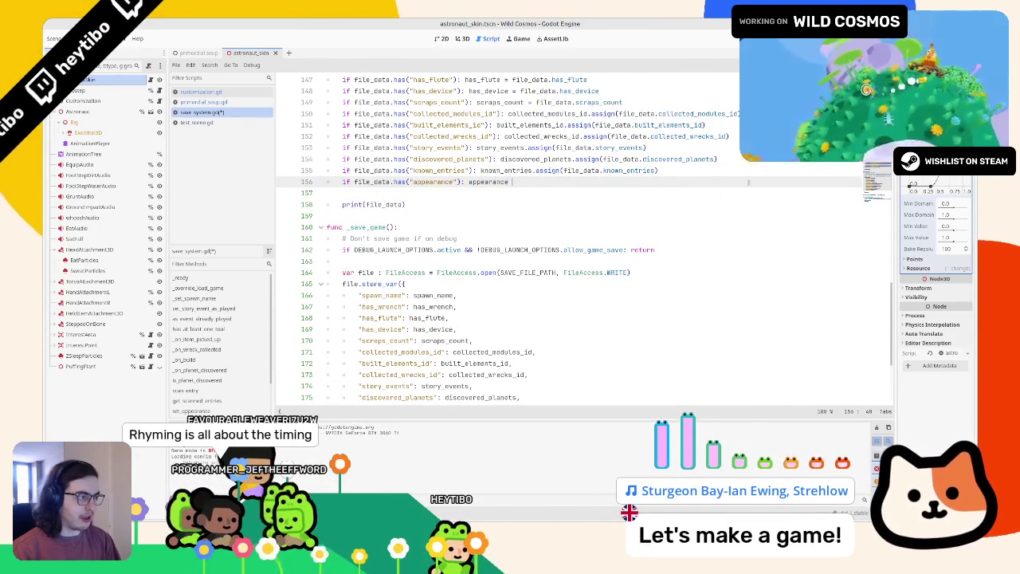
text(= file_data.)
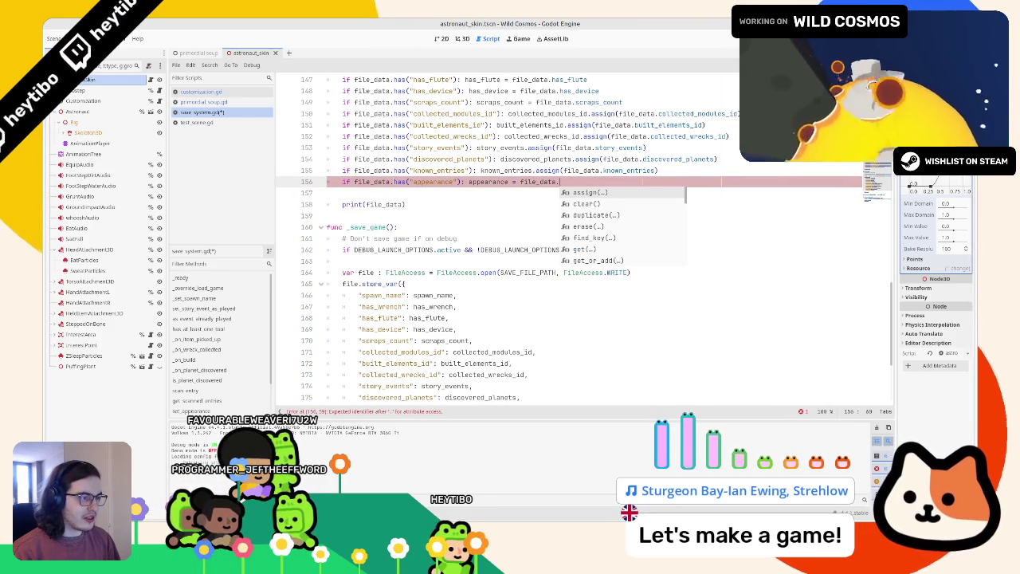
click(396, 181)
text(et)
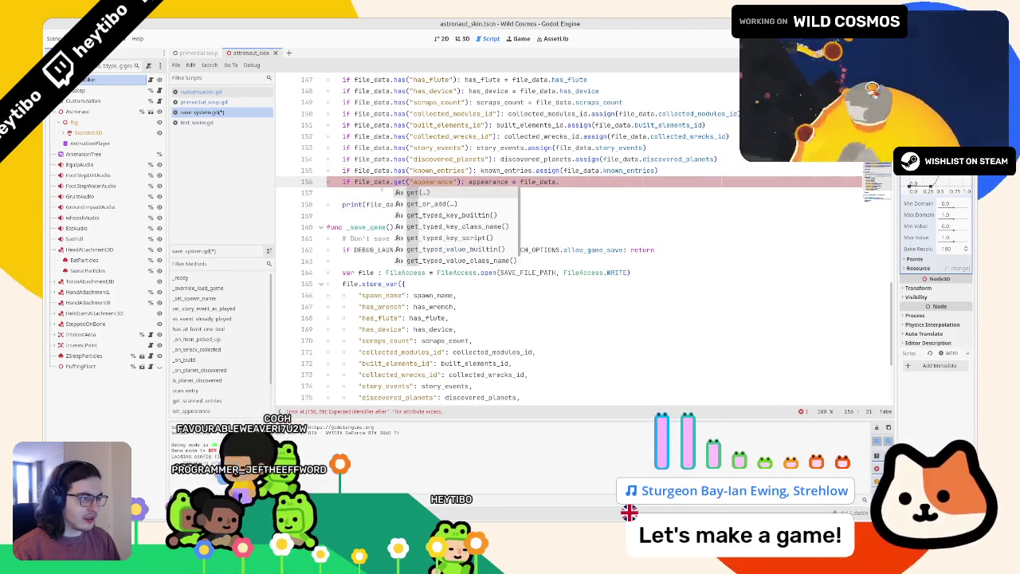
Step: Clear the leftover text on line 156 and retype the appearance = file_data.get( call
drag(355, 181, 586, 181)
mouse_move(342, 182)
mouse_down()
mouse_move(478, 103)
mouse_move(558, 159)
mouse_move(624, 159)
mouse_move(616, 182)
mouse_up()
key(BackSpace)
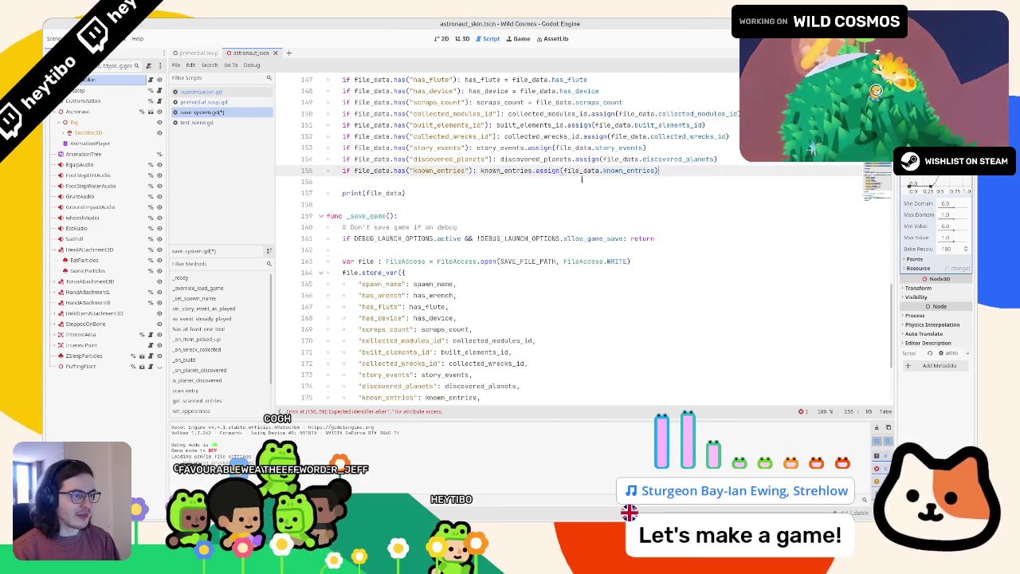
text(app)
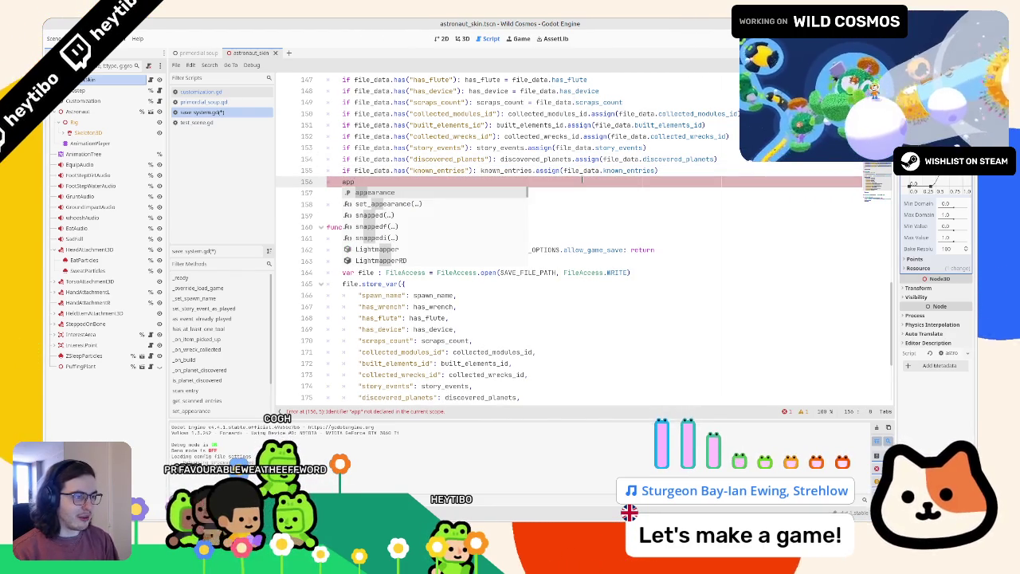
key(Return)
text(.)
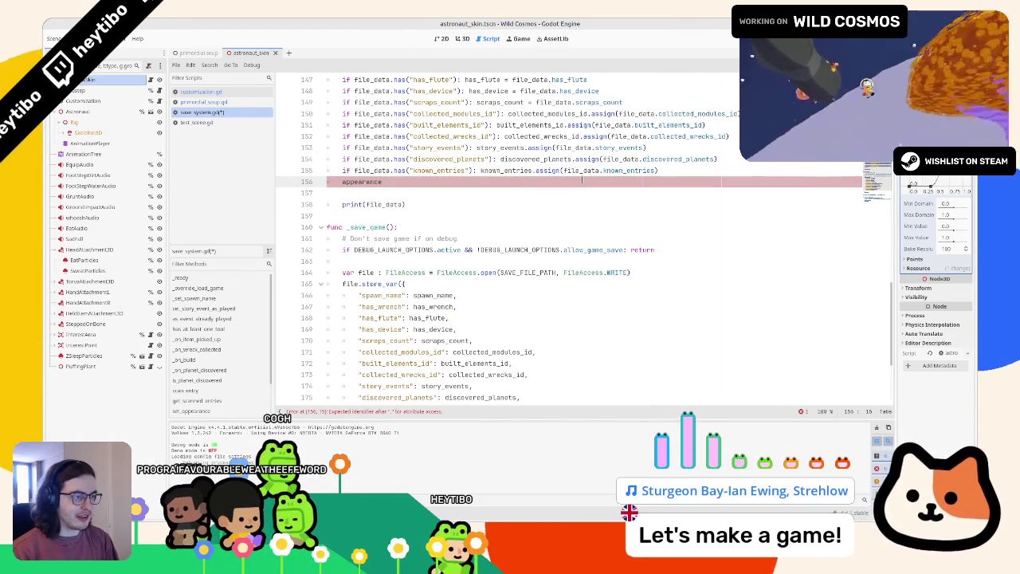
text(f)
text(ile_data.get(")
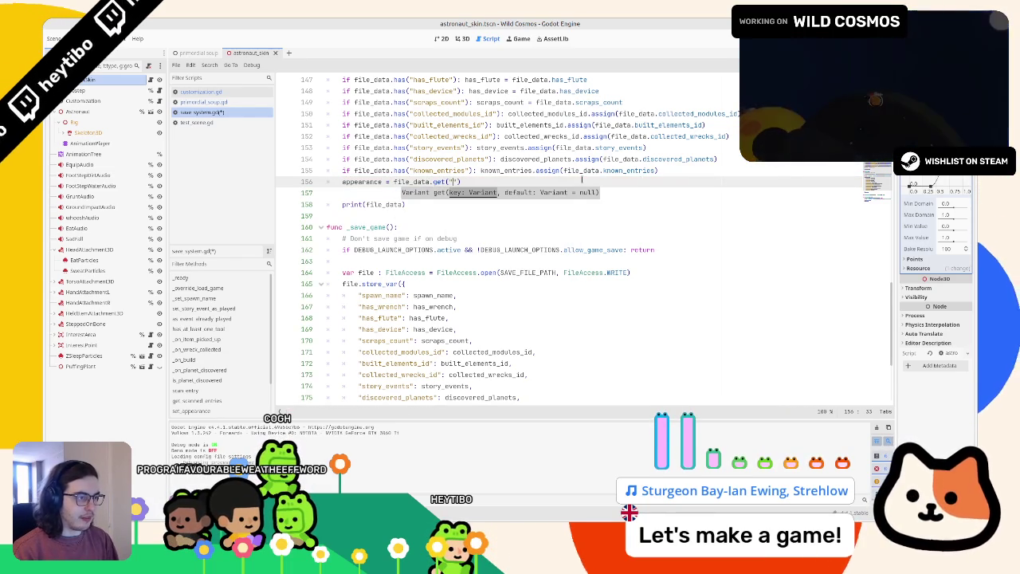
text(file_data.get)
Step: Complete line 156 as appearance = file_data.get("appearance", {})
double_click(362, 181)
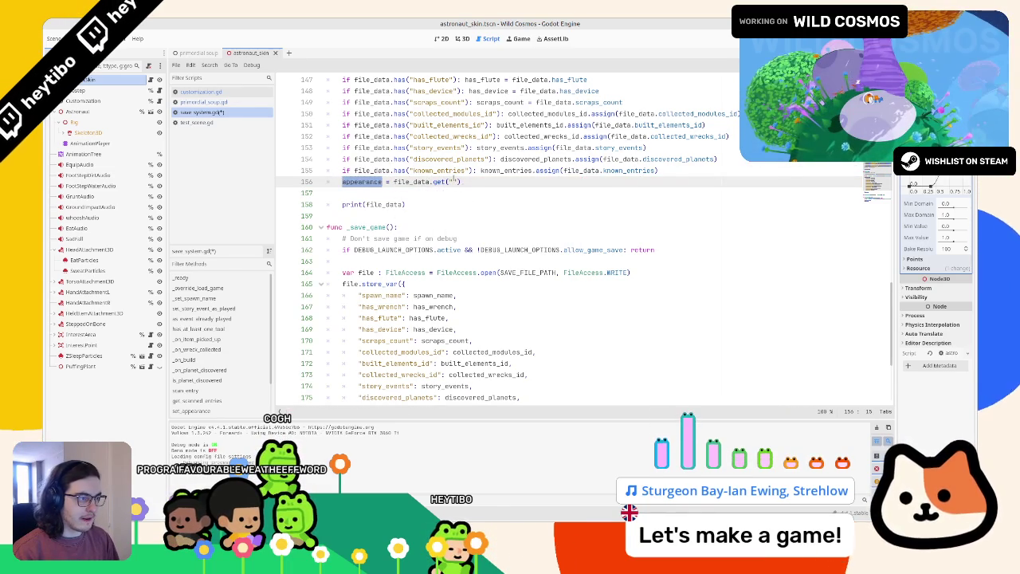
key(ctrl+c)
click(453, 182)
key(ctrl+v)
double_click(470, 182)
scroll(471, 183, down, 2)
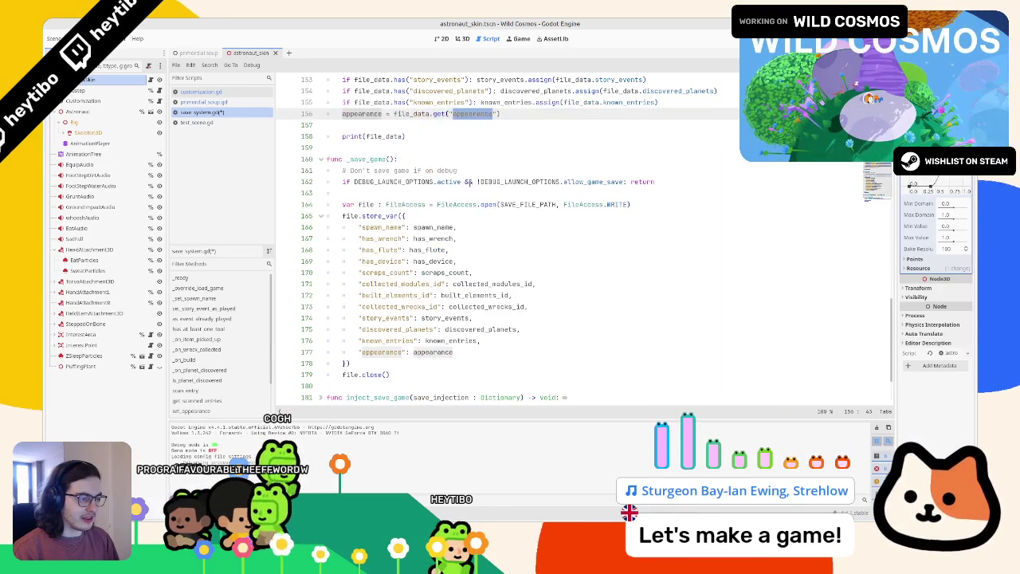
key(Right)
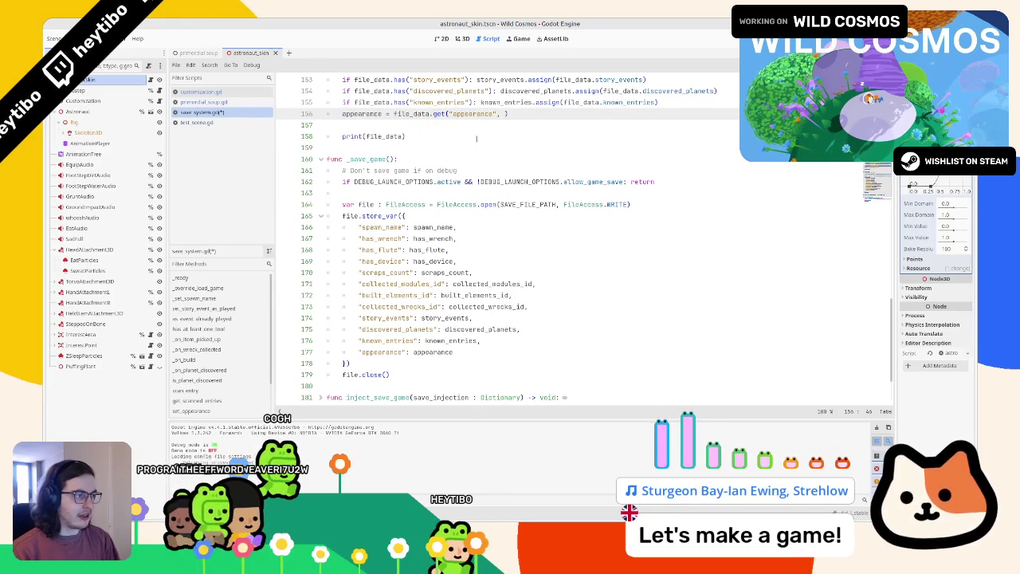
text(})
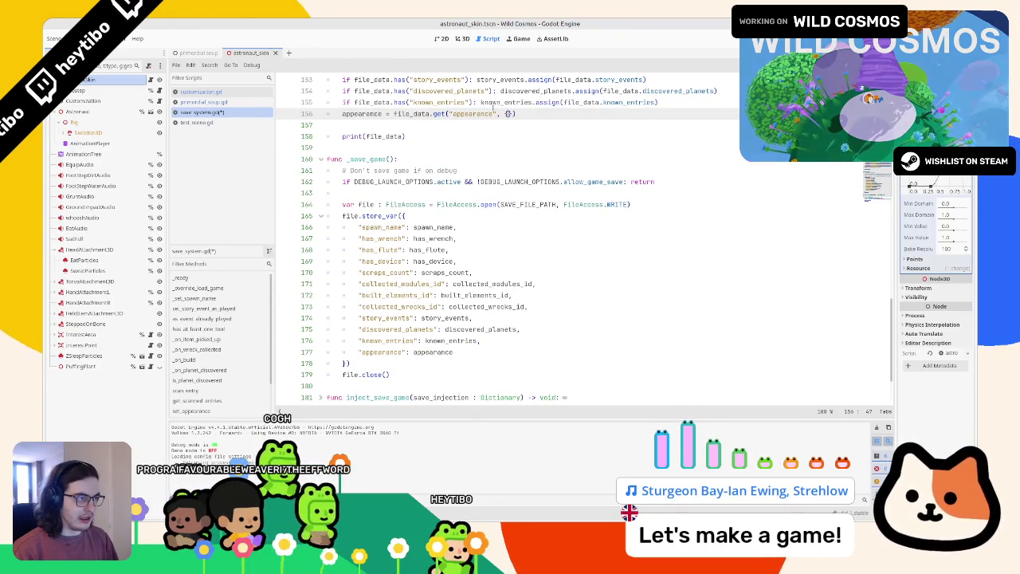
double_click(361, 114)
click(503, 114)
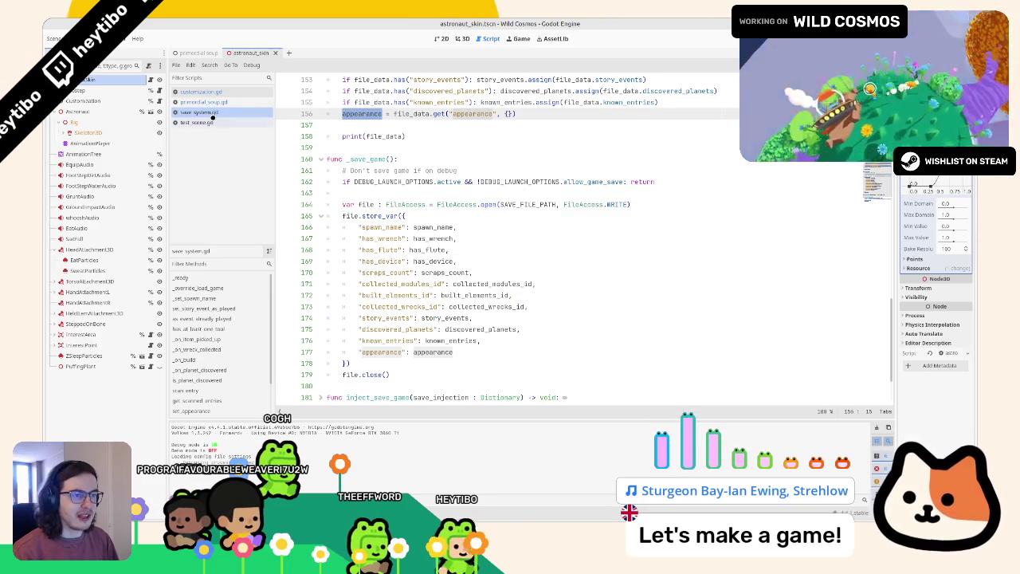
click(209, 102)
Step: Wrap line 41 of customization.gd in print(SaveSystem.appearance), then run and stop the game
click(221, 92)
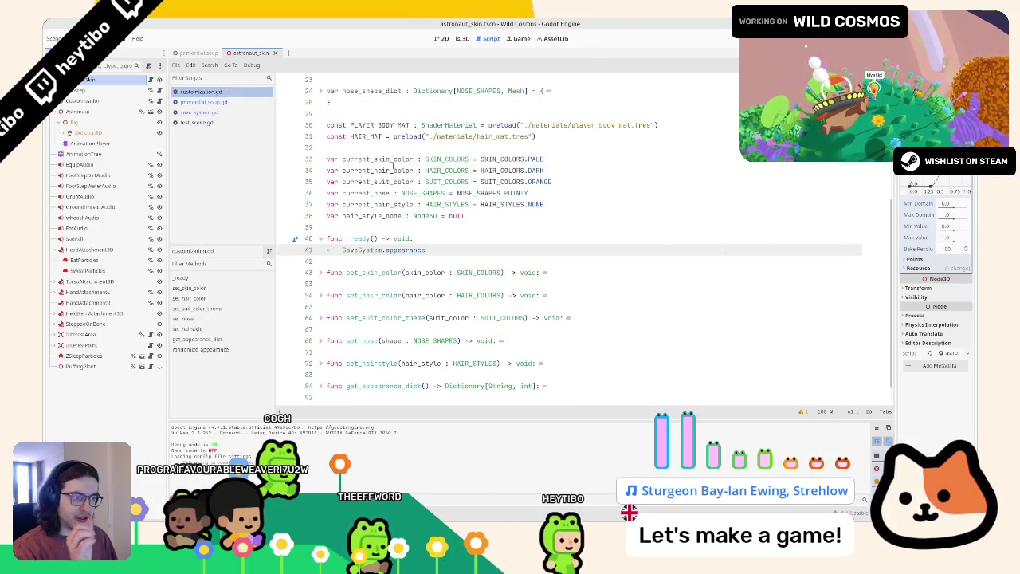
key(Home)
text(print()
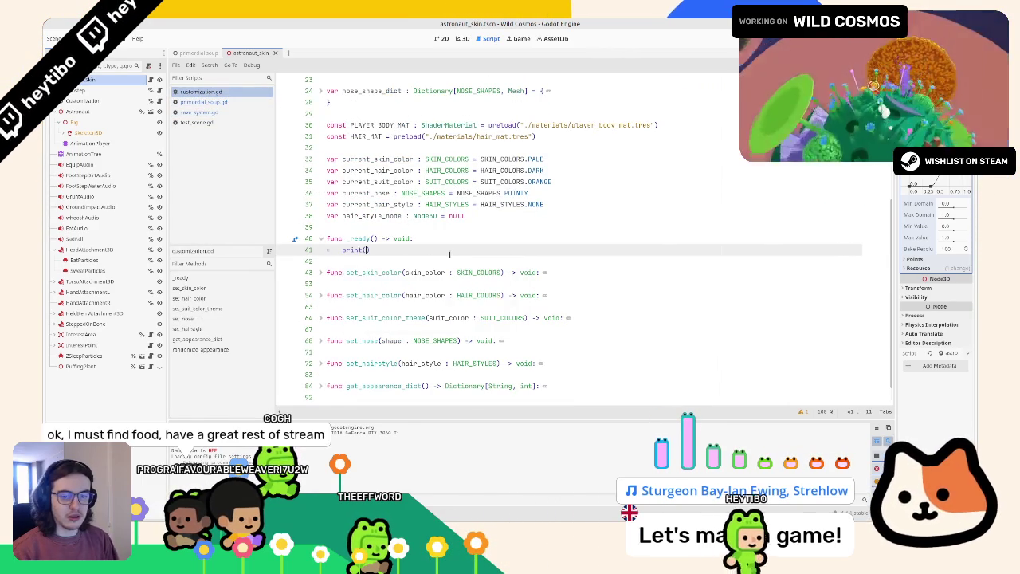
key(End)
text())
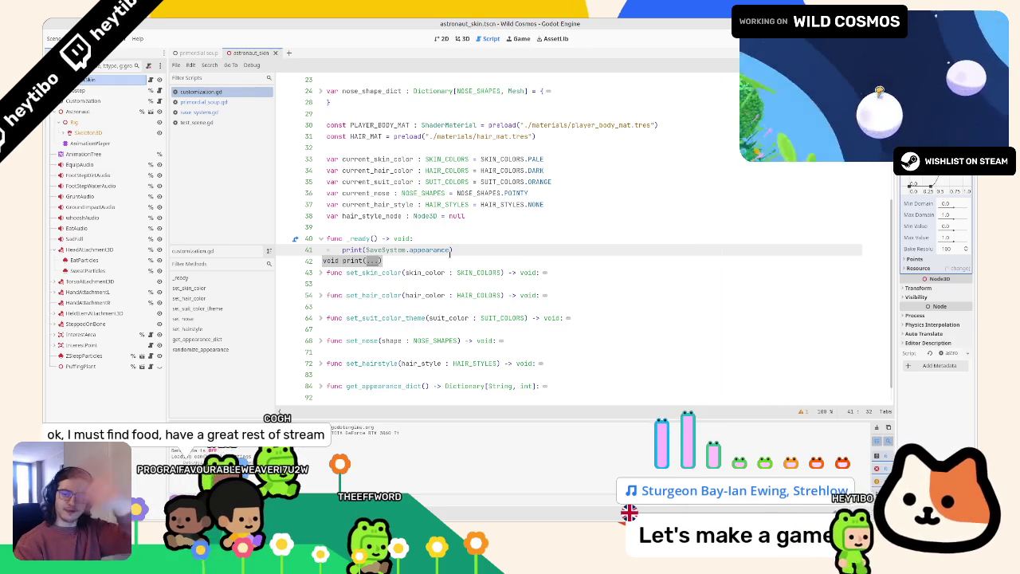
key(F5)
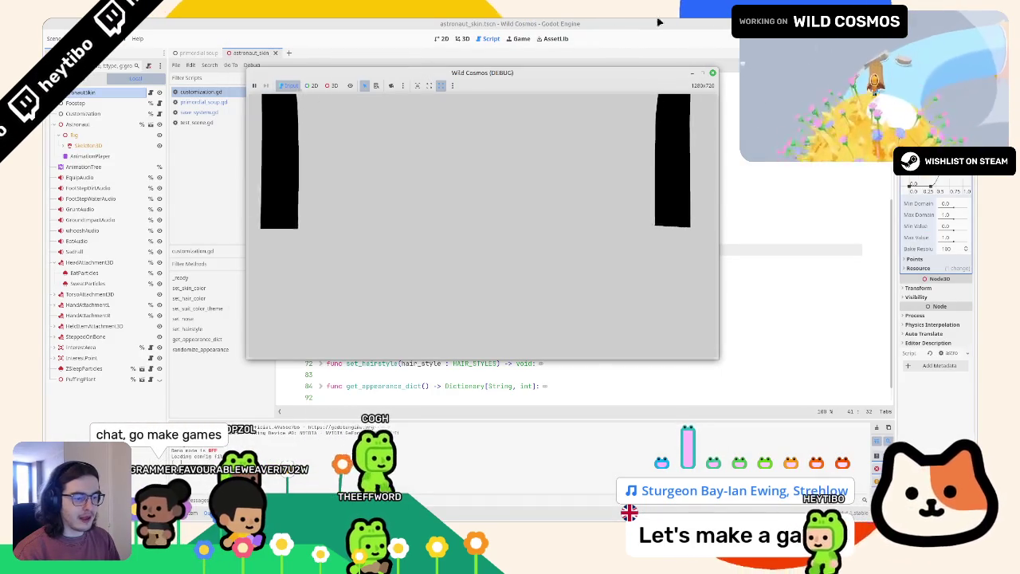
key(F8)
Step: Open the test_scene.tscn level from the 3D view with the quick scene picker
click(462, 38)
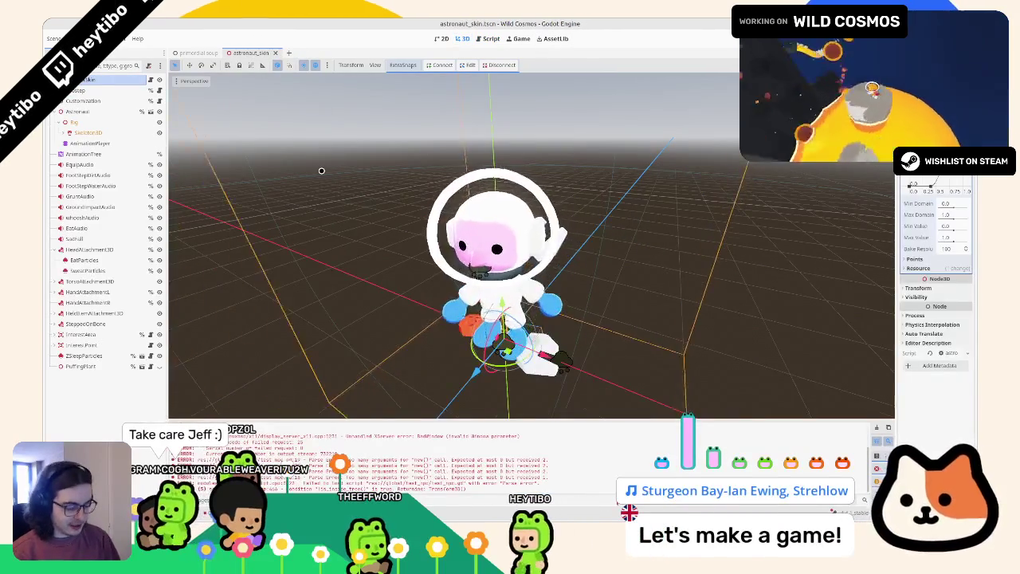
key(ctrl+shift+o)
text(test_c)
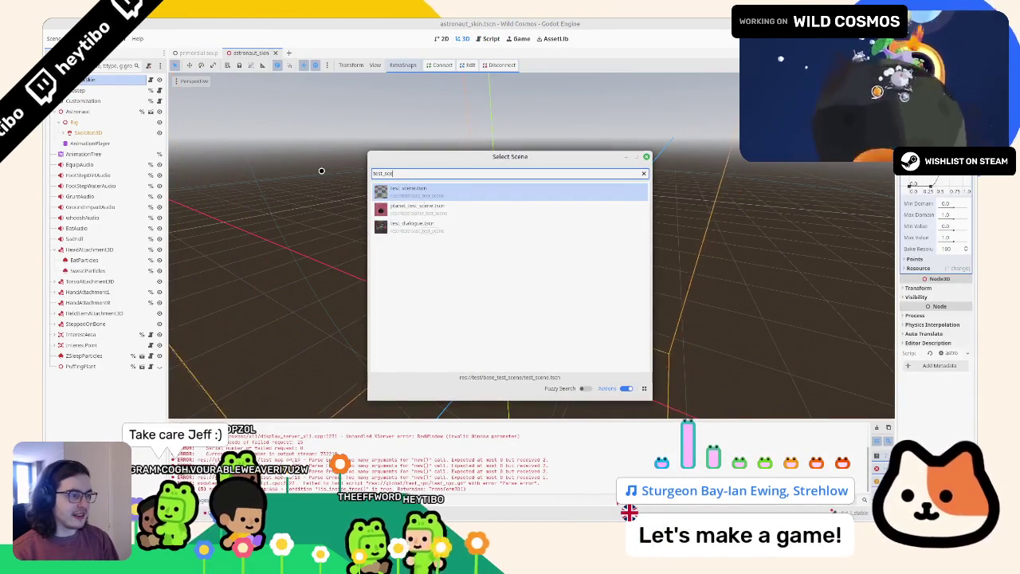
key(Return)
Step: Playtest test_scene briefly, stop it, and return to the astronaut_skin script
key(F6)
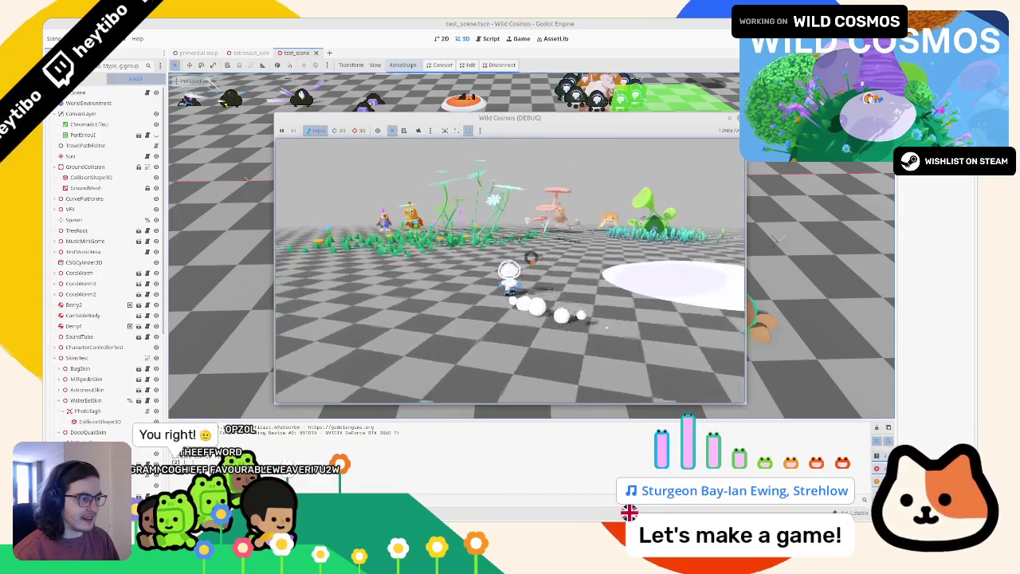
key(Escape)
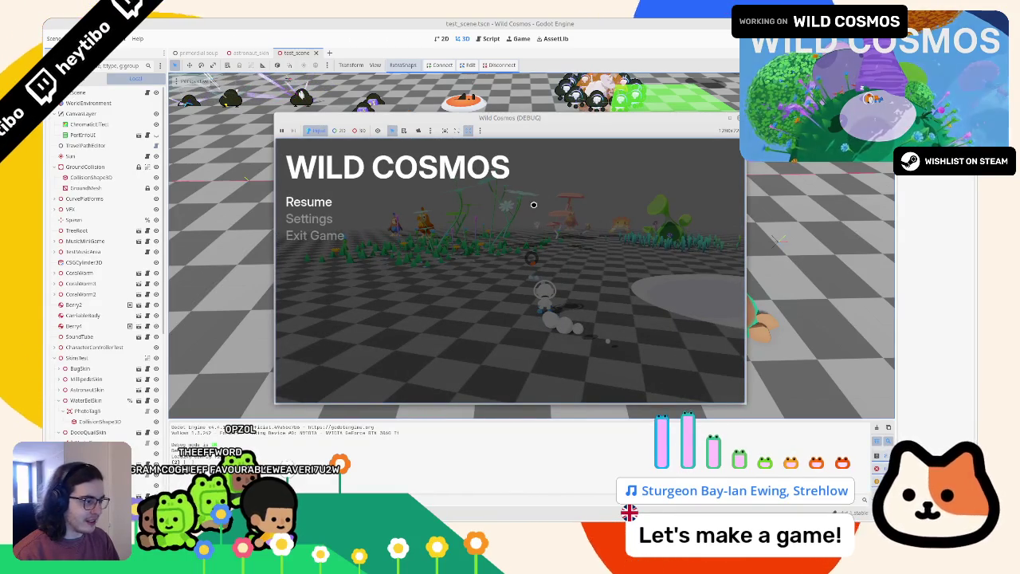
key(F8)
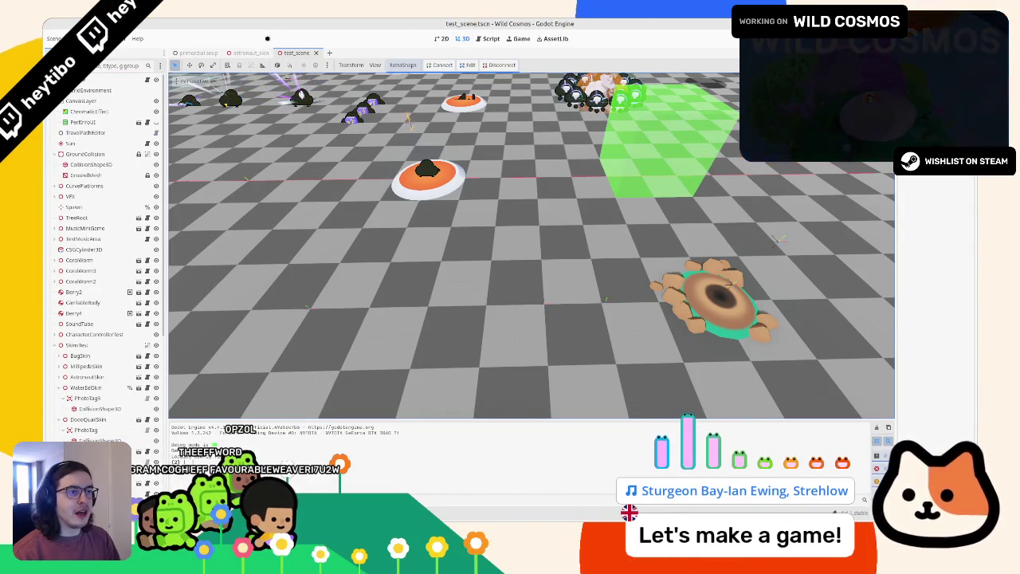
click(249, 53)
key(ctrl+F3)
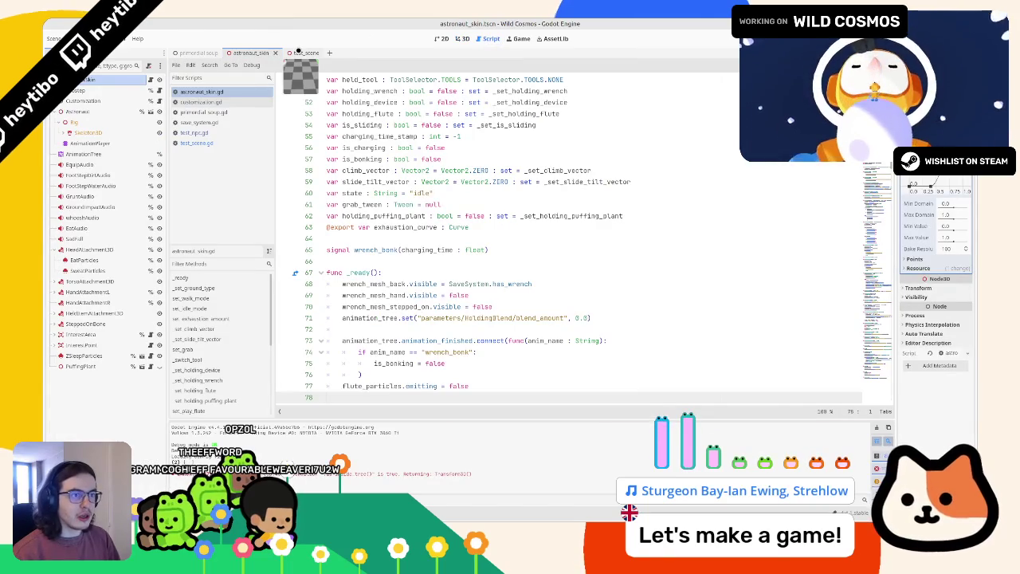
Step: Close astronaut_skin.gd and undo the print() wrapper so line 41 reads SaveSystem.appearance
scroll(414, 225, down, 3)
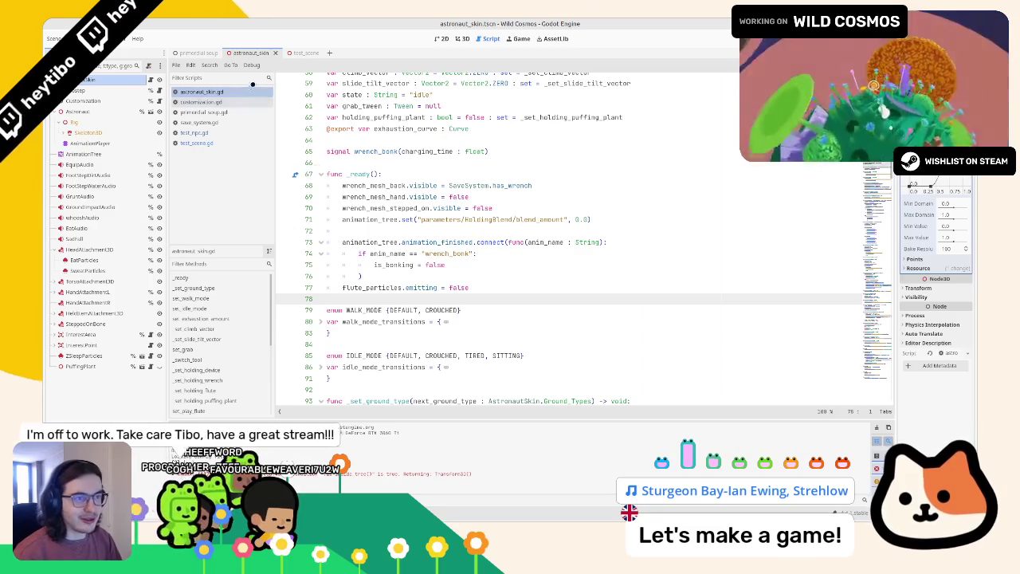
key(ctrl+w)
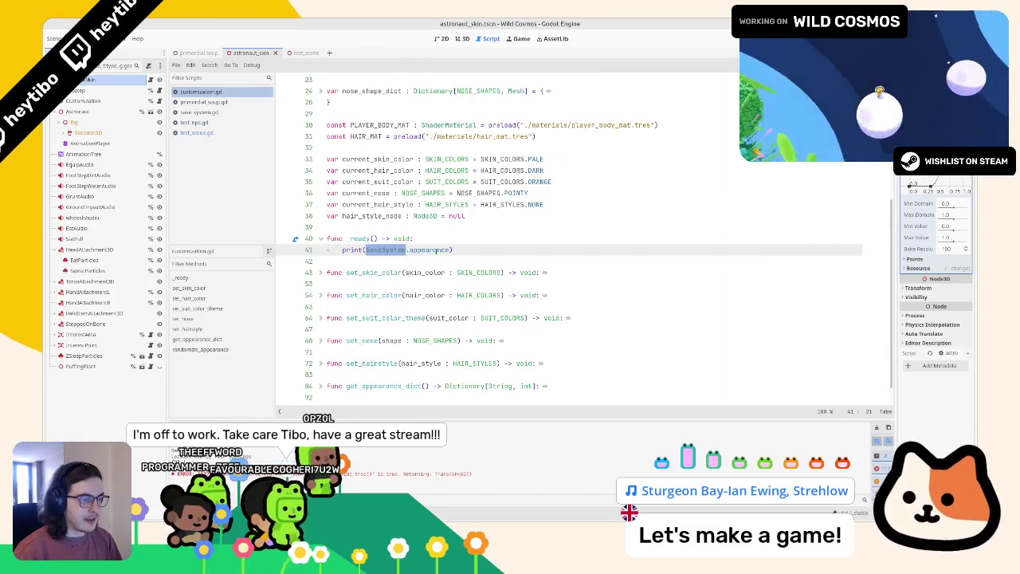
triple_click(510, 250)
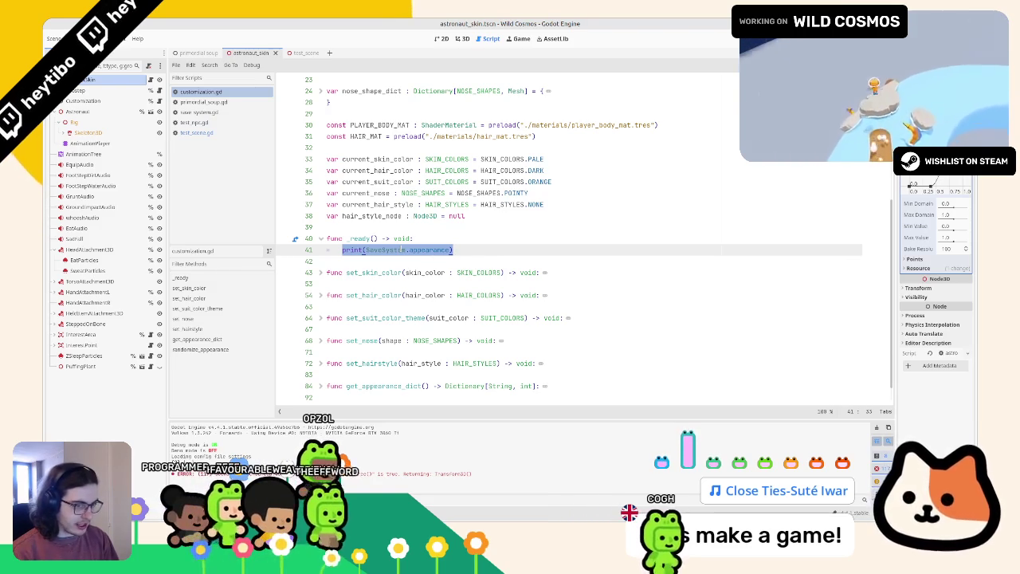
key(ctrl+z)
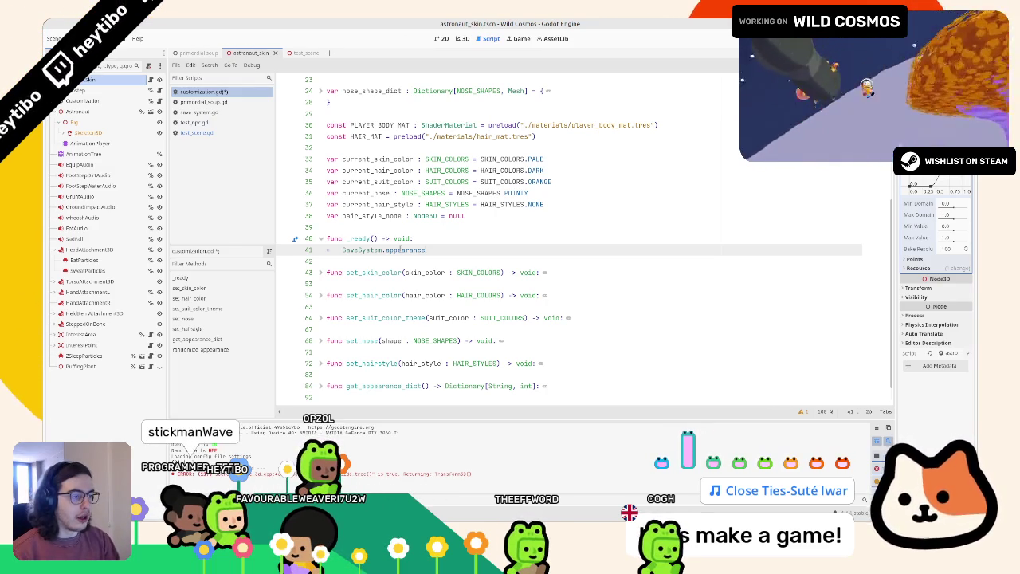
text(.)
Step: Store SaveSystem.appearance in a Dictionary[String, int] appearance variable on line 41
key(BackSpace)
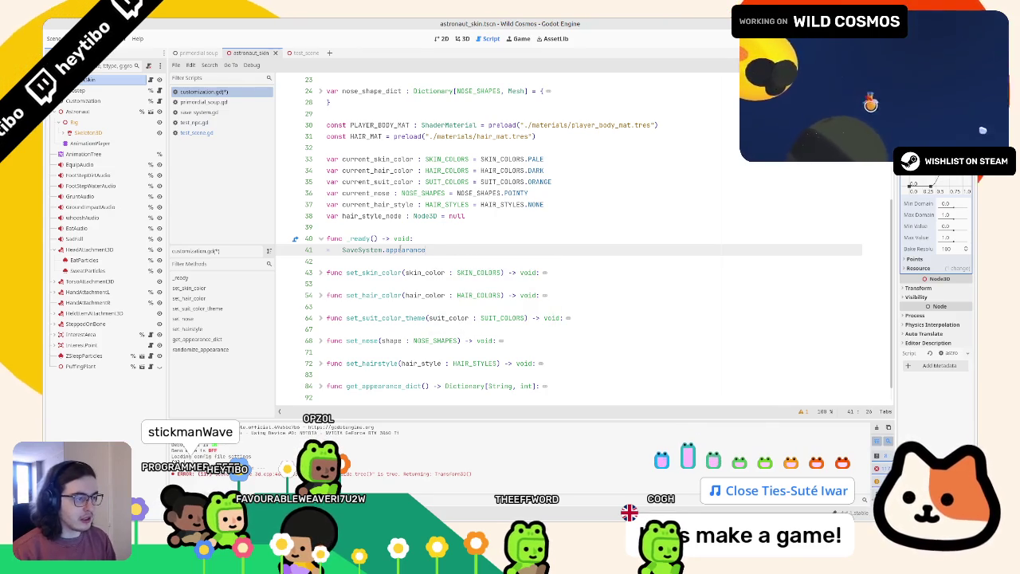
text(.g)
key(BackSpace)
key(BackSpace)
key(BackSpace)
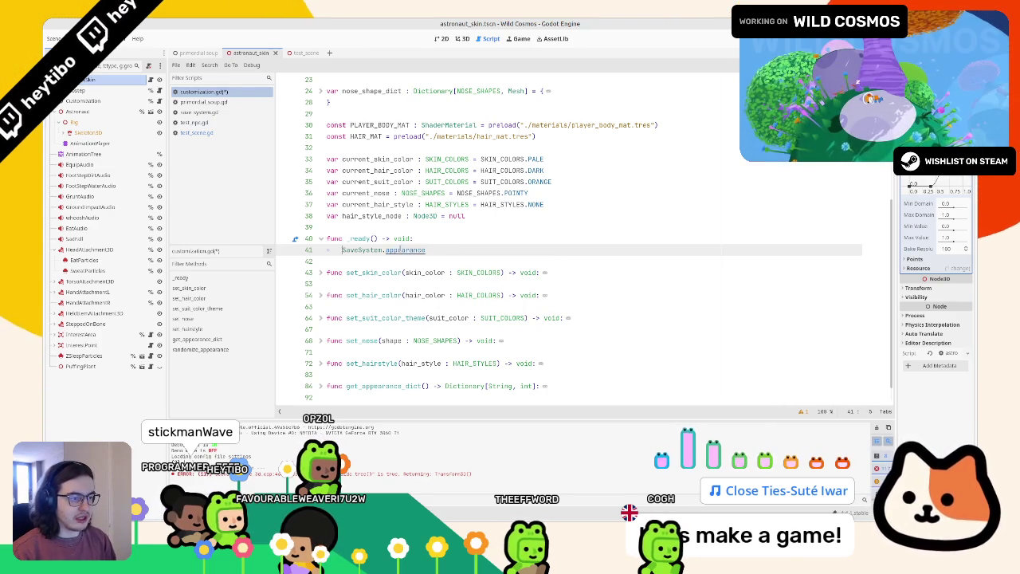
text(r appearance = )
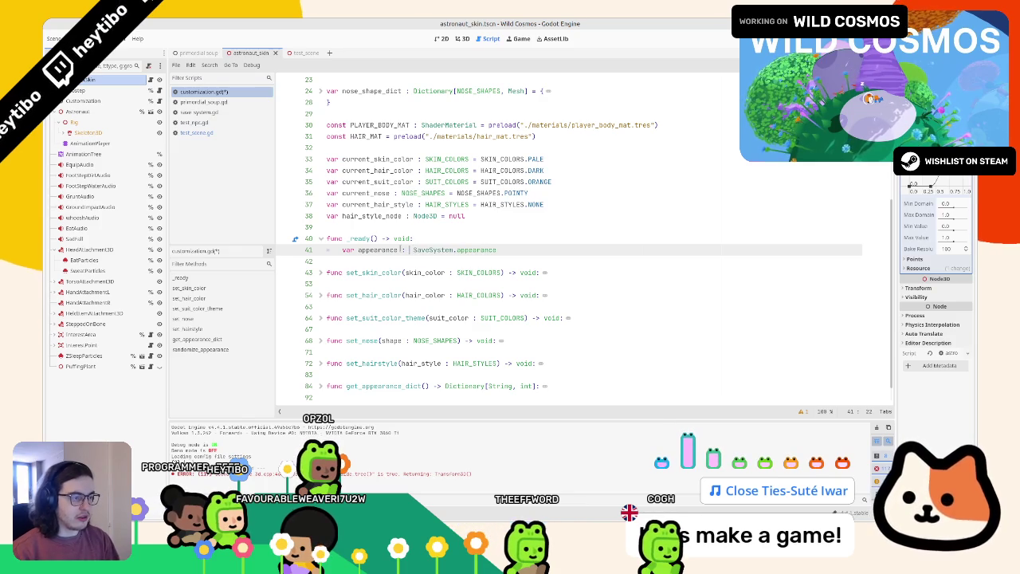
text(Dic)
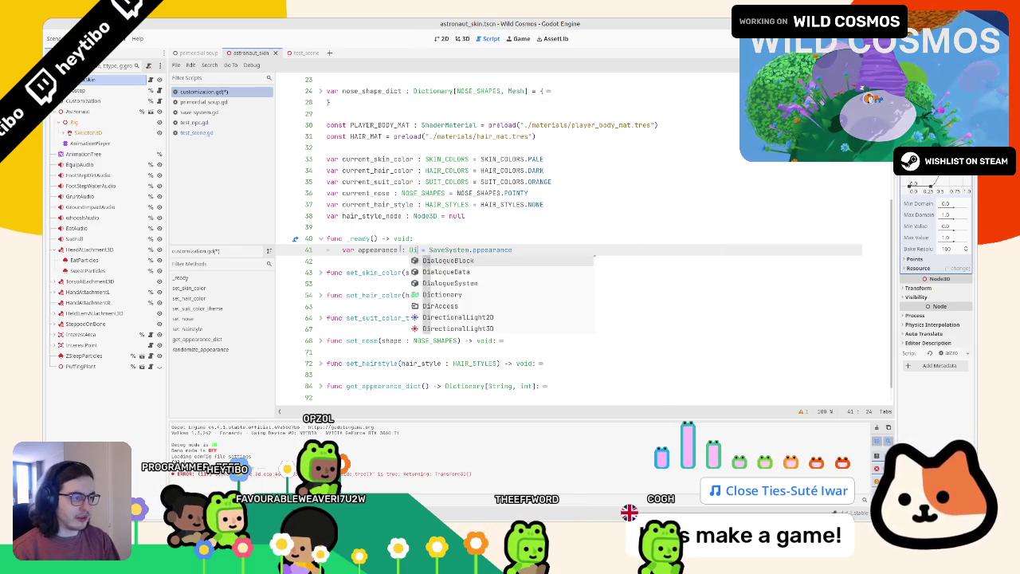
key(Return)
text([String, )
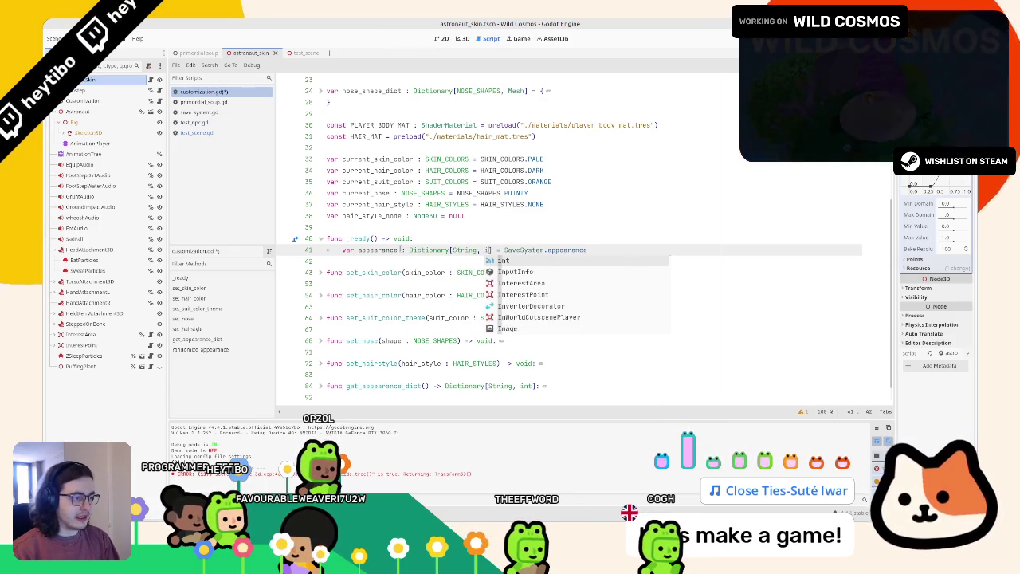
text(int)
key(End)
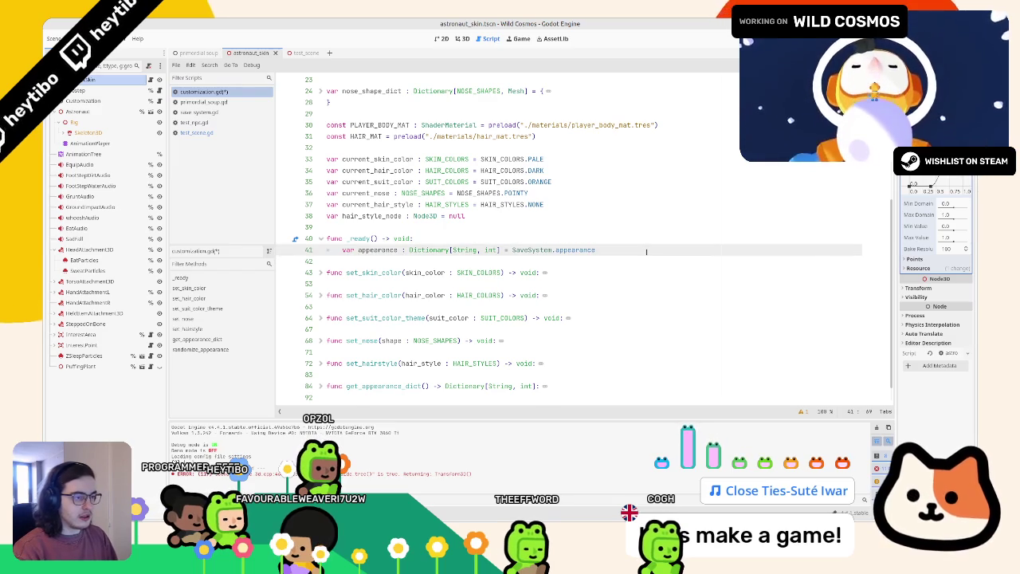
key(Return)
Step: Start line 42 as current_skin_color = appearance.get( using the copied variable name
scroll(511, 248, down, 1)
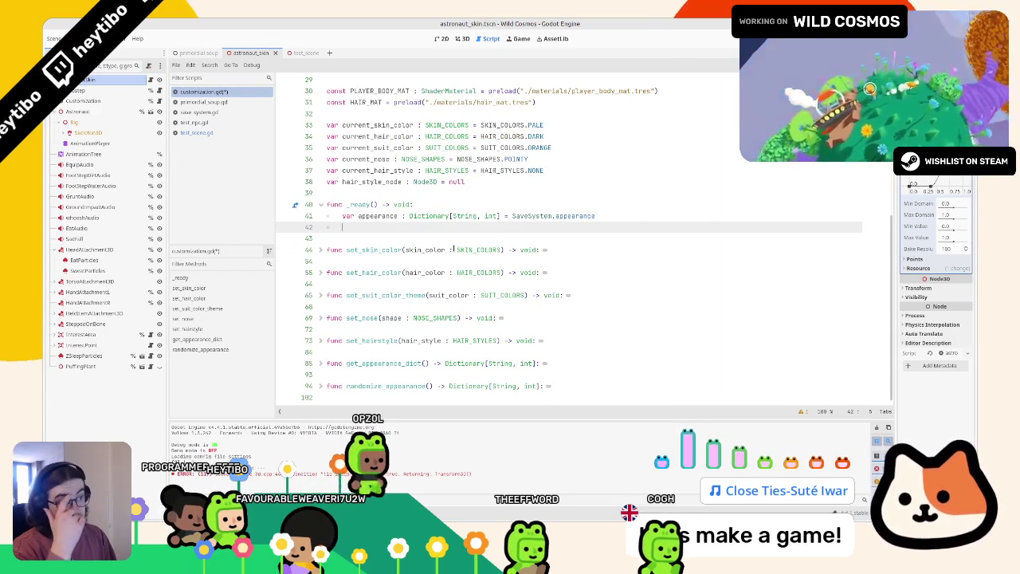
click(371, 131)
double_click(372, 126)
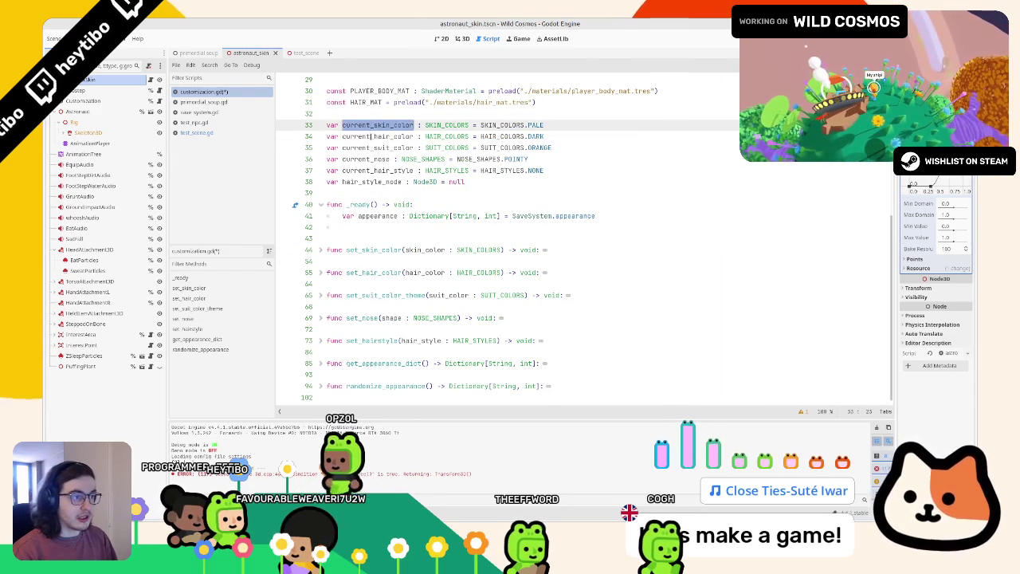
key(ctrl+c)
click(494, 227)
key(ctrl+v)
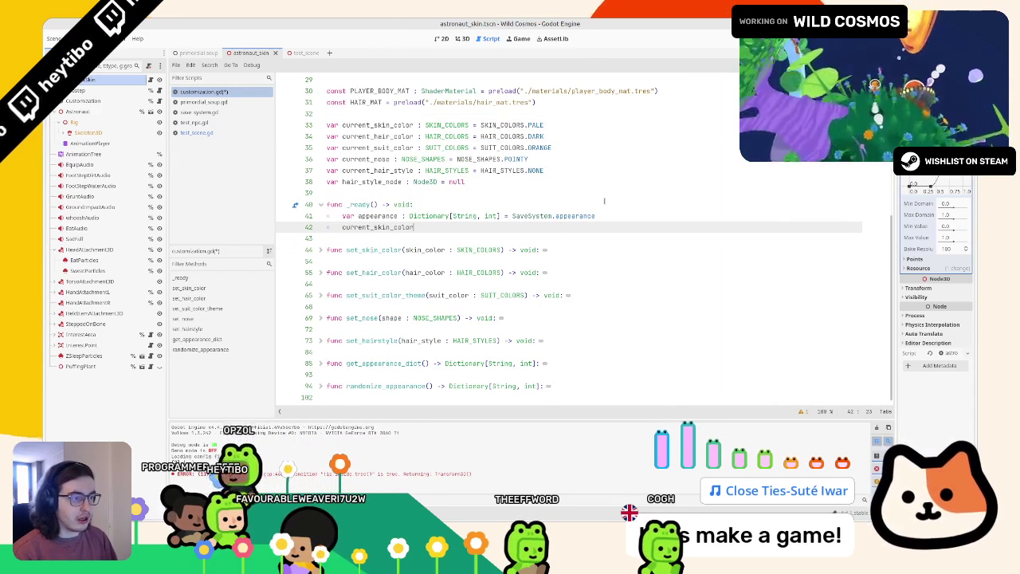
text(=)
key(BackSpace)
key(BackSpace)
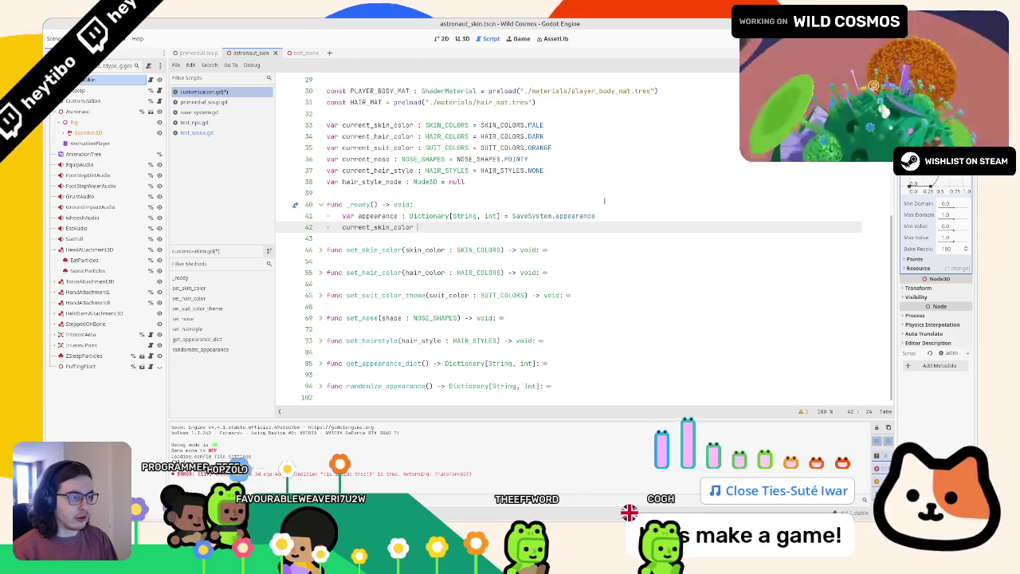
text(= appearance.)
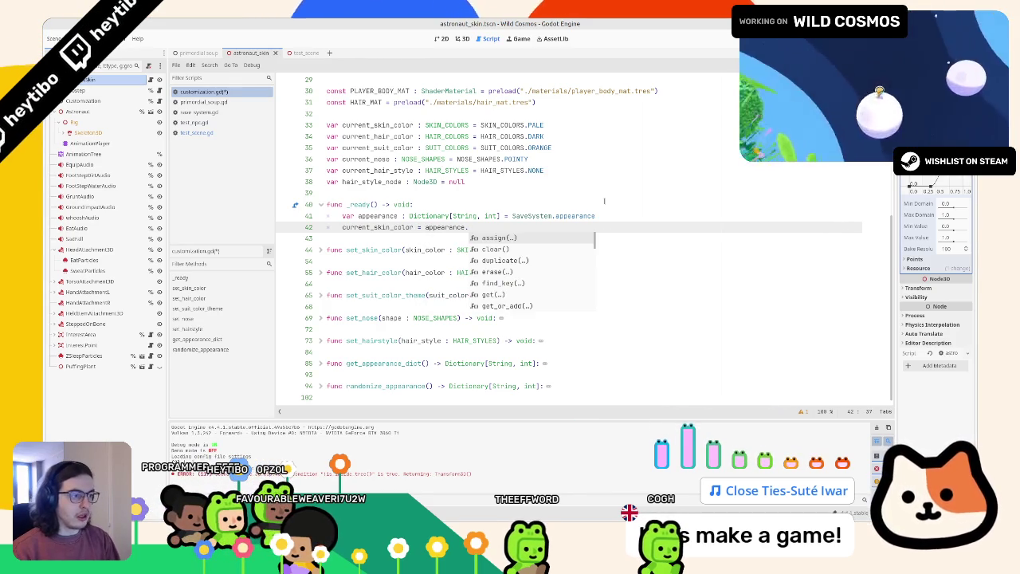
text(get()
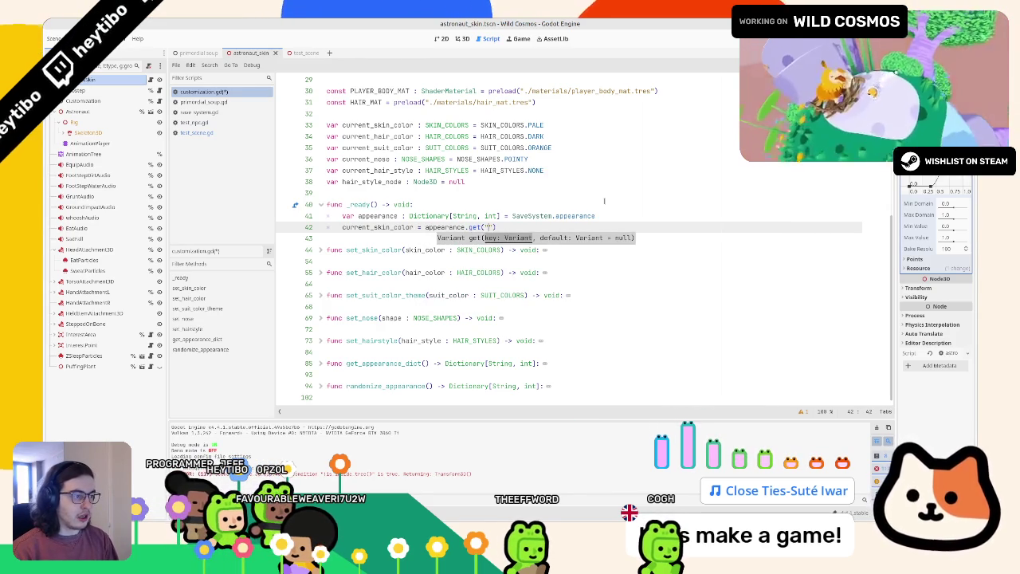
key(Escape)
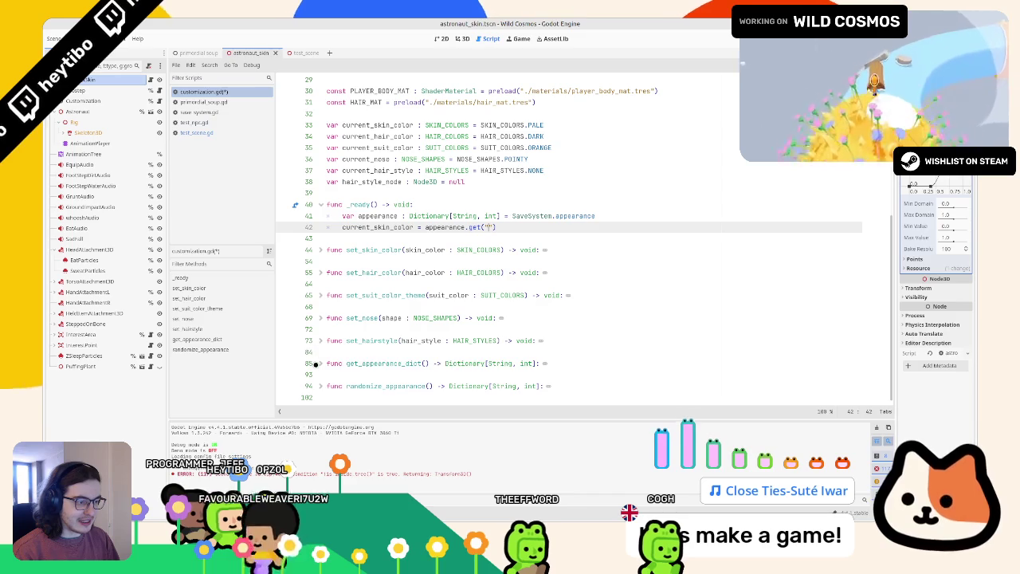
Step: Fill in the skin_color key from get_appearance_dict, completing appearance.get("skin_color", 0)
click(315, 363)
click(321, 363)
scroll(349, 358, up, 1)
scroll(349, 356, down, 3)
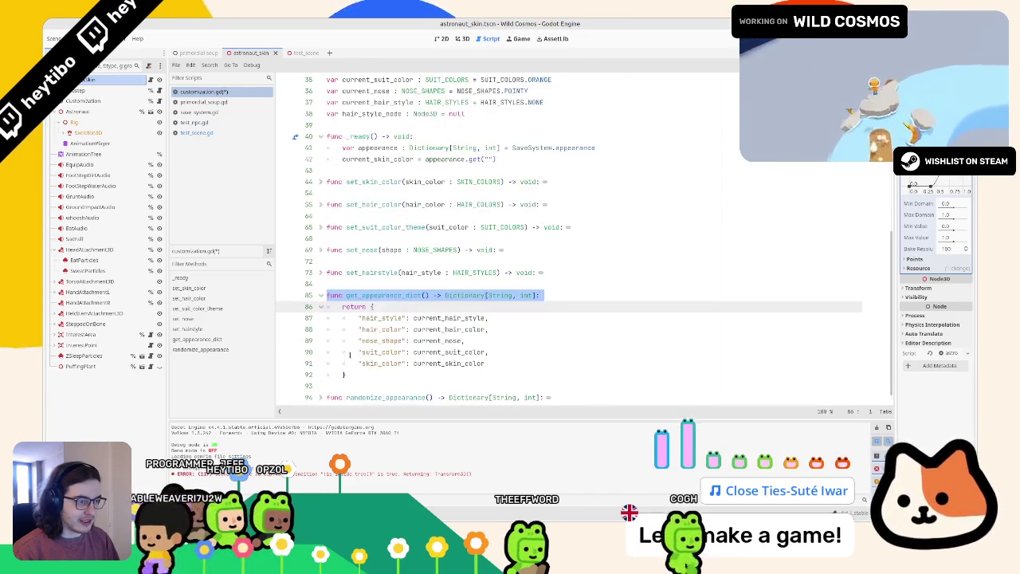
scroll(349, 356, down, 1)
double_click(375, 351)
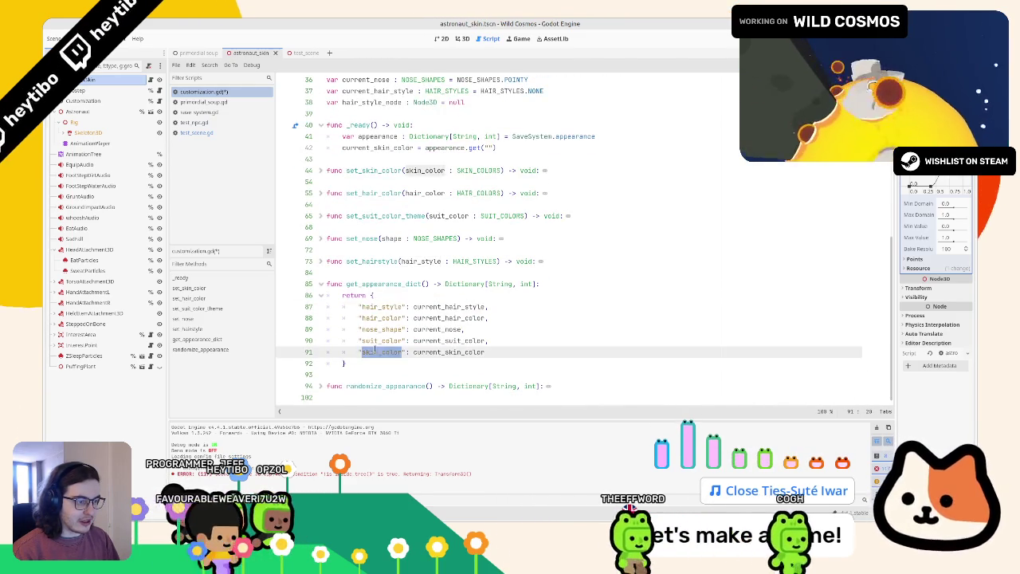
key(ctrl+c)
scroll(374, 351, up, 3)
click(491, 182)
key(ctrl+v)
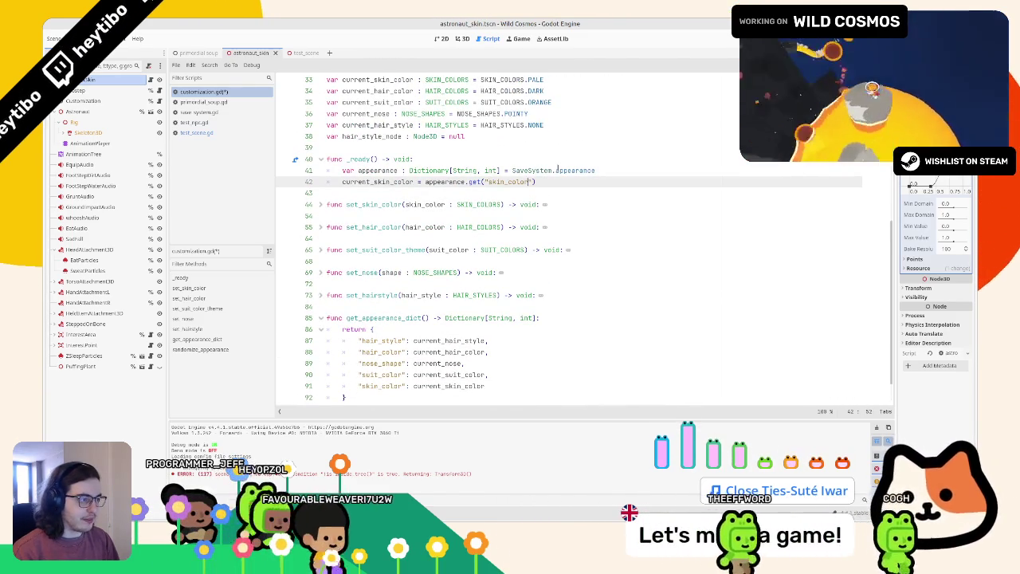
text(", 0)
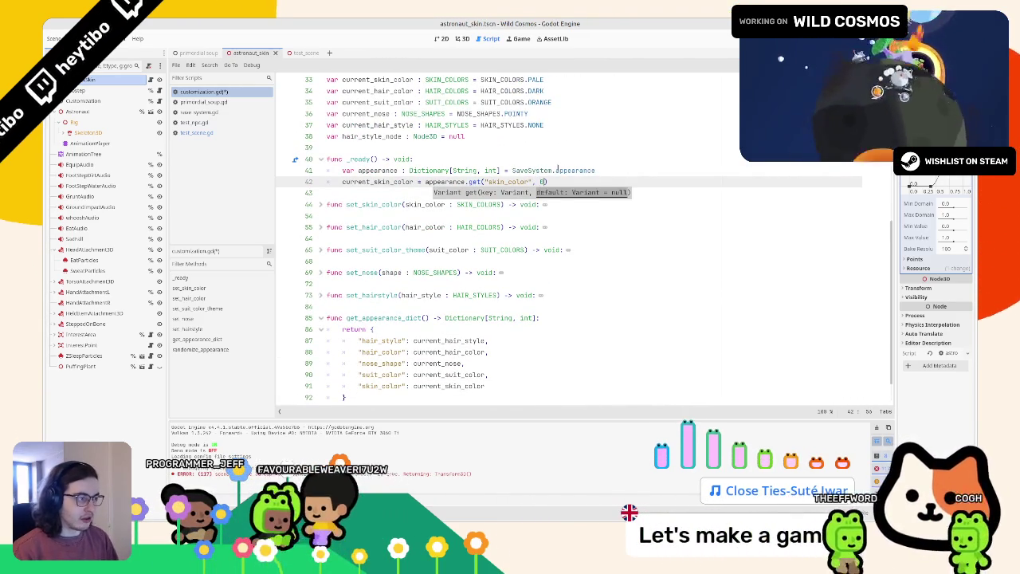
click(565, 182)
scroll(590, 163, up, 1)
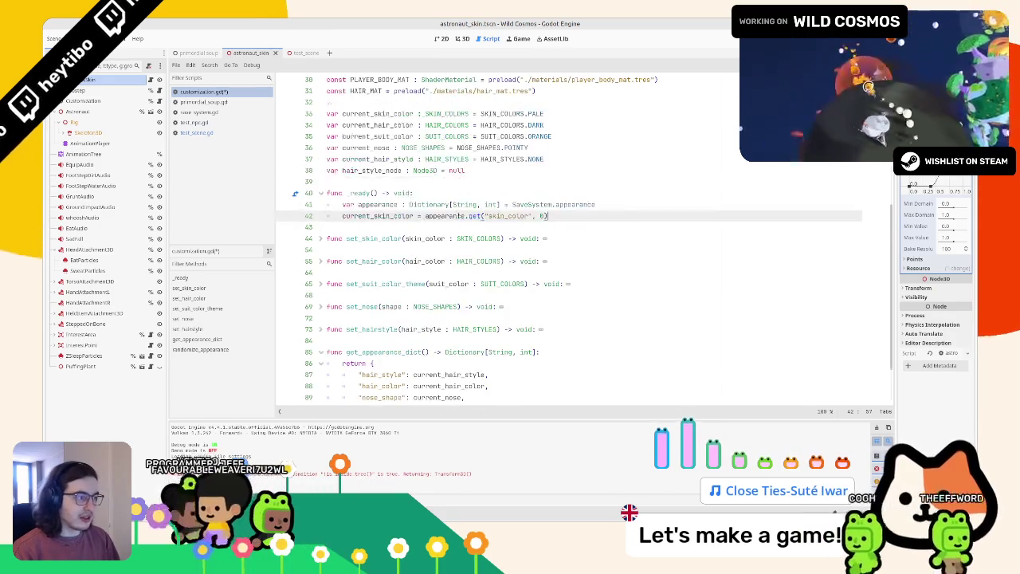
scroll(590, 163, down, 2)
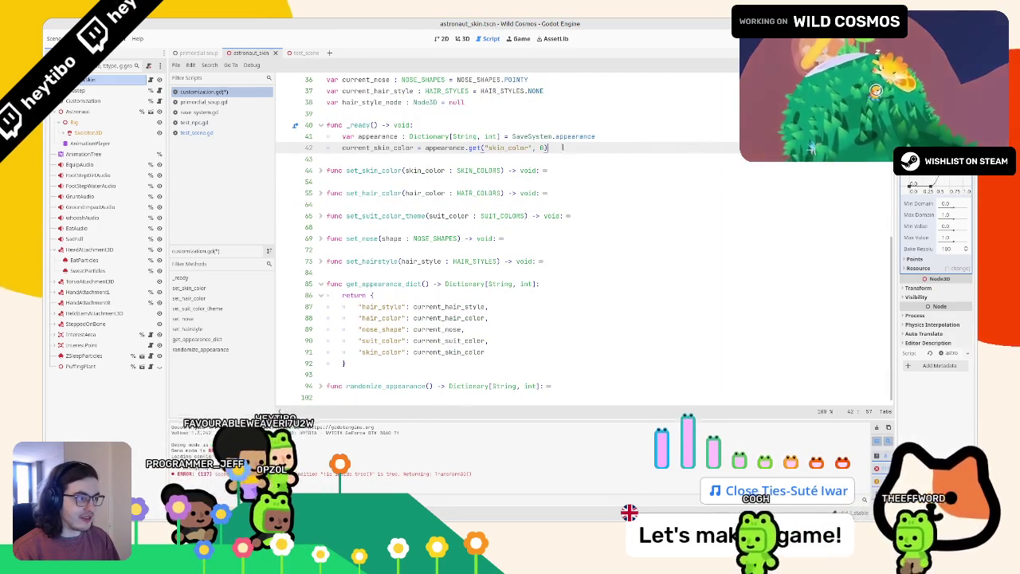
drag(558, 149, 326, 149)
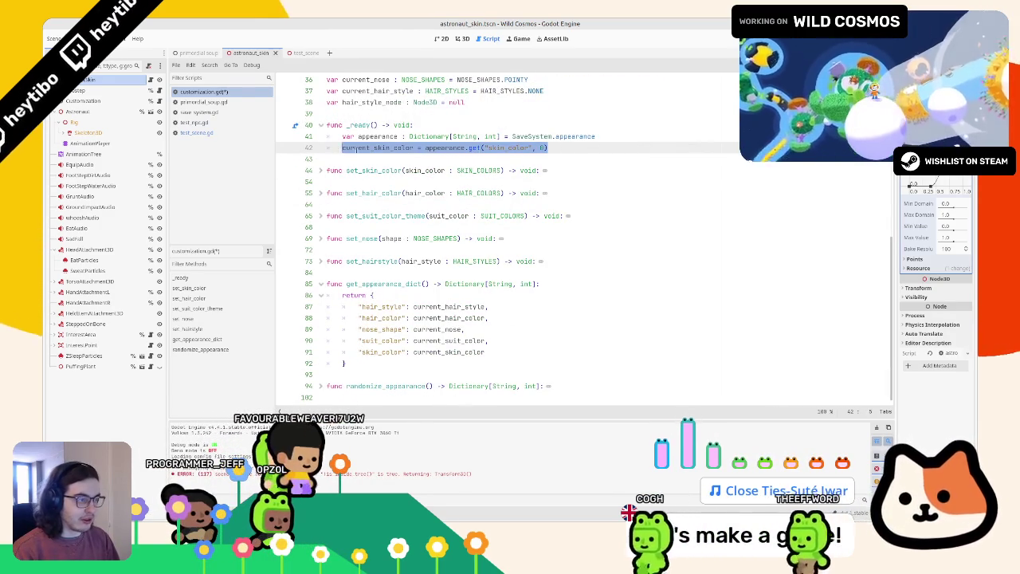
key(End)
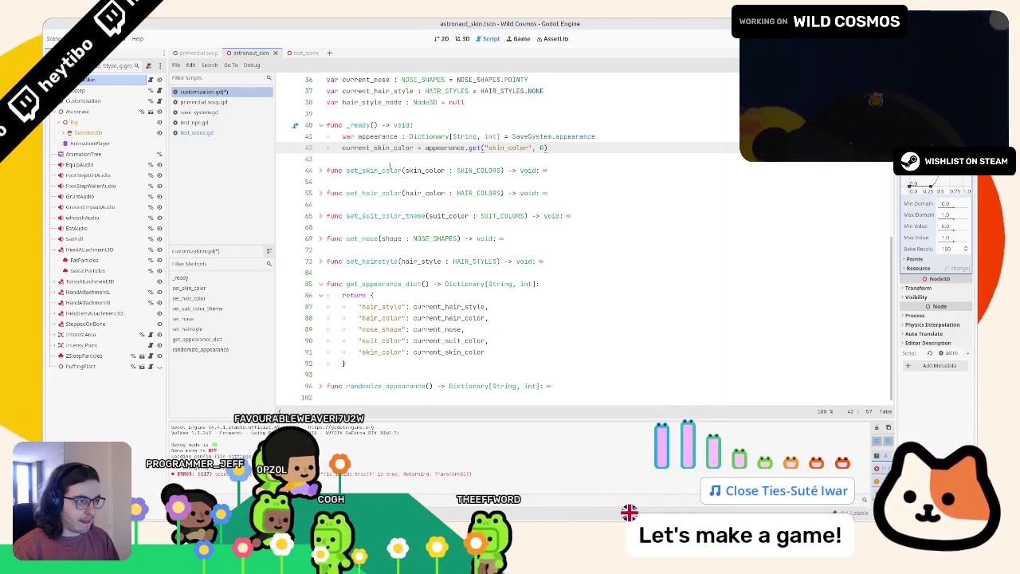
Step: Add a line setting current_hair_color from appearance's hair_color key
key(ctrl+shift+d)
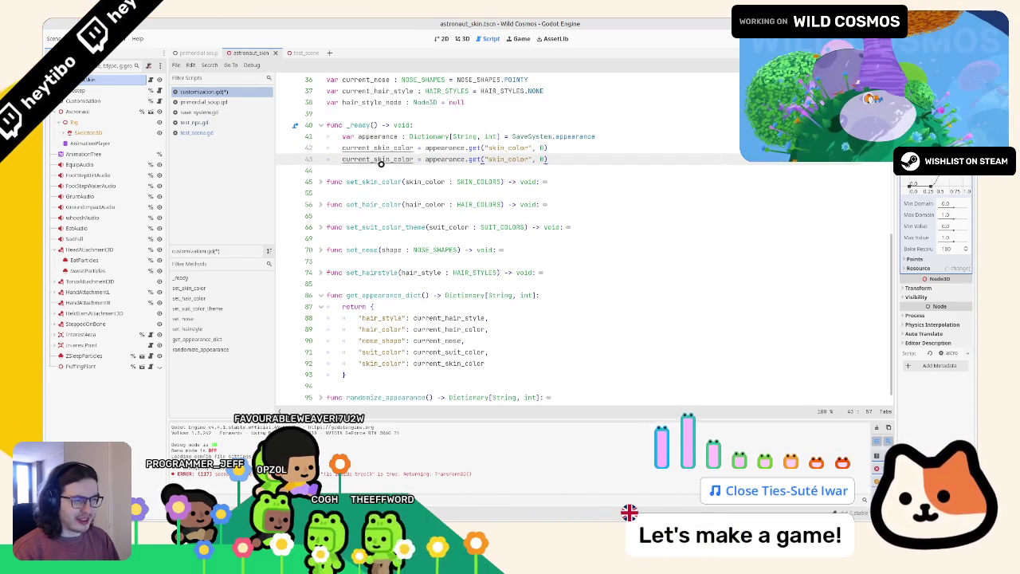
key(ctrl+z)
key(Return)
text(current_hair_color )
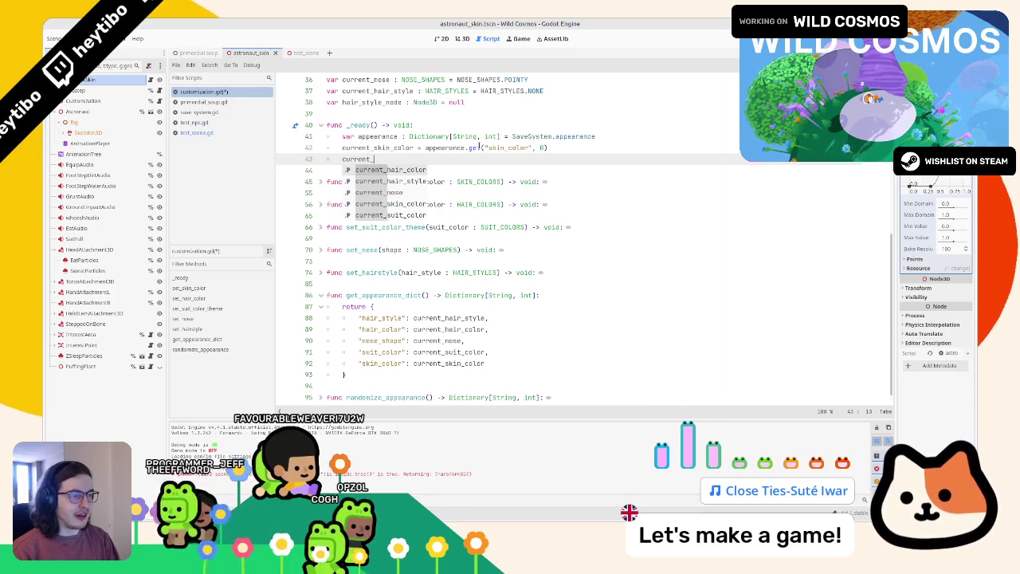
text(= a)
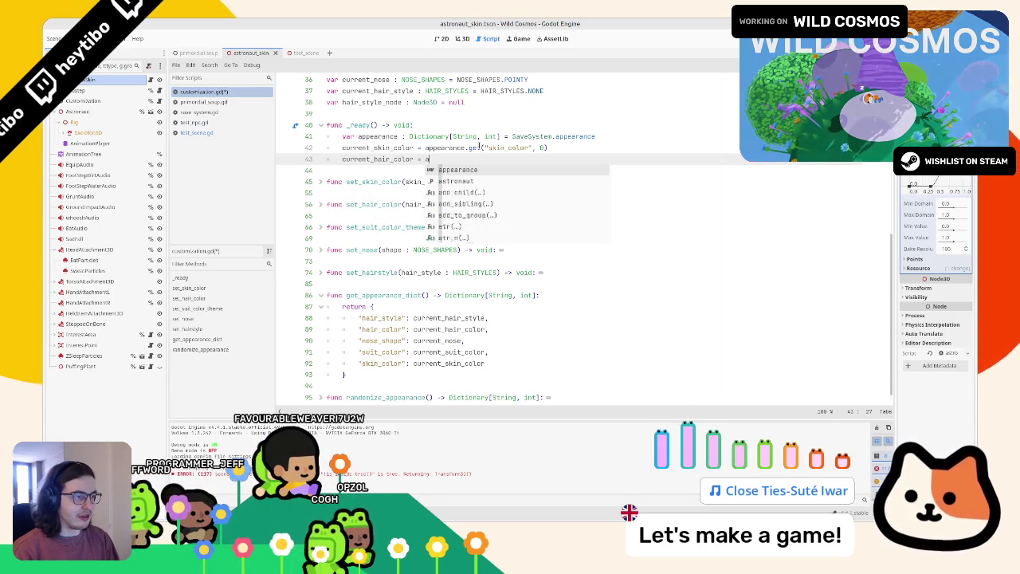
text(ppearance.get("hair_color", 0)
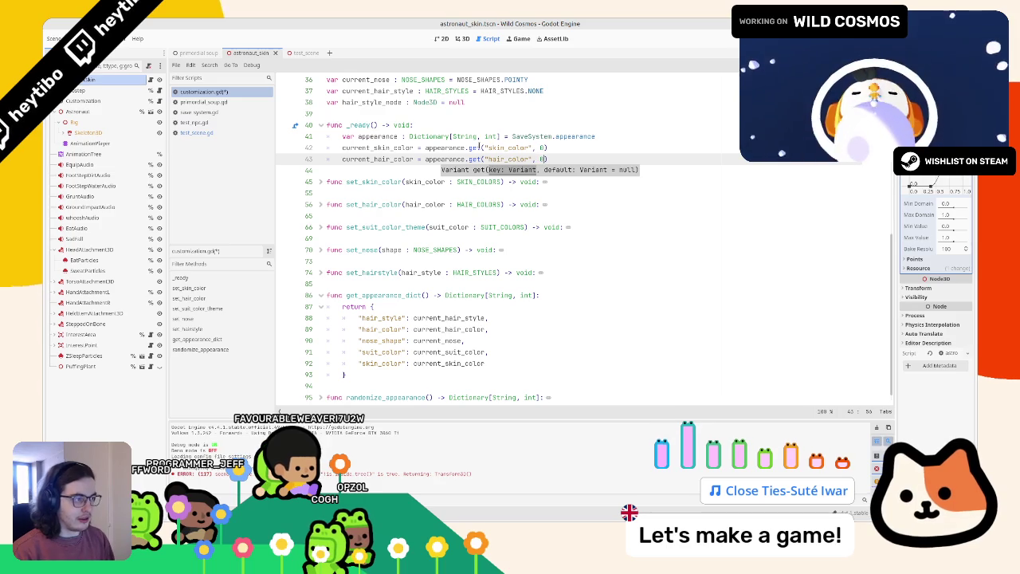
key(Escape)
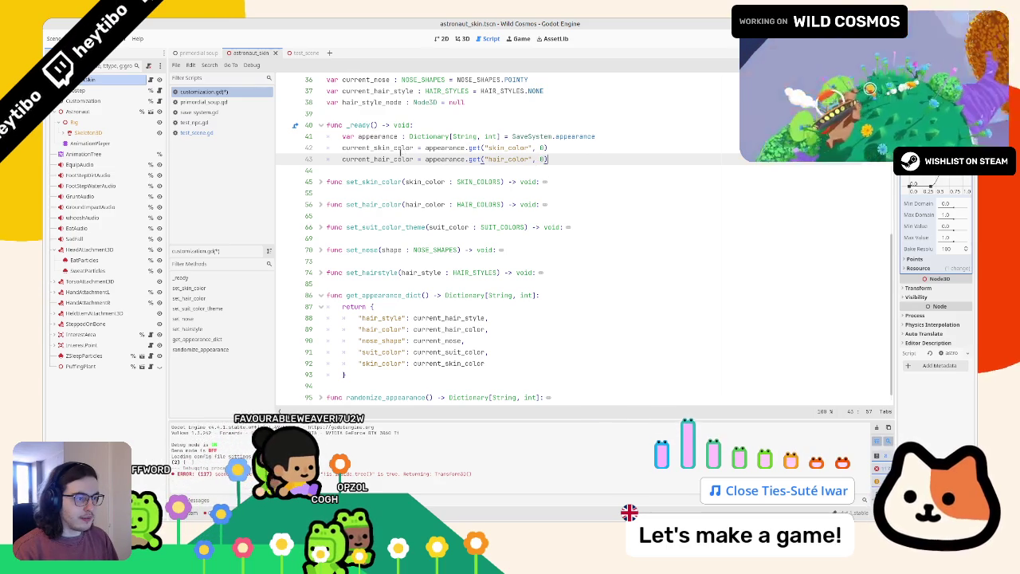
Step: Add a current_nose line loading the nose_shape key
double_click(399, 158)
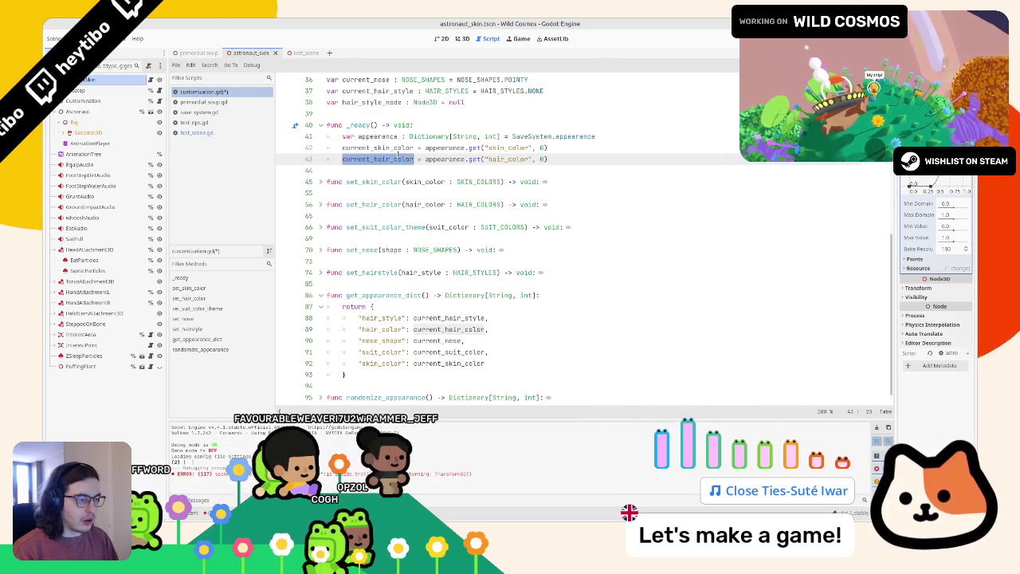
key(ctrl+alt+Down)
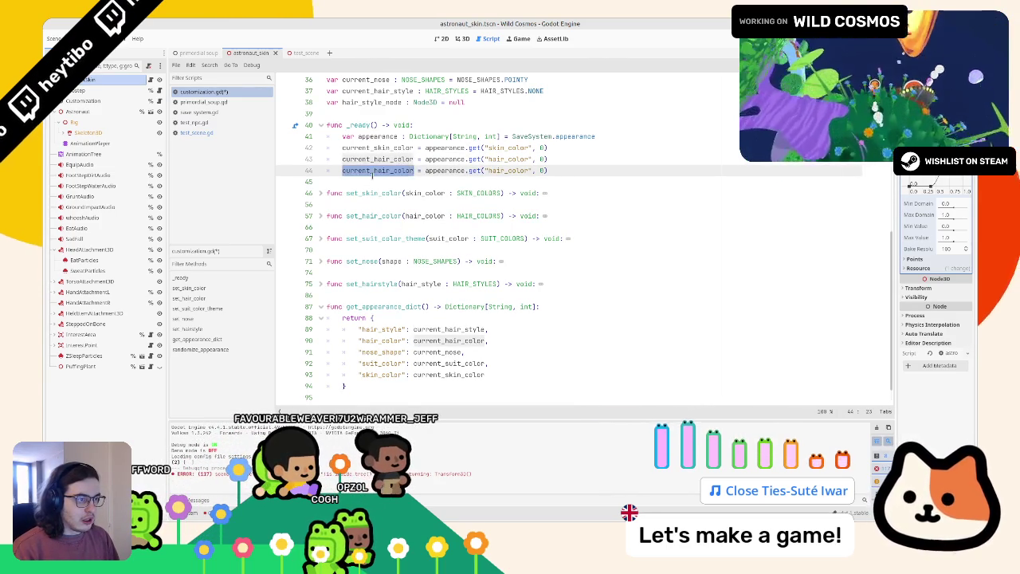
scroll(410, 191, down, 1)
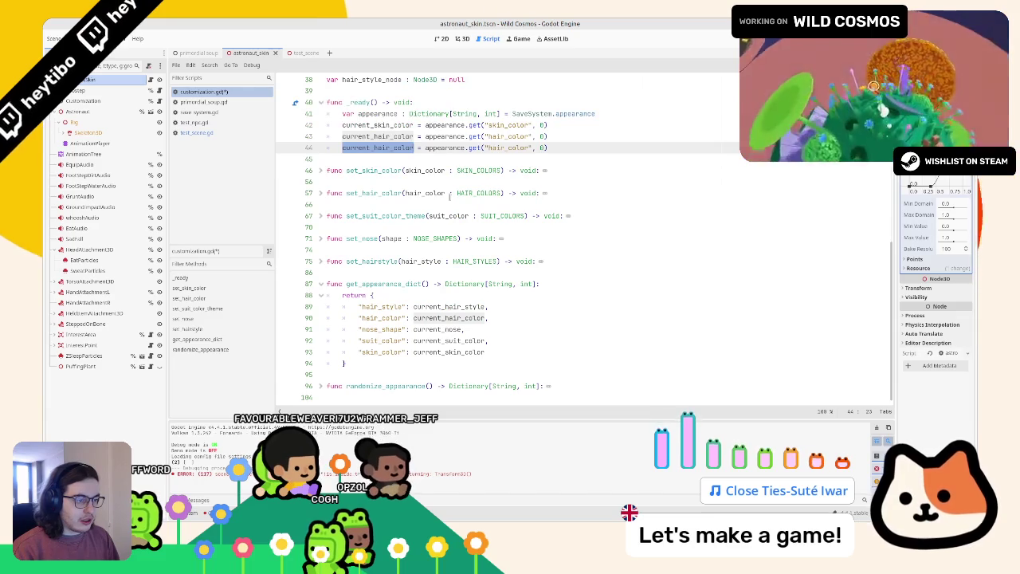
text(current_nos)
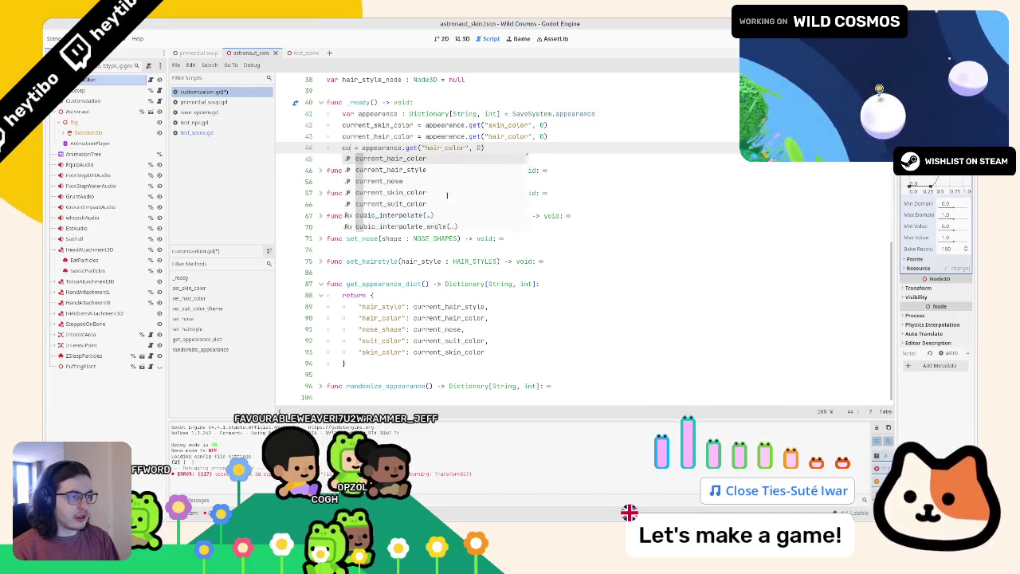
key(Return)
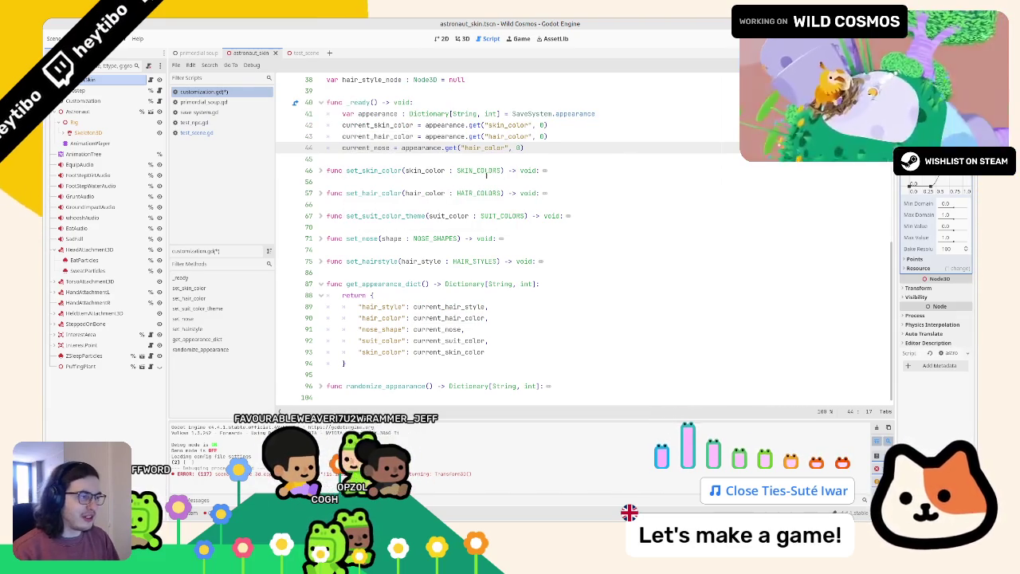
double_click(489, 147)
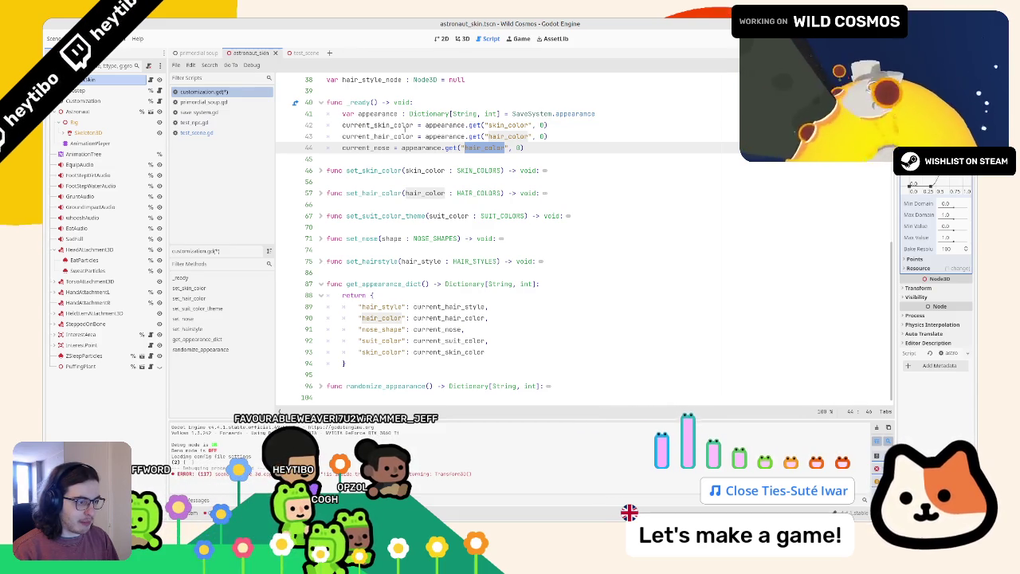
text(nose_s)
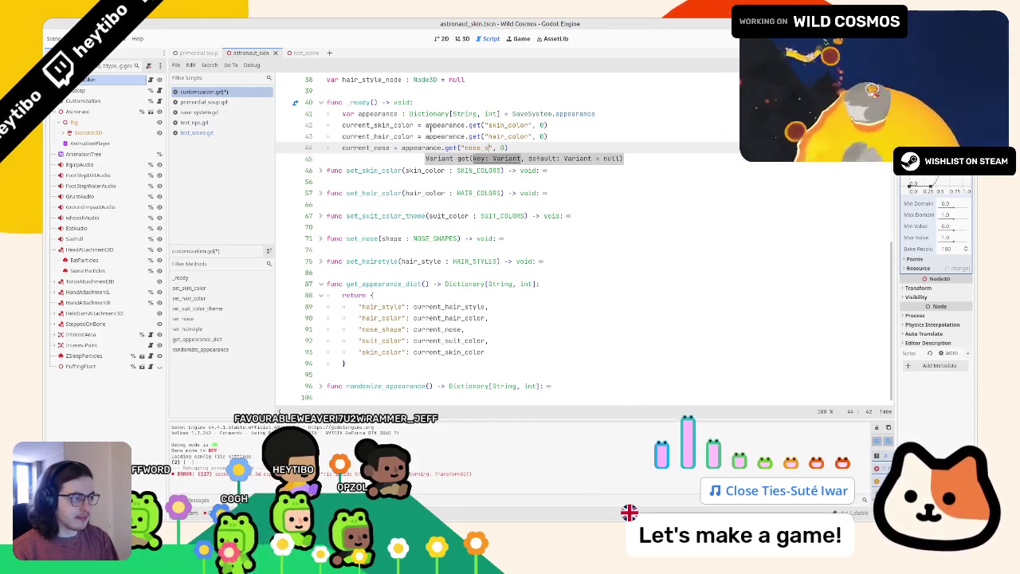
text(hape)
key(ctrl+shift+d)
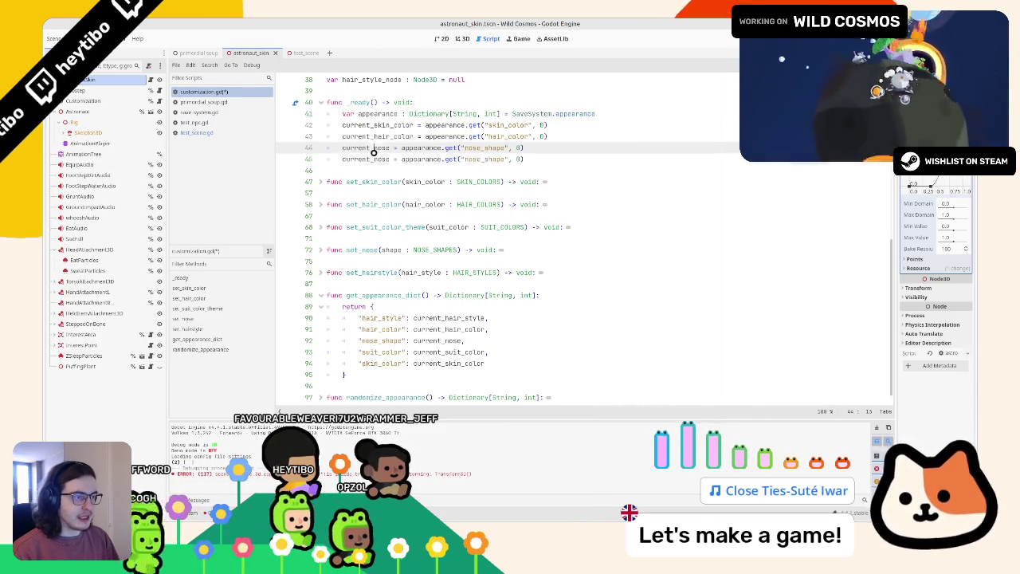
Step: Add a current_suit_color line loading the suit_color key, fixing variable names on the duplicated lines
double_click(371, 159)
text(s)
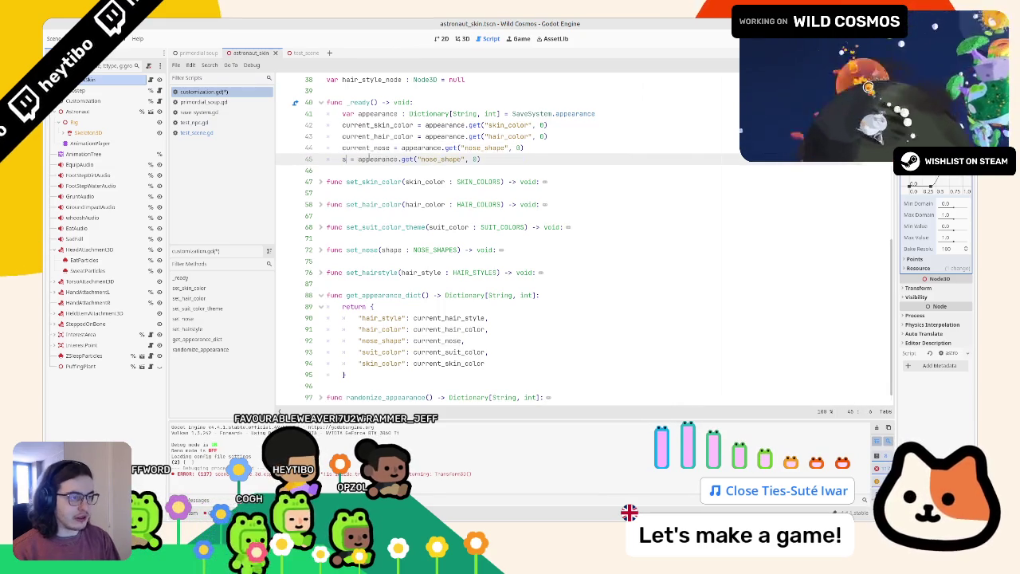
key(BackSpace)
text(rent_suit)
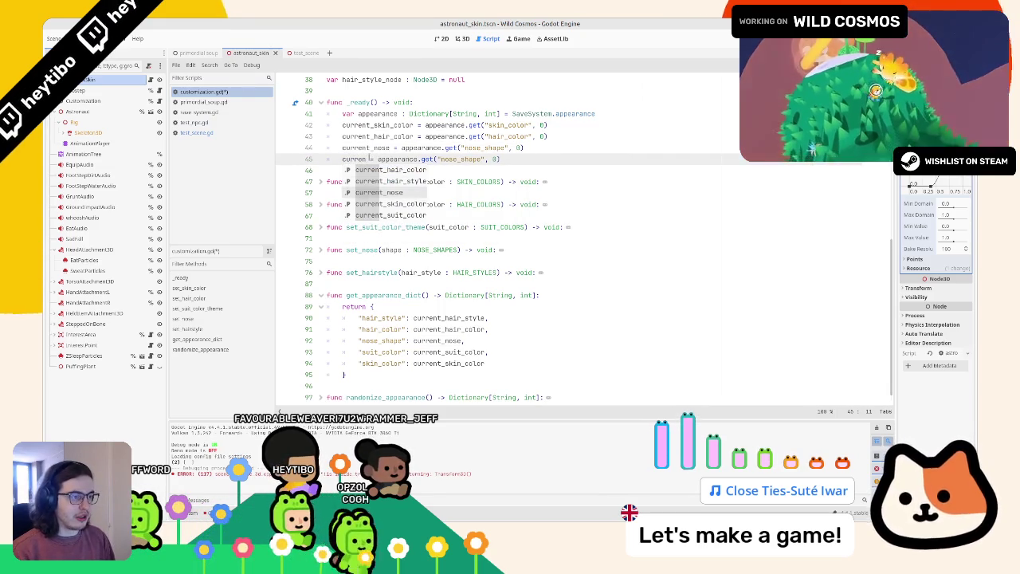
key(Return)
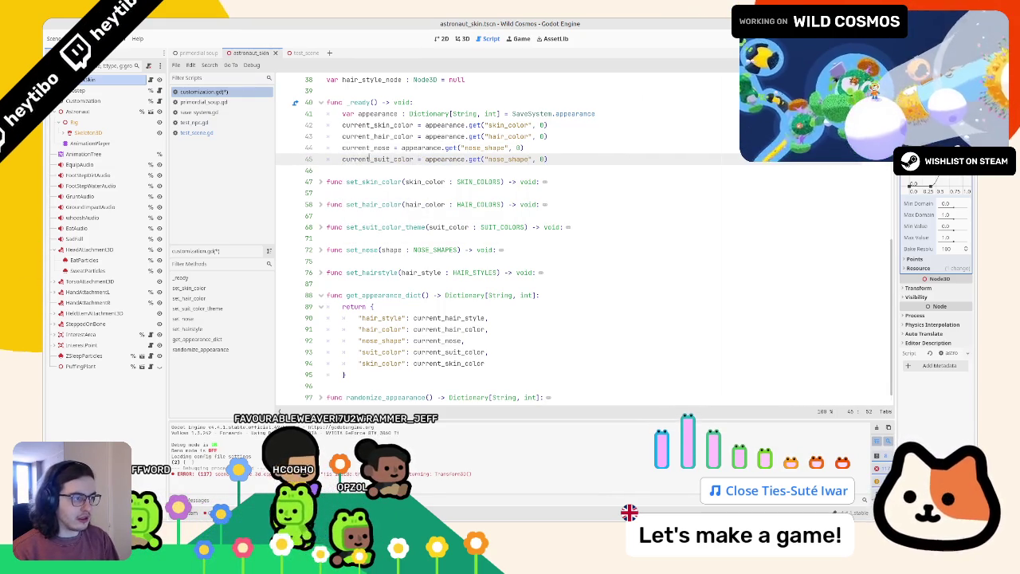
key(BackSpace)
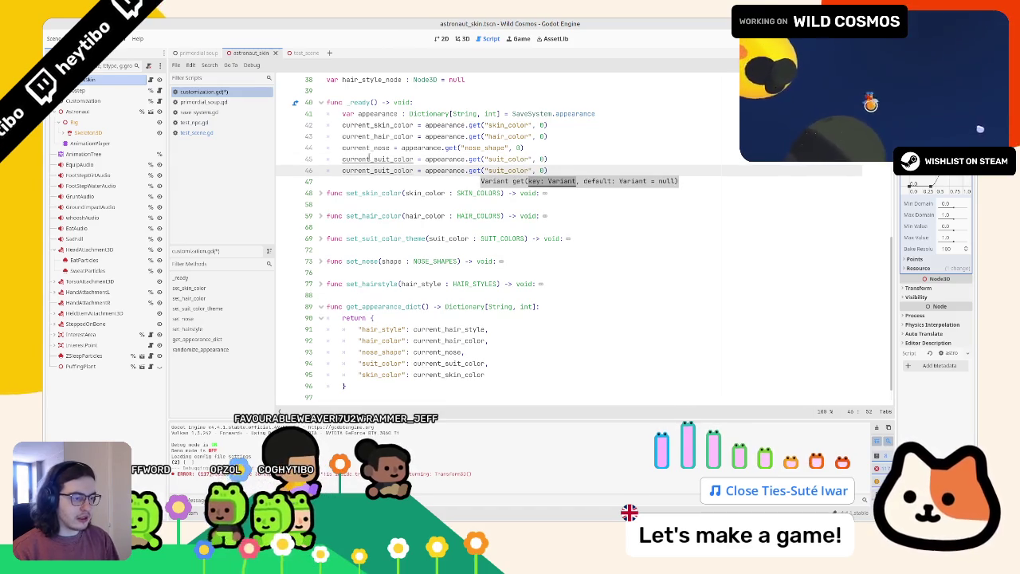
text(co)
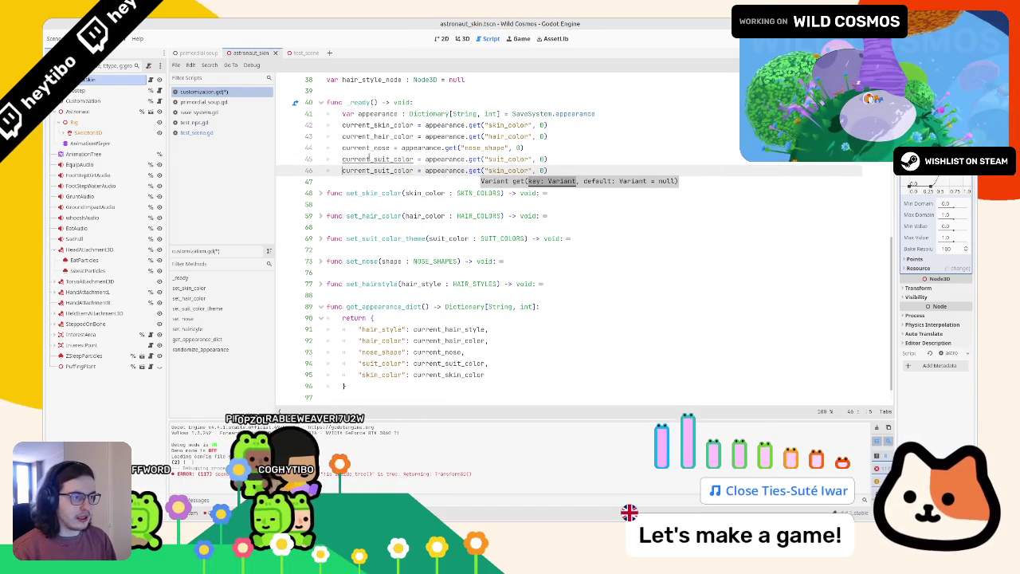
key(Home)
key(ctrl+shift+Right)
text(curren)
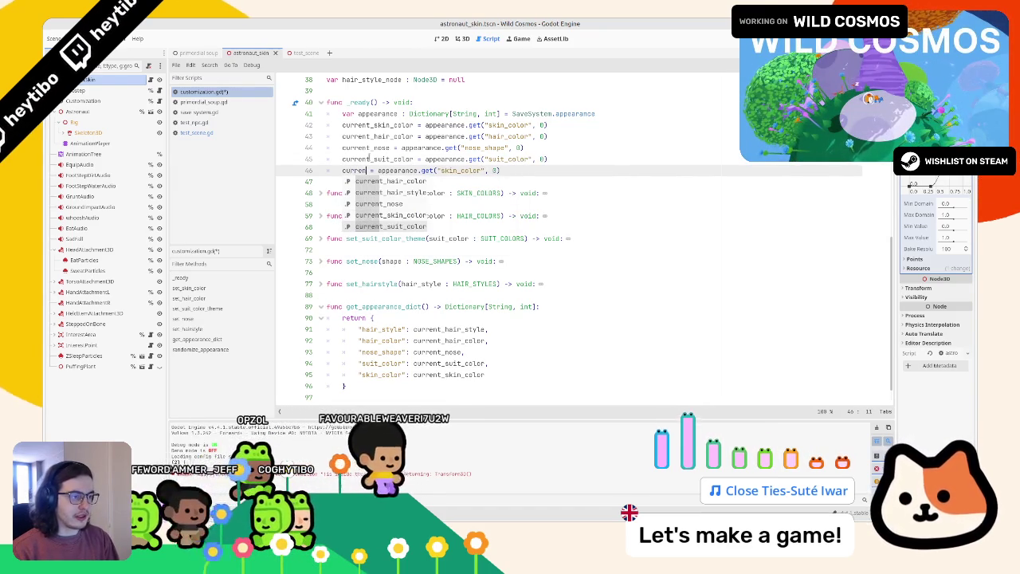
key(Down)
key(Down)
key(Down)
key(Return)
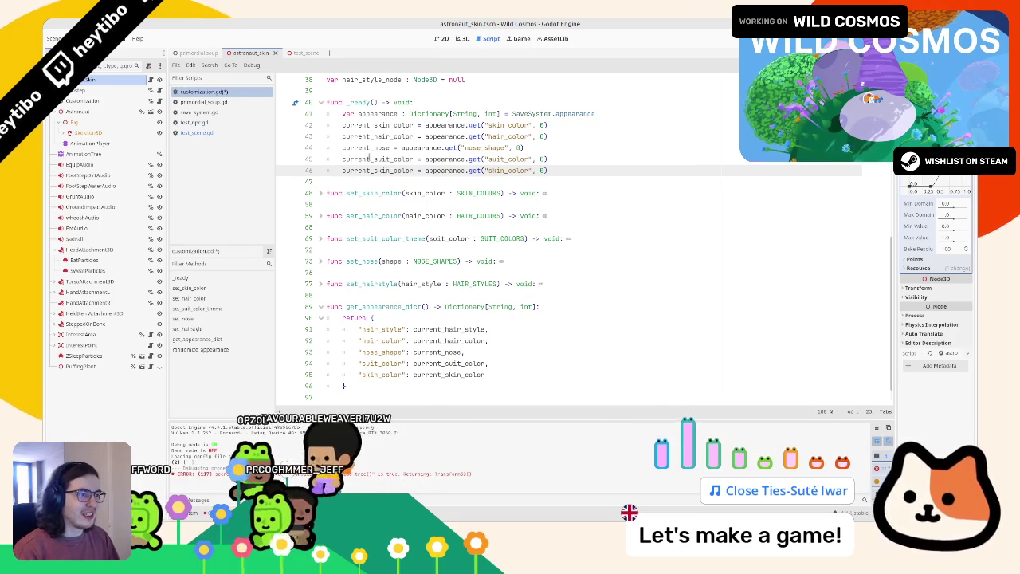
click(304, 52)
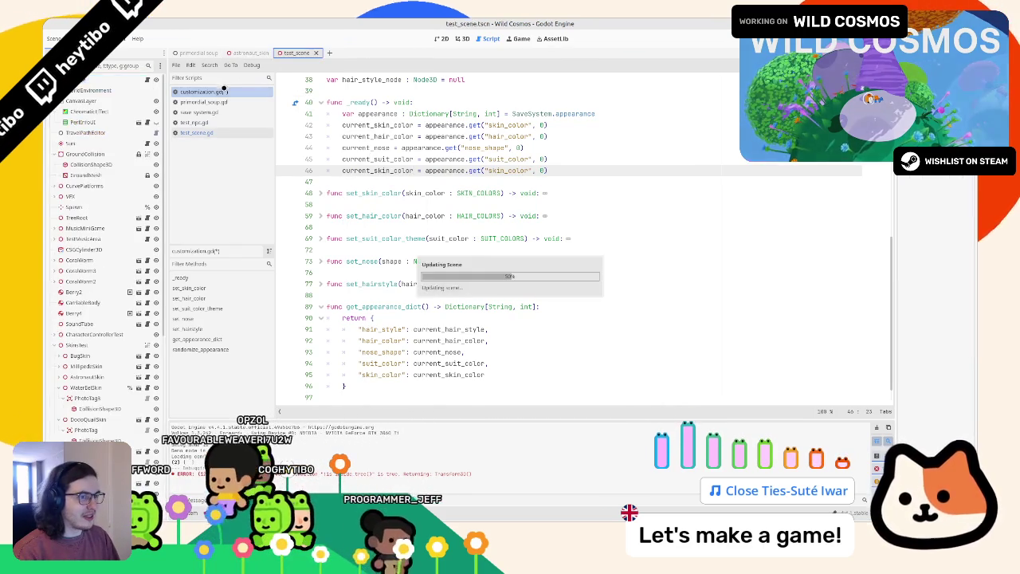
Step: Run the test_scene briefly to check the loaded appearance, then stop the game
key(F6)
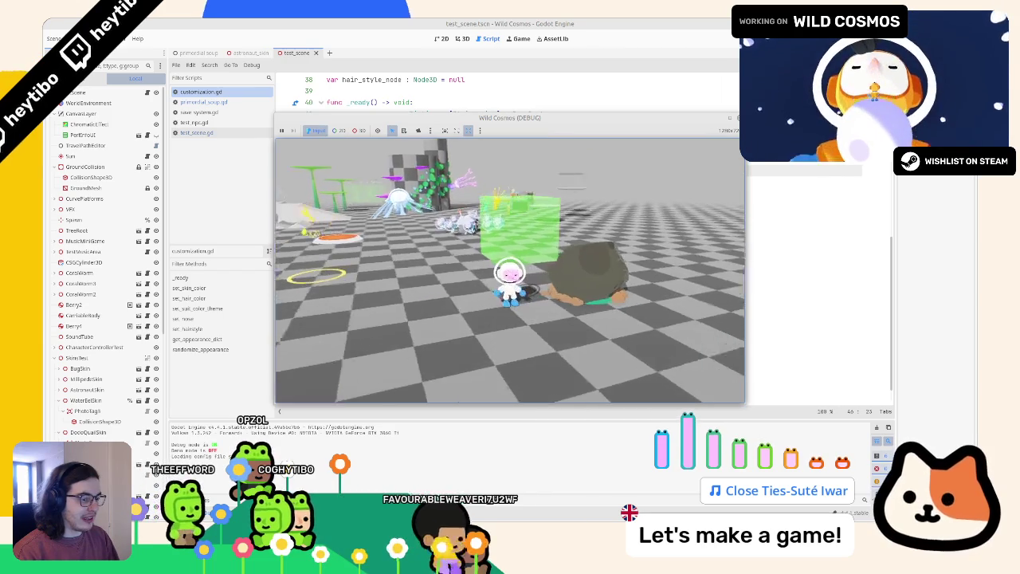
key(F8)
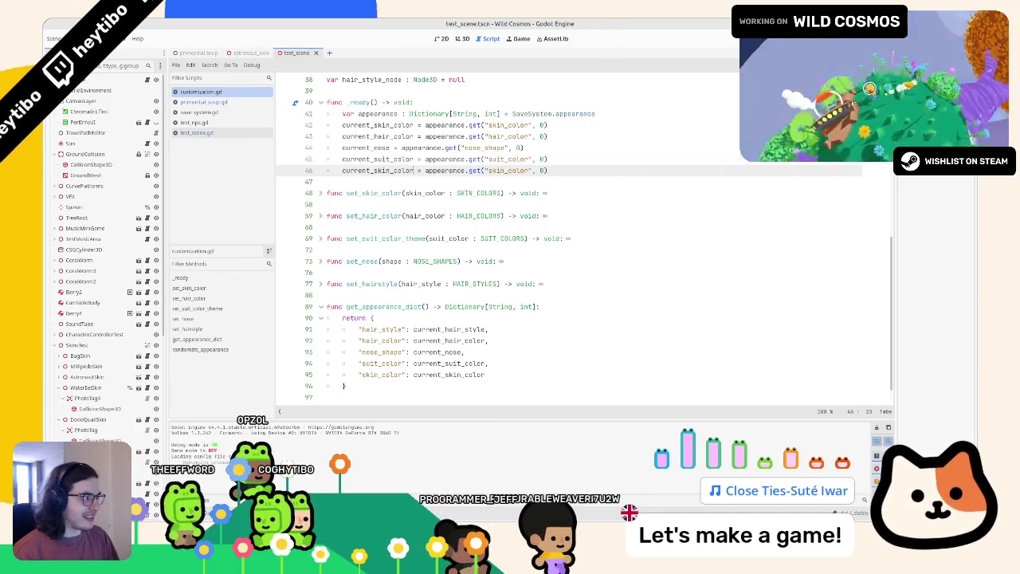
click(457, 179)
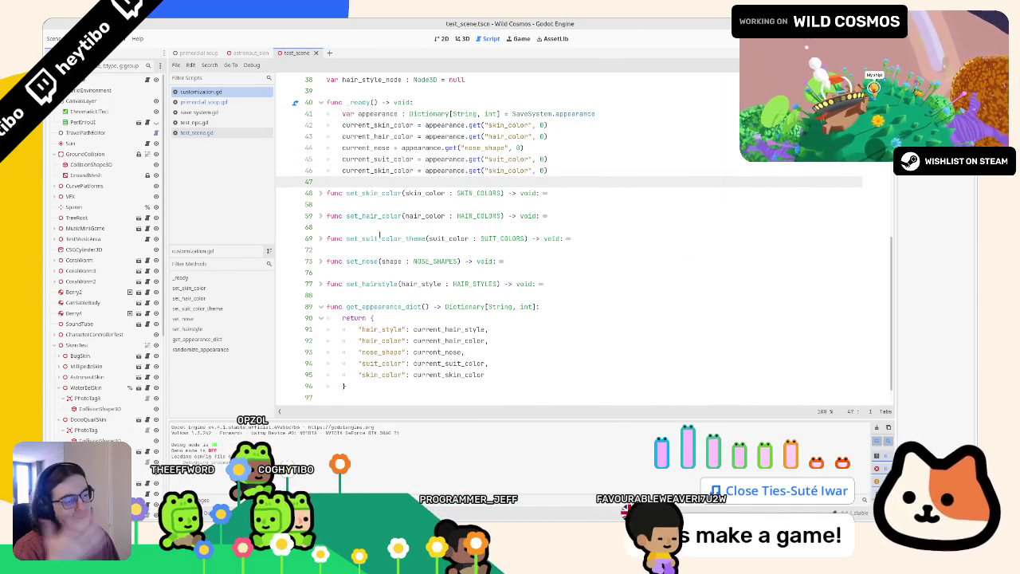
Step: Copy the five random set_ calls from randomize_appearance and paste them below _ready's loading lines
scroll(371, 231, down, 1)
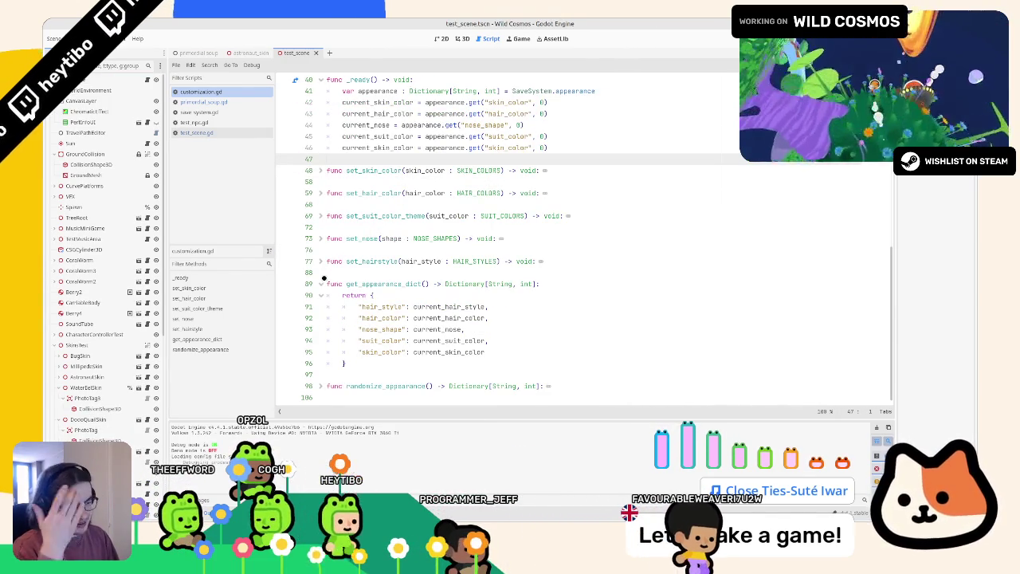
click(308, 385)
scroll(337, 360, down, 3)
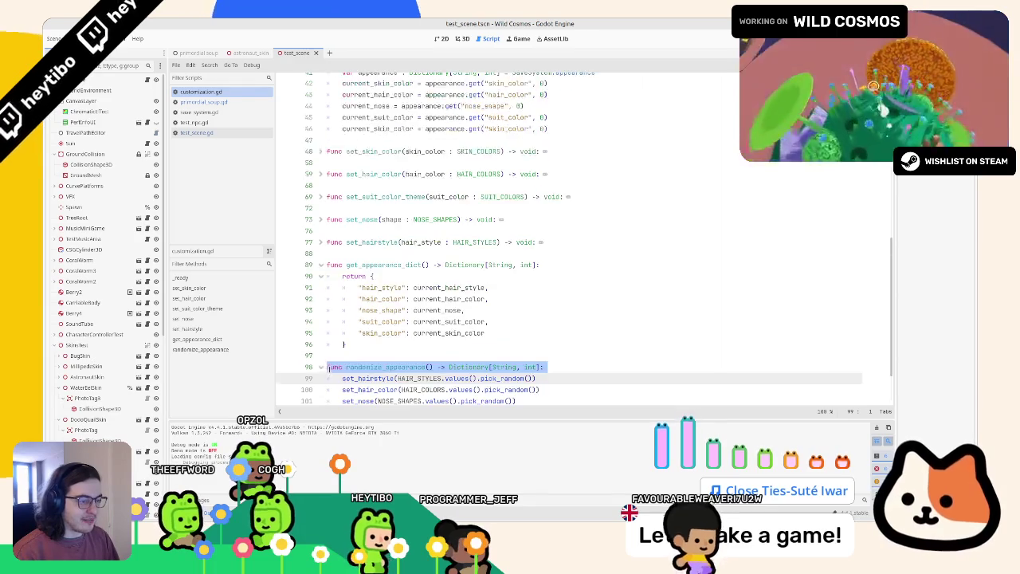
click(368, 374)
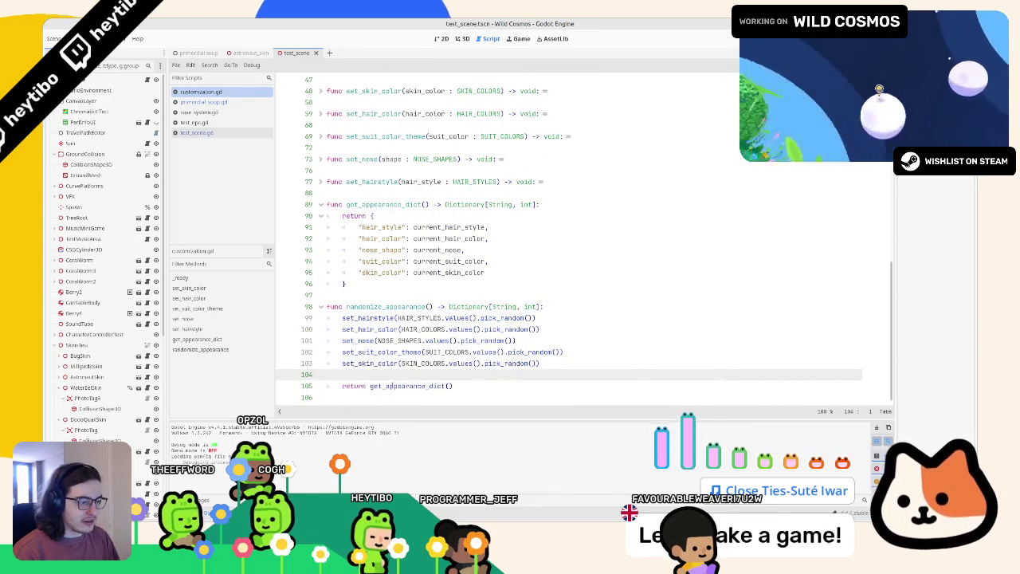
double_click(388, 386)
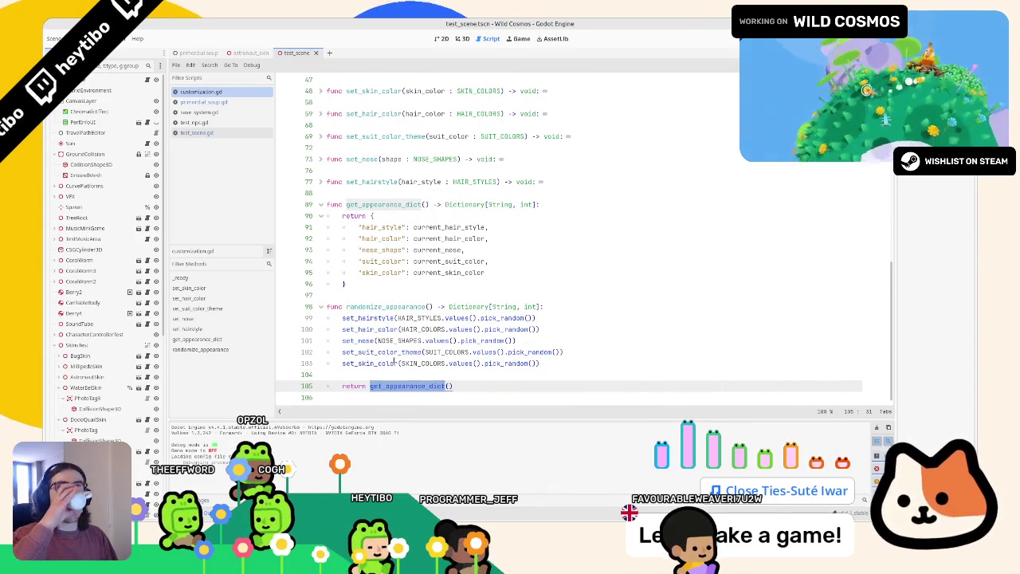
triple_click(371, 364)
mouse_move(370, 363)
mouse_down()
mouse_move(446, 303)
mouse_move(463, 307)
mouse_up()
key(ctrl+c)
scroll(461, 308, up, 5)
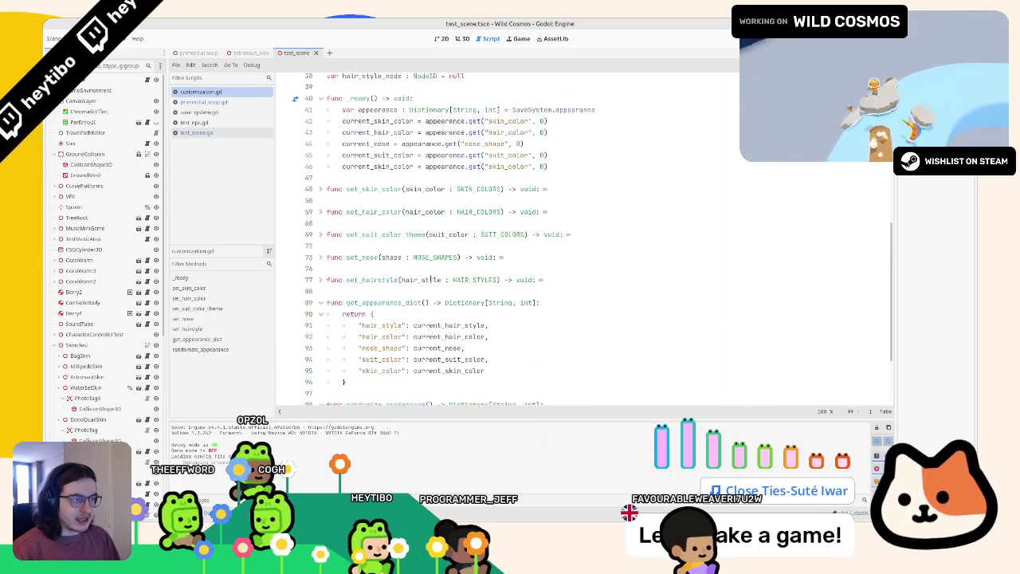
click(387, 183)
key(Return)
key(Return)
key(ctrl+v)
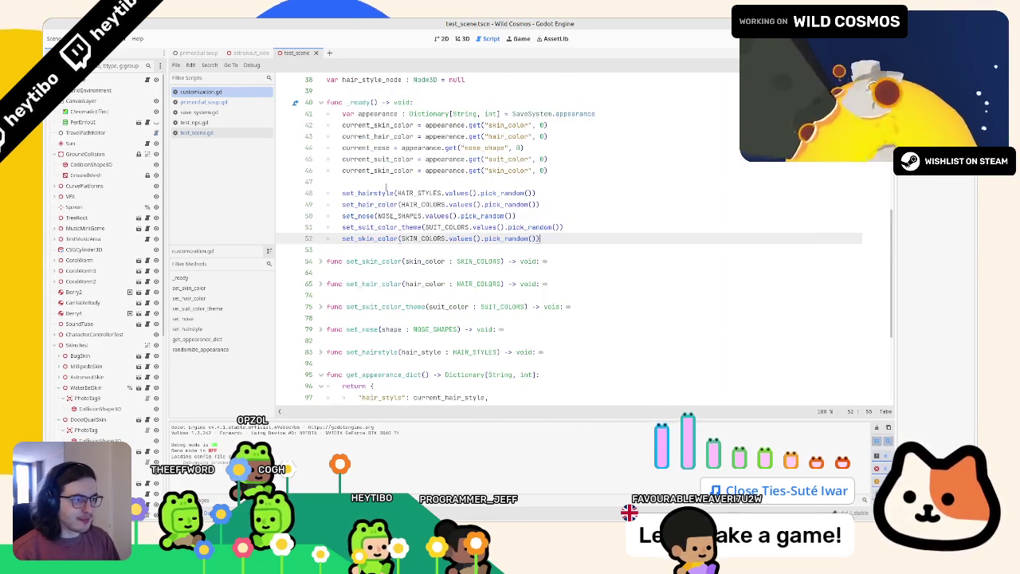
Step: Move set_skin_color to the top of the set_ calls, followed by set_hair_color and set_nose
double_click(369, 193)
double_click(371, 204)
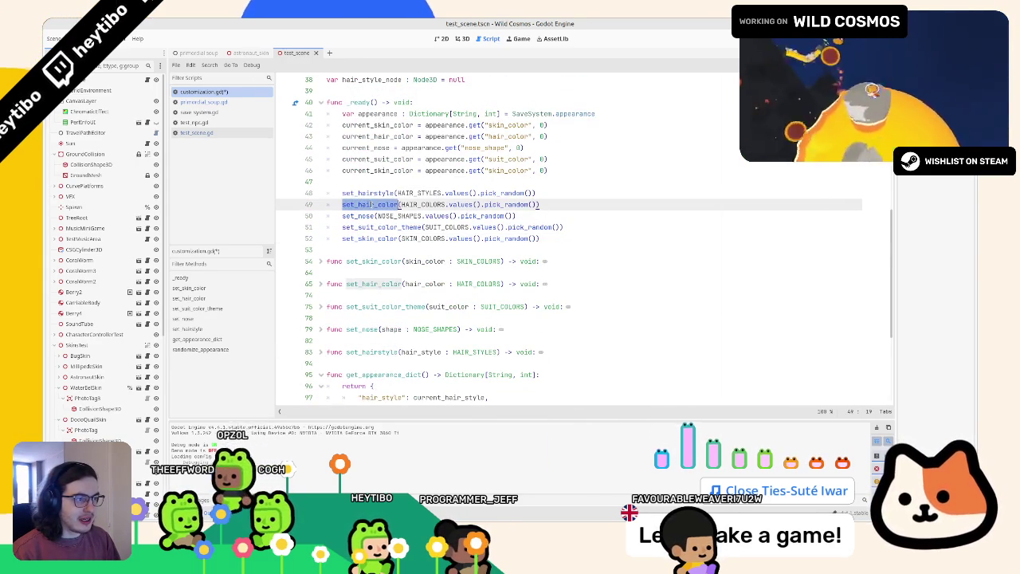
double_click(371, 193)
key(Down)
key(Down)
key(Down)
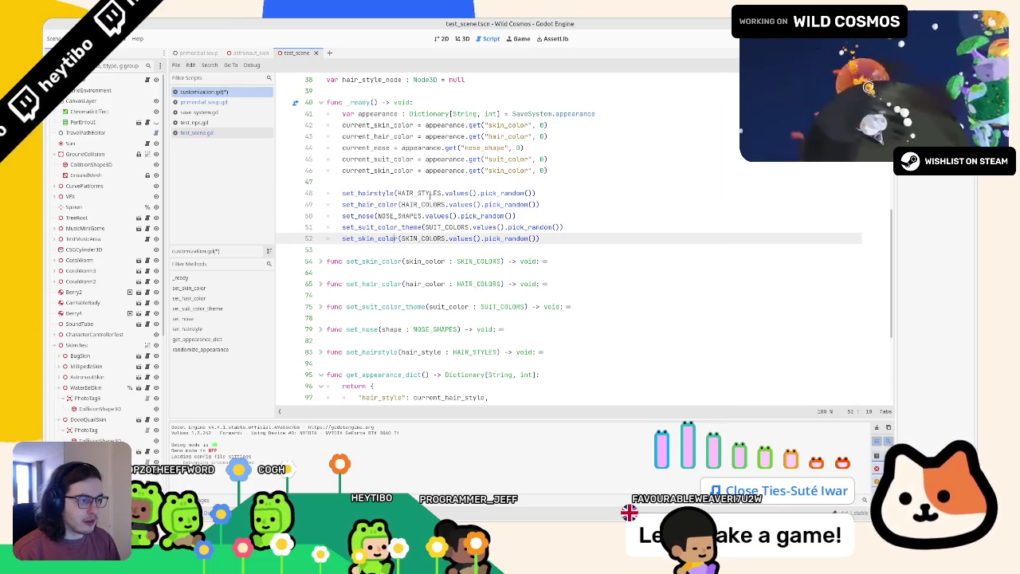
key(alt+Up)
key(alt+Up)
key(alt+Up)
key(alt+Up)
key(Down)
key(Down)
key(Down)
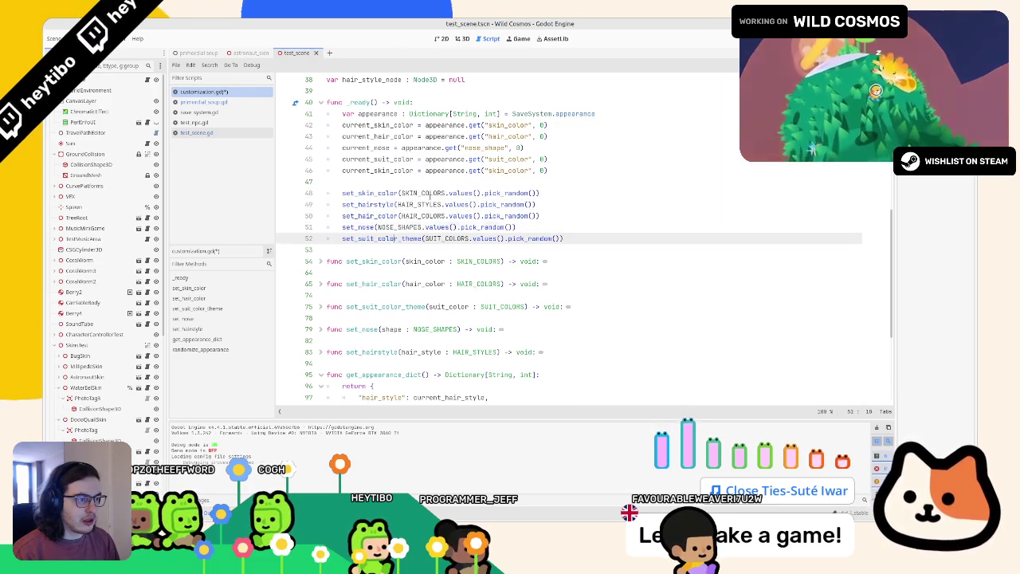
key(Up)
key(alt+Up)
key(Down)
key(Down)
key(alt+Up)
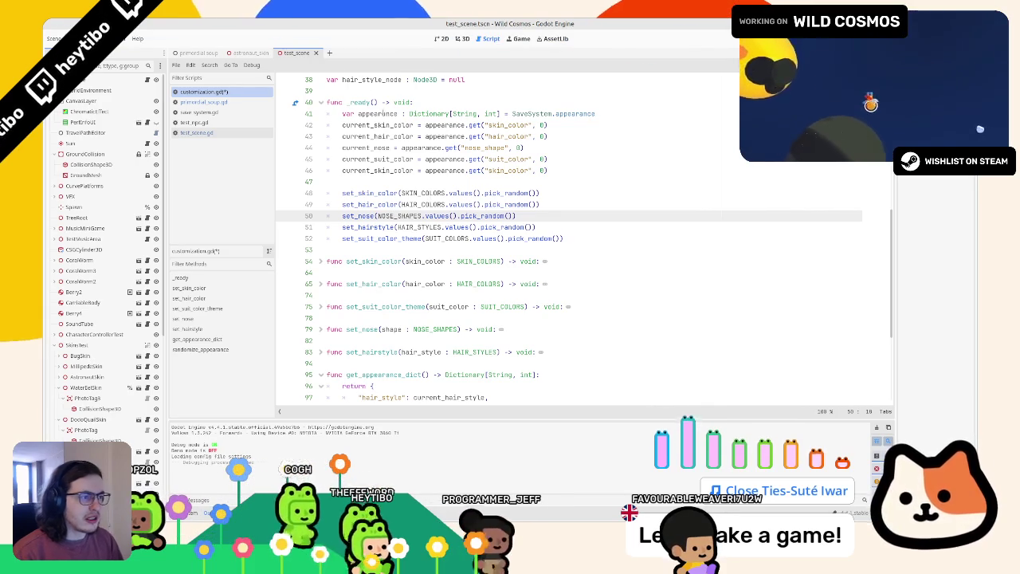
Step: Add a fifth load line, current_skin_color = appearance.get("skin_color", 0), above the set_ calls
double_click(381, 170)
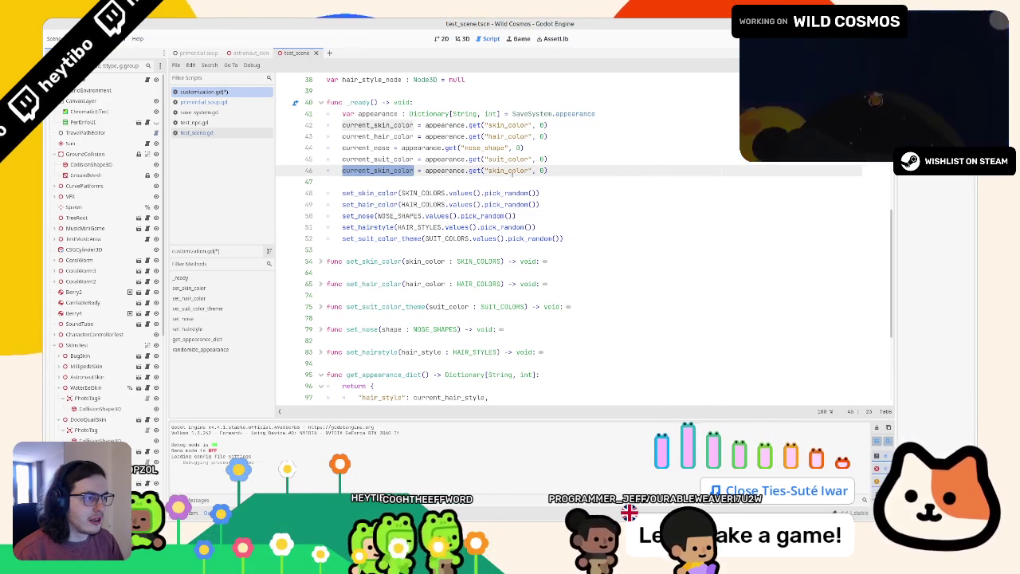
scroll(524, 173, down, 1)
scroll(518, 174, down, 4)
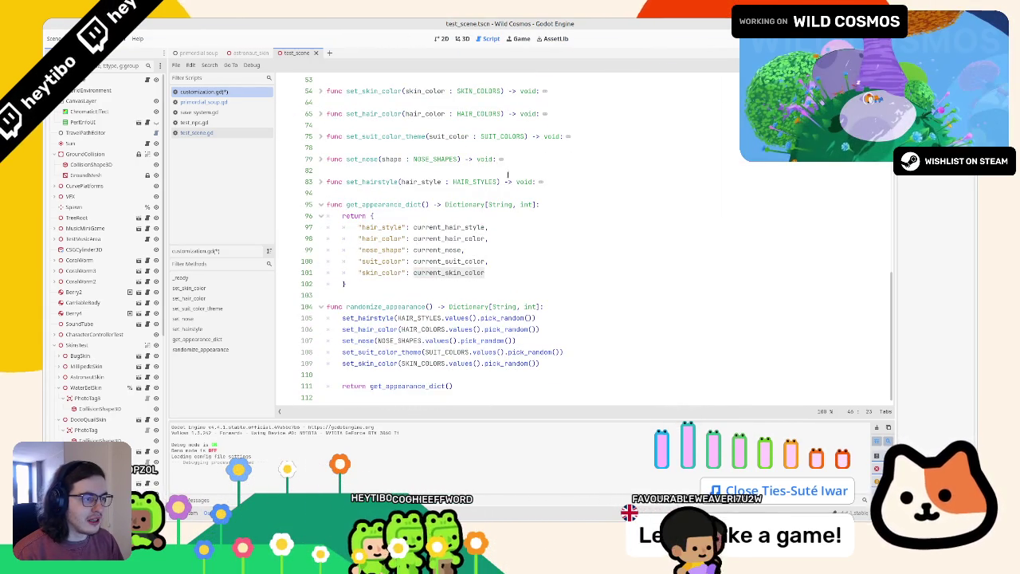
scroll(360, 231, up, 5)
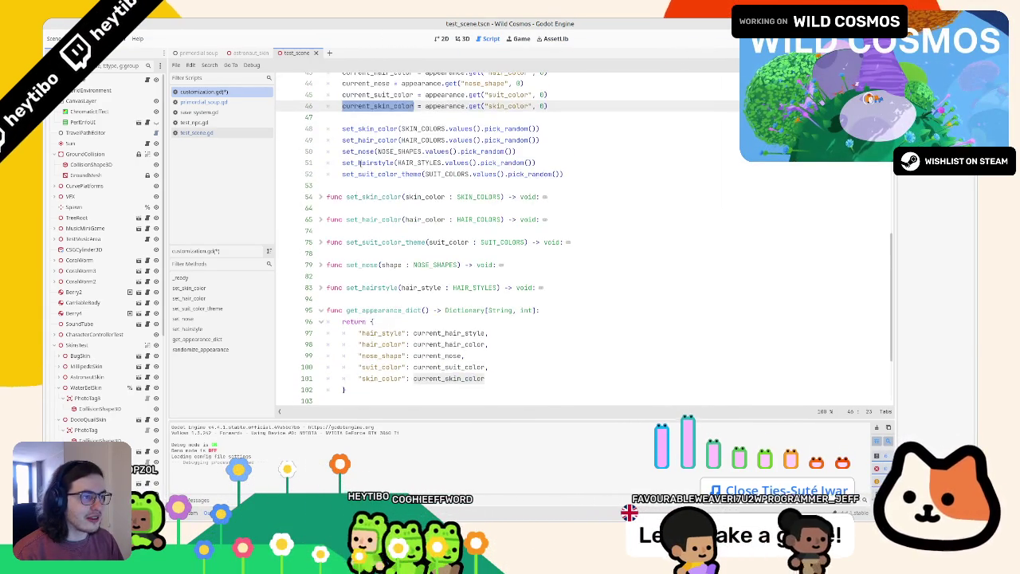
double_click(410, 140)
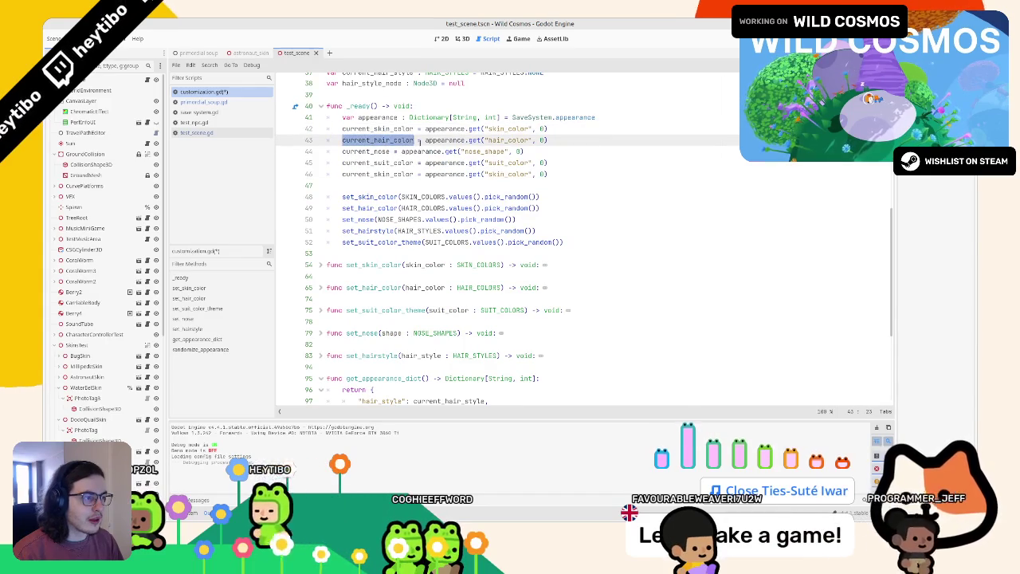
scroll(419, 142, down, 1)
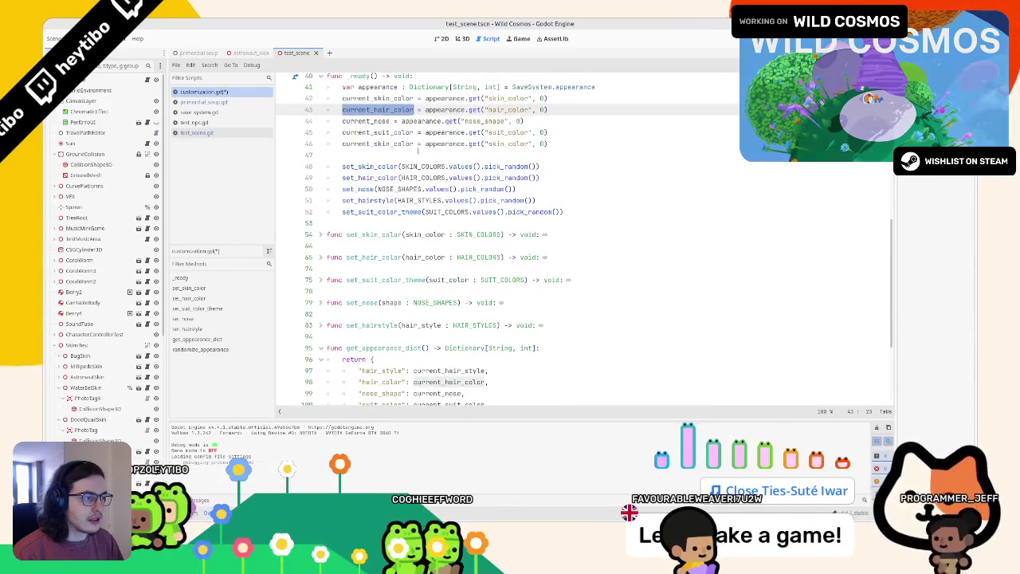
double_click(389, 140)
text(curre)
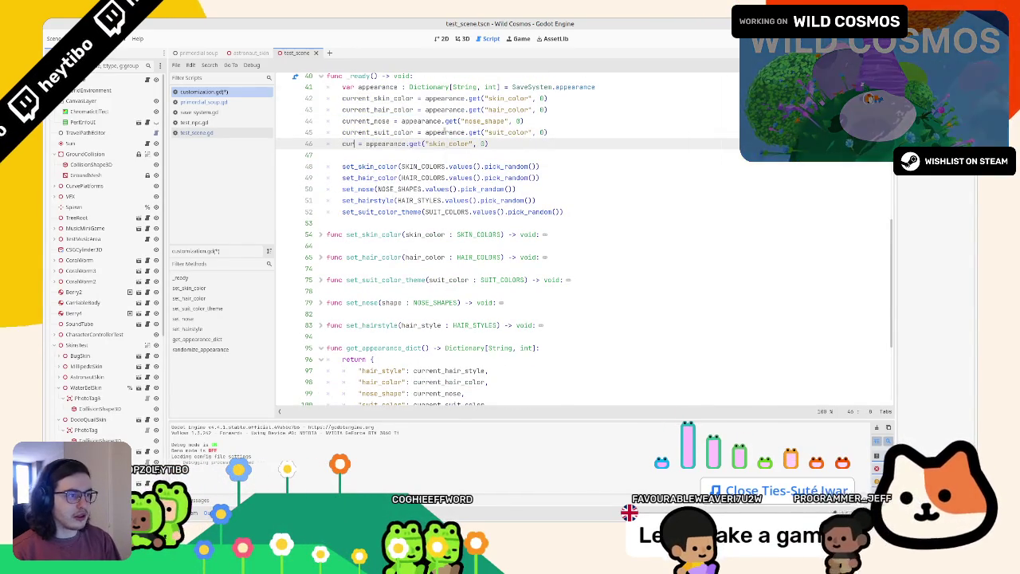
click(440, 151)
key(BackSpace)
key(BackSpace)
key(BackSpace)
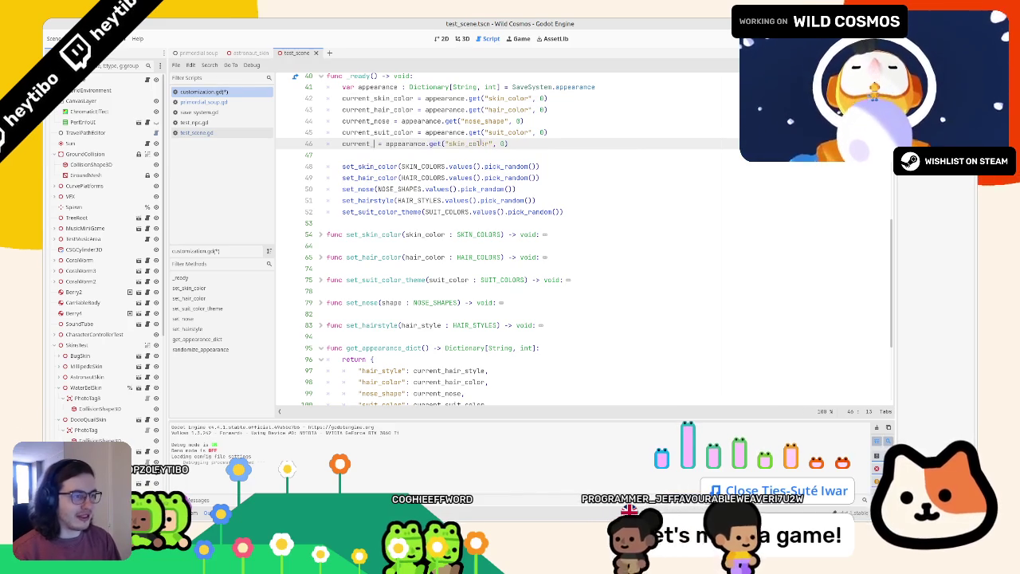
text(skin_color)
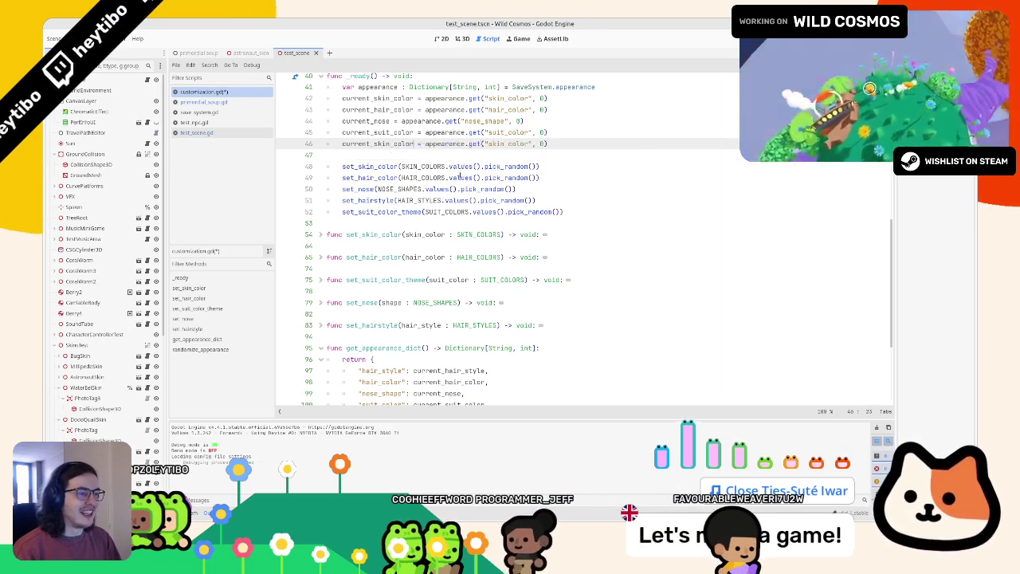
scroll(400, 301, down, 4)
scroll(390, 297, up, 4)
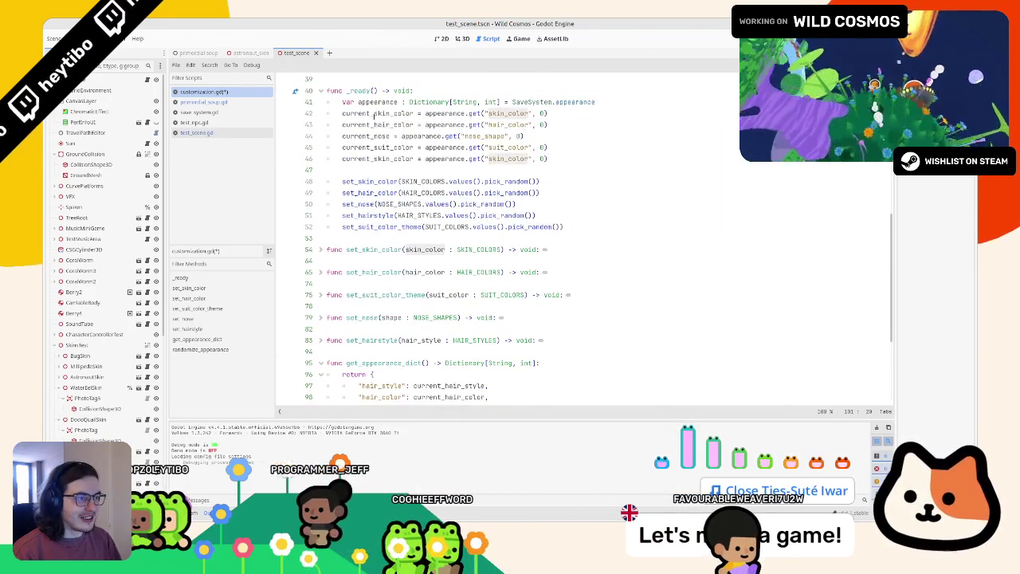
Step: Check the skin_color key in get_appearance_dict, then return to the set_skin_color line
key(ctrl+d)
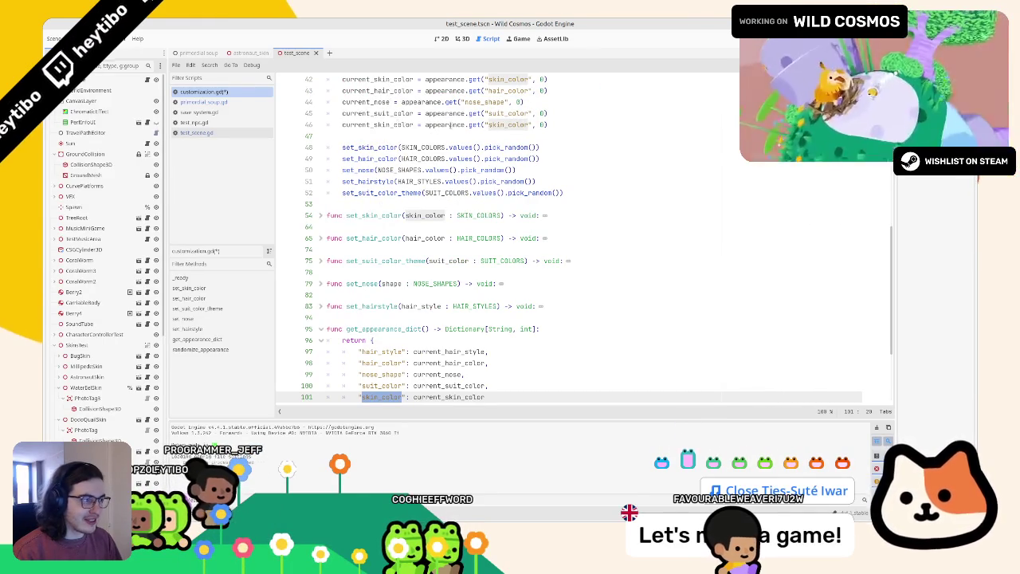
scroll(501, 102, up, 2)
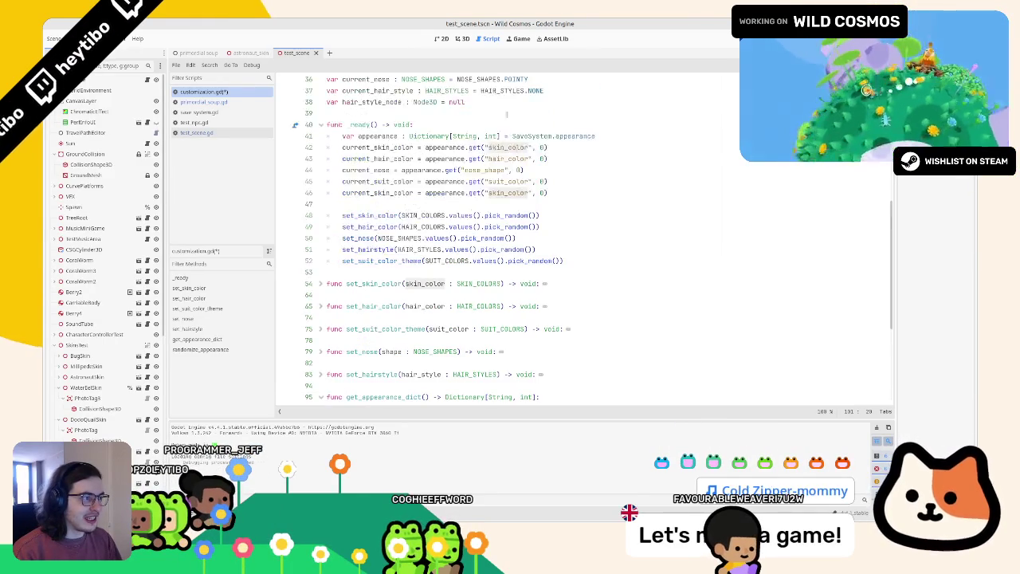
scroll(502, 155, down, 2)
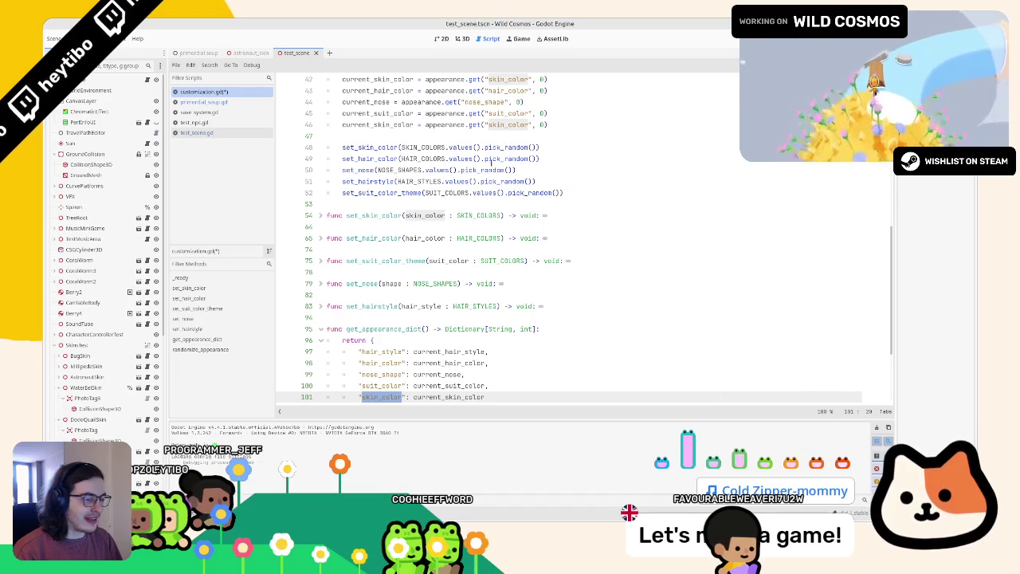
scroll(489, 184, up, 3)
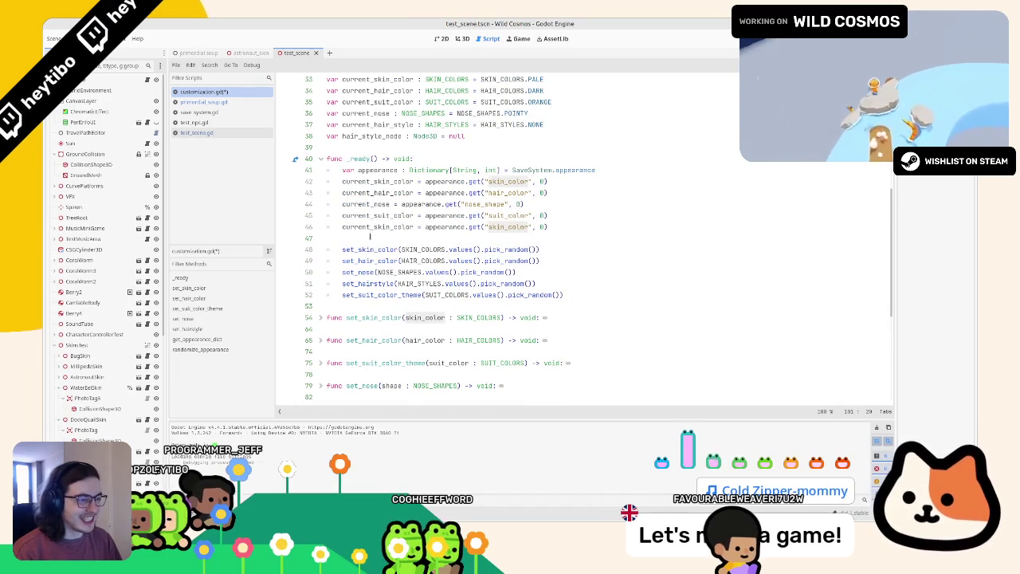
click(357, 250)
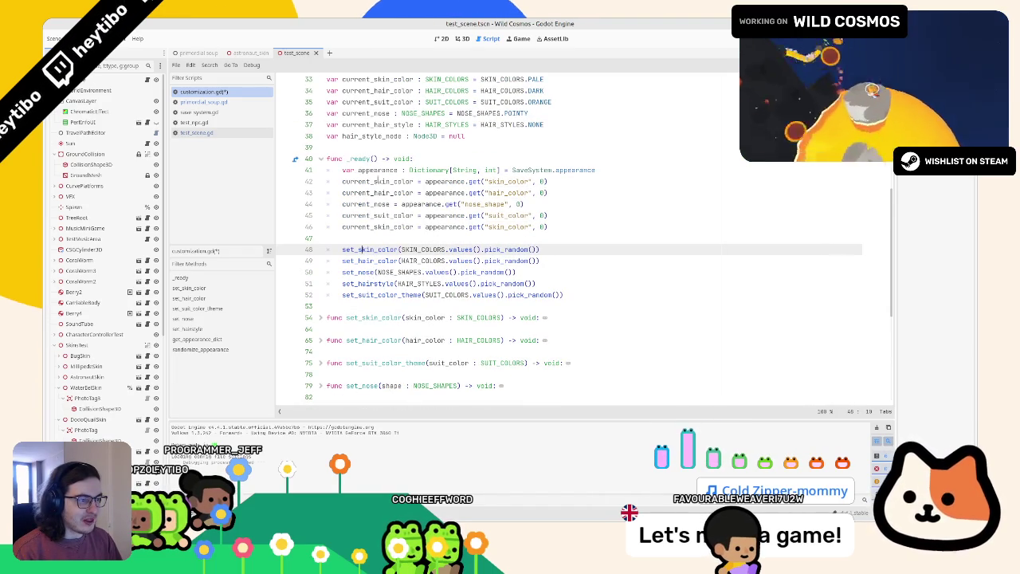
Step: Replace the random picks in set_skin_color, set_hair_color and set_nose with current_skin_color, current_hair_color, current_nose
double_click(378, 181)
key(ctrl+c)
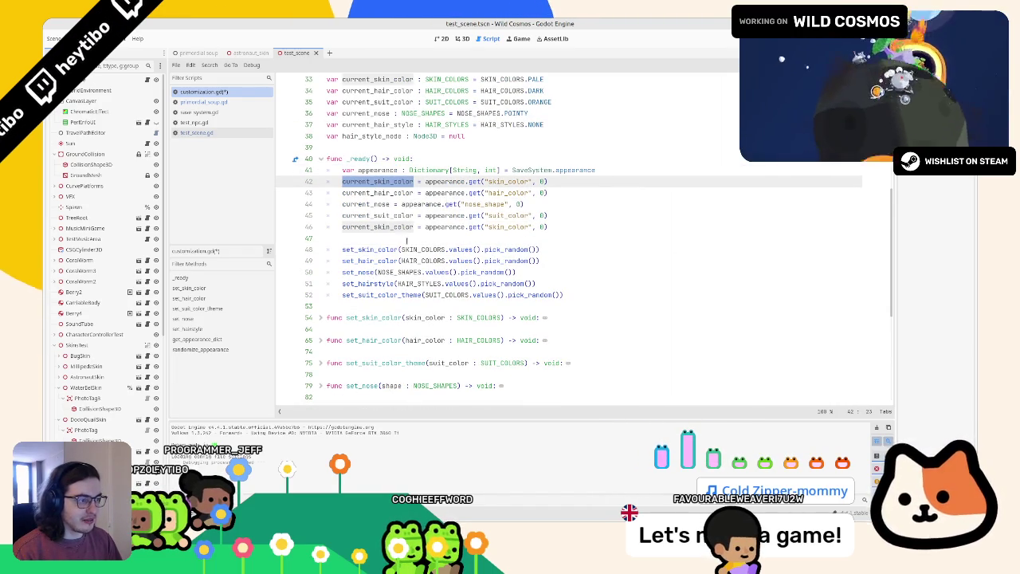
drag(401, 249, 539, 250)
key(ctrl+v)
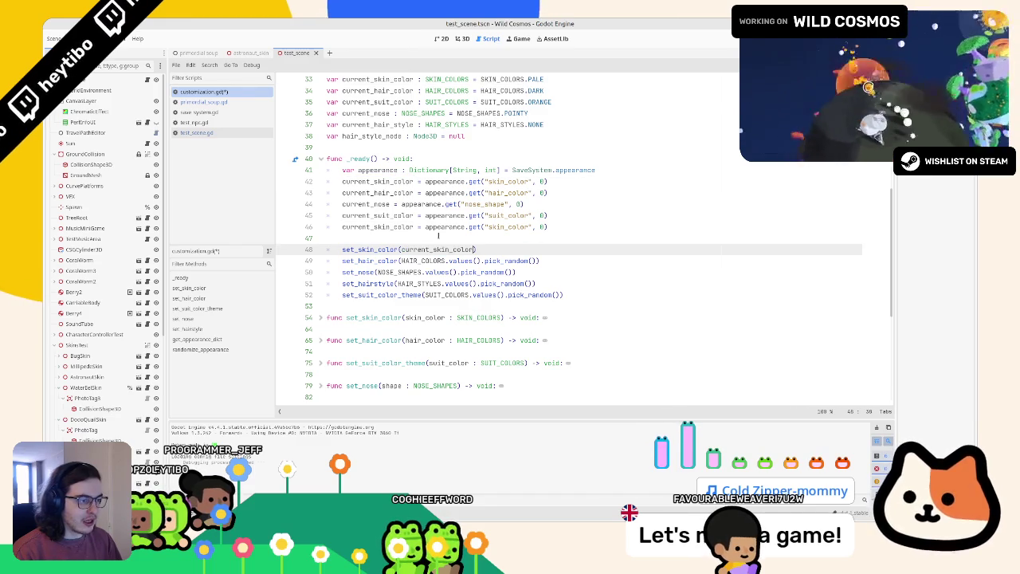
double_click(378, 192)
drag(401, 261, 539, 260)
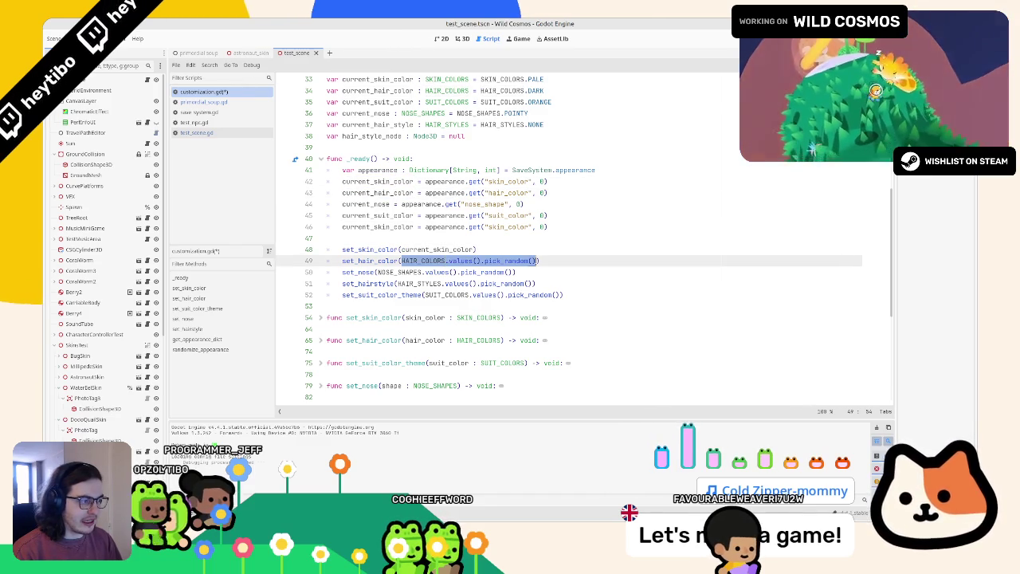
text(current_hair_color)
click(376, 193)
key(ctrl+shift+Right)
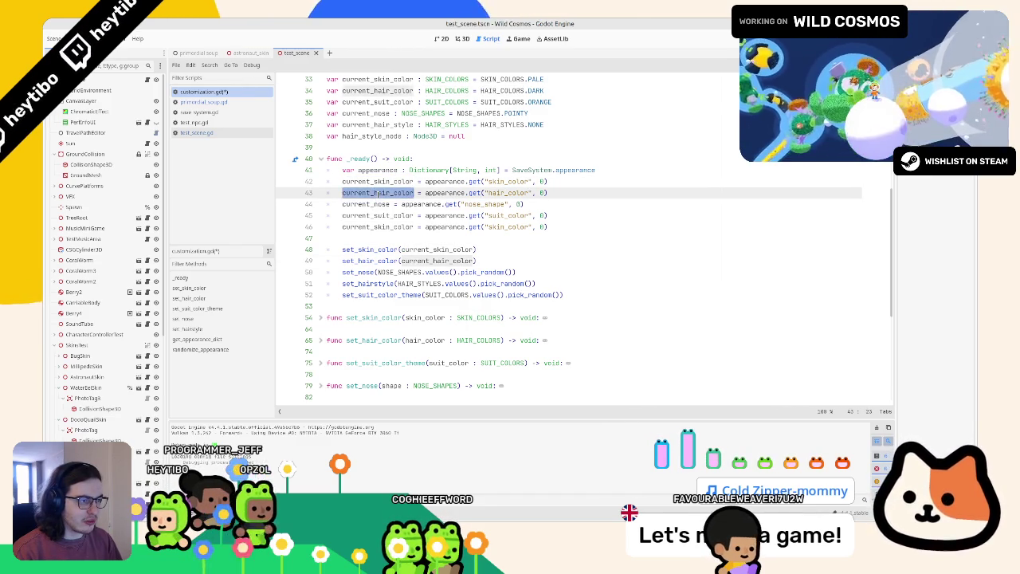
double_click(366, 204)
key(ctrl+c)
drag(378, 272, 516, 272)
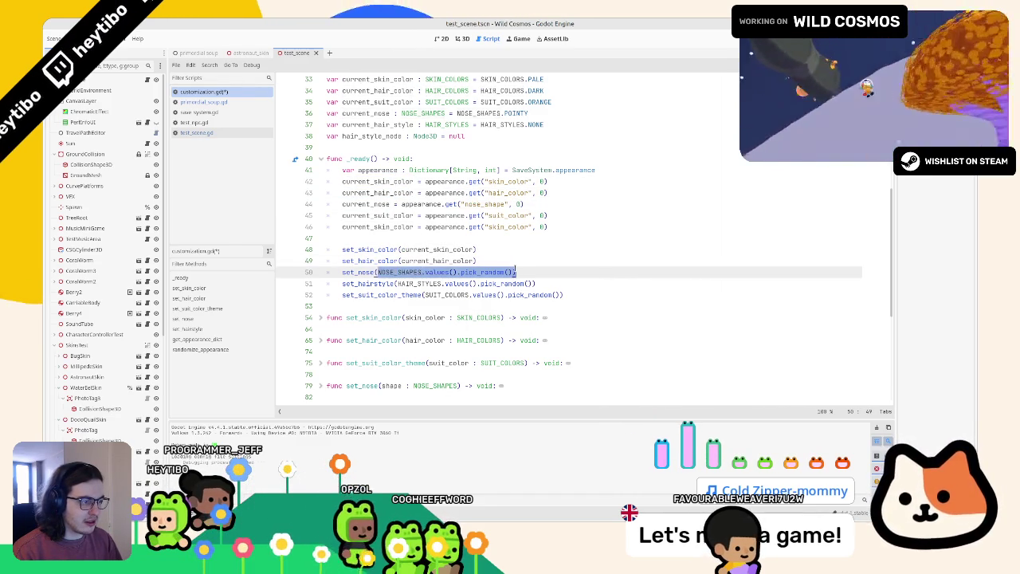
key(ctrl+v)
Step: Pass current_suit_color to set_hairstyle and current_skin_color to set_suit_color_theme, then inspect set_hairstyle
double_click(364, 215)
key(ctrl+c)
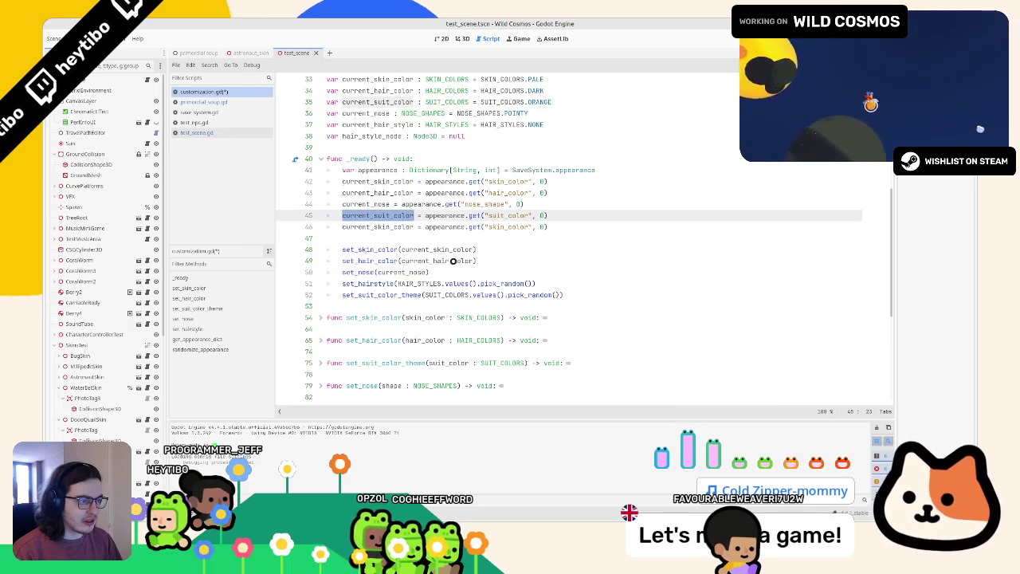
drag(397, 284, 536, 284)
key(ctrl+v)
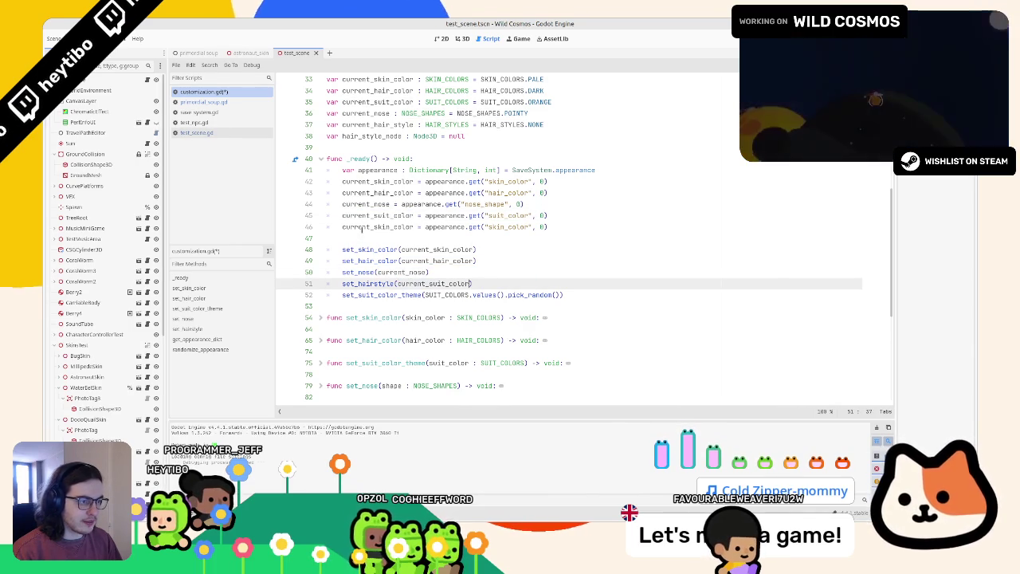
double_click(364, 227)
drag(425, 295, 558, 295)
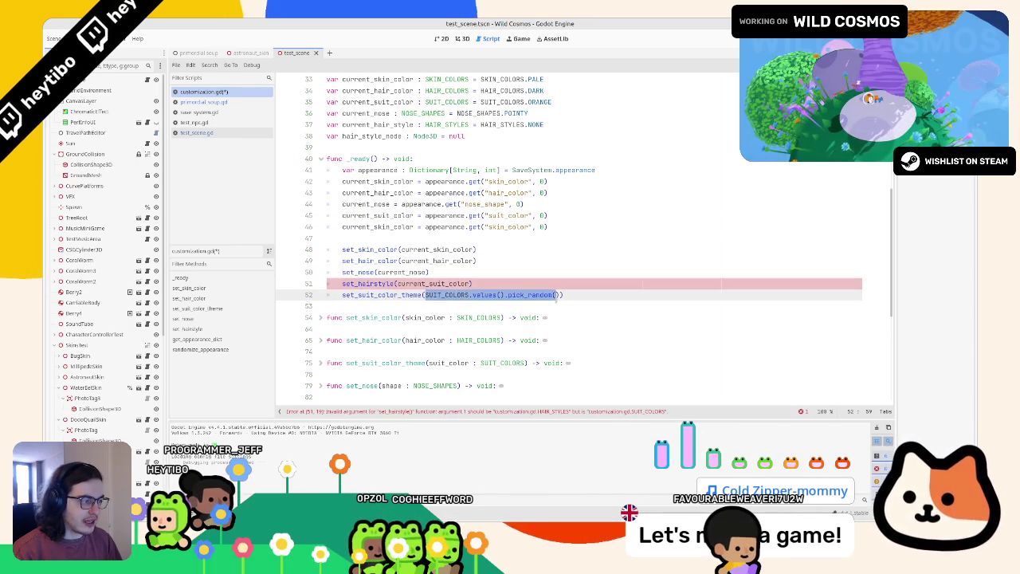
text(current_skin_color)
double_click(434, 284)
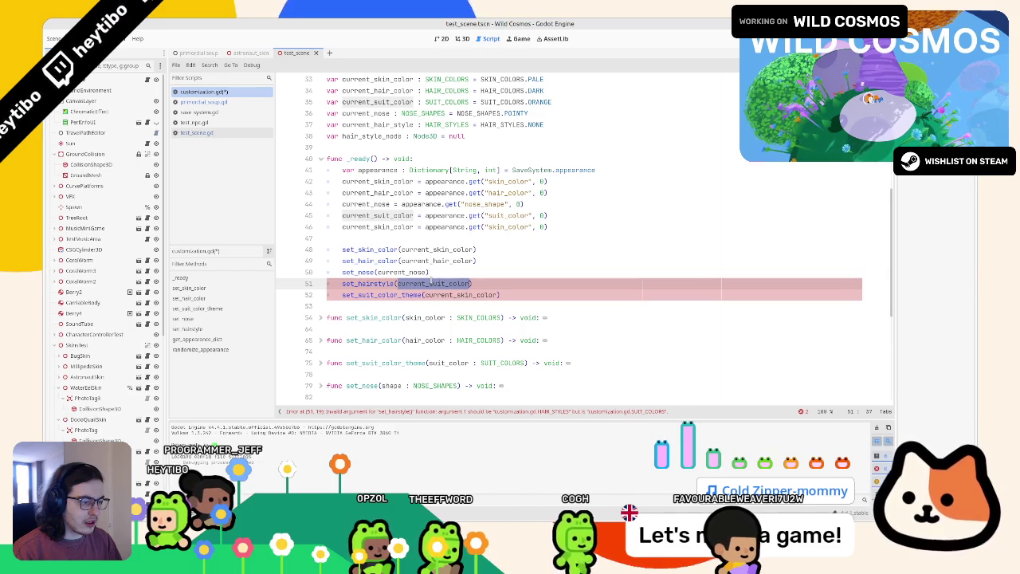
ctrl+click(362, 284)
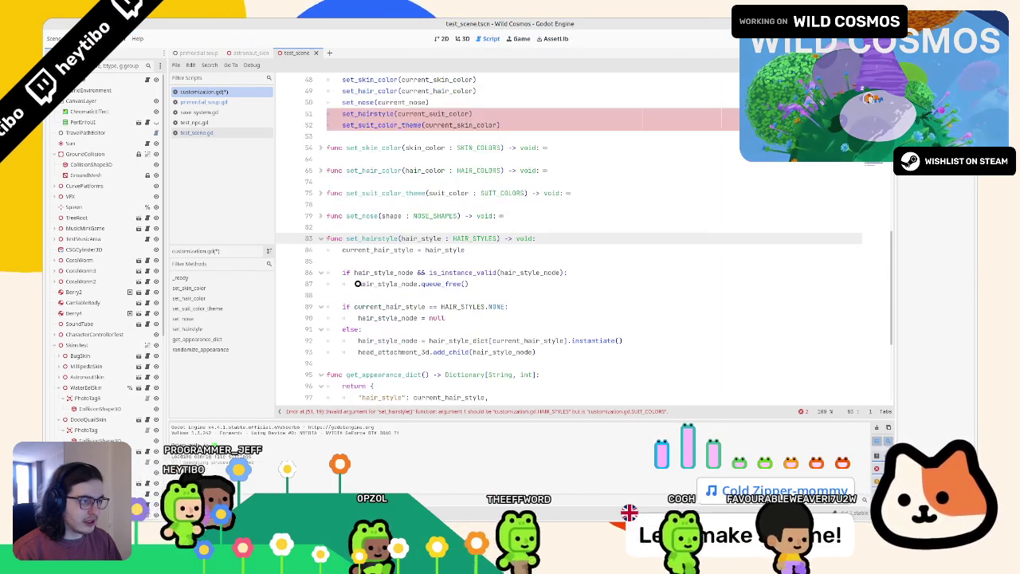
Step: Inspect the set_hairstyle definition's parameter type against the current_suit_color argument on line 51
scroll(358, 284, up, 3)
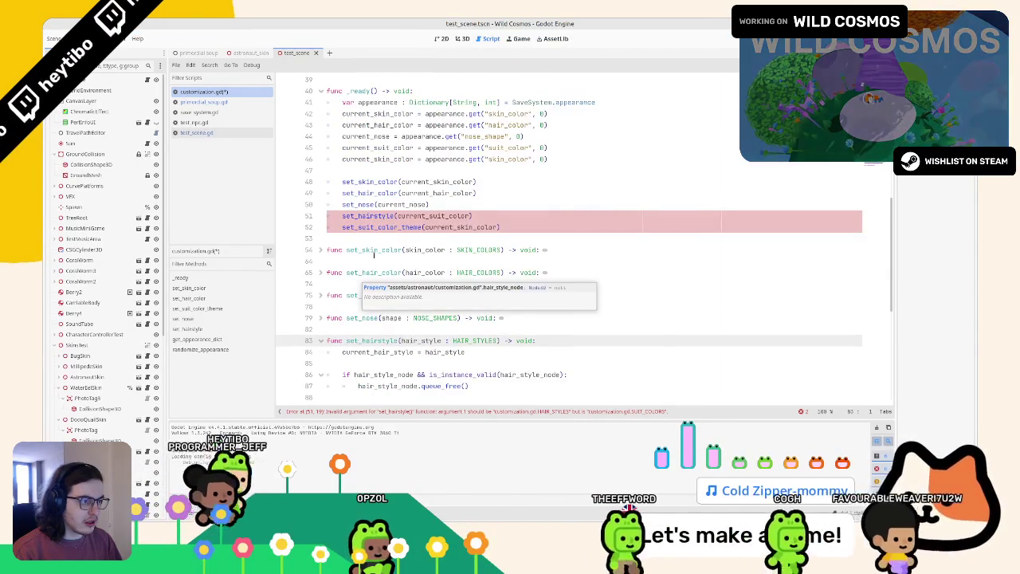
double_click(438, 215)
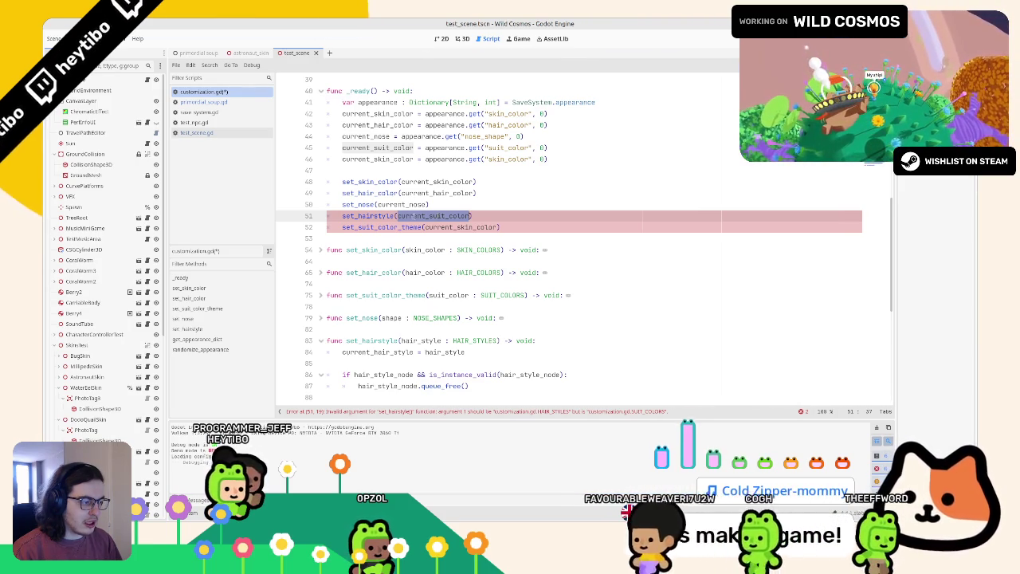
ctrl+click(351, 215)
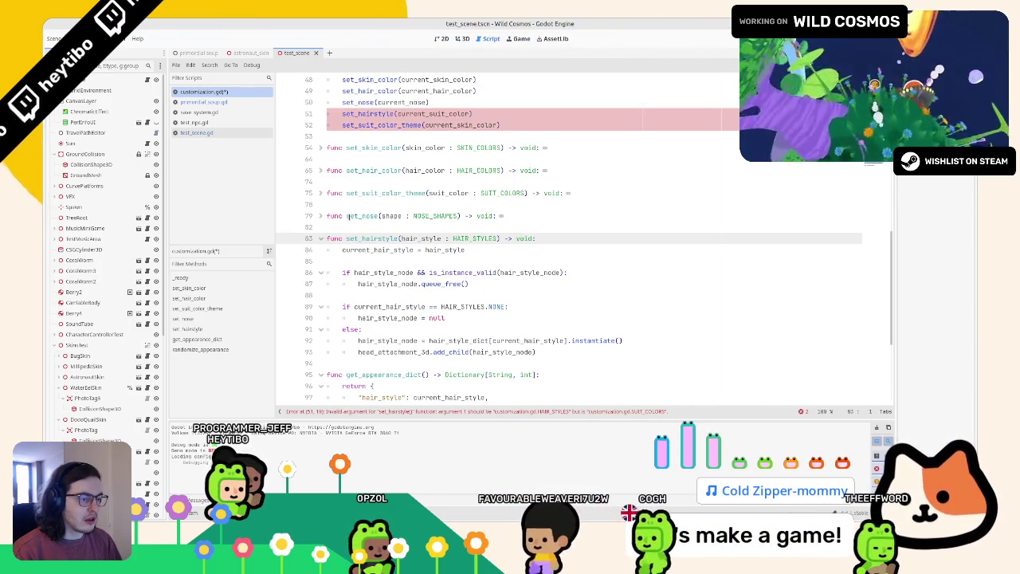
double_click(372, 238)
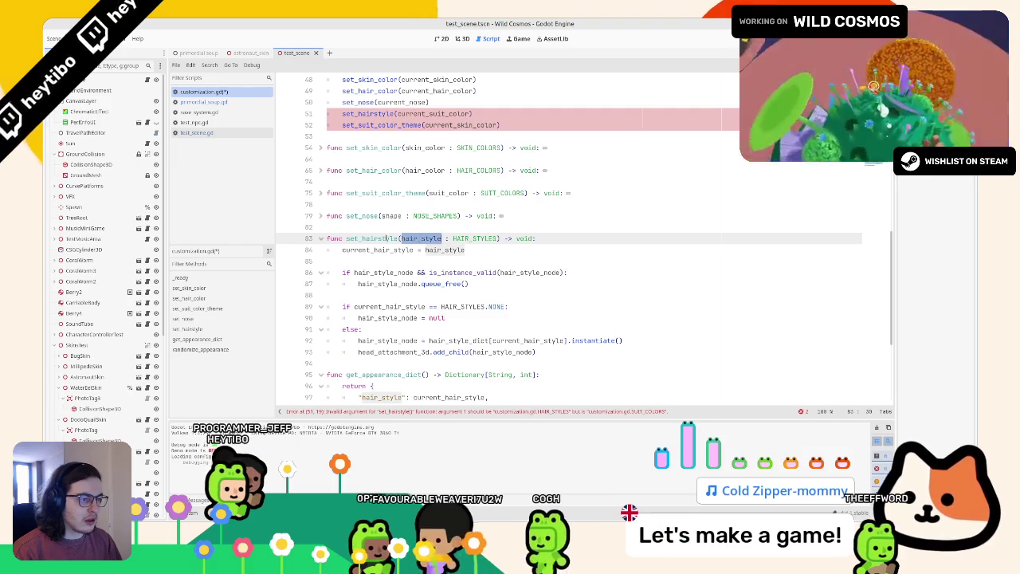
key(alt+Left)
double_click(434, 216)
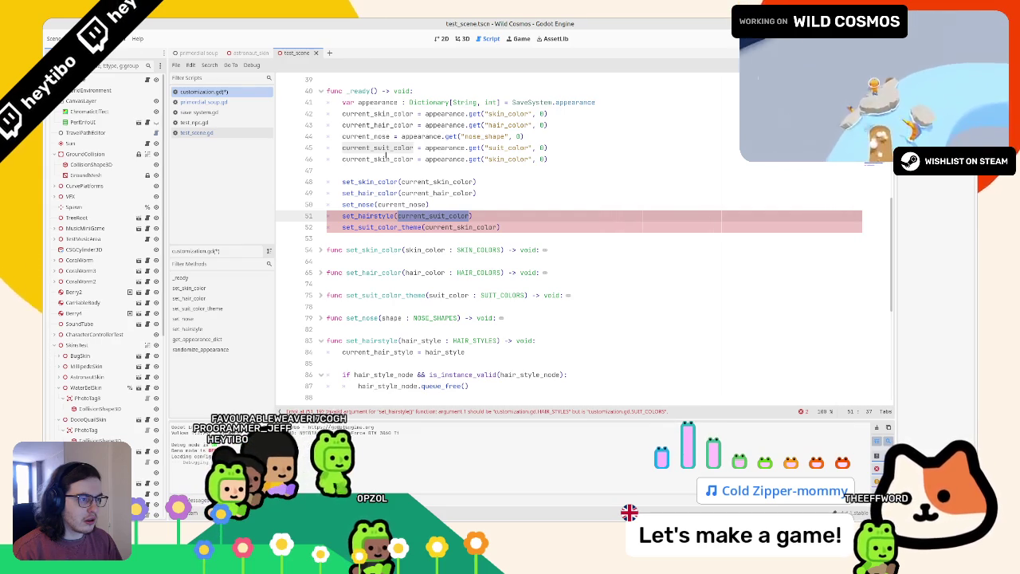
click(384, 227)
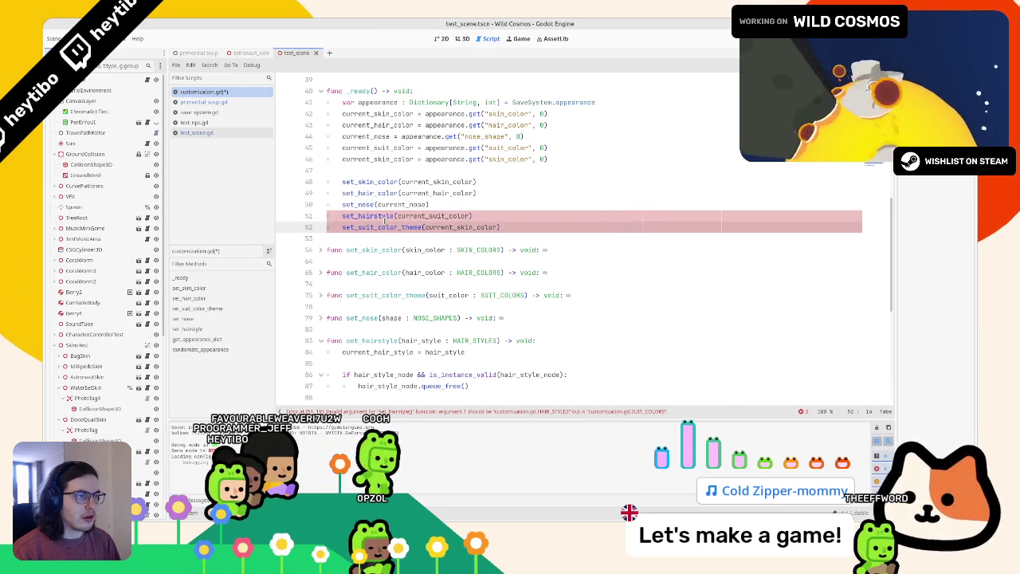
click(384, 216)
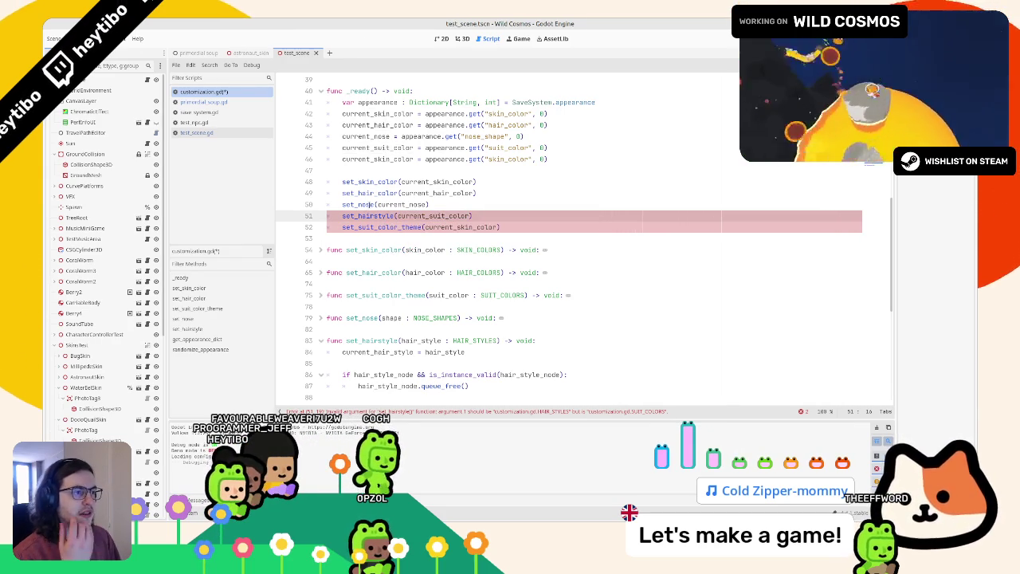
Step: Change line 42 to current_hair_style = appearance.get("hair_style", 0)
double_click(377, 113)
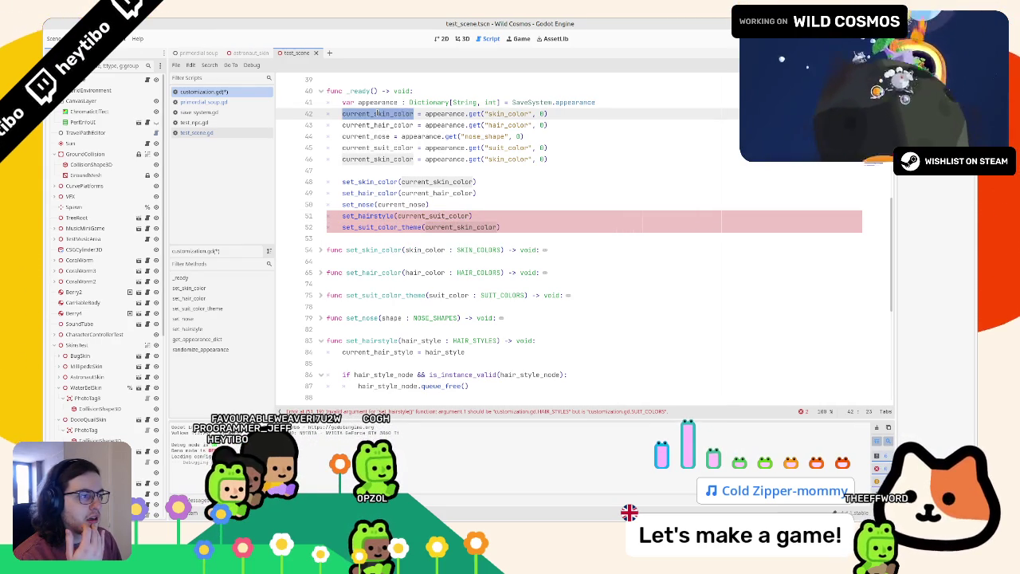
scroll(380, 123, down, 10)
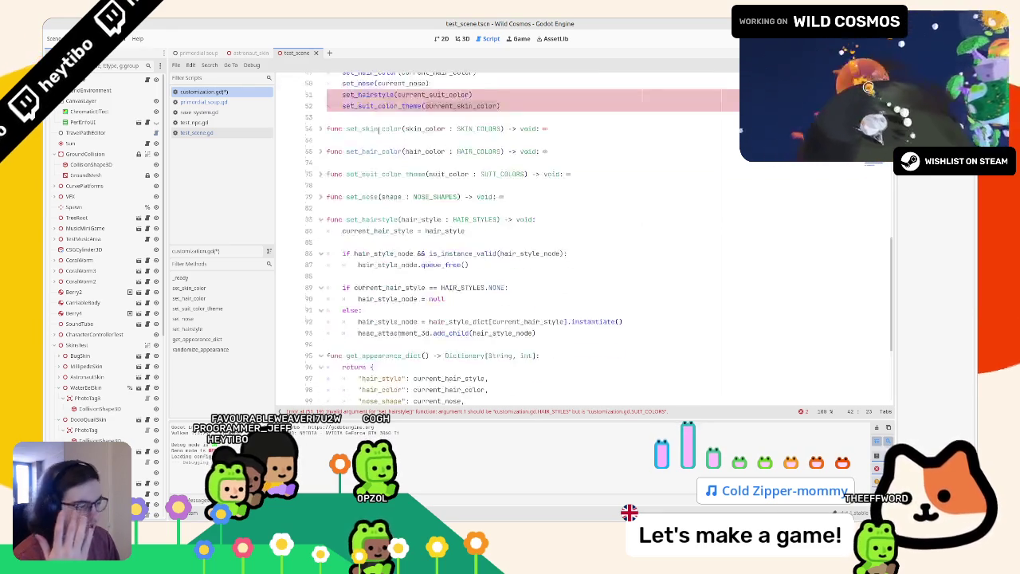
click(378, 310)
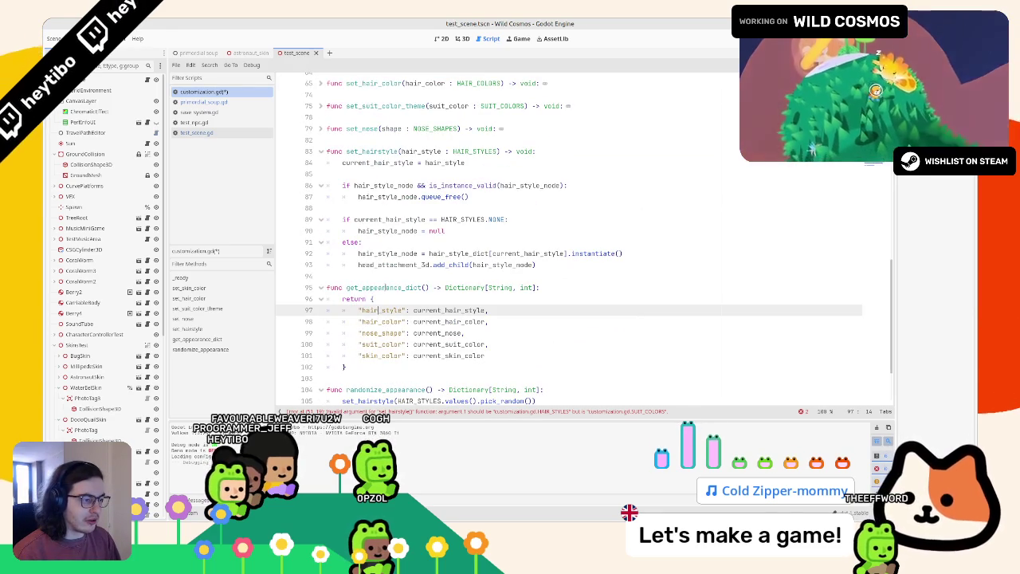
click(460, 310)
key(shift+End)
scroll(460, 315, up, 1)
double_click(445, 347)
key(ctrl+c)
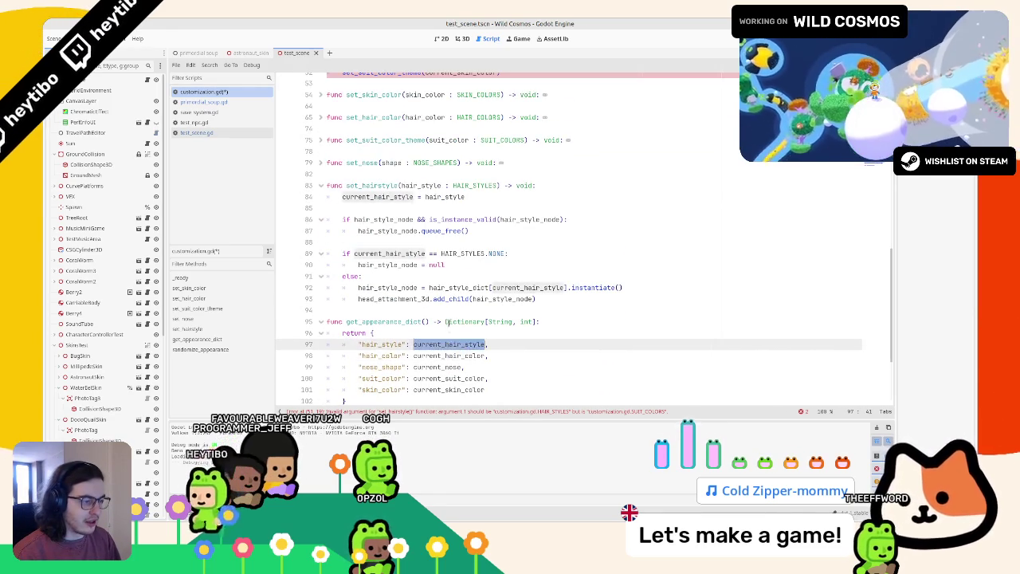
scroll(396, 187, up, 5)
double_click(379, 114)
key(ctrl+v)
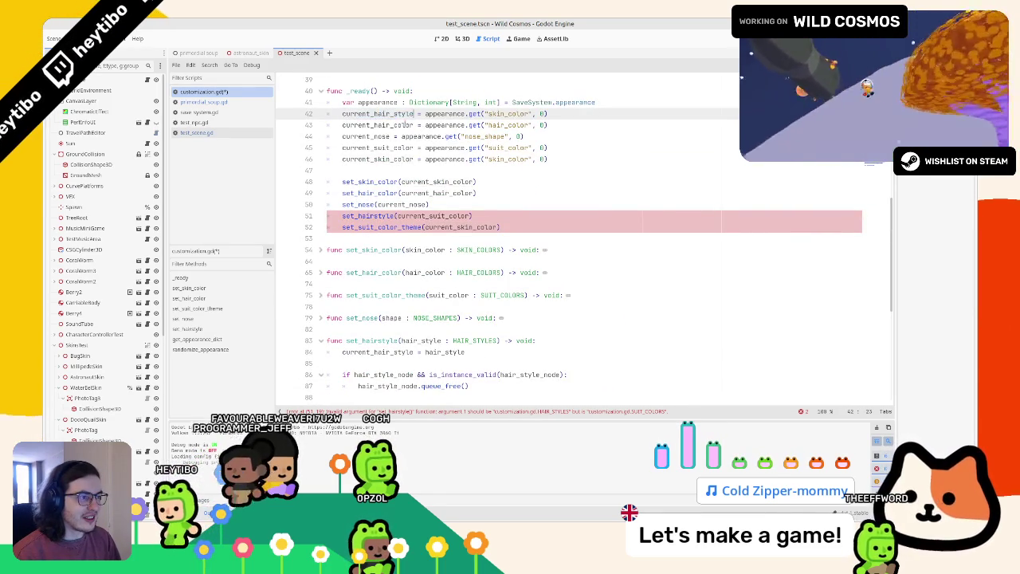
double_click(508, 114)
text(hair_style)
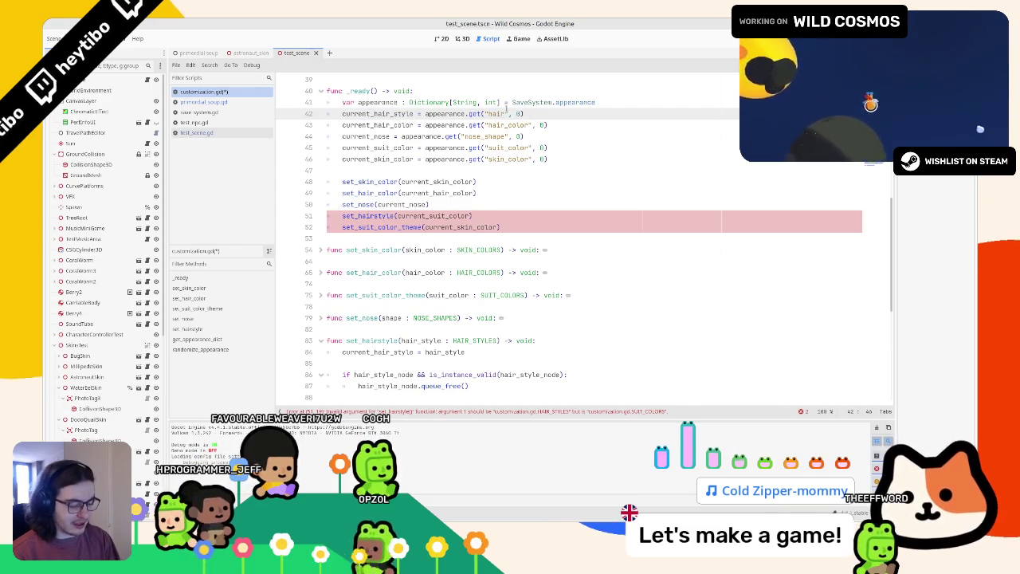
Step: Reorder the set_ calls in _ready so set_hairstyle comes first
scroll(472, 143, down, 1)
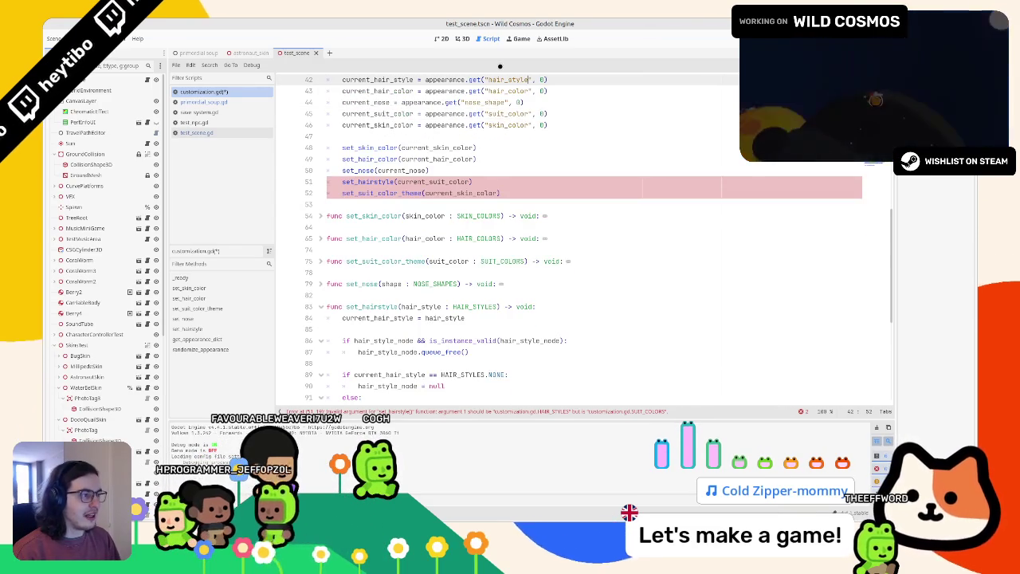
scroll(478, 142, down, 5)
scroll(485, 136, up, 4)
scroll(486, 136, up, 3)
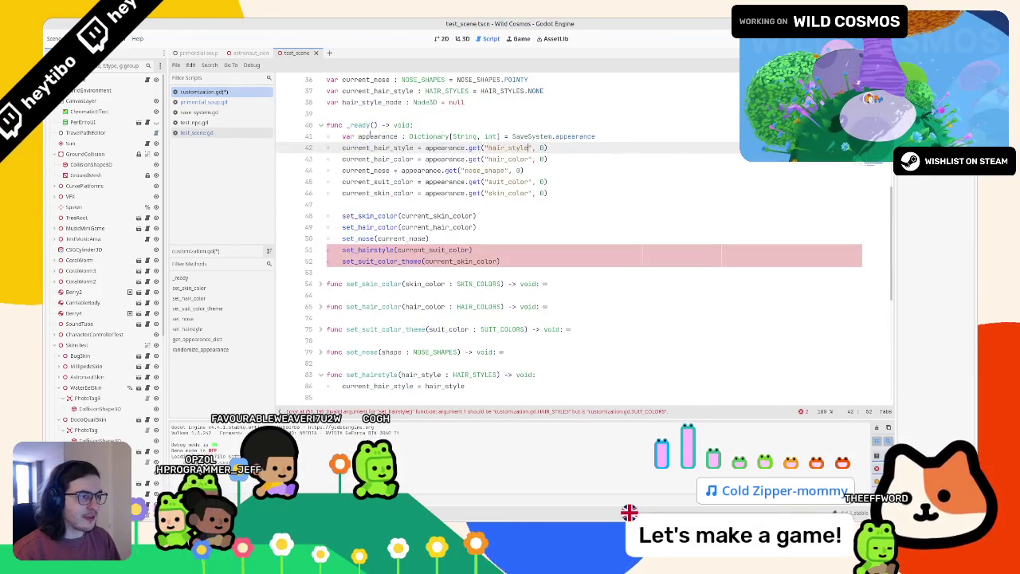
double_click(369, 147)
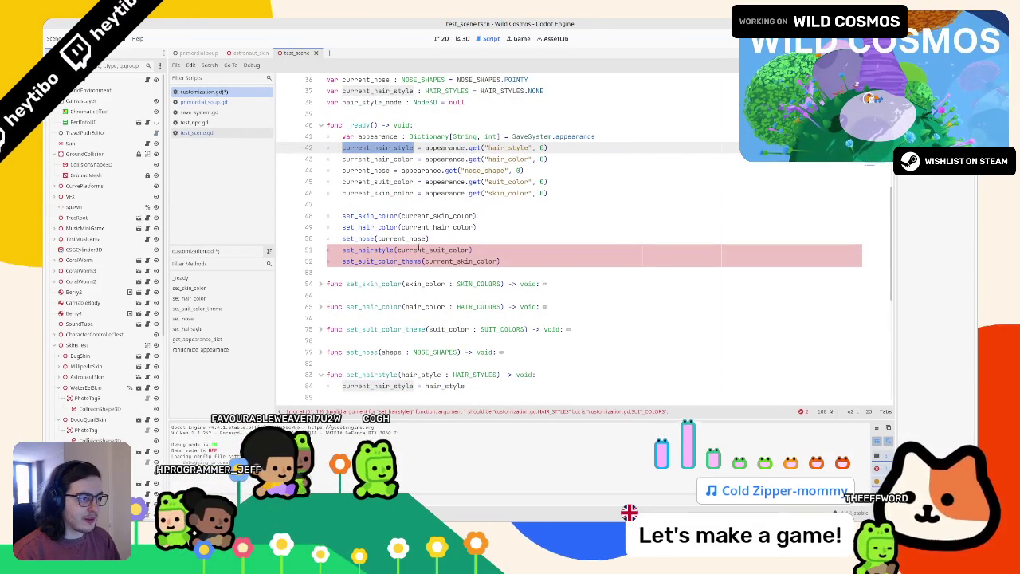
double_click(392, 182)
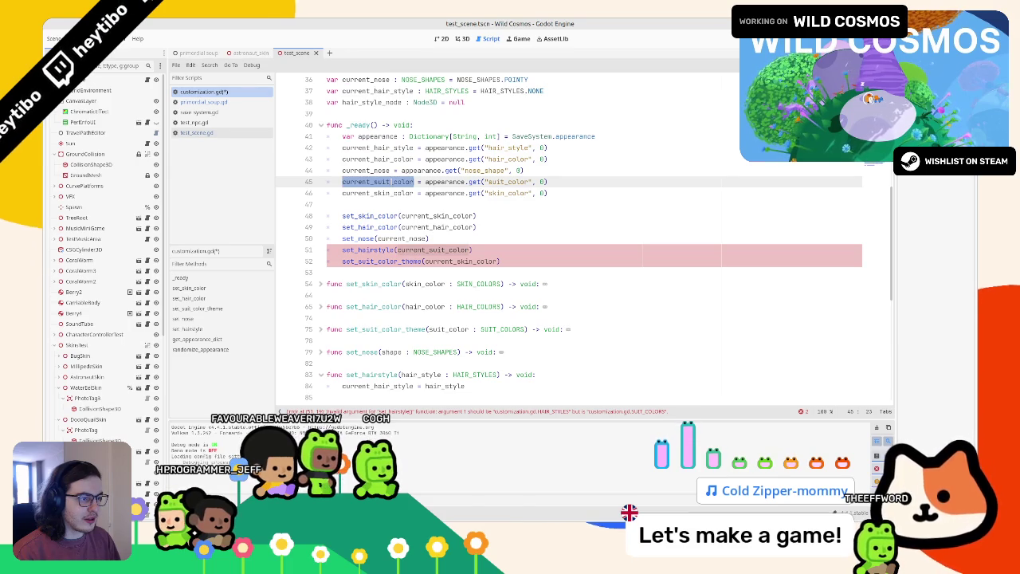
double_click(367, 250)
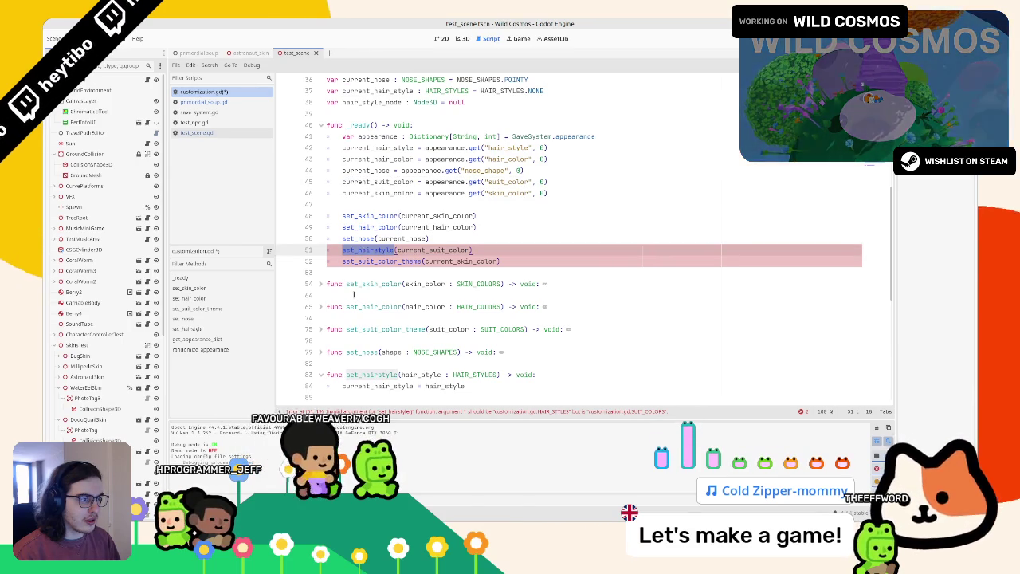
click(369, 260)
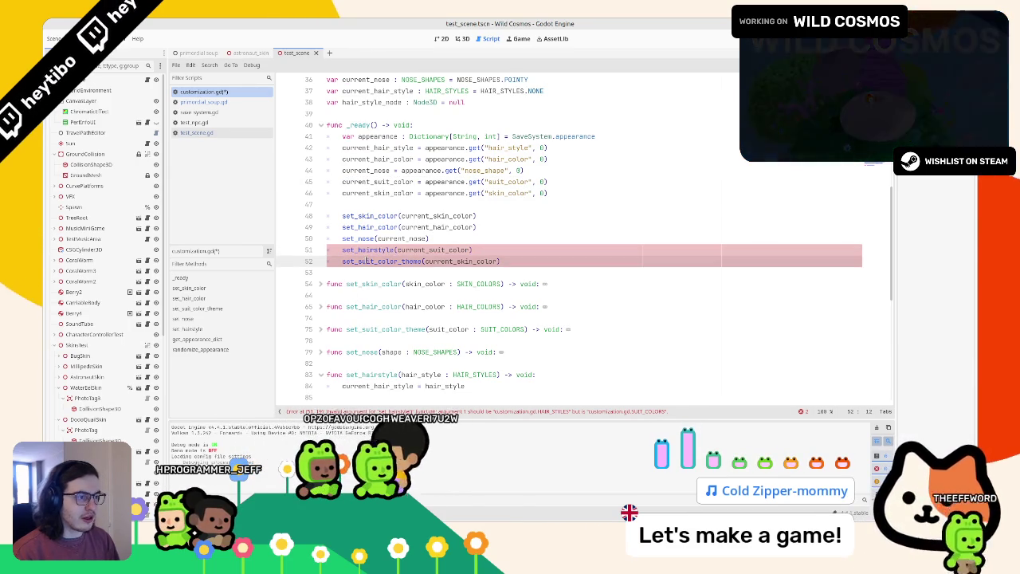
key(alt+Up)
click(374, 215)
key(alt+Down)
key(alt+Down)
key(alt+Down)
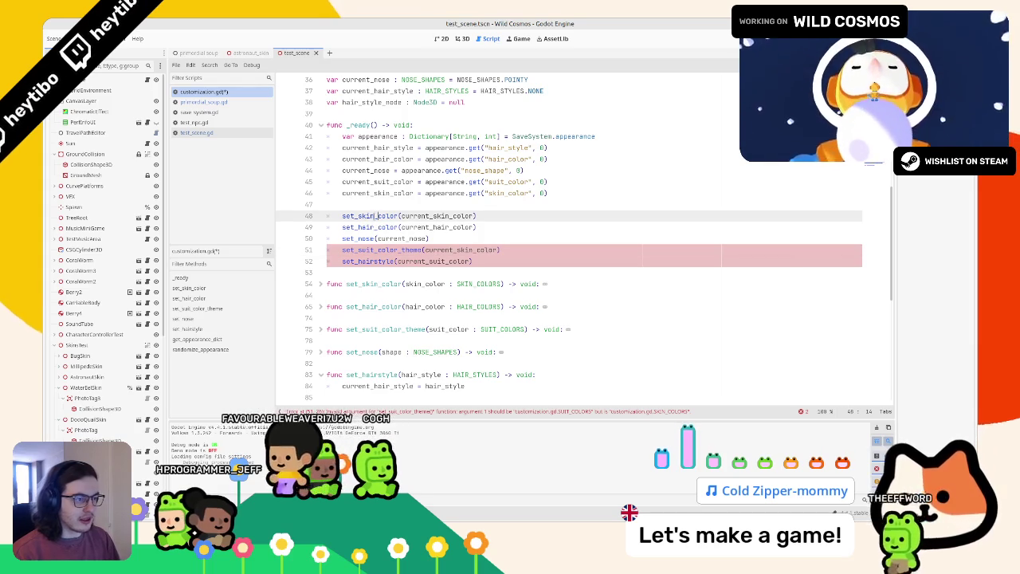
key(Down)
key(alt+Up)
key(alt+Up)
key(alt+Up)
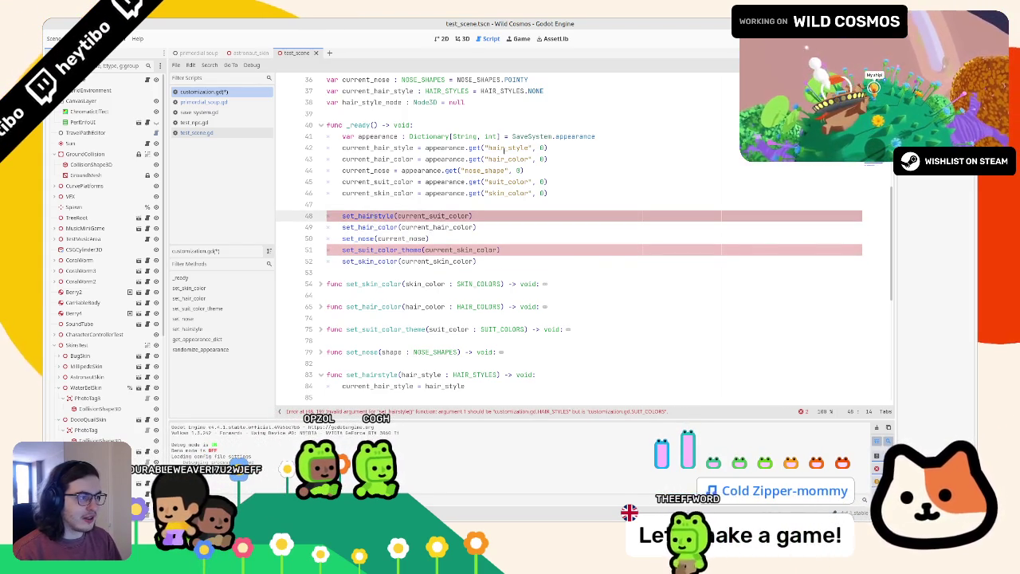
Step: Pass current_hair_style to set_hairstyle and current_suit_color to set_suit_color_theme, clearing the errors
double_click(378, 147)
key(ctrl+c)
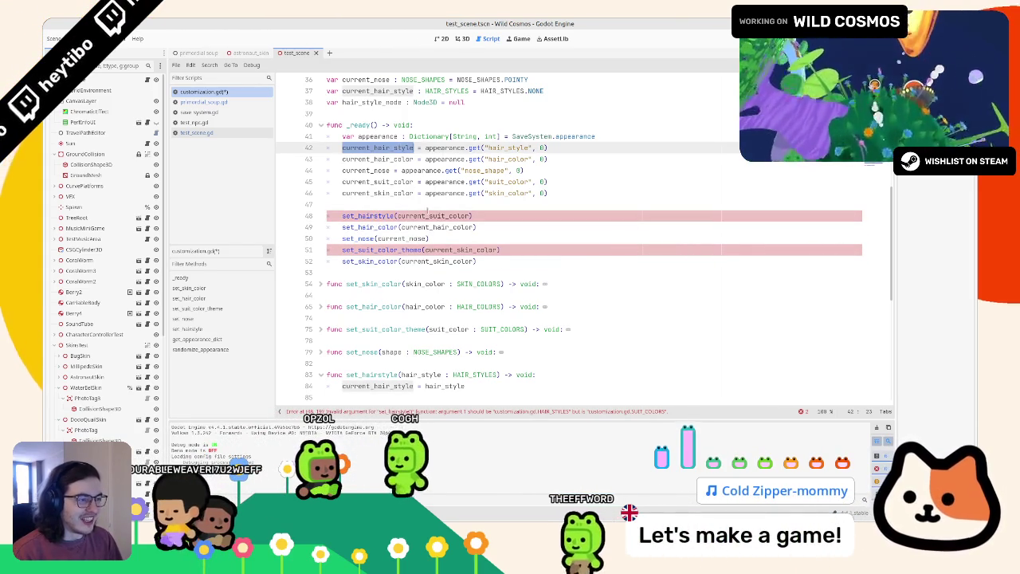
double_click(431, 216)
key(ctrl+v)
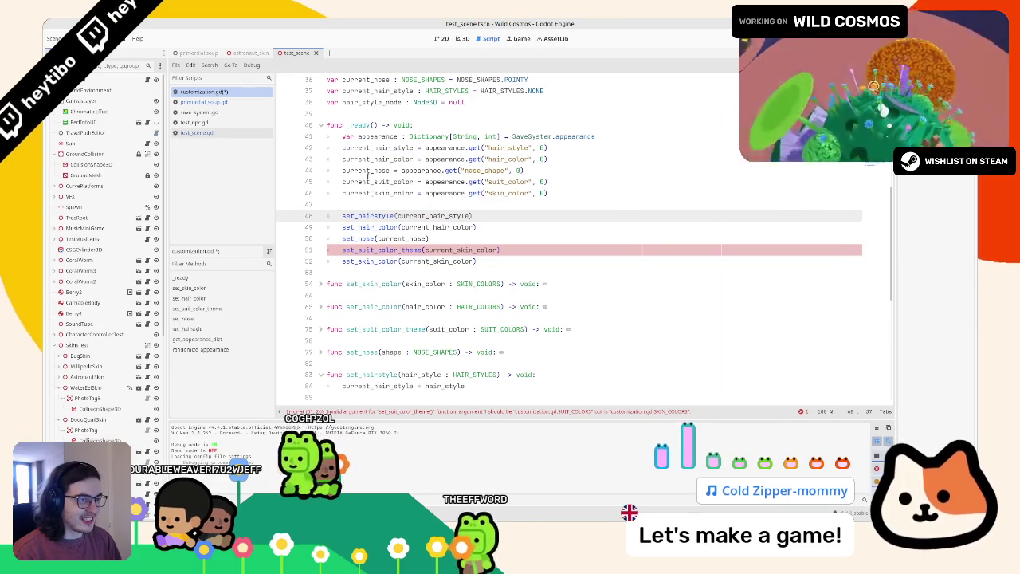
double_click(378, 193)
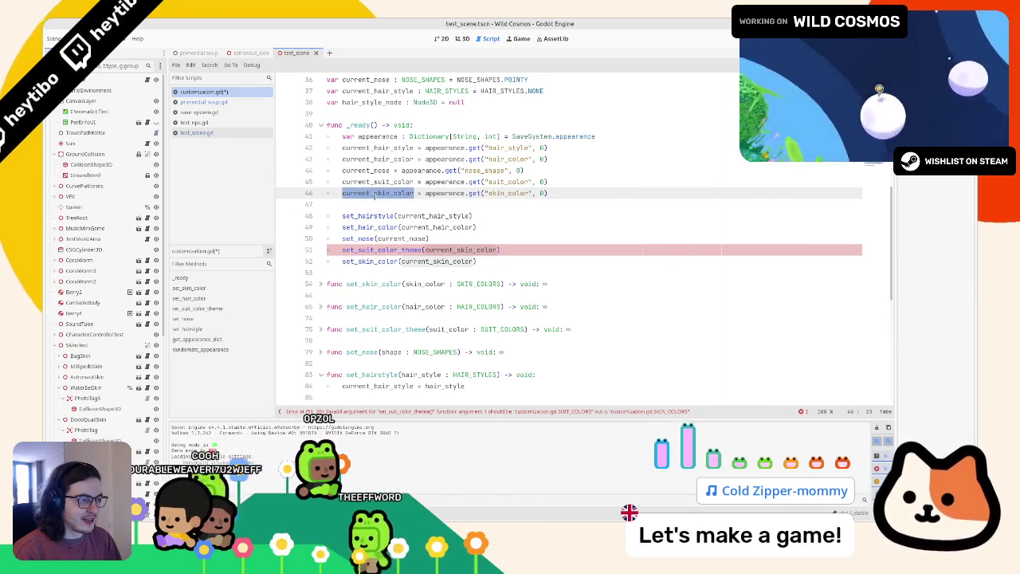
double_click(378, 182)
key(ctrl+c)
double_click(453, 250)
key(ctrl+v)
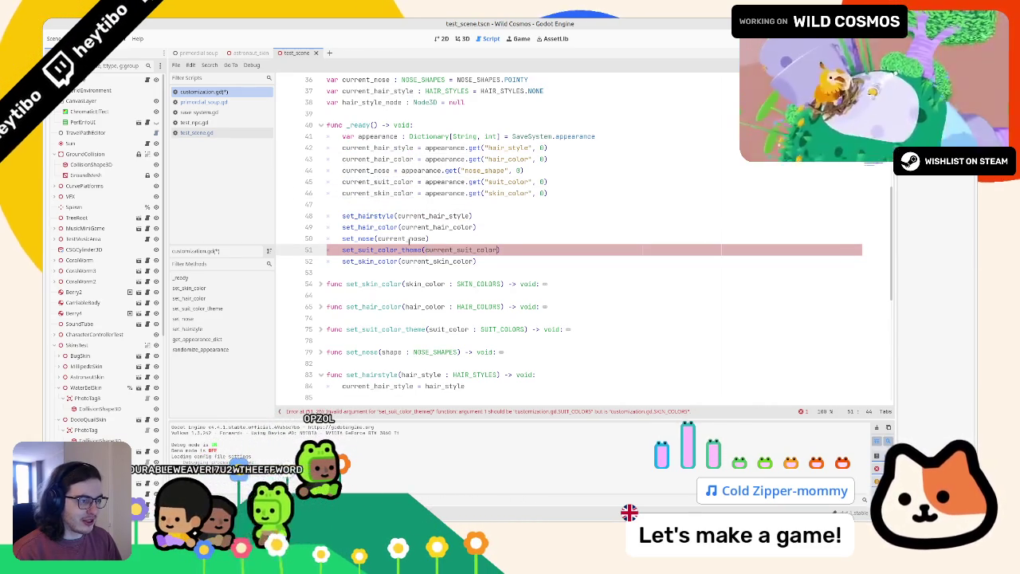
double_click(378, 193)
double_click(437, 260)
click(437, 261)
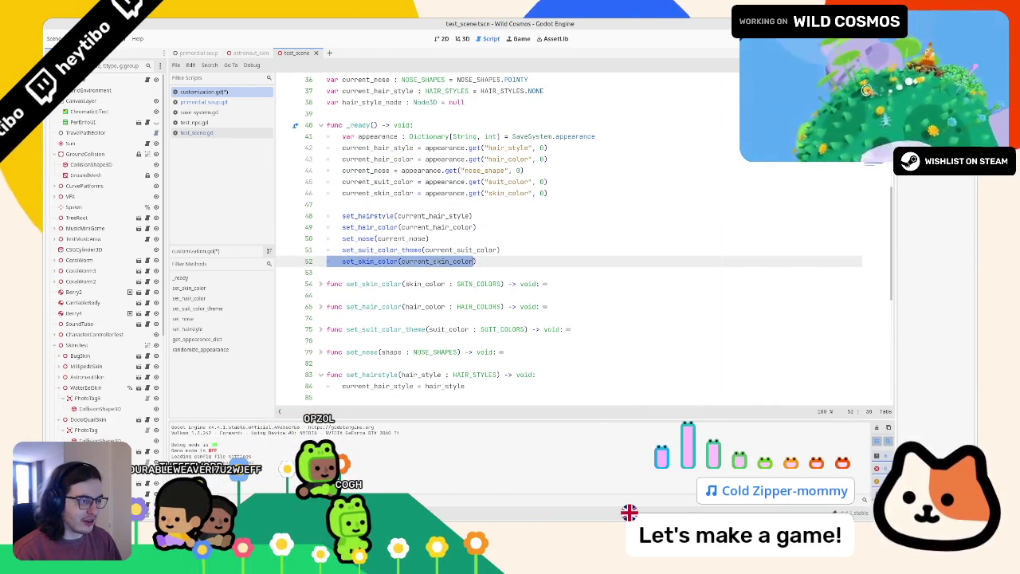
Step: Replace the set_hairstyle and set_hair_color arguments with their appearance.get("hair_style"/"hair_color", 0) lookups
double_click(437, 250)
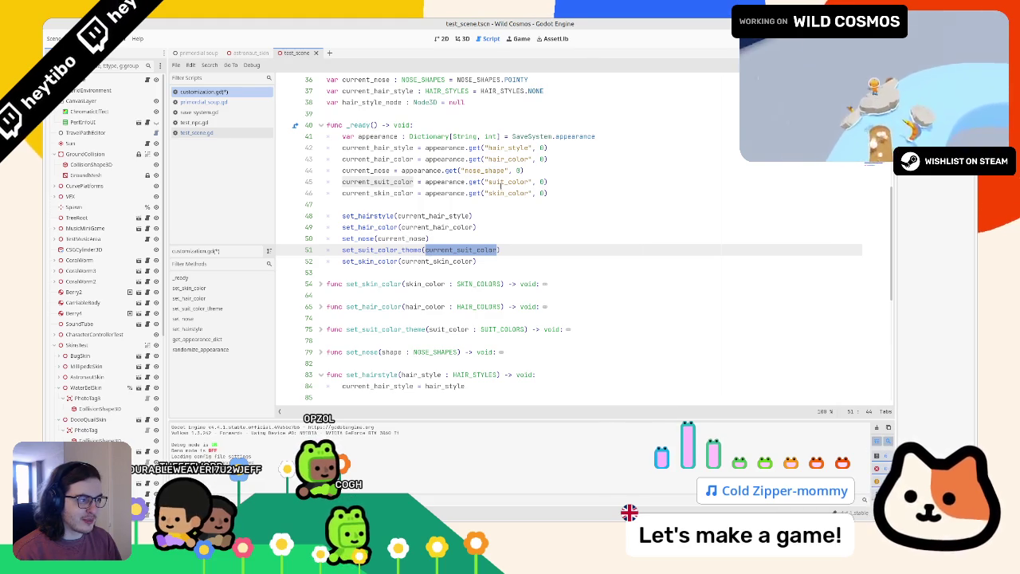
double_click(407, 238)
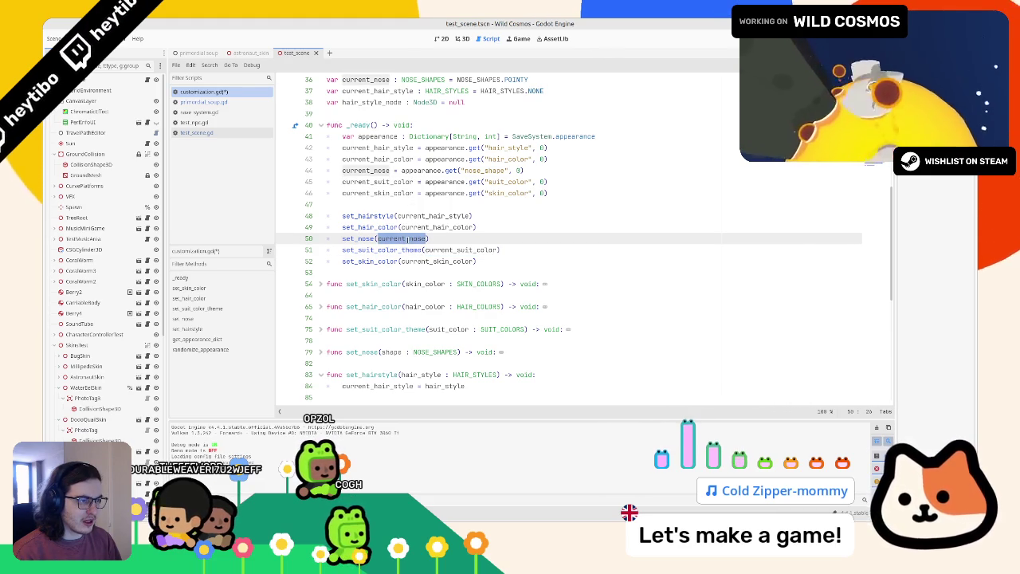
drag(443, 147, 550, 147)
click(553, 147)
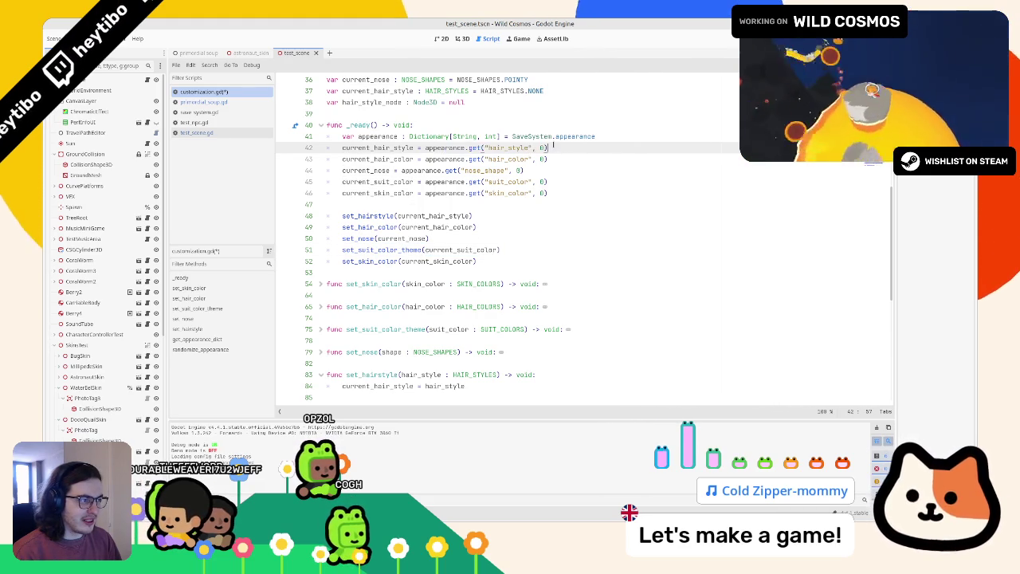
drag(425, 148, 554, 159)
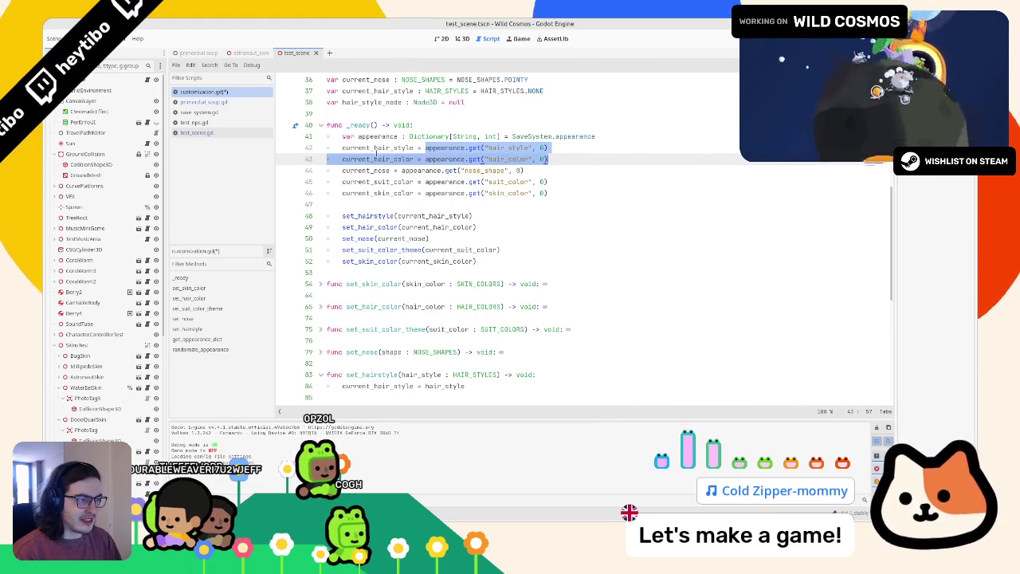
double_click(367, 216)
click(366, 216)
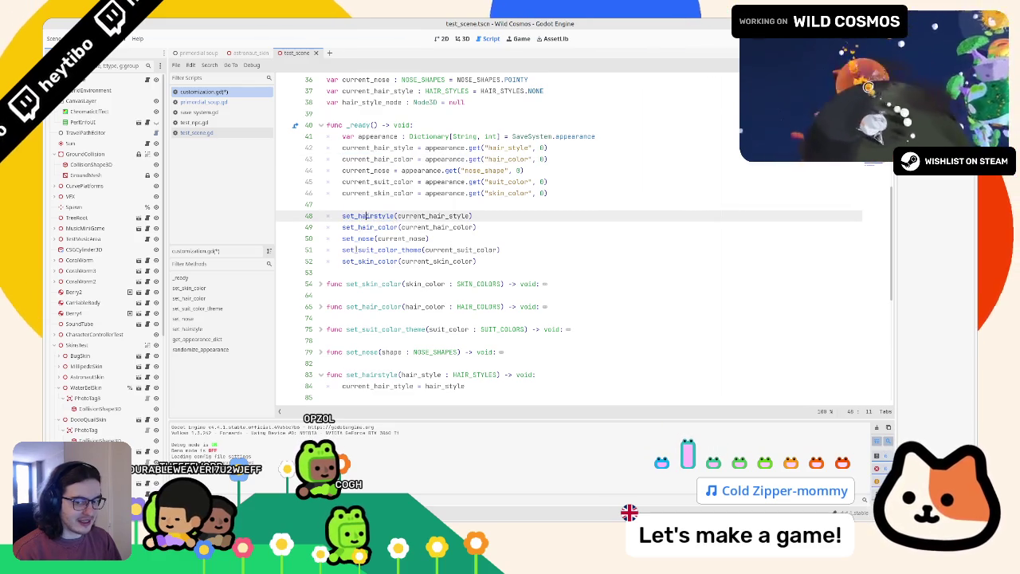
drag(425, 148, 605, 148)
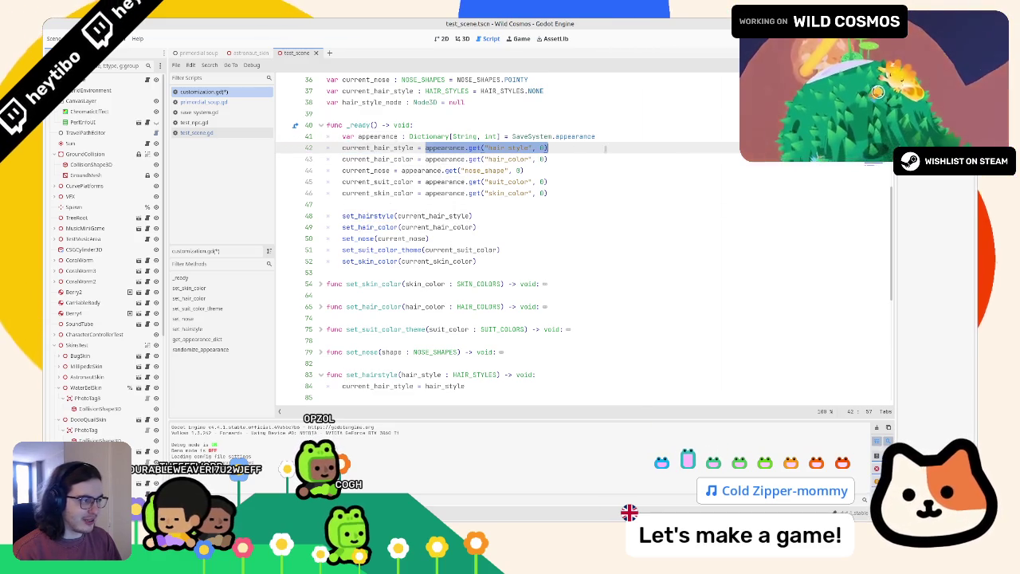
key(ctrl+c)
double_click(423, 216)
key(ctrl+v)
drag(425, 159, 529, 159)
key(ctrl+c)
double_click(438, 227)
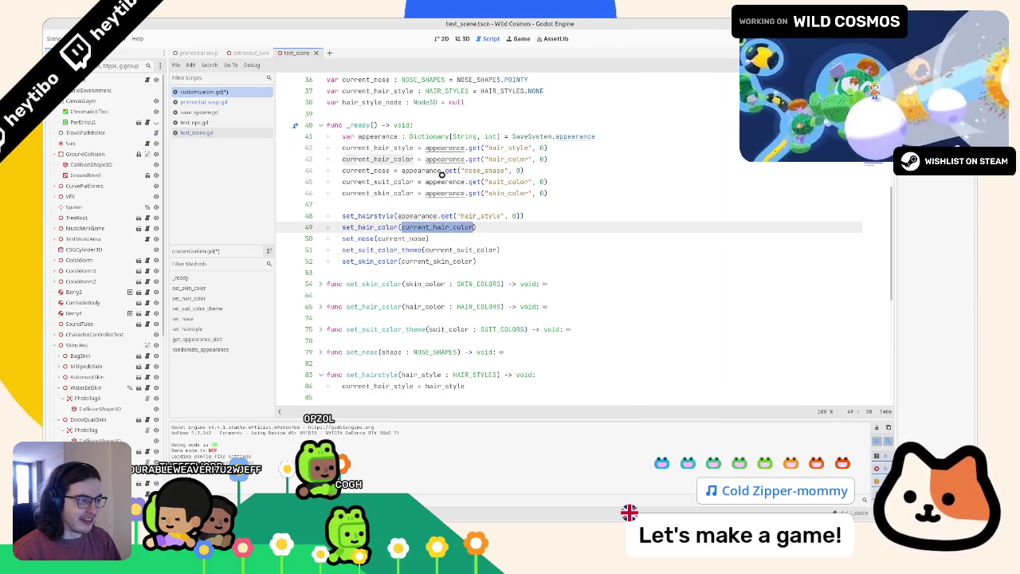
key(ctrl+v)
Step: Swap in the nose_shape, suit_color and skin_color appearance.get lookups for the remaining set_ arguments
drag(401, 170, 583, 170)
key(ctrl+c)
double_click(405, 238)
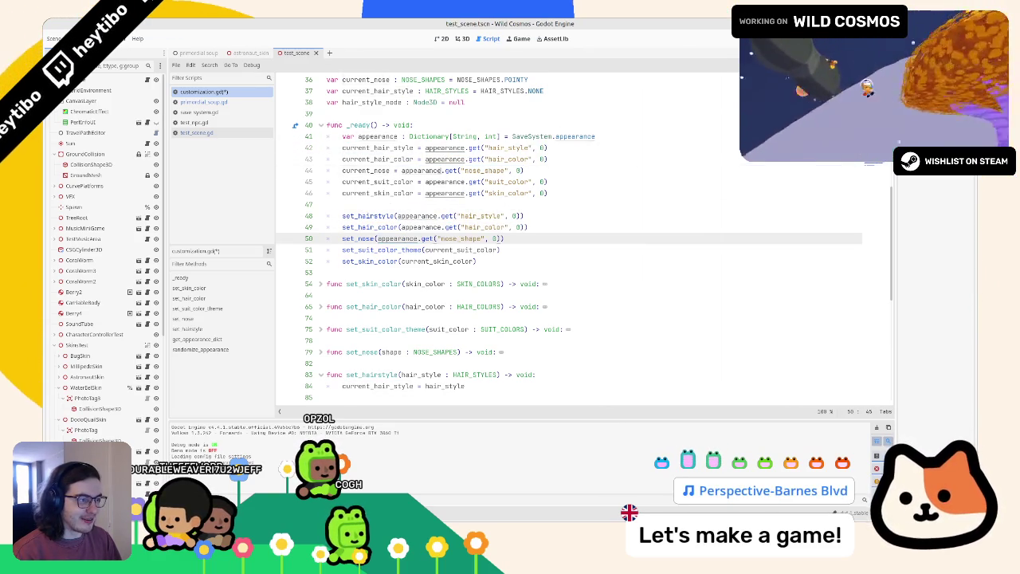
key(ctrl+v)
drag(424, 181, 588, 186)
double_click(442, 252)
key(ctrl+v)
click(429, 262)
double_click(428, 261)
key(ctrl+v)
Step: Delete the now-unused current_ assignment lines 42–46
drag(550, 193, 335, 142)
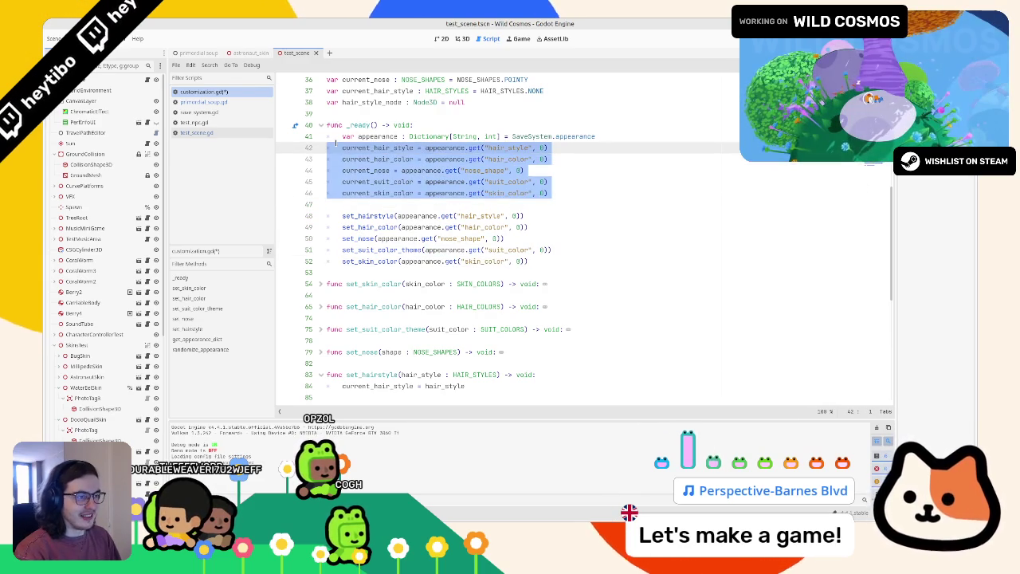
key(BackSpace)
key(BackSpace)
key(Delete)
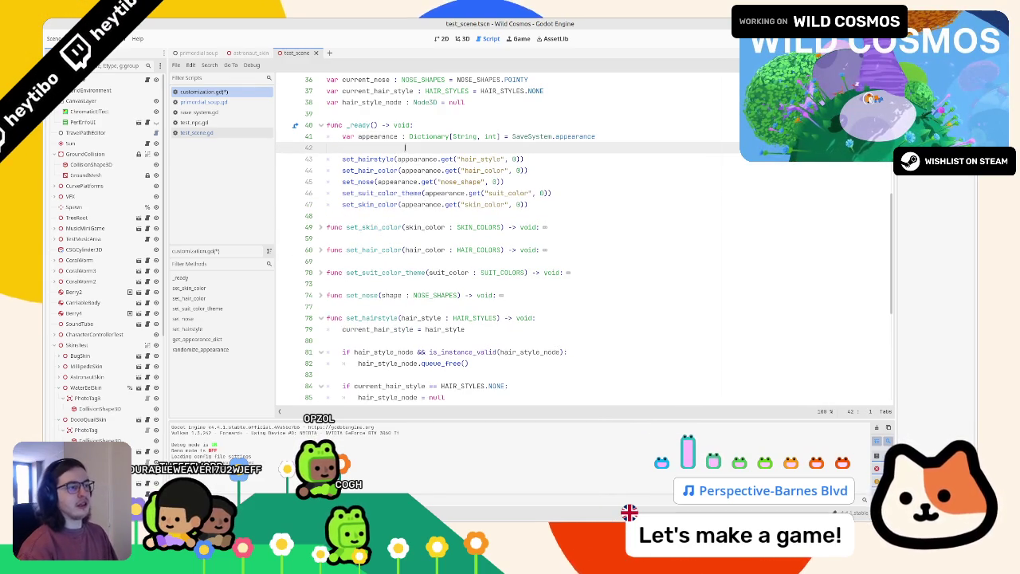
double_click(479, 149)
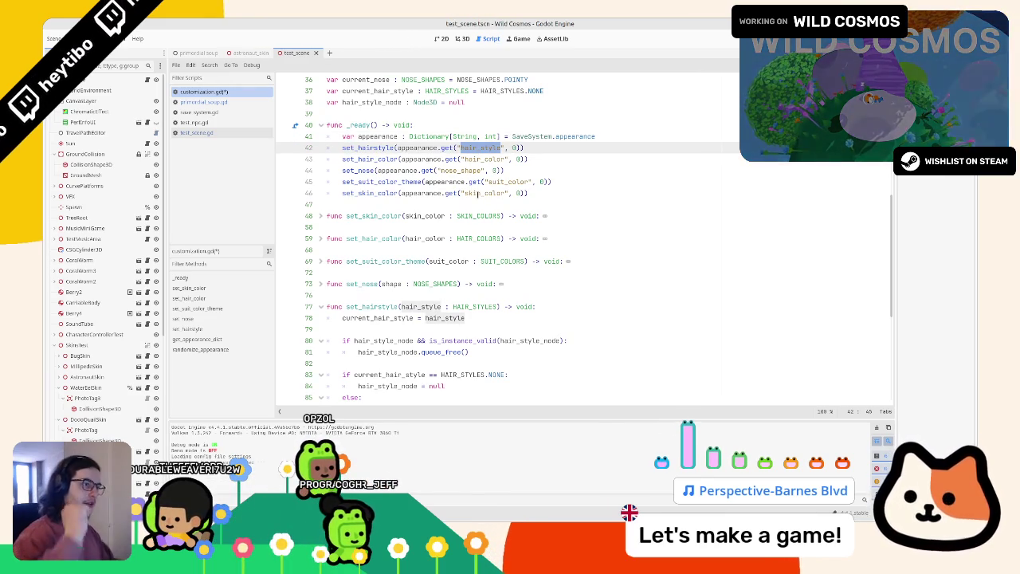
Step: Insert new lines and a comment marker around the appearance declaration in _ready
click(378, 136)
click(663, 137)
key(Return)
text(if appearance == null: return)
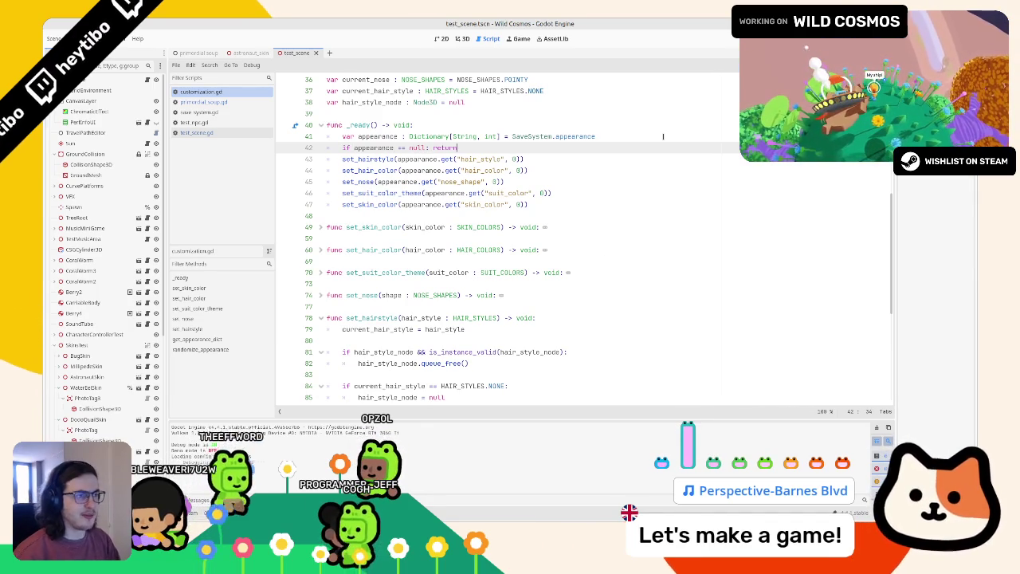
click(435, 126)
key(Return)
text(#)
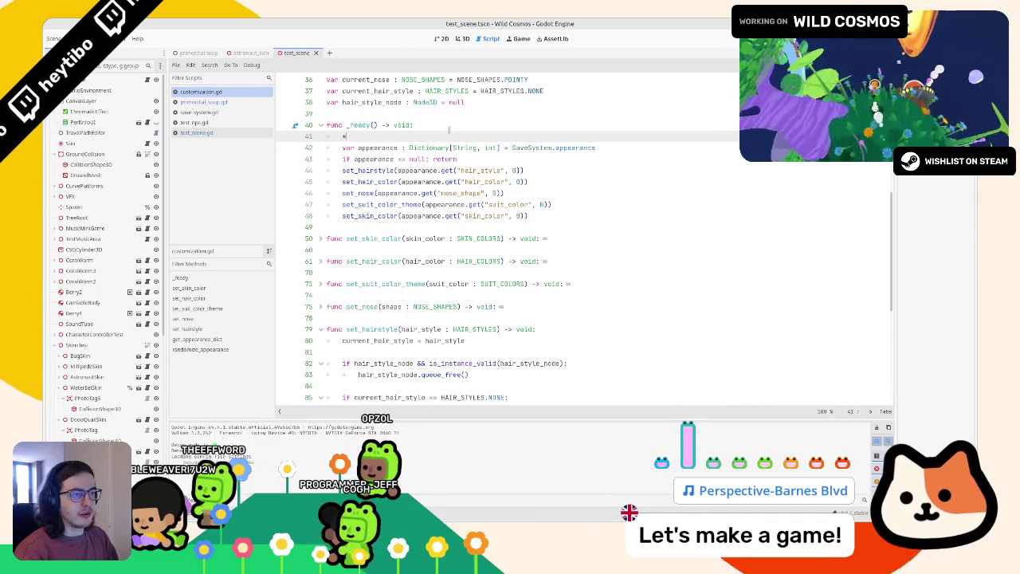
key(Return)
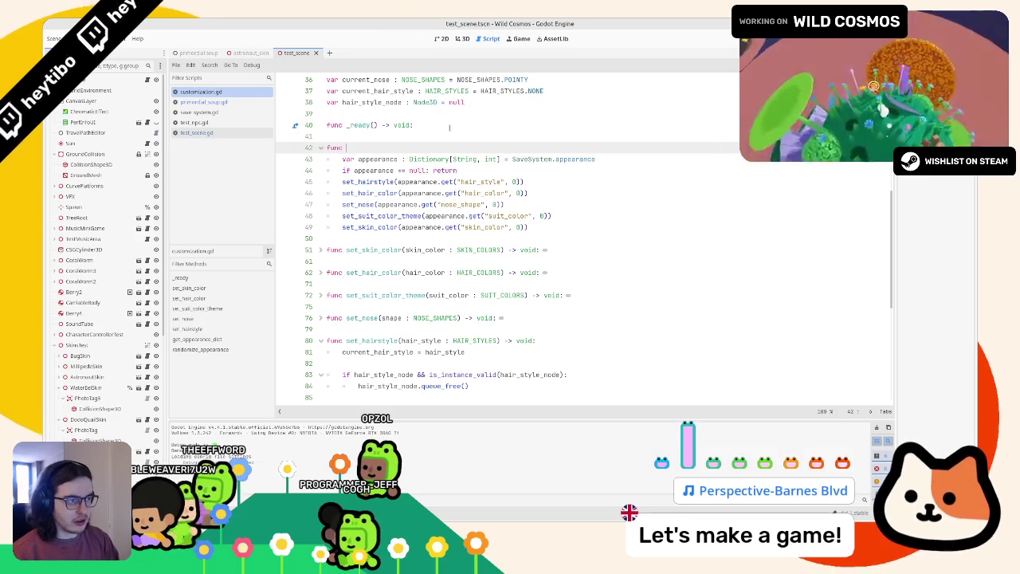
Step: Wrap the appearance loading code in a new func _load_appearance() -> void
text(nc)
key(Up)
key(Down)
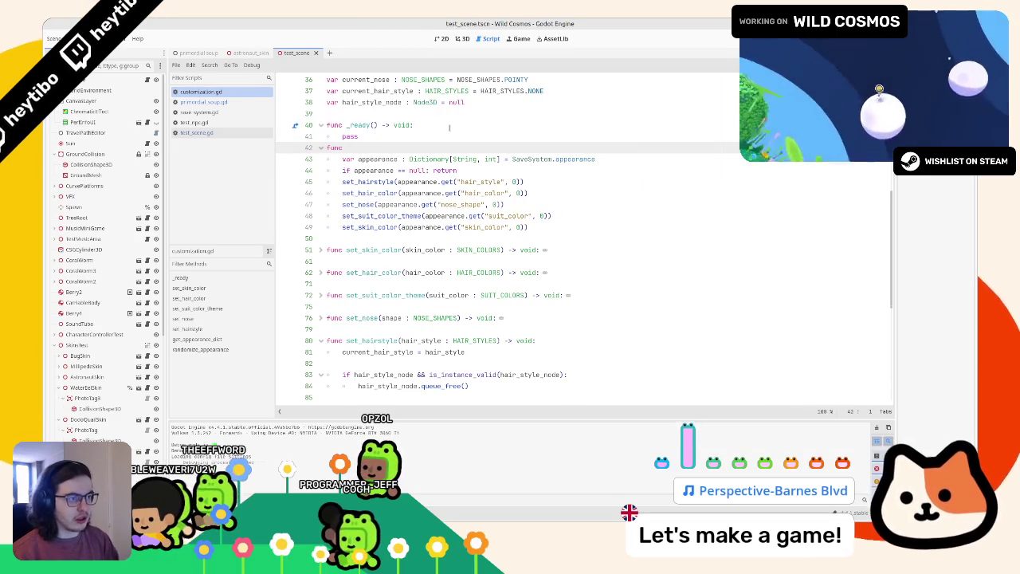
key(Home)
key(Return)
key(End)
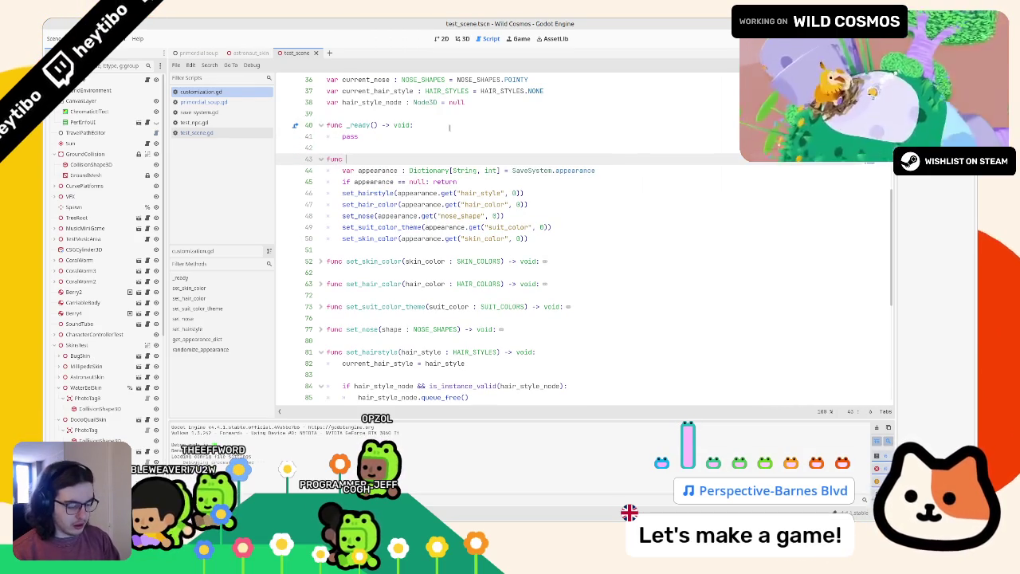
text(_load_appearance() -> void:)
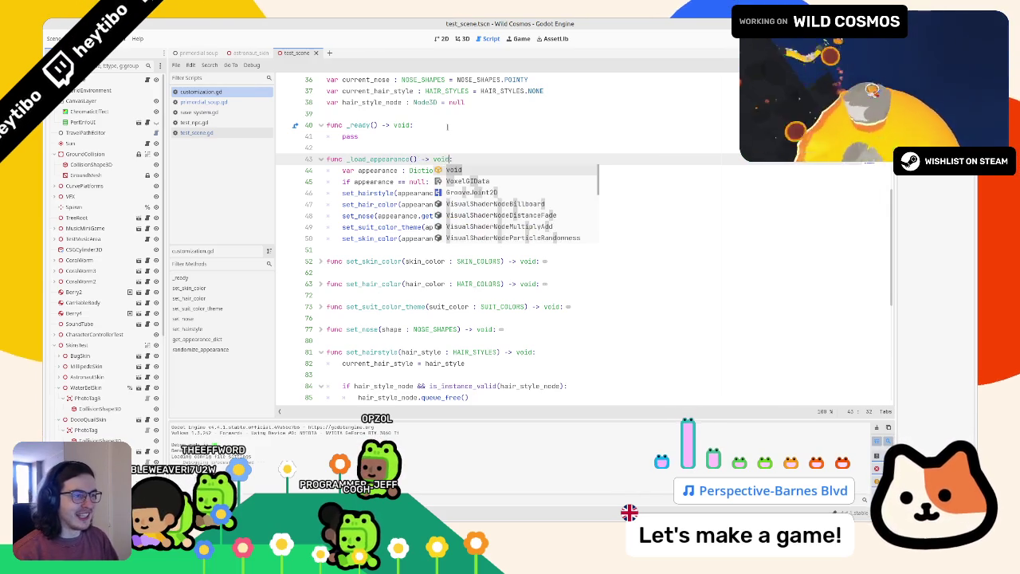
Step: Call _load_appearance from _ready, then run the game with F5 to test loading
double_click(378, 170)
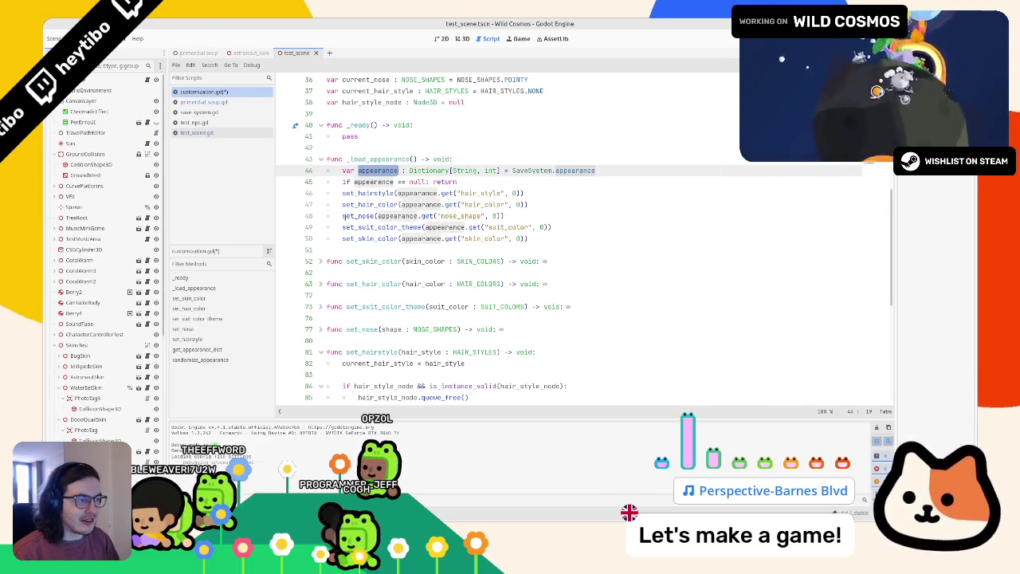
double_click(375, 158)
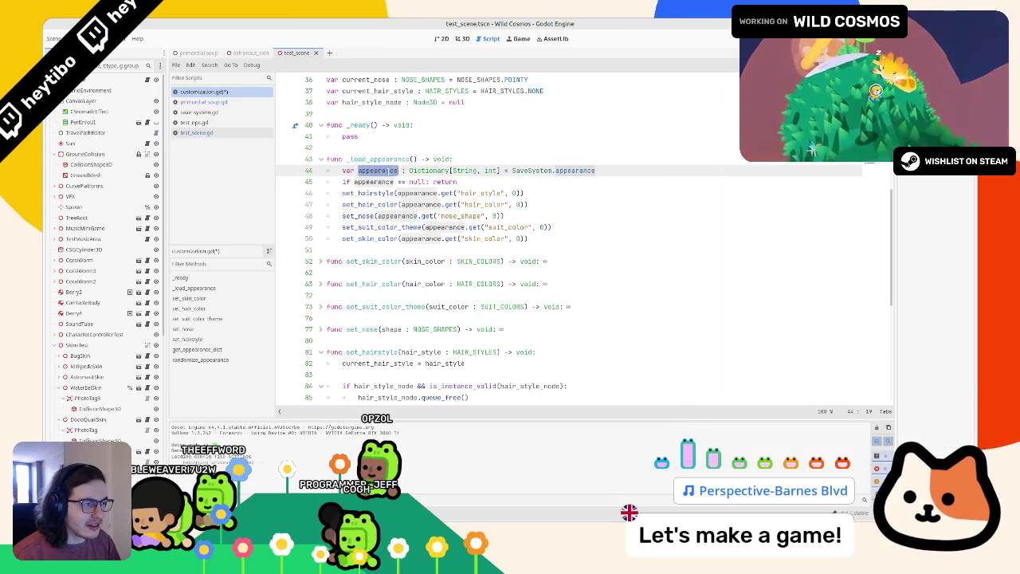
key(Up)
double_click(368, 159)
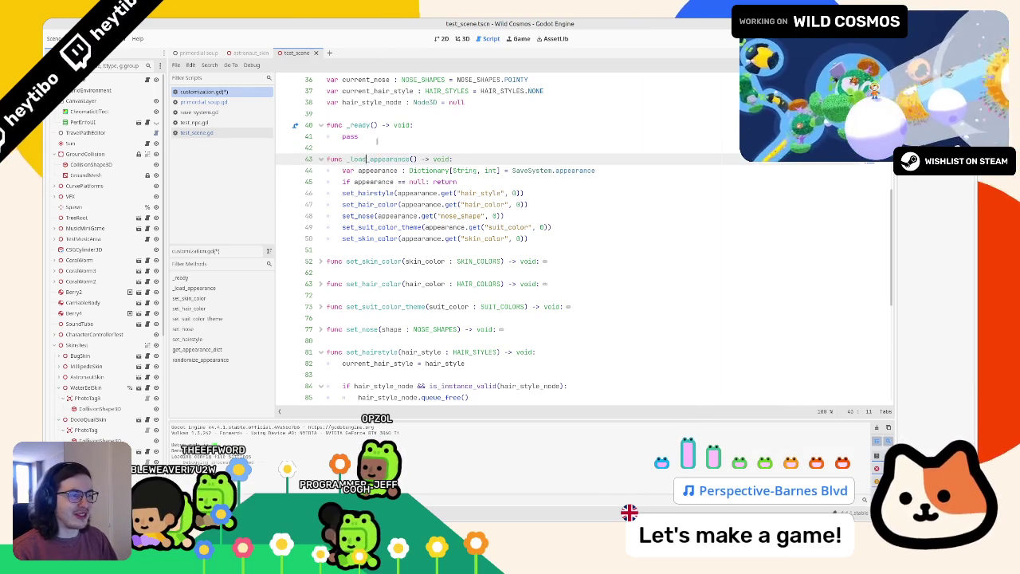
click(381, 136)
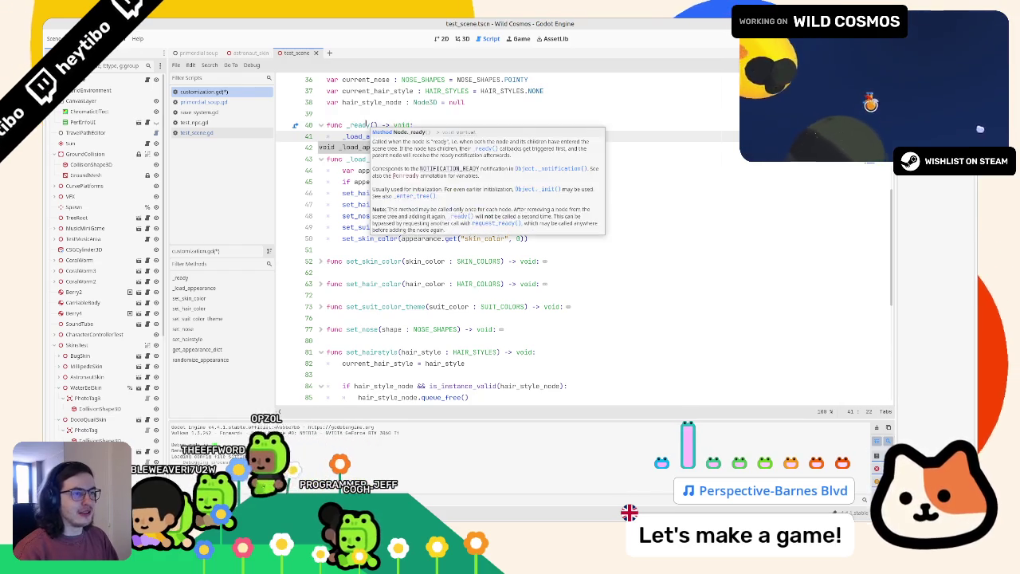
key(F5)
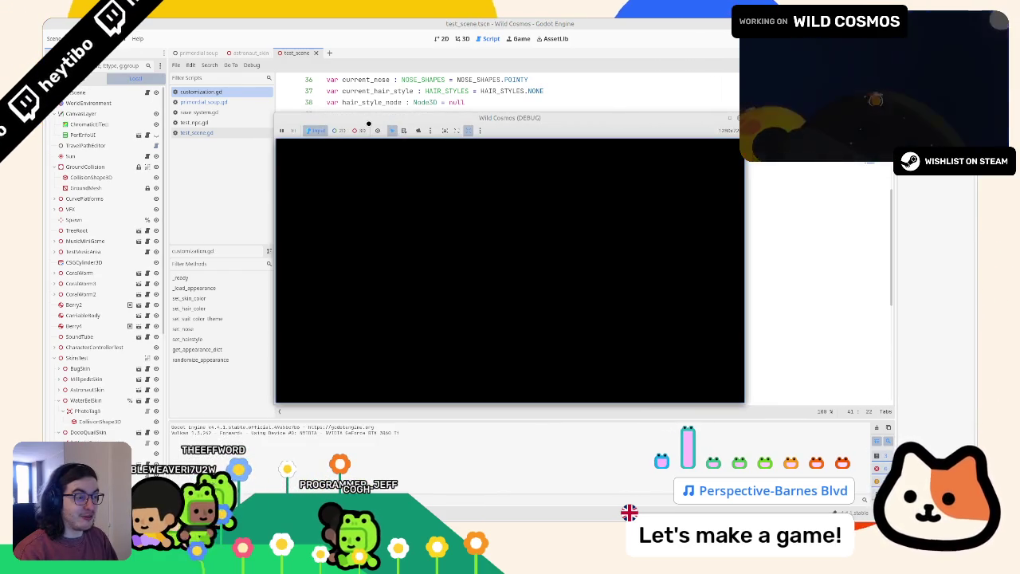
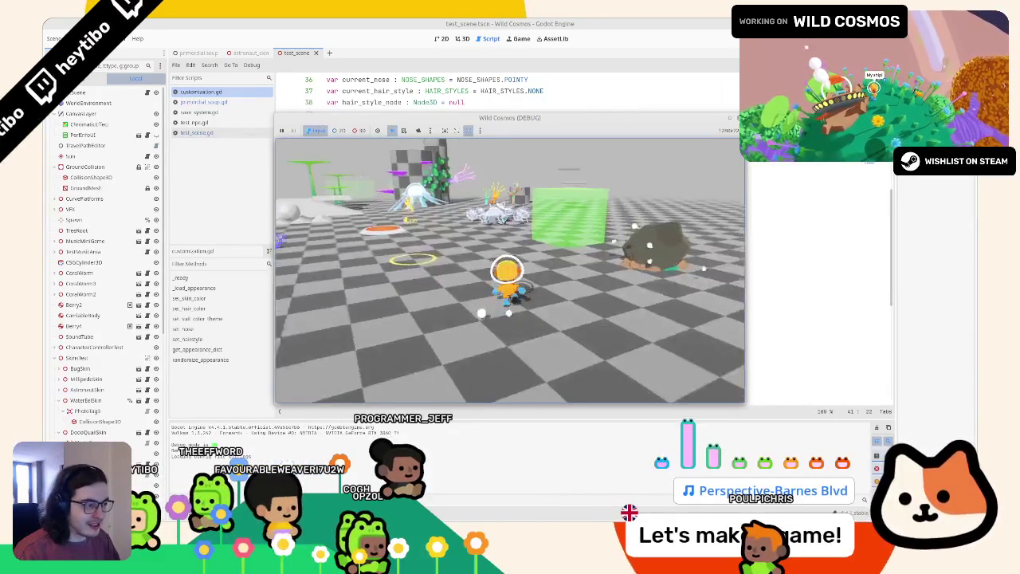
Step: Stop the test game and run the primordial soup scene in a maximized window
key(Escape)
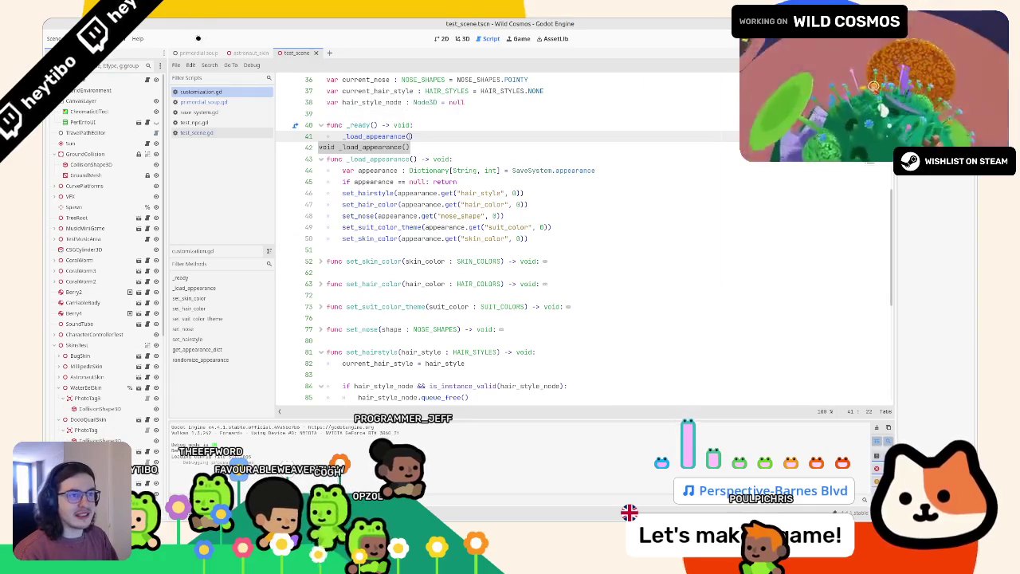
click(196, 52)
key(F6)
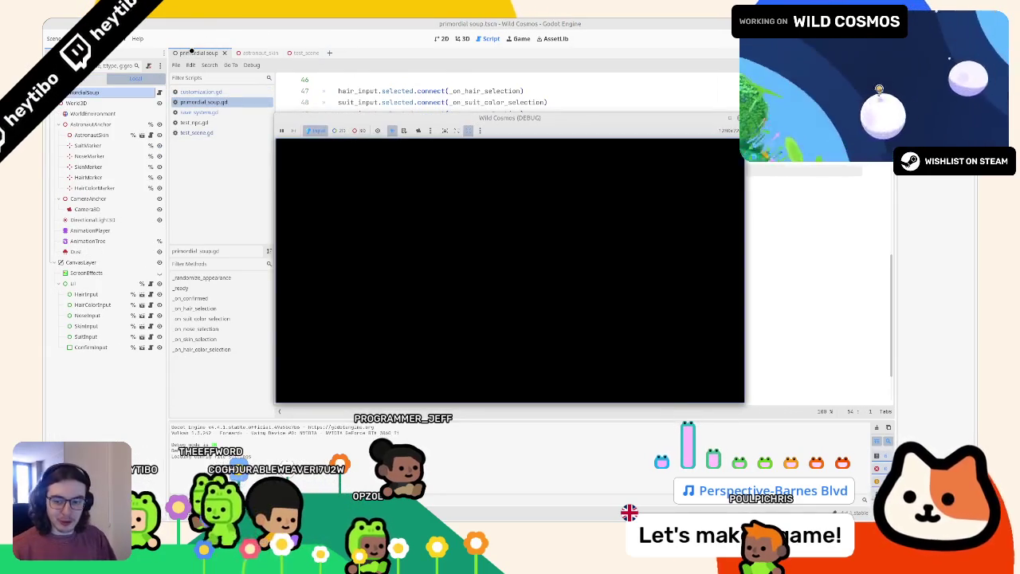
click(729, 120)
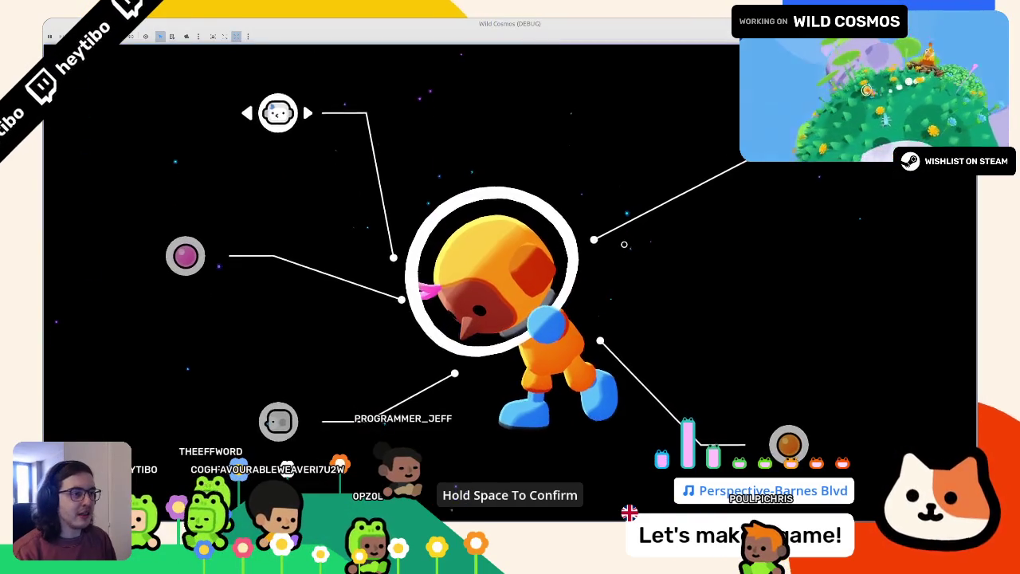
Step: Cycle the hair colour, then the suit colour, until the suit colour change throws an error
key(Down)
key(Right)
key(Left)
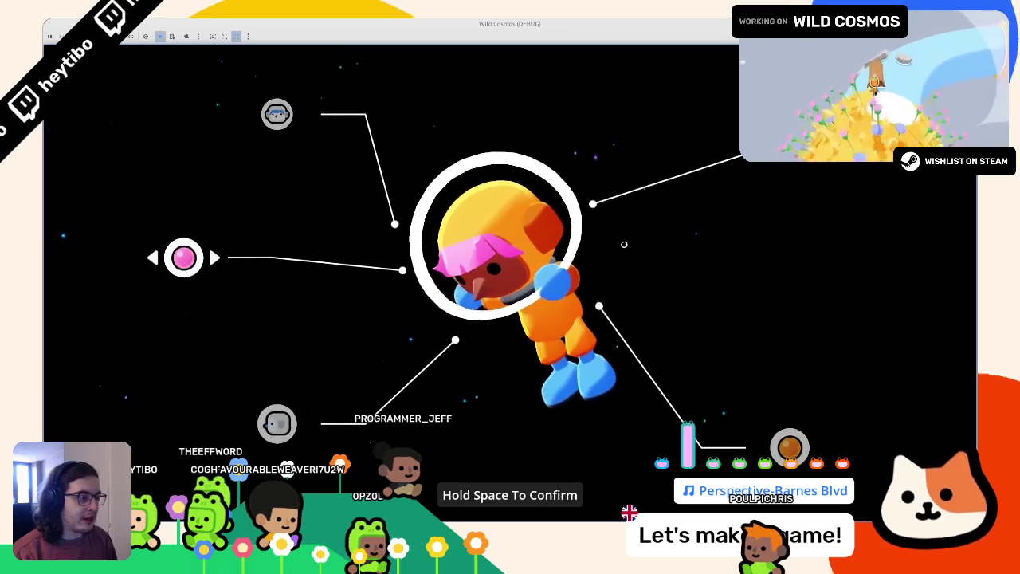
key(Down)
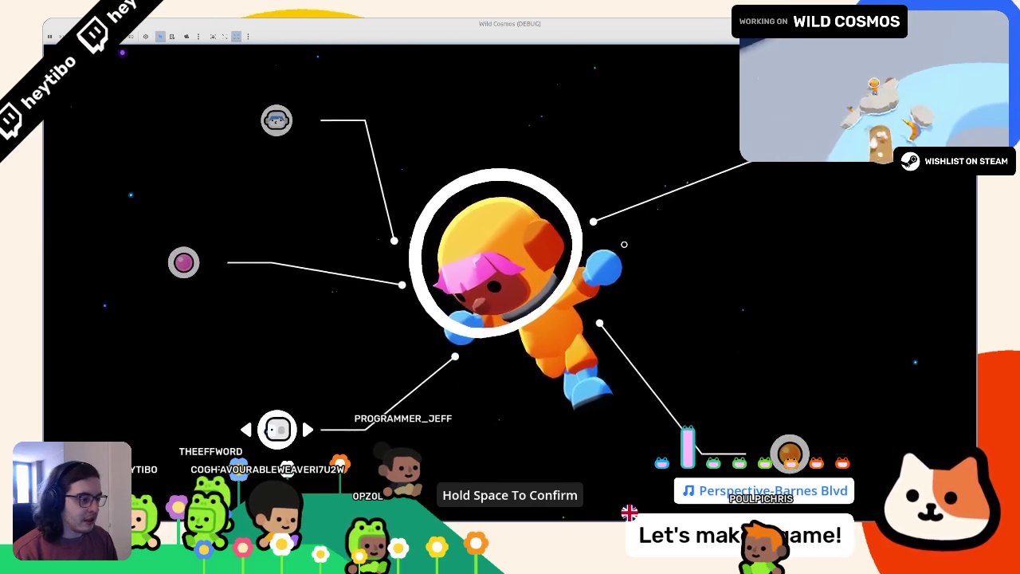
key(Down)
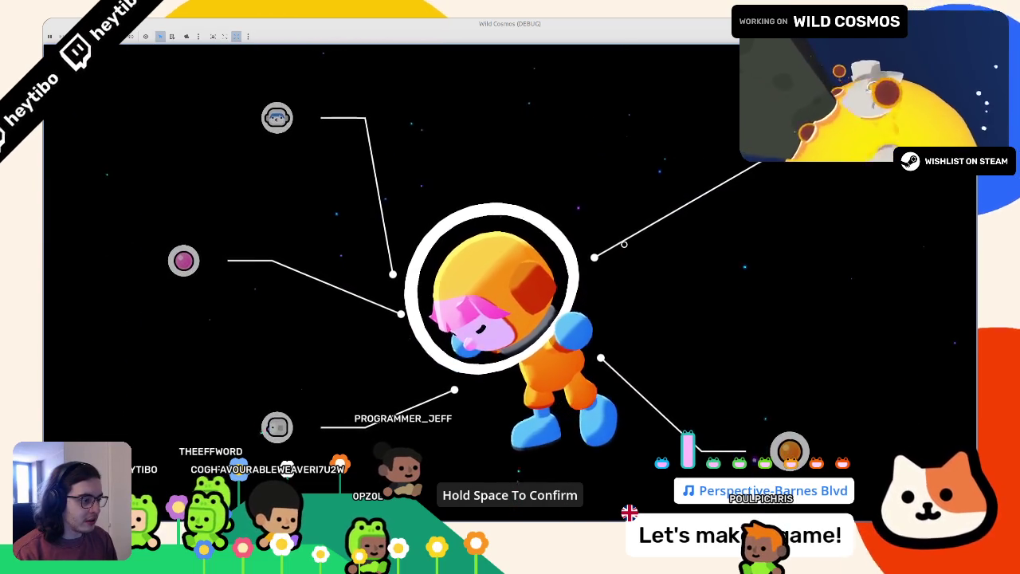
key(Up)
key(Right)
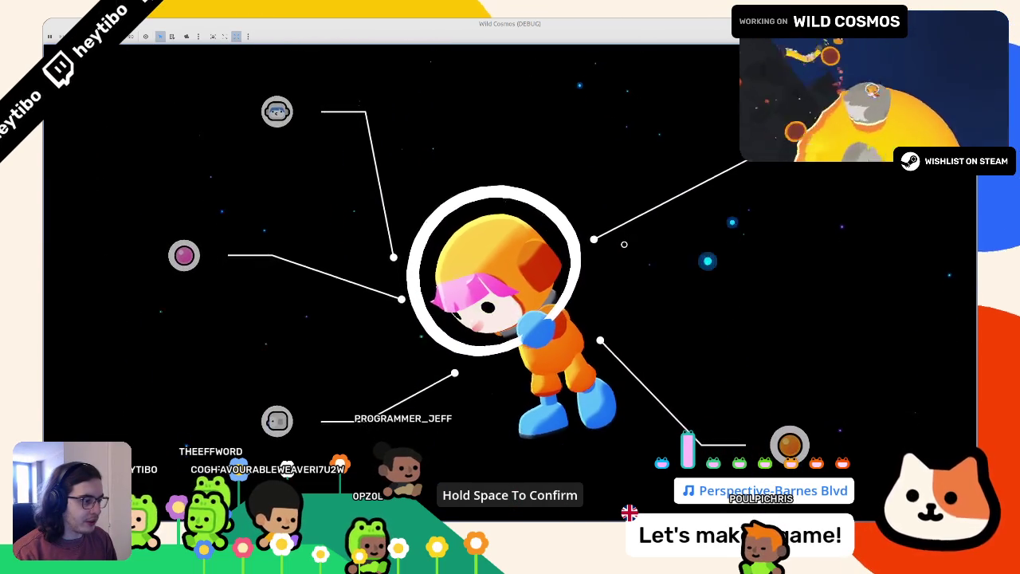
key(Right)
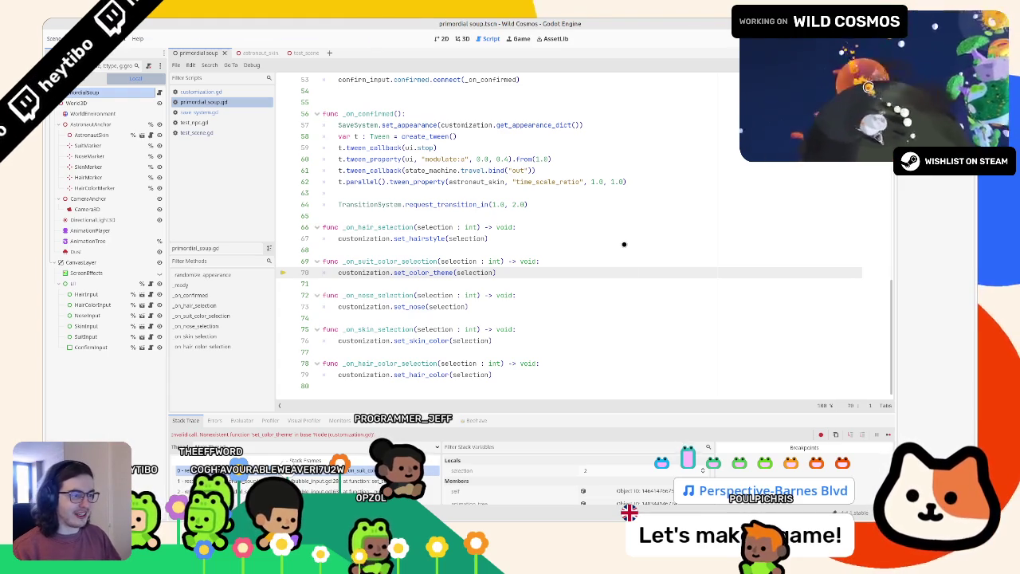
Step: Inspect the failing set_color_theme call in _on_suit_color_selection on line 70
key(alt+Tab)
key(alt+Tab)
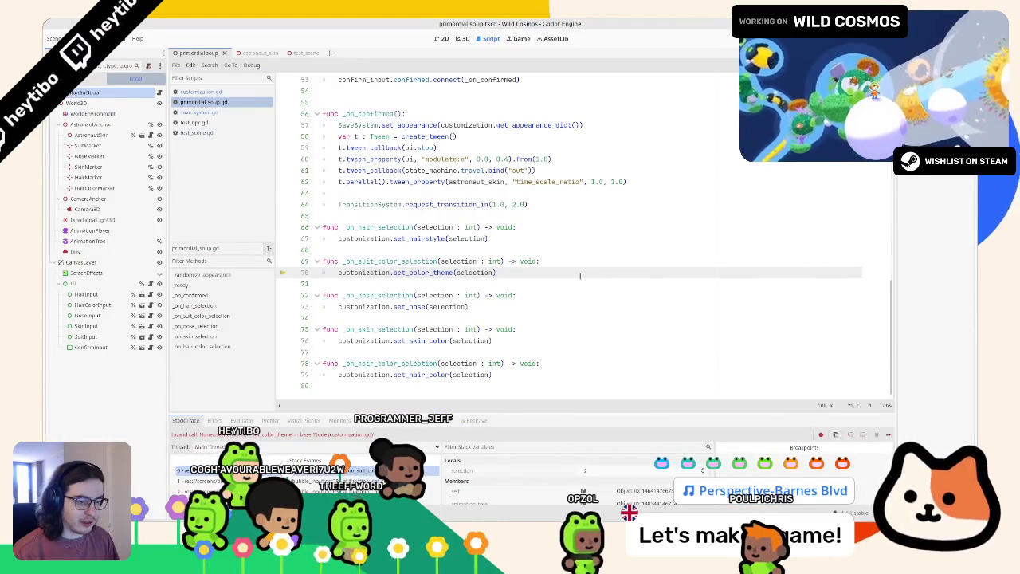
double_click(372, 261)
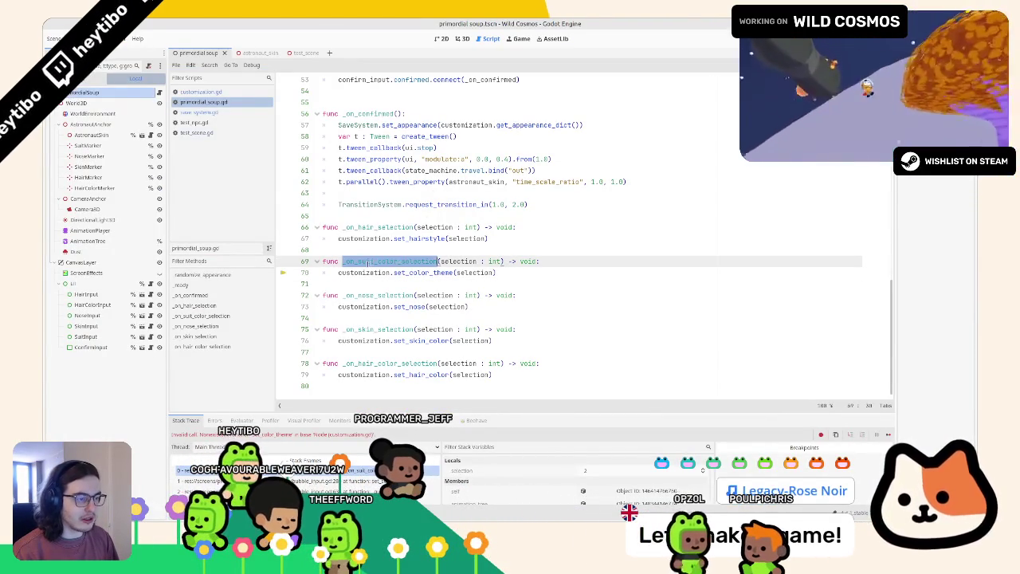
double_click(406, 273)
scroll(422, 251, up, 5)
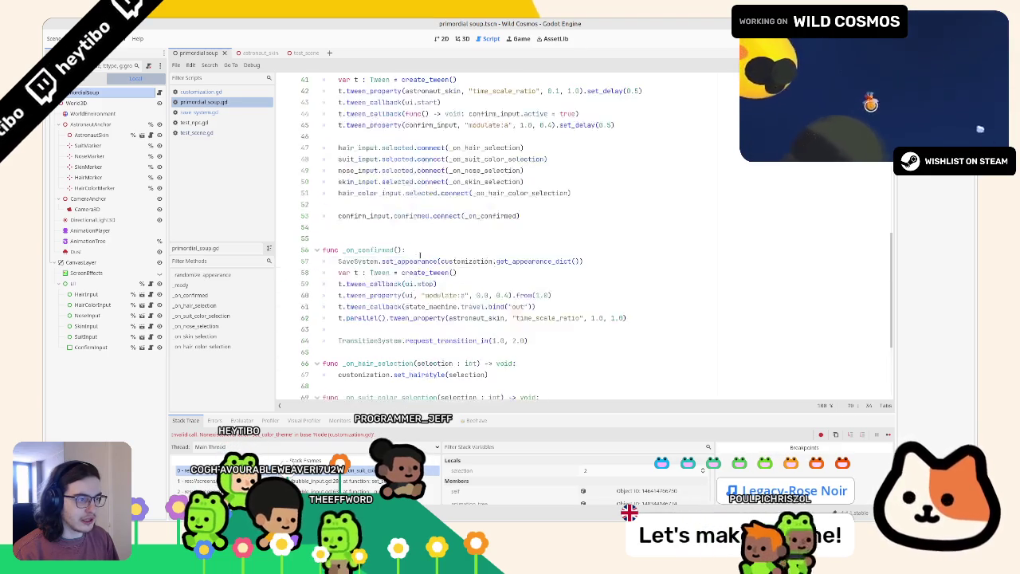
scroll(426, 246, down, 5)
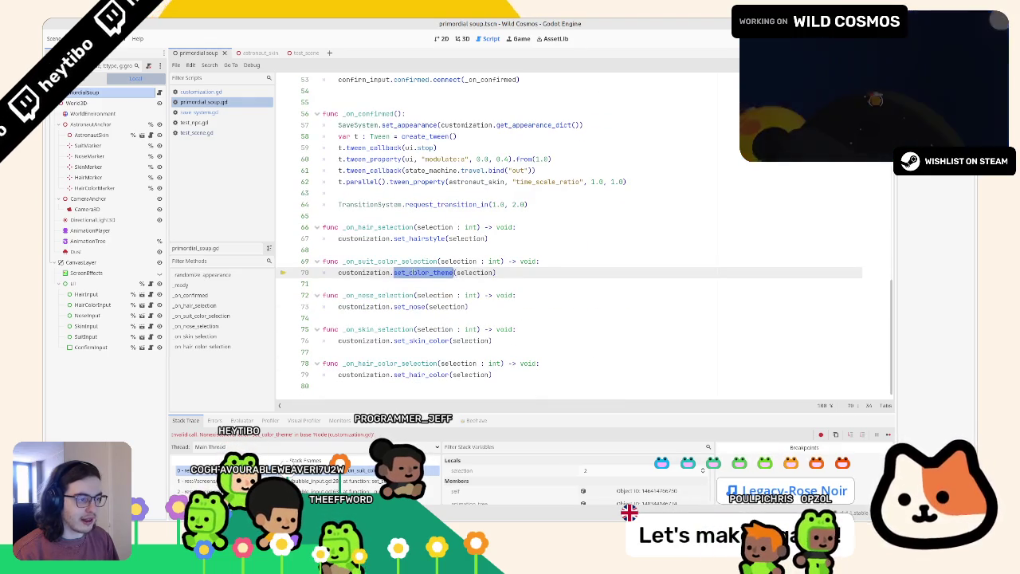
Step: Replace set_color_theme on line 70 with set_suit_color_theme from customization.gd, then relaunch
click(230, 91)
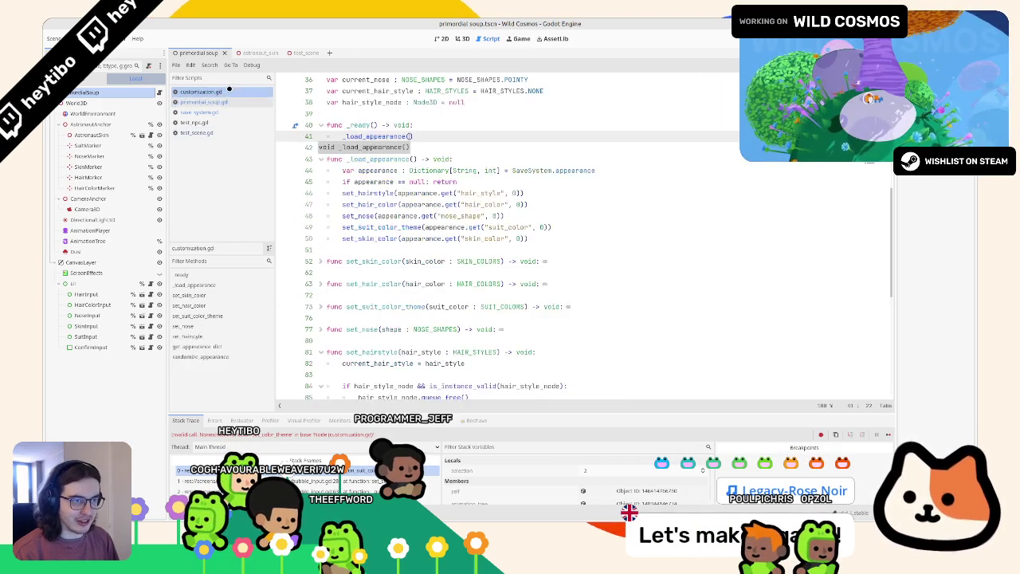
click(204, 102)
click(211, 92)
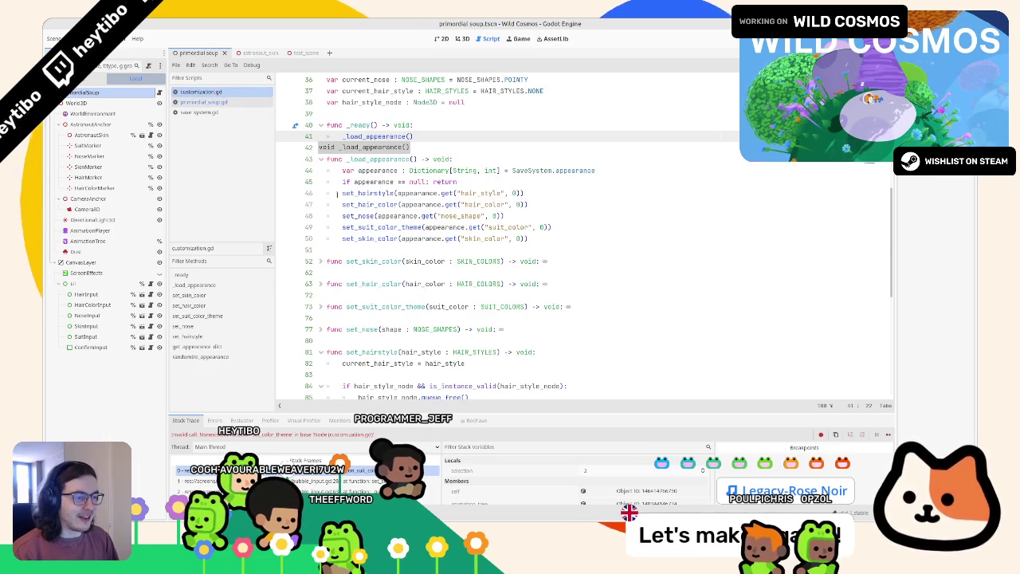
scroll(372, 277, down, 4)
double_click(386, 170)
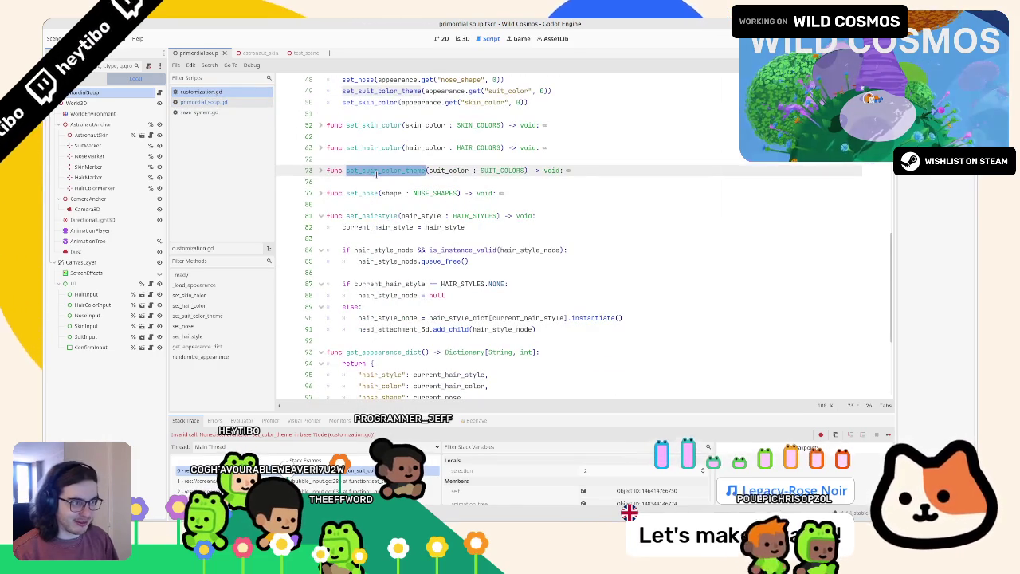
click(204, 102)
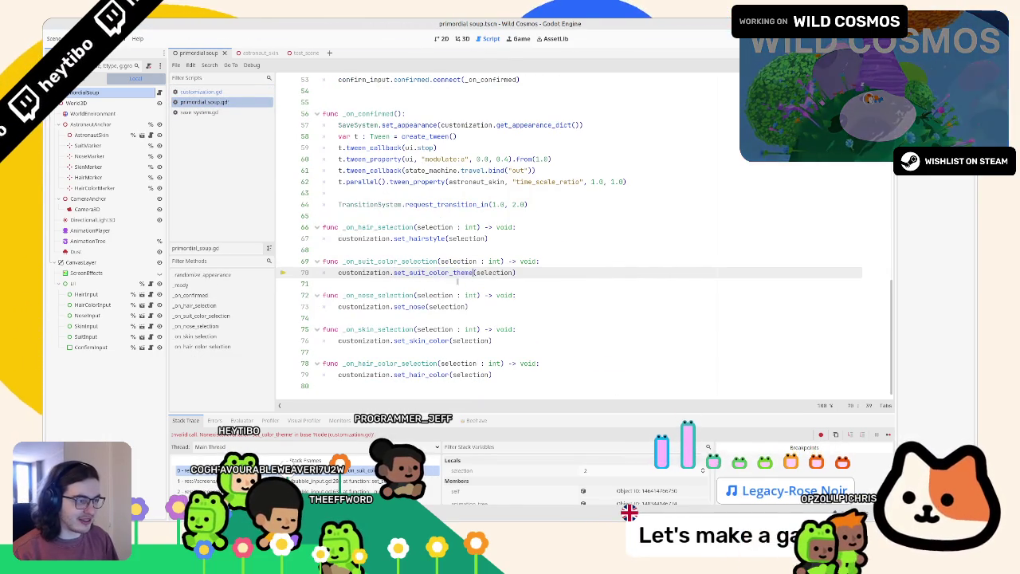
click(449, 279)
key(F5)
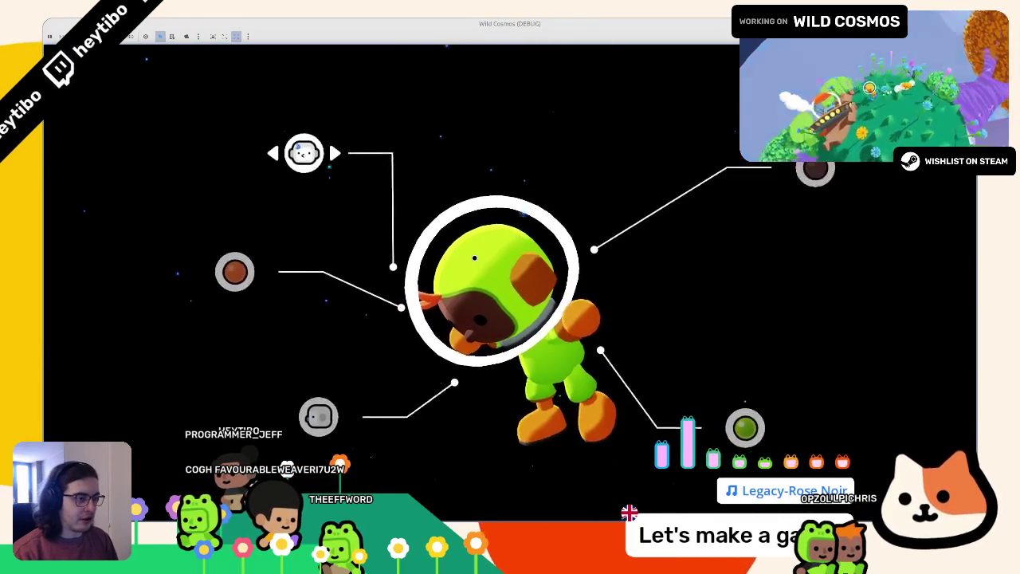
Step: Cycle the suit colour to white, restore the window, hold Space to confirm, and stop the game
key(Down)
key(Down)
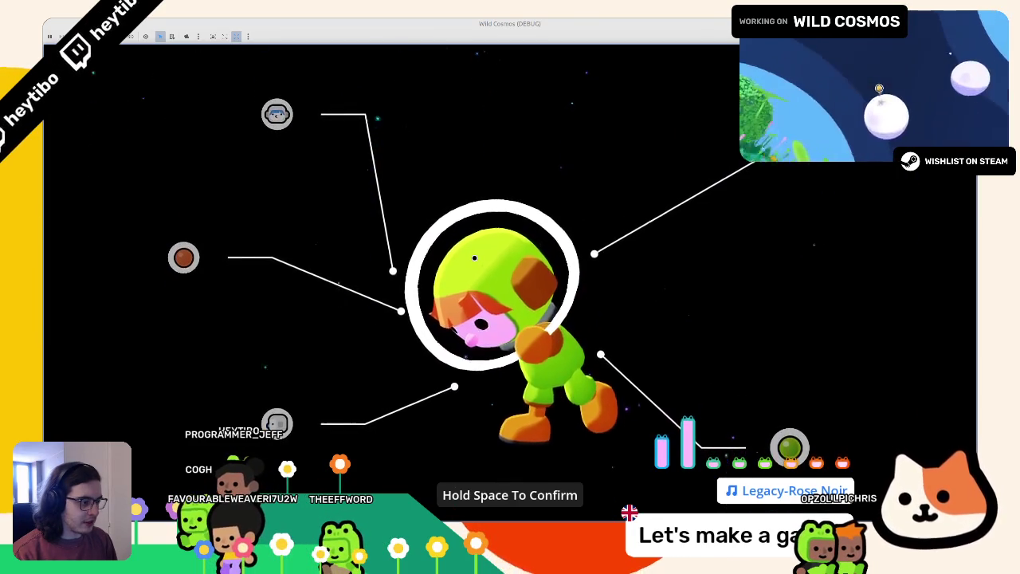
key(Right)
key(Left)
key(Left)
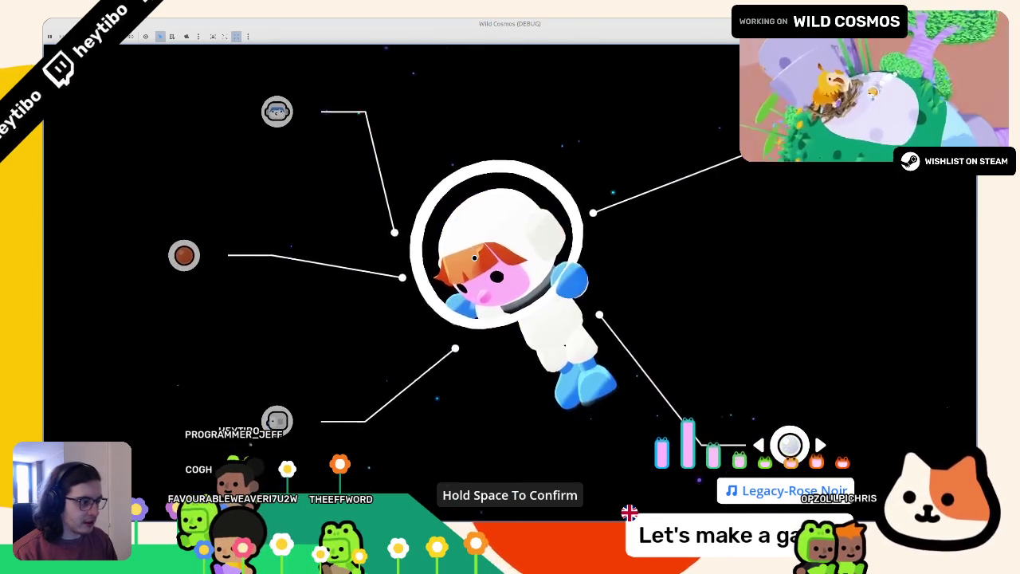
key(super+Down)
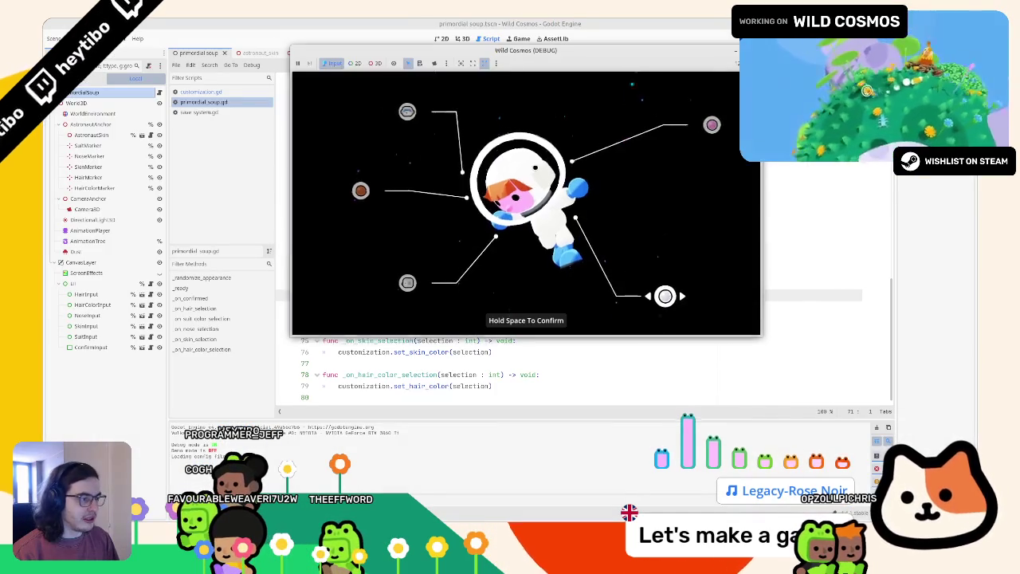
key(space)
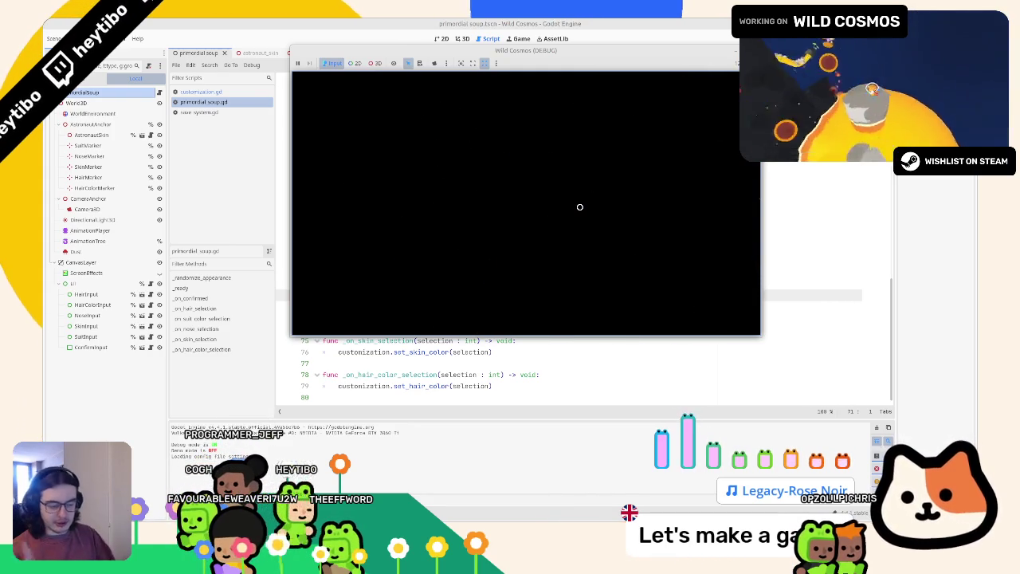
key(F8)
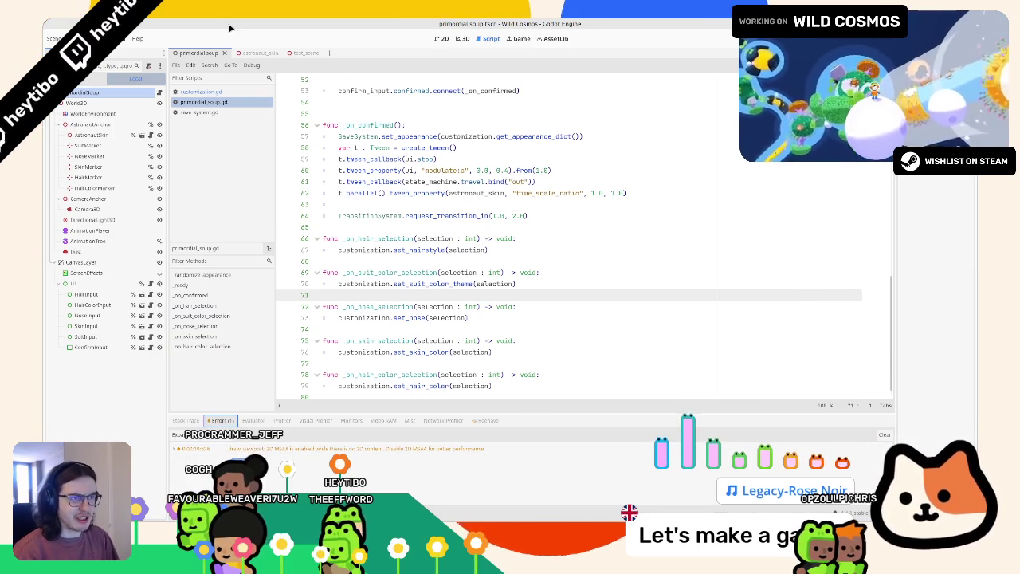
click(299, 52)
key(F6)
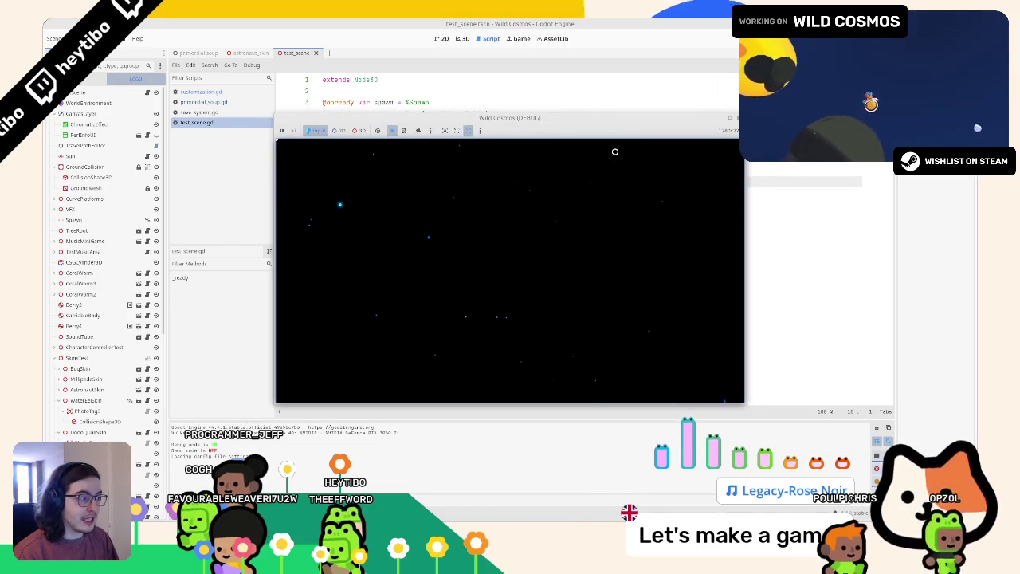
key(F8)
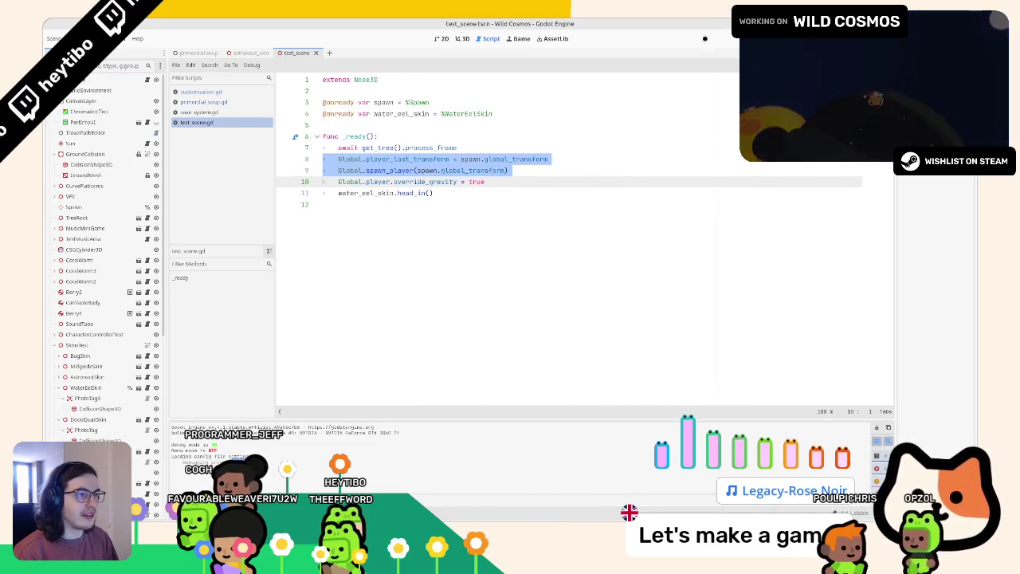
key(F6)
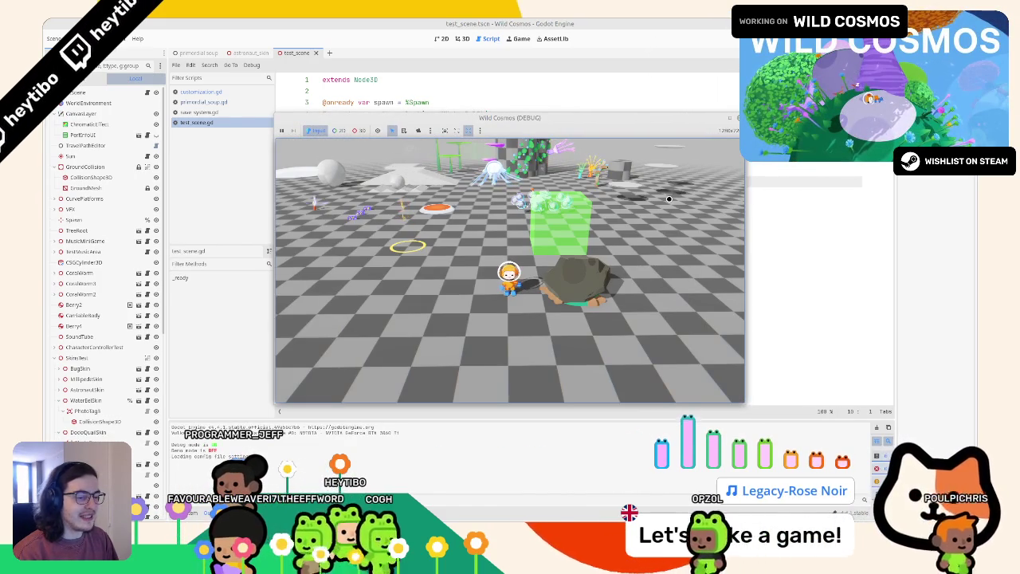
key(F8)
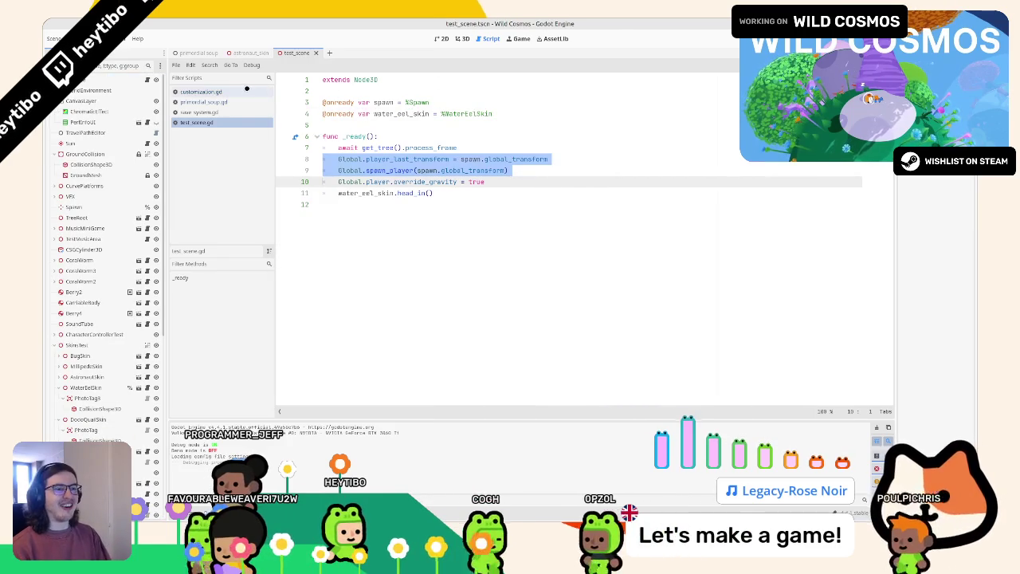
click(198, 53)
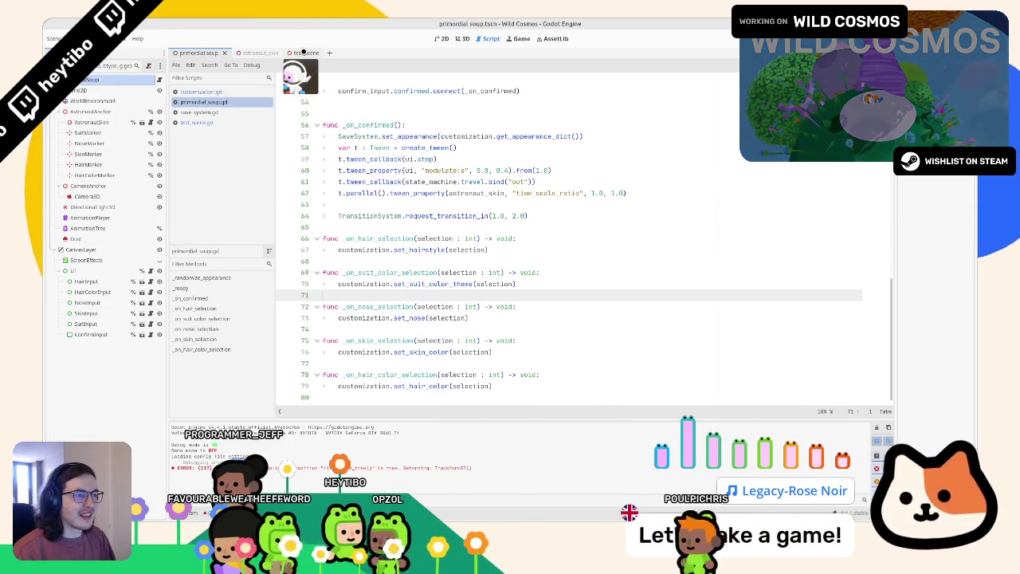
Step: Examine the SaveSystem.set_appearance(get_appearance_dict()) call on line 57 and jump to its definition
click(307, 52)
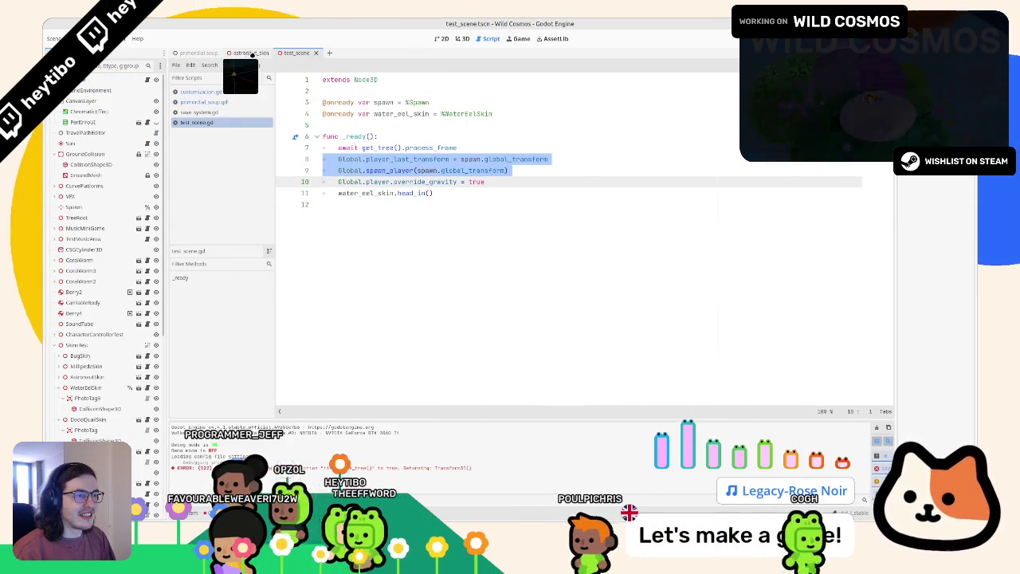
click(198, 53)
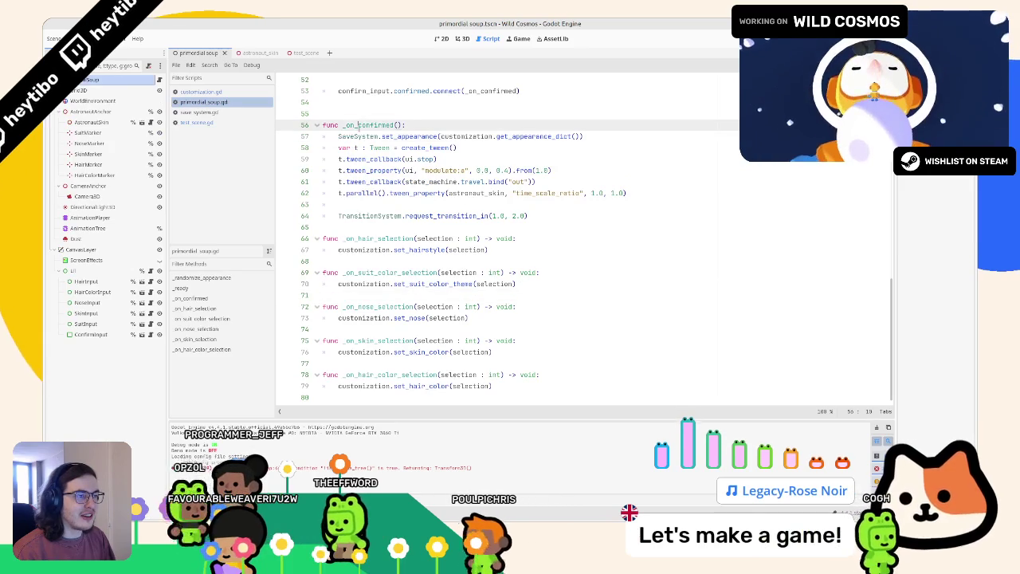
double_click(358, 136)
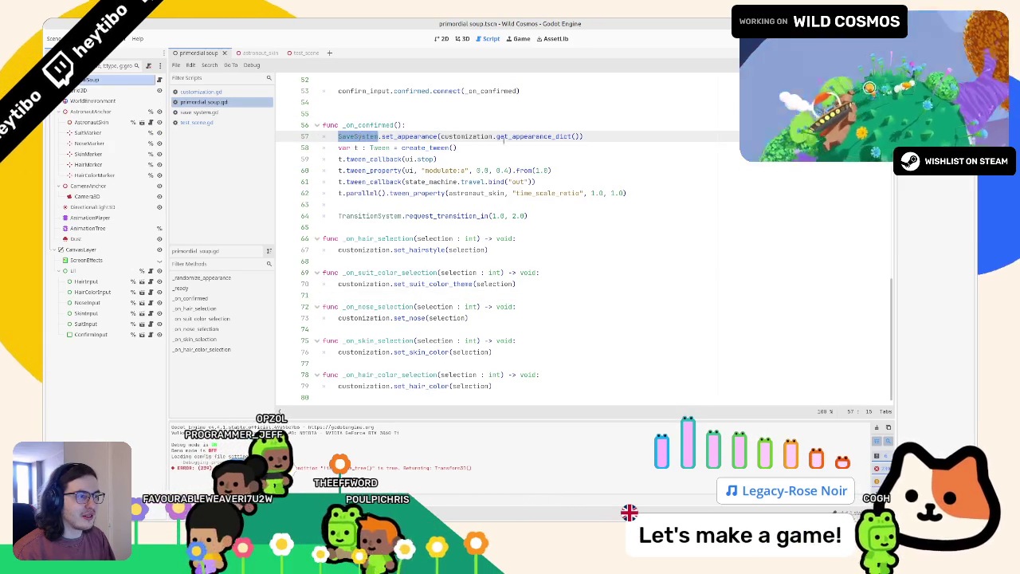
double_click(532, 137)
drag(571, 137, 382, 137)
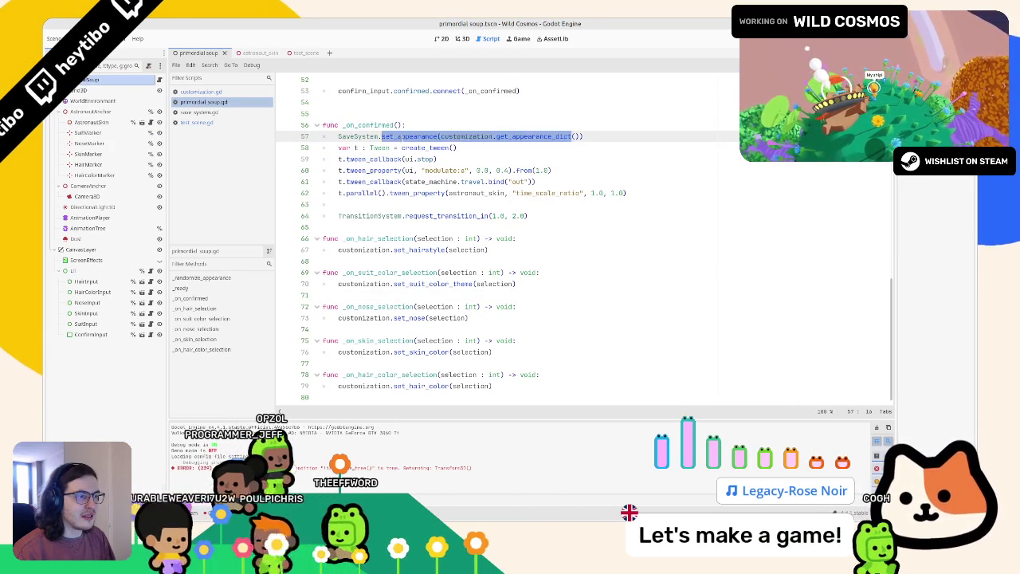
double_click(398, 136)
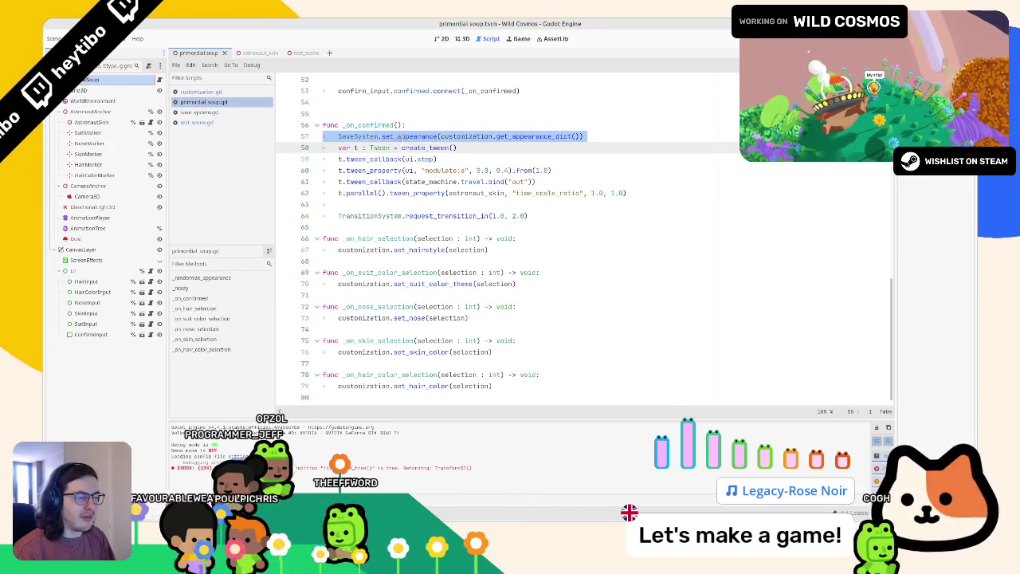
triple_click(511, 137)
double_click(511, 136)
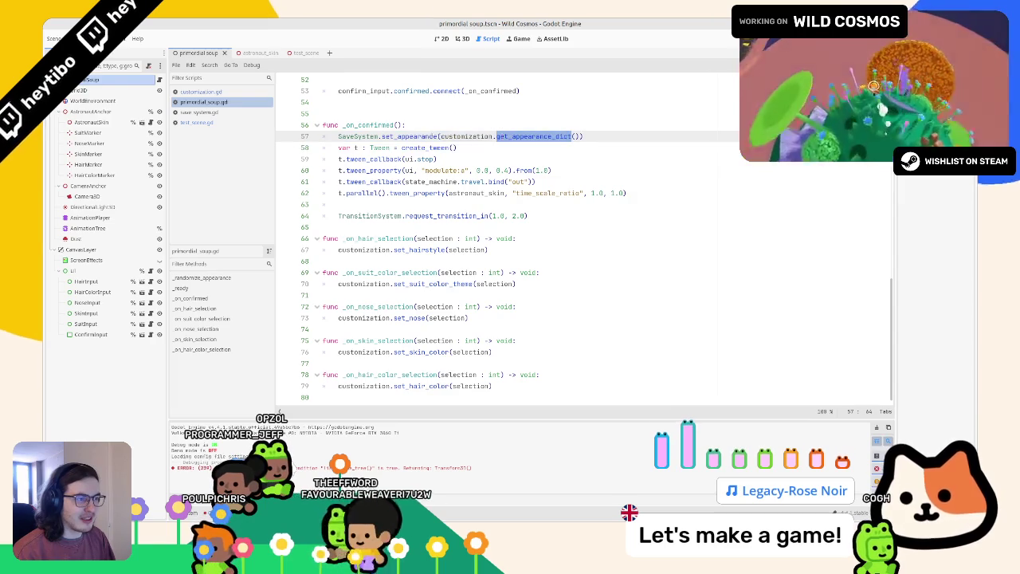
ctrl+click(422, 138)
Step: Follow the appearance variable in save_system.gd down to its assignment in _load_game on line 156
scroll(404, 204, down, 5)
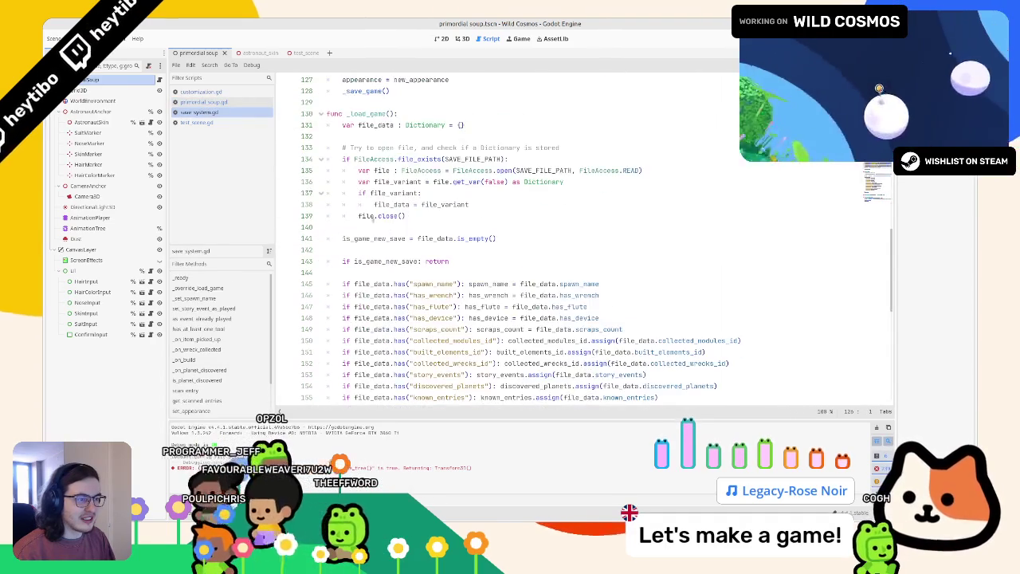
scroll(366, 201, up, 3)
double_click(366, 148)
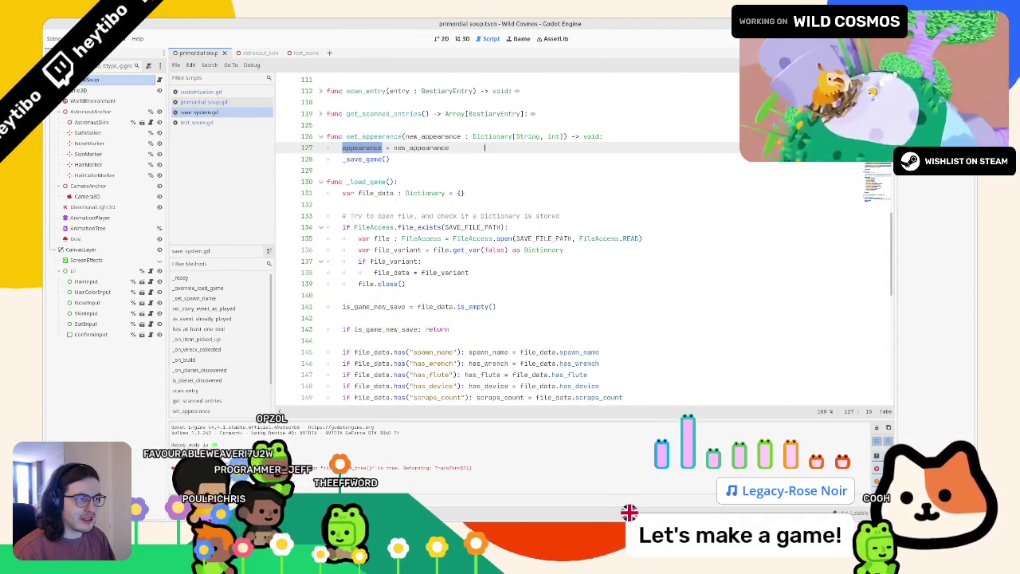
click(371, 182)
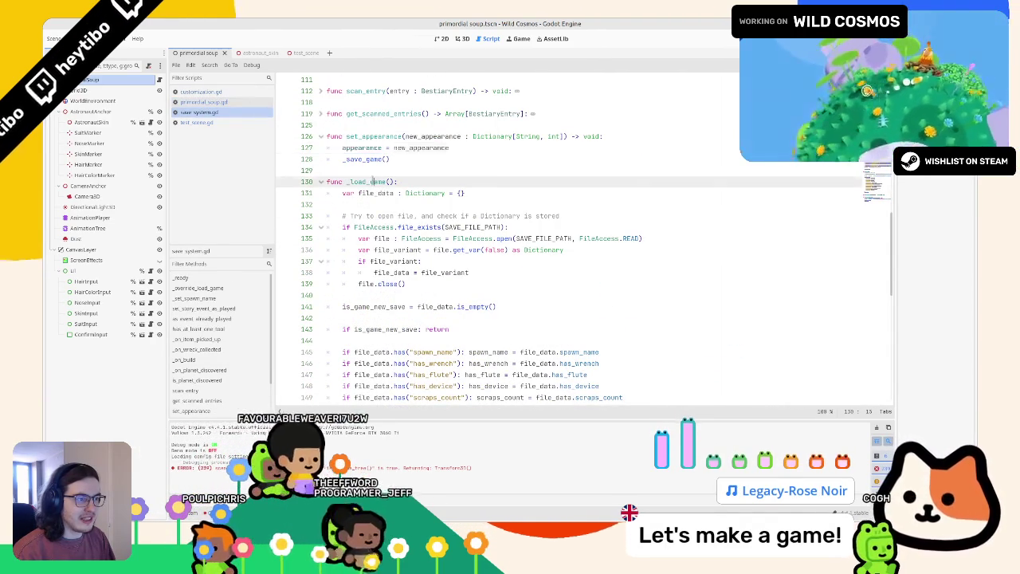
scroll(372, 182, down, 10)
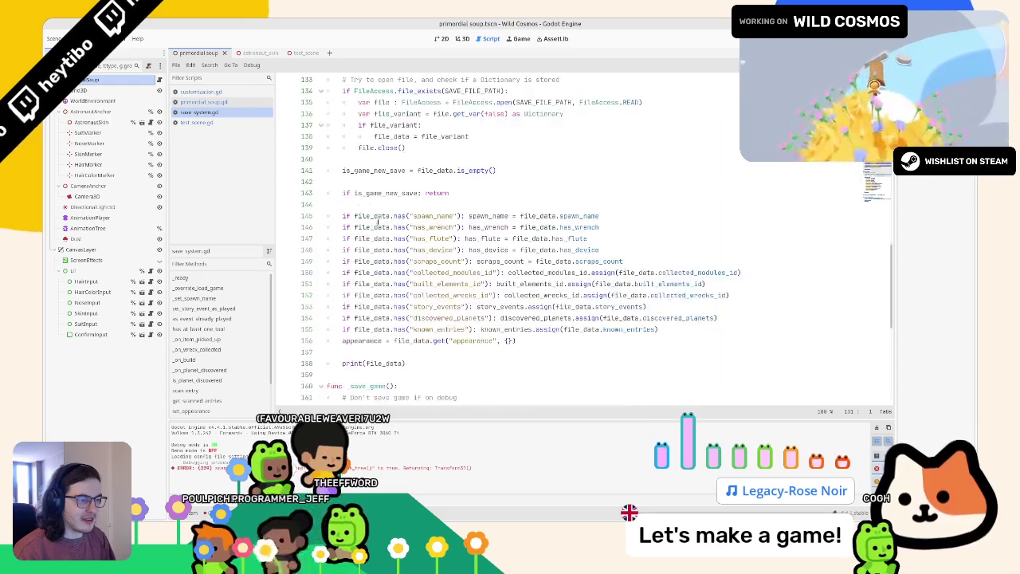
click(374, 248)
double_click(365, 170)
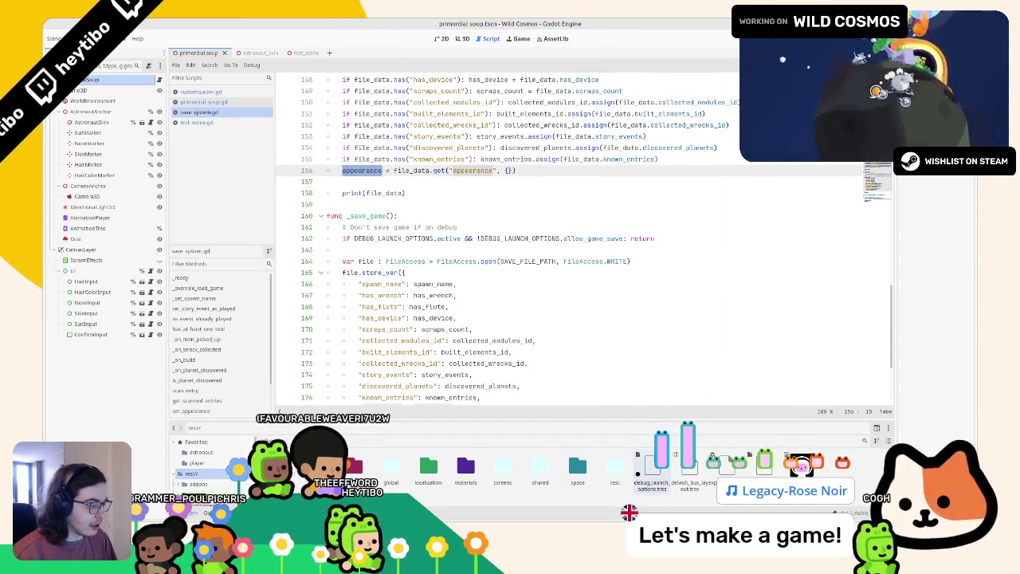
Step: Open debug_launch_options.tres, then run test_scene, which halts at line 156 with a typed-dictionary error
double_click(651, 472)
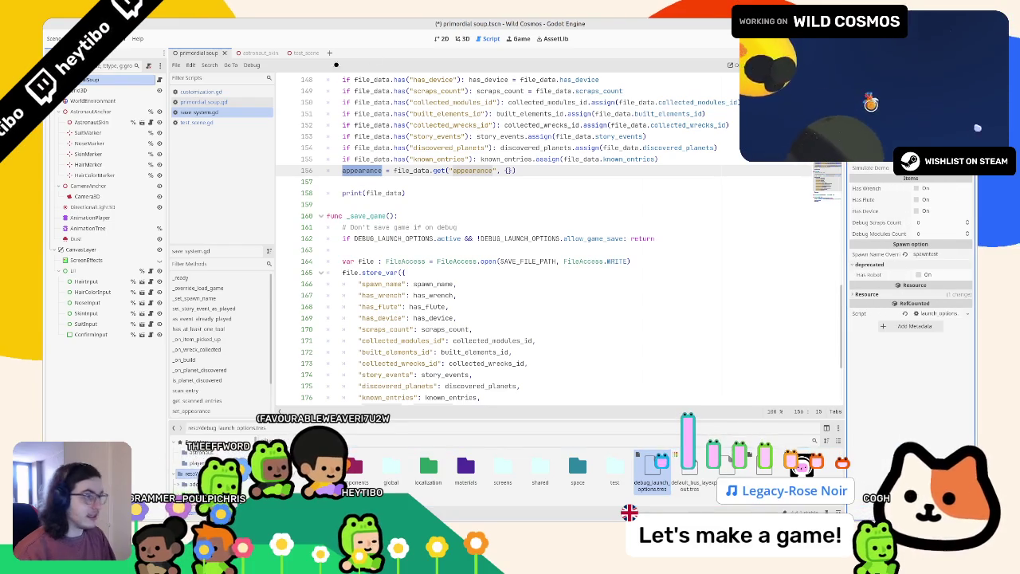
key(ctrl+Tab)
key(F6)
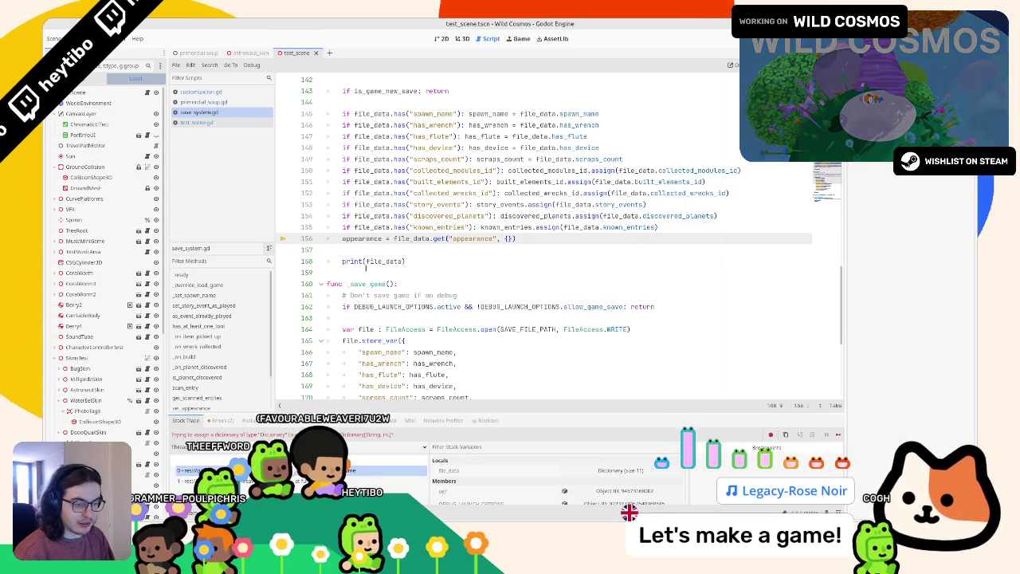
Step: Duplicate the known_entries load line and change its key and target variable to appearance
mouse_move(394, 238)
mouse_down()
mouse_move(590, 244)
mouse_move(390, 238)
mouse_up()
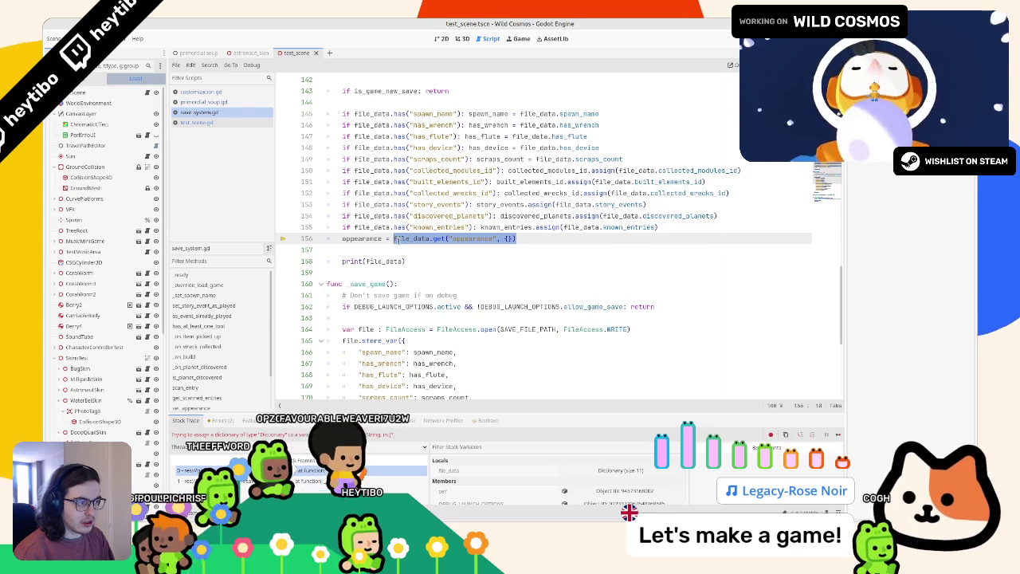
mouse_move(516, 239)
mouse_down()
mouse_move(403, 230)
mouse_move(412, 228)
mouse_move(407, 238)
mouse_up()
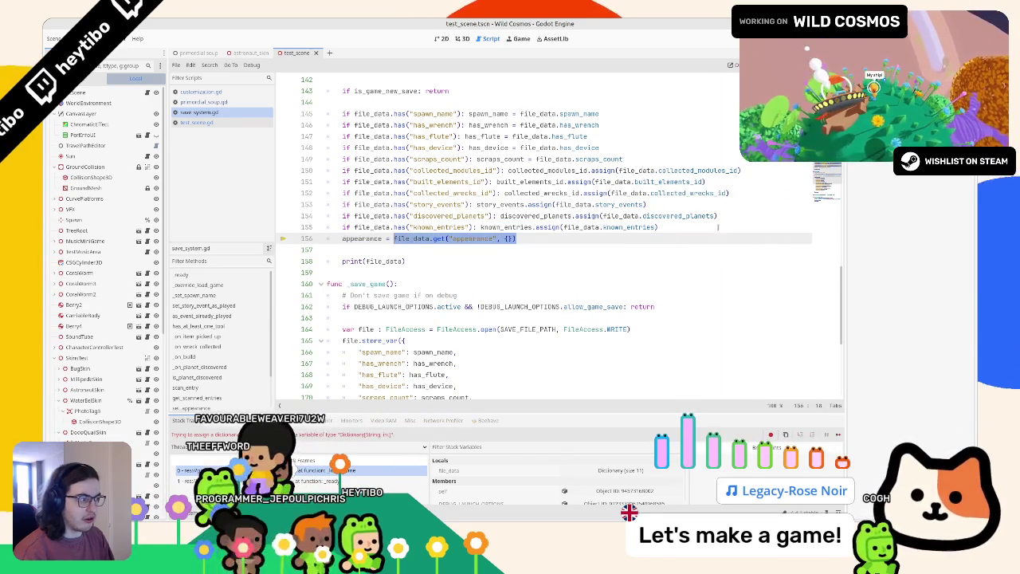
click(659, 227)
key(ctrl+shift+d)
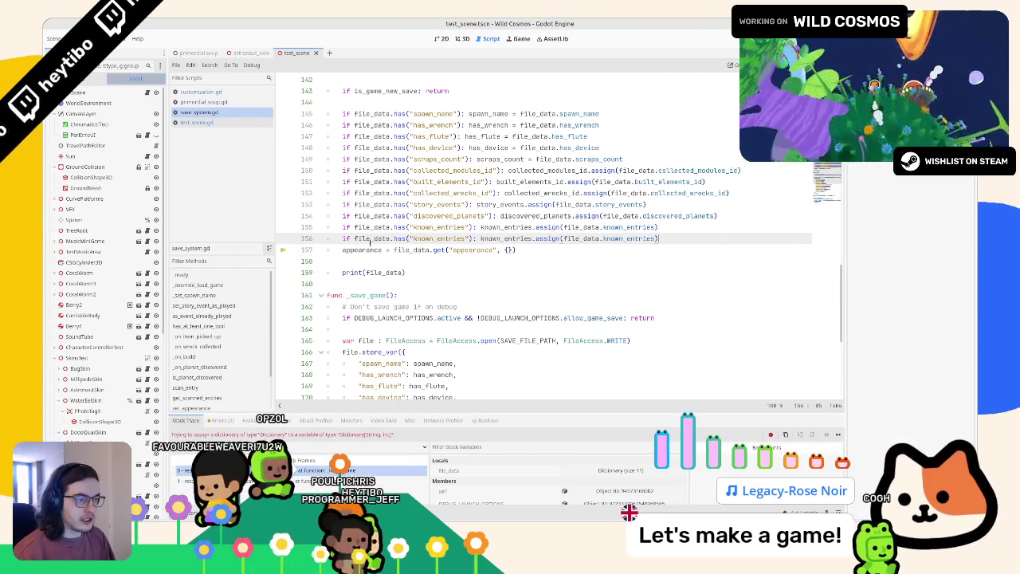
double_click(362, 249)
key(ctrl+c)
double_click(428, 238)
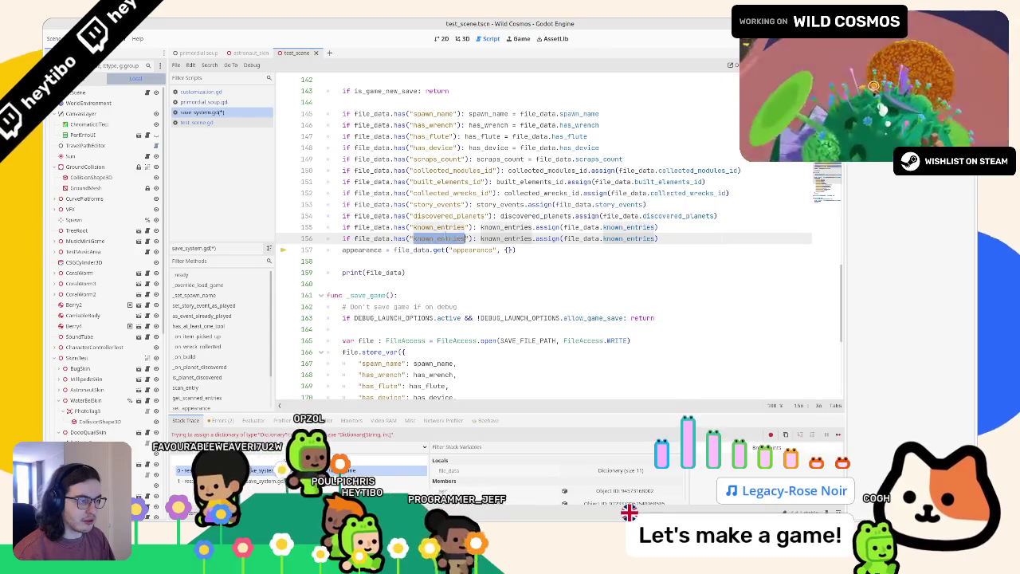
key(ctrl+v)
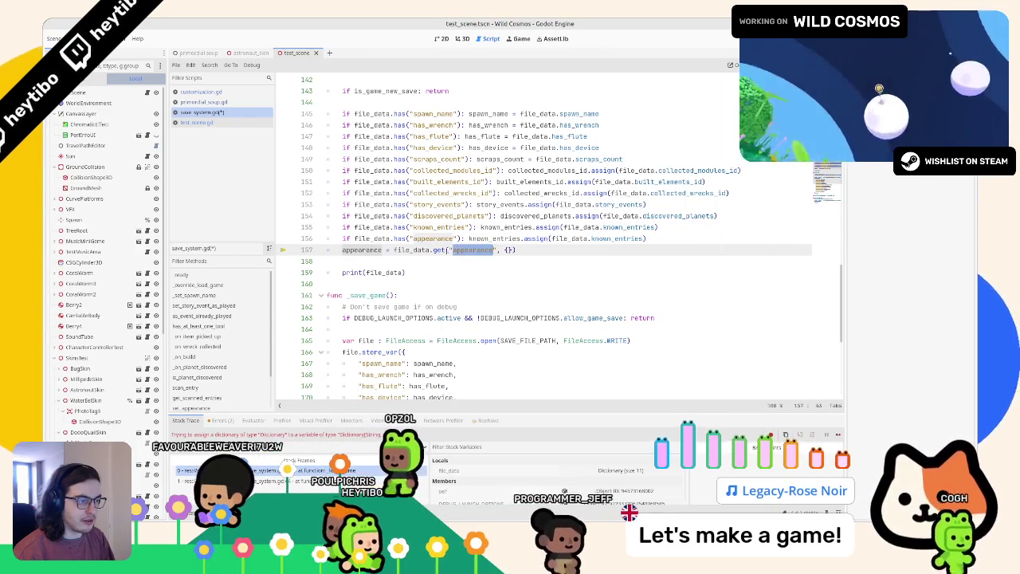
double_click(424, 250)
drag(394, 250, 540, 250)
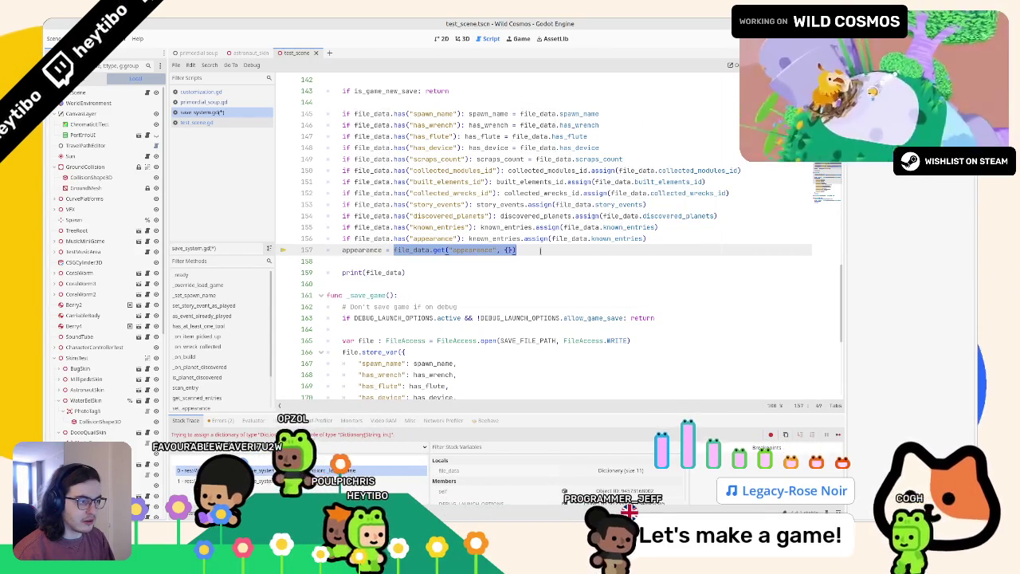
double_click(506, 239)
key(ctrl+v)
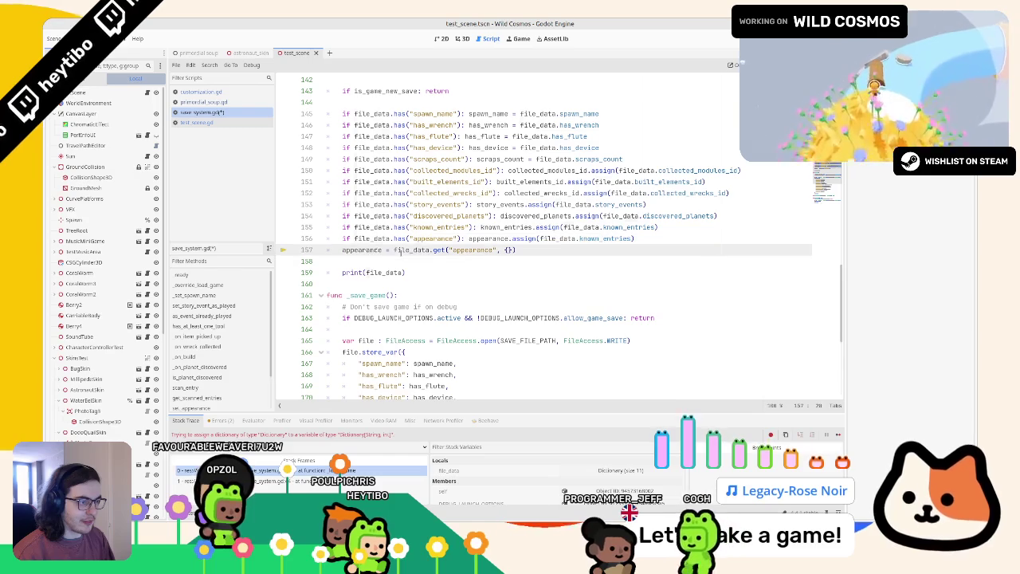
Step: Make the copied line read file_data.appearance, check Dictionary.assign docs, and launch the game
double_click(562, 238)
click(562, 239)
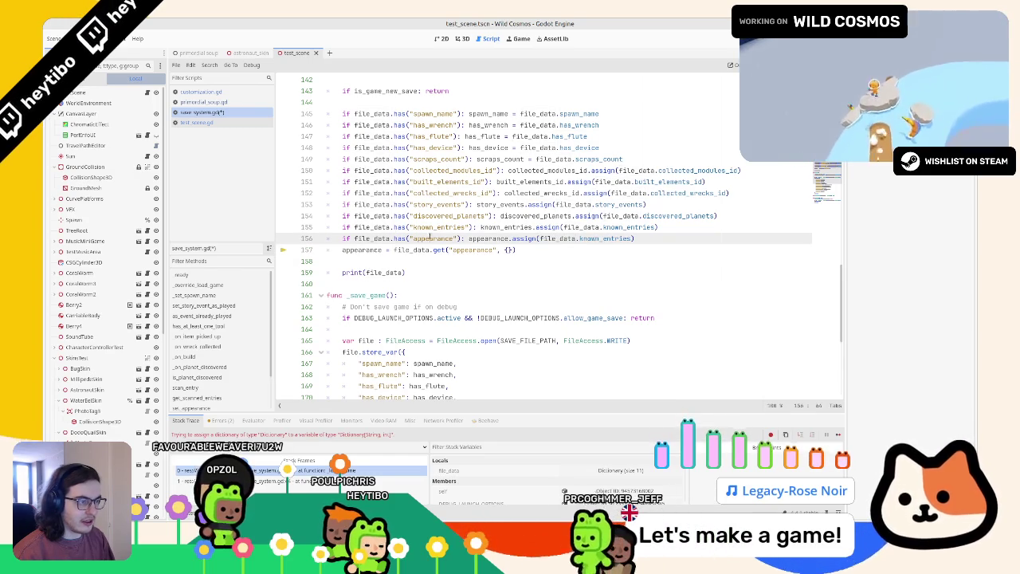
double_click(605, 238)
key(ctrl+v)
click(577, 245)
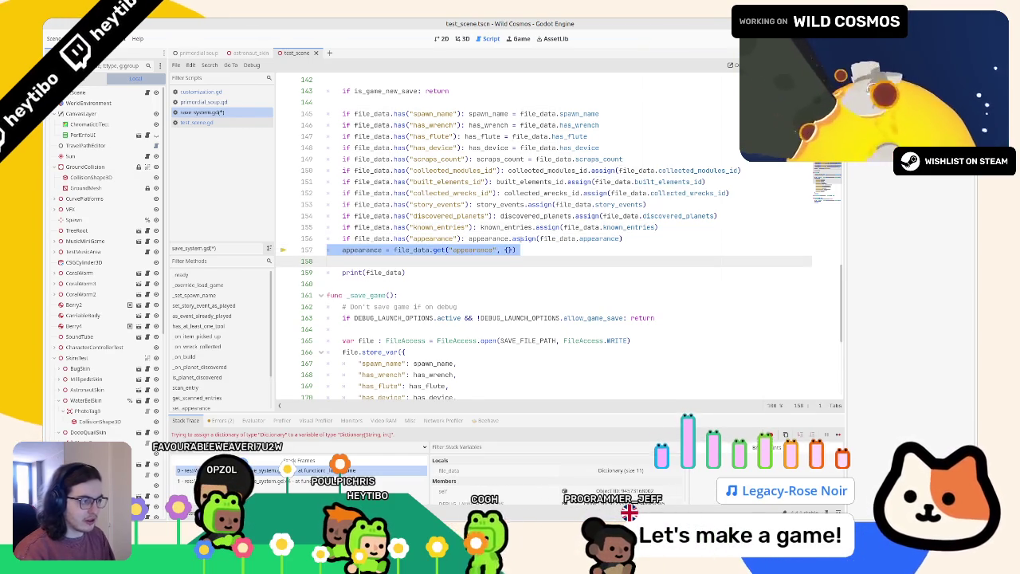
ctrl+click(510, 249)
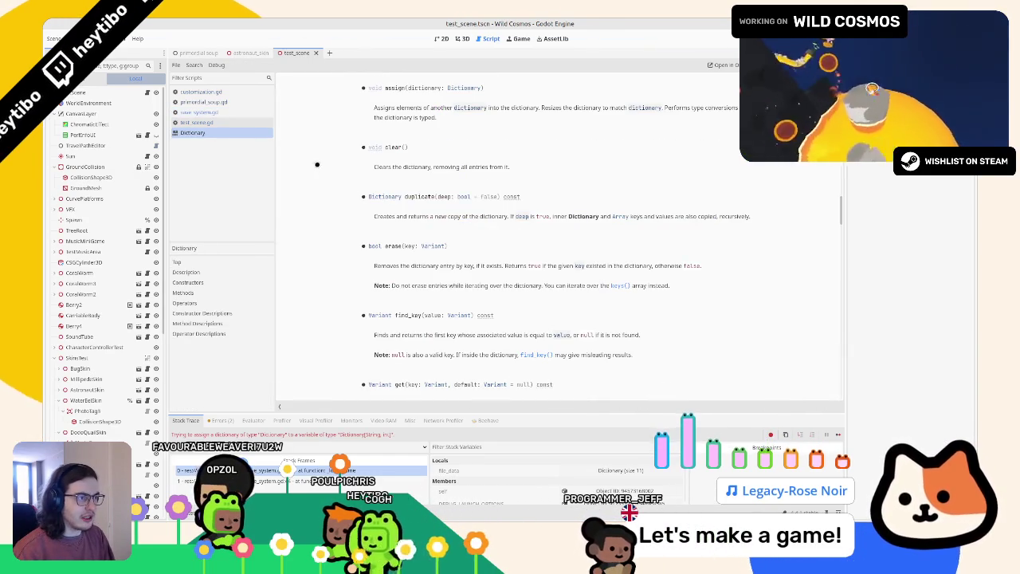
middle_click(248, 134)
key(F5)
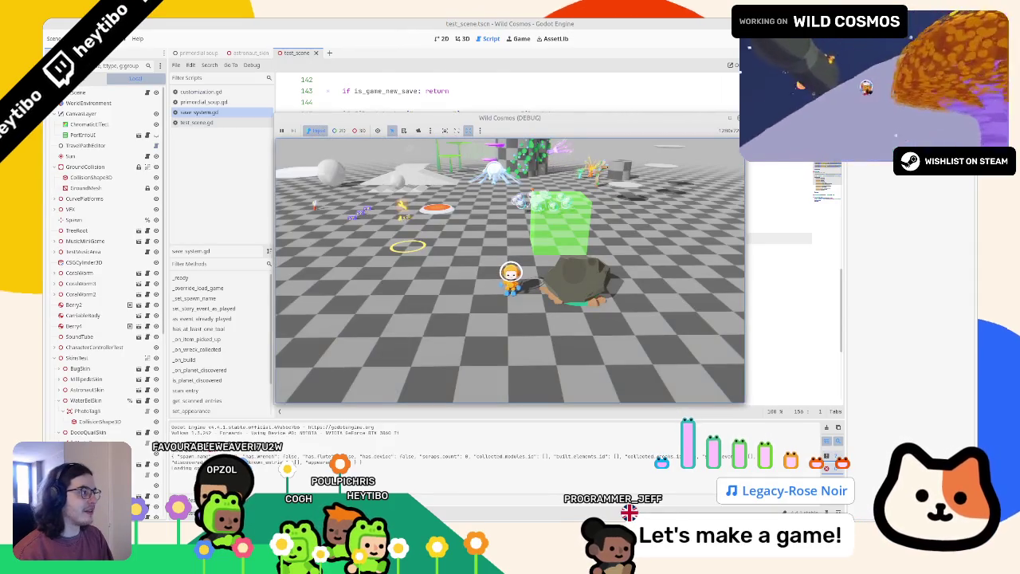
Step: Run primordial soup.tscn, change an astronaut look option, confirm it, and stop the game
key(F8)
key(ctrl+Tab)
key(F6)
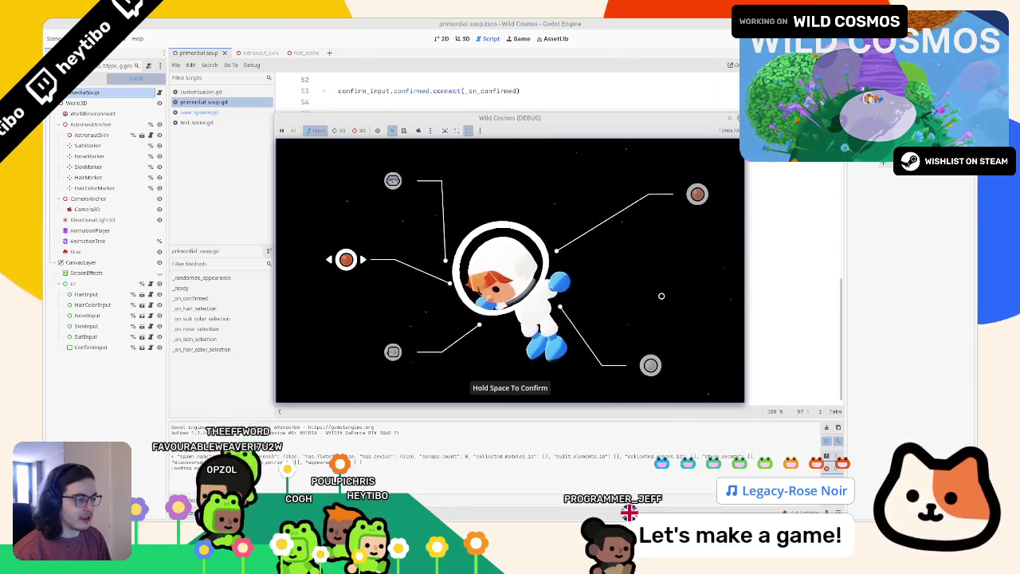
key(Up)
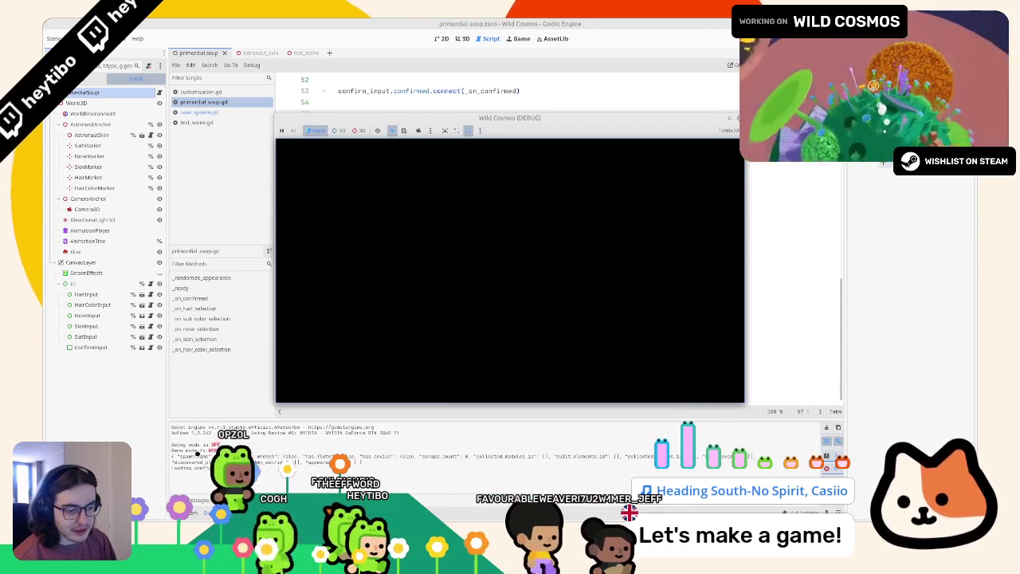
key(F8)
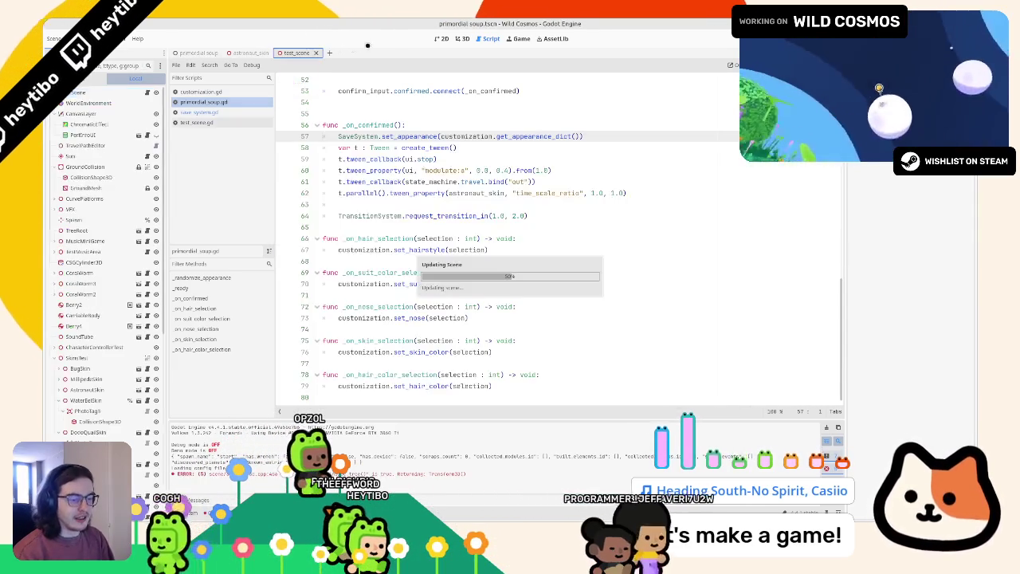
Step: Run the test scene, take control of the astronaut to check the look, then quit
click(302, 53)
click(422, 192)
key(F6)
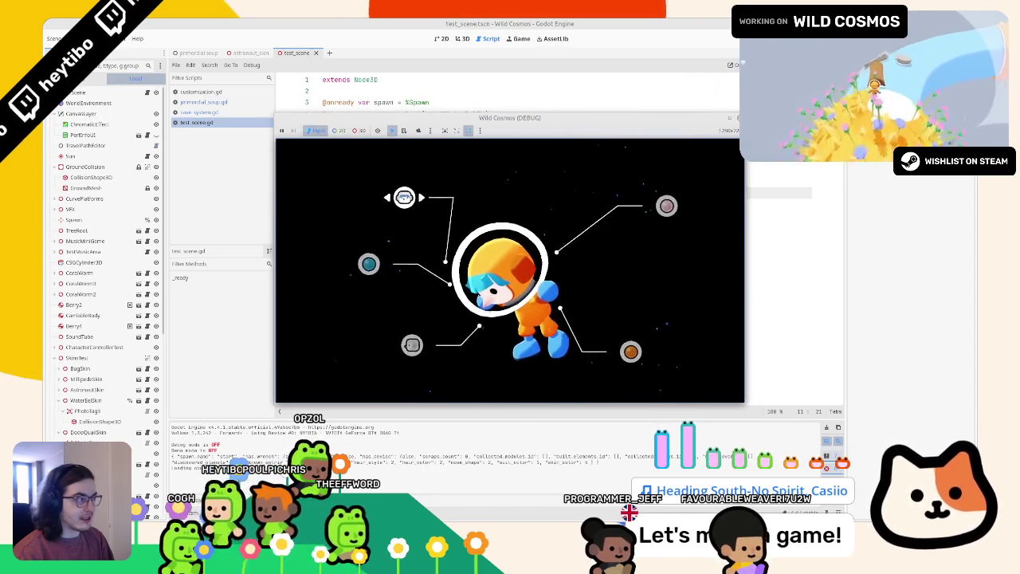
key(F6)
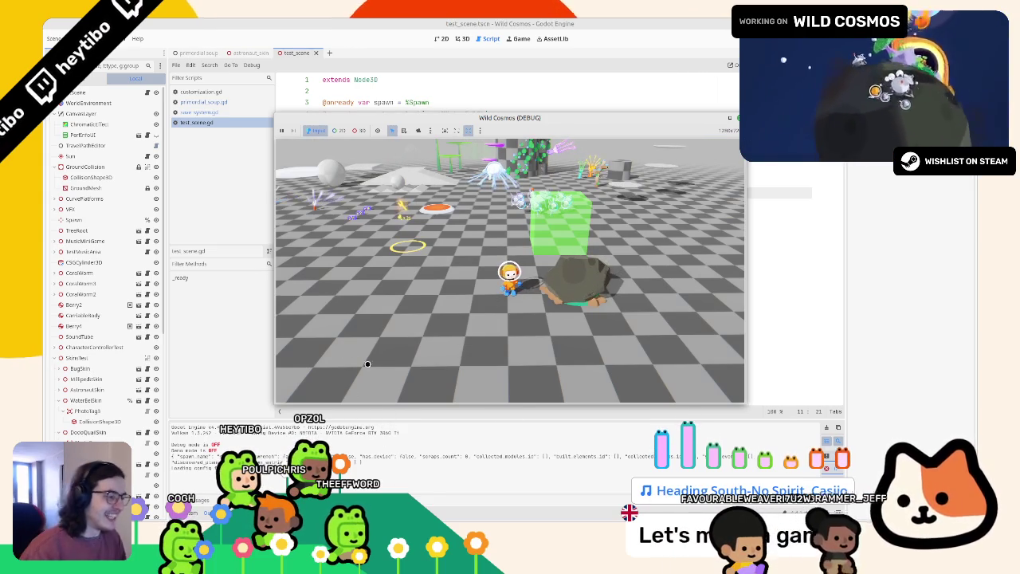
click(593, 270)
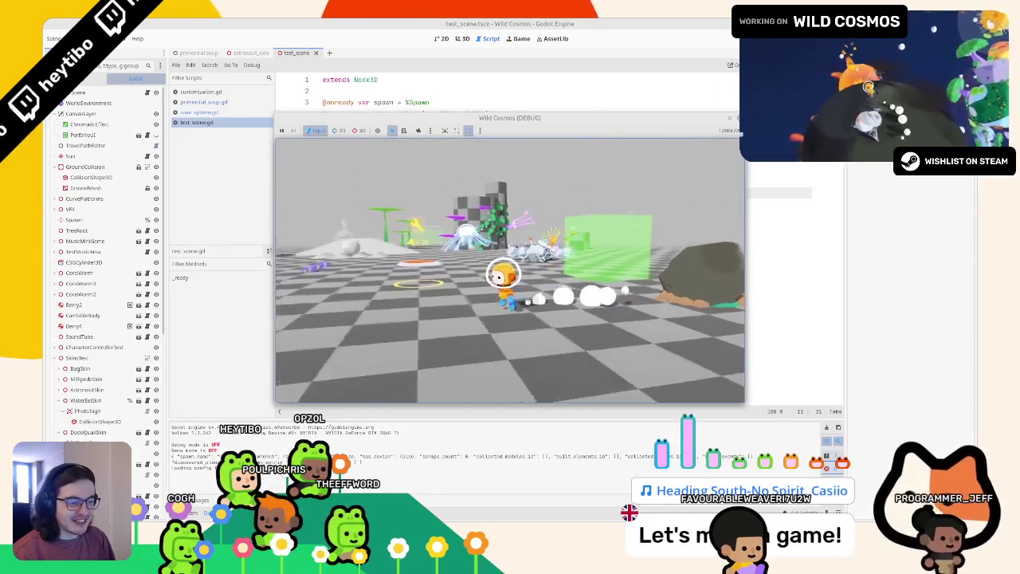
key(Escape)
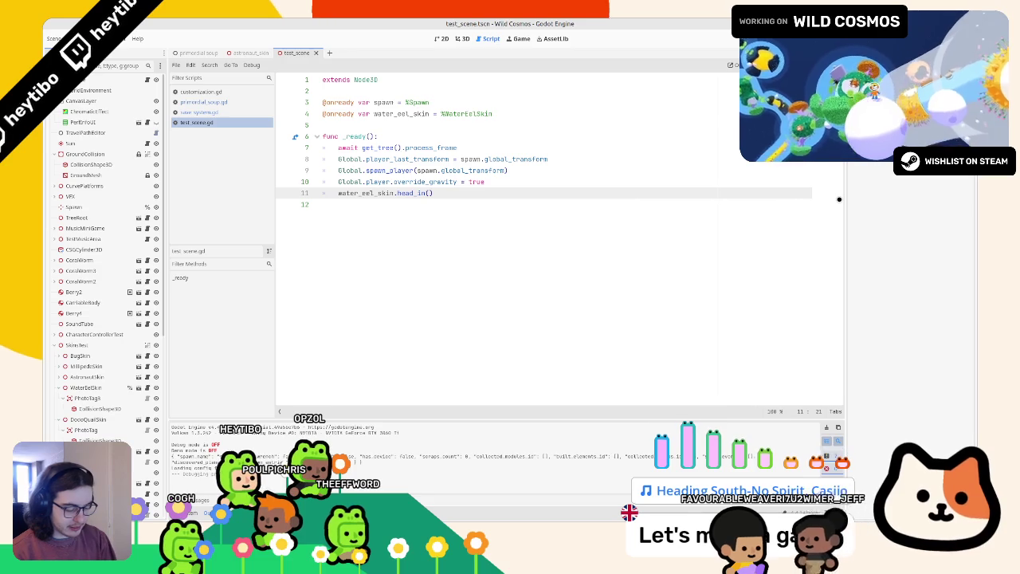
Step: Run test_scene through the quick-run picker as a playtest using the Sector 2 save template
key(ctrl+shift+F5)
text(test)
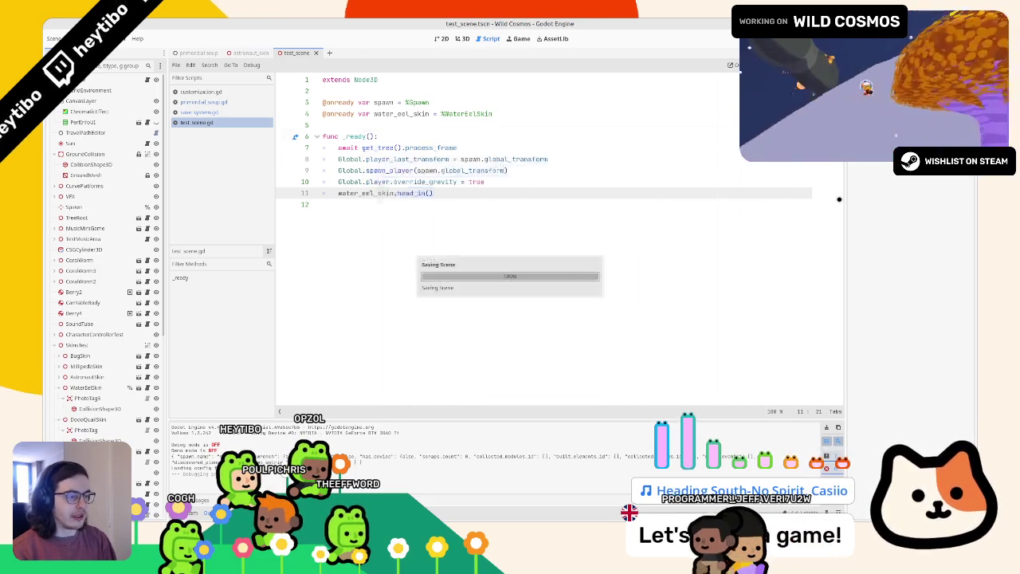
key(Return)
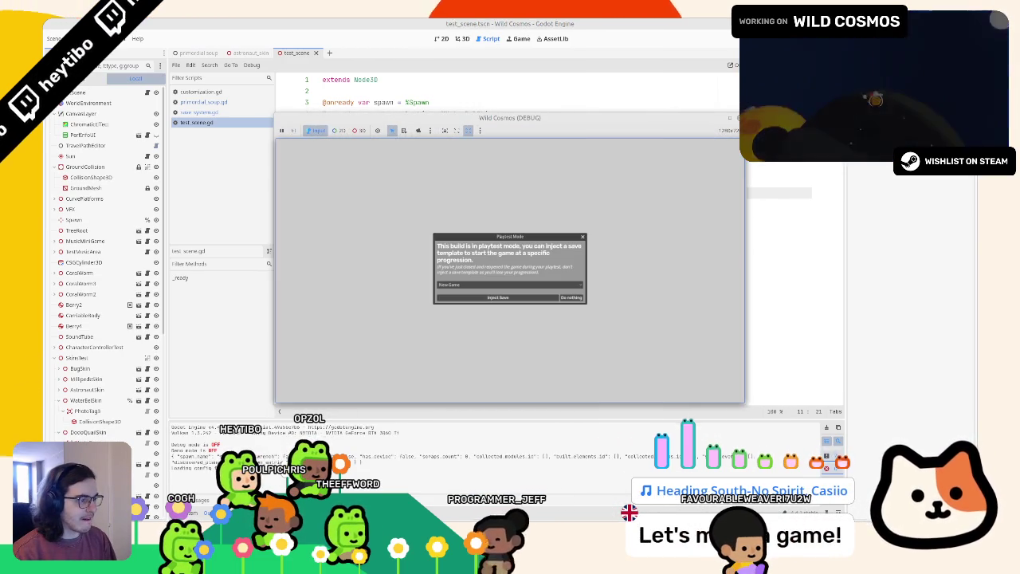
click(502, 284)
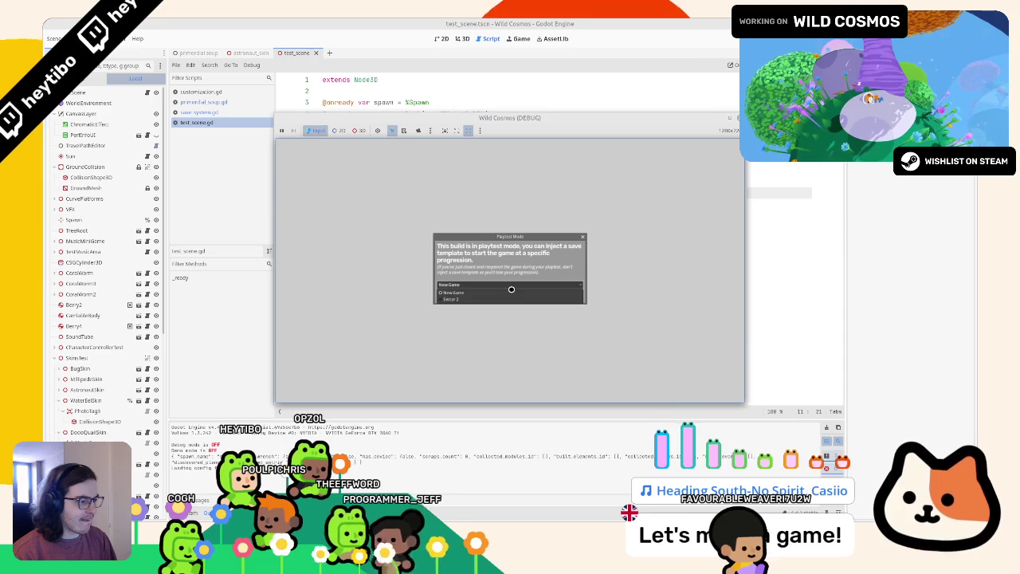
click(502, 300)
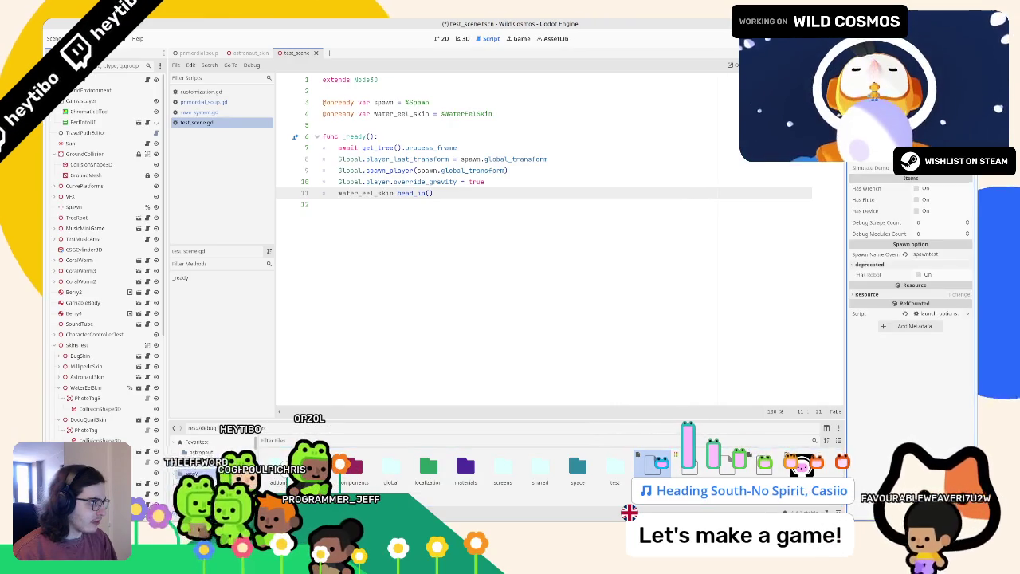
Step: Save and run test_scene through the quick-run picker, then close the world_map.gd script
key(ctrl+shift+F5)
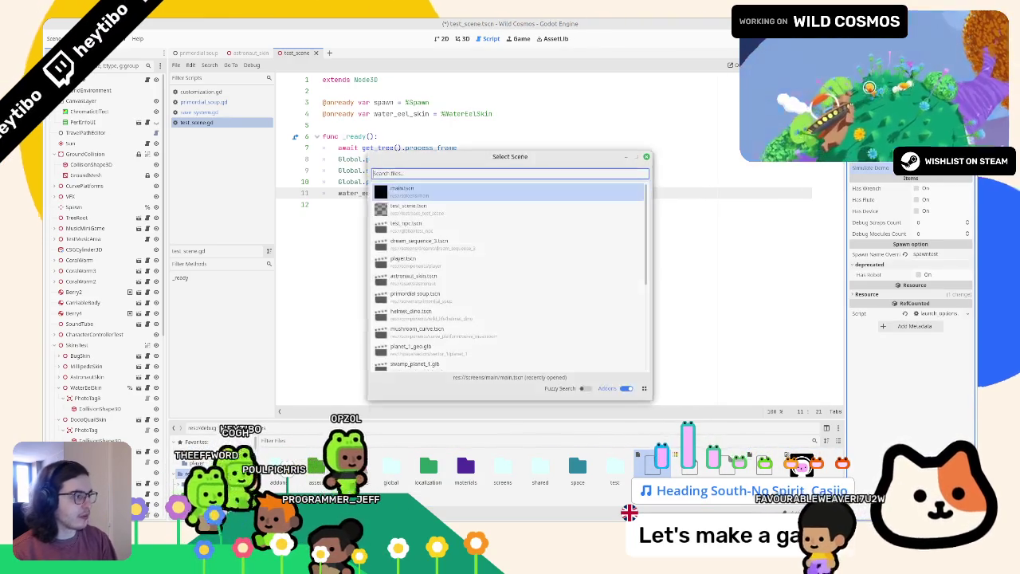
key(Return)
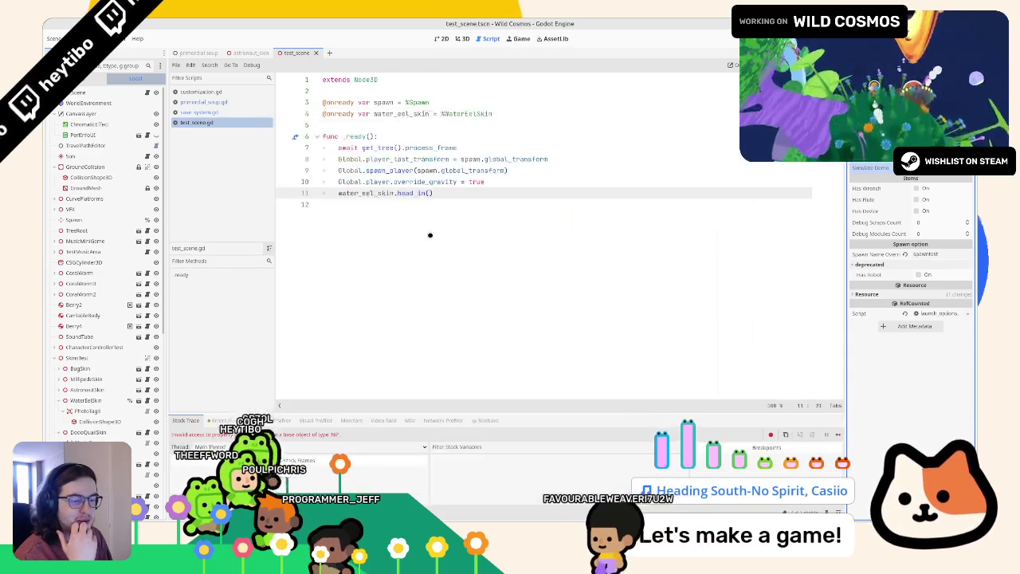
scroll(430, 235, up, 1)
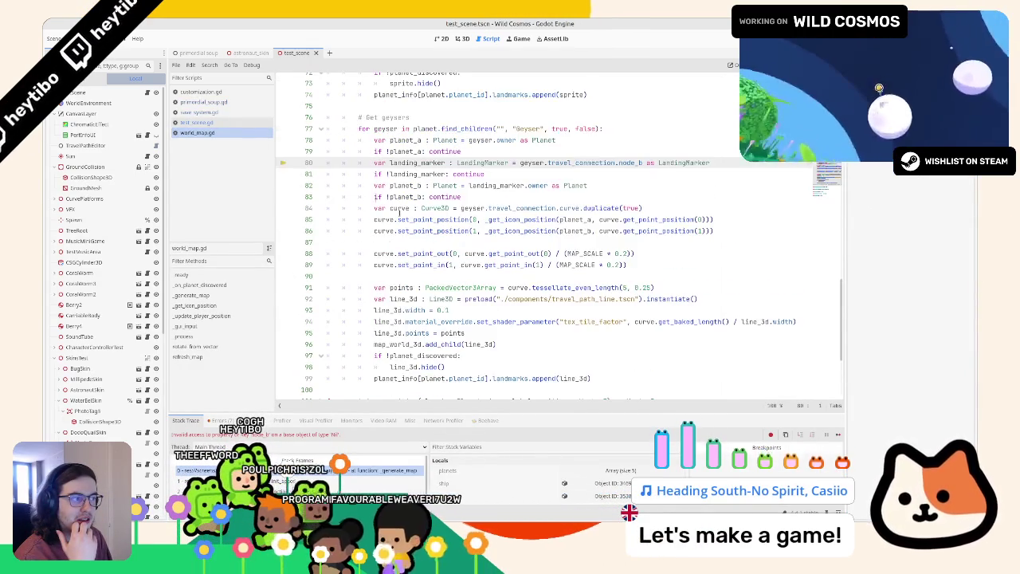
middle_click(248, 131)
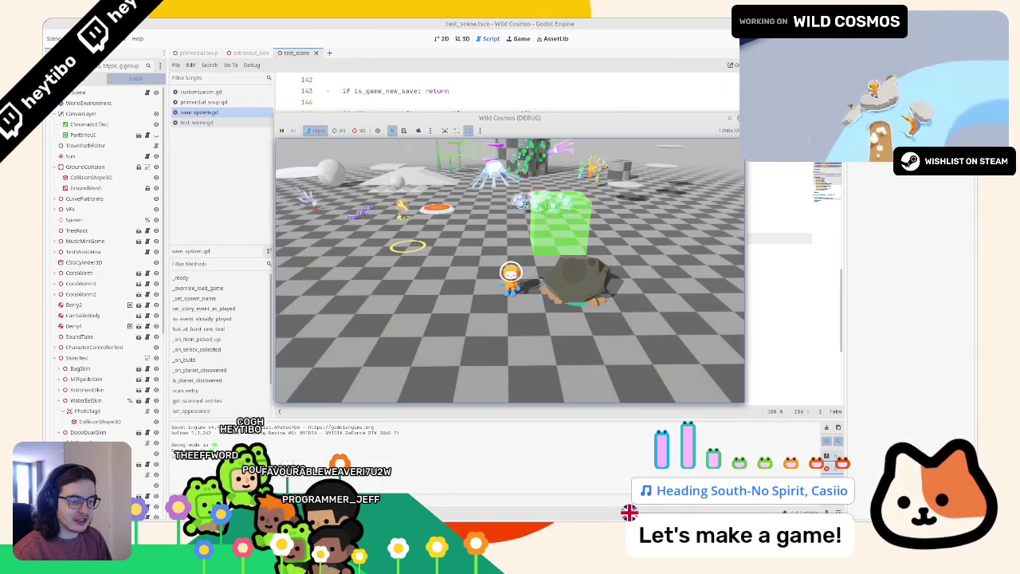
Step: Stop the game, rerun the test scene to check the astronaut, then reopen test_scene.gd
key(F8)
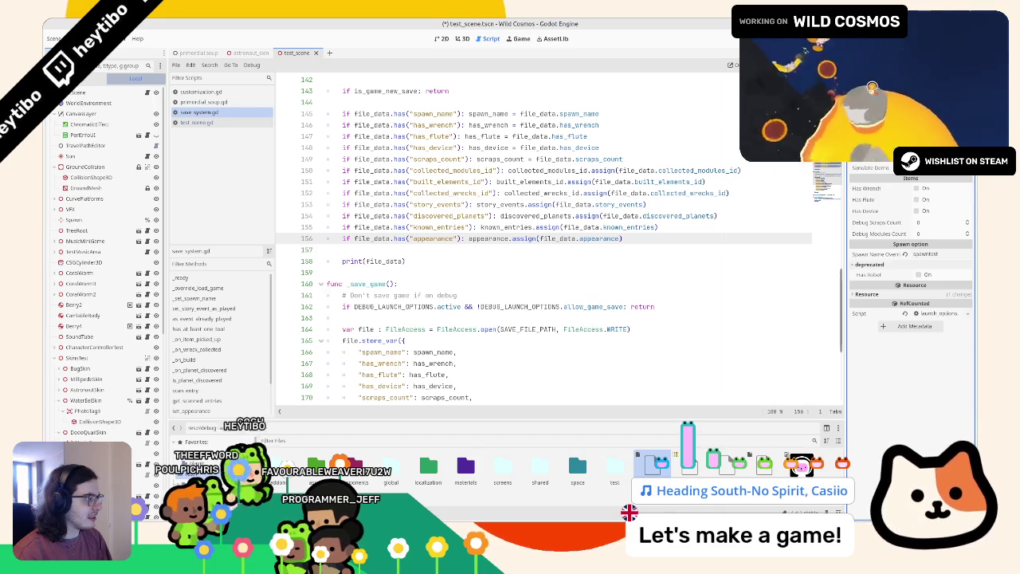
key(F6)
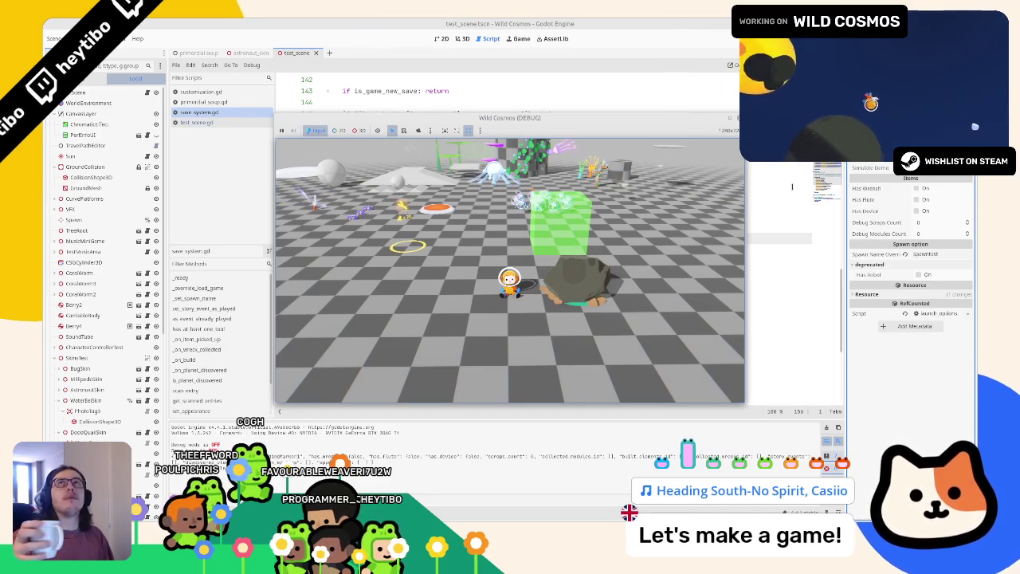
key(F8)
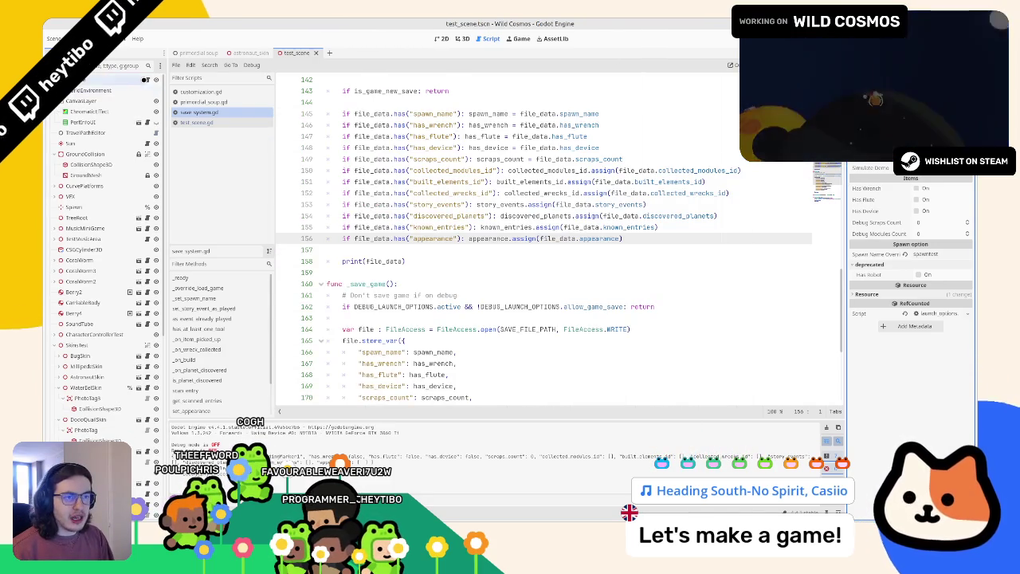
click(145, 80)
double_click(432, 147)
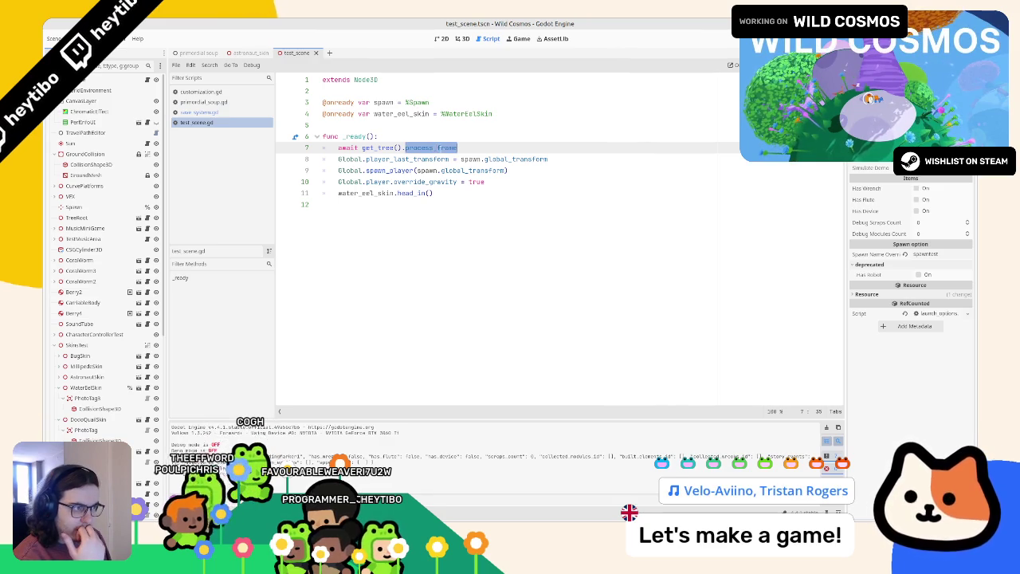
Step: Run the primordial soup customization scene and confirm the astronaut's appearance with Space
triple_click(429, 162)
drag(429, 162, 413, 203)
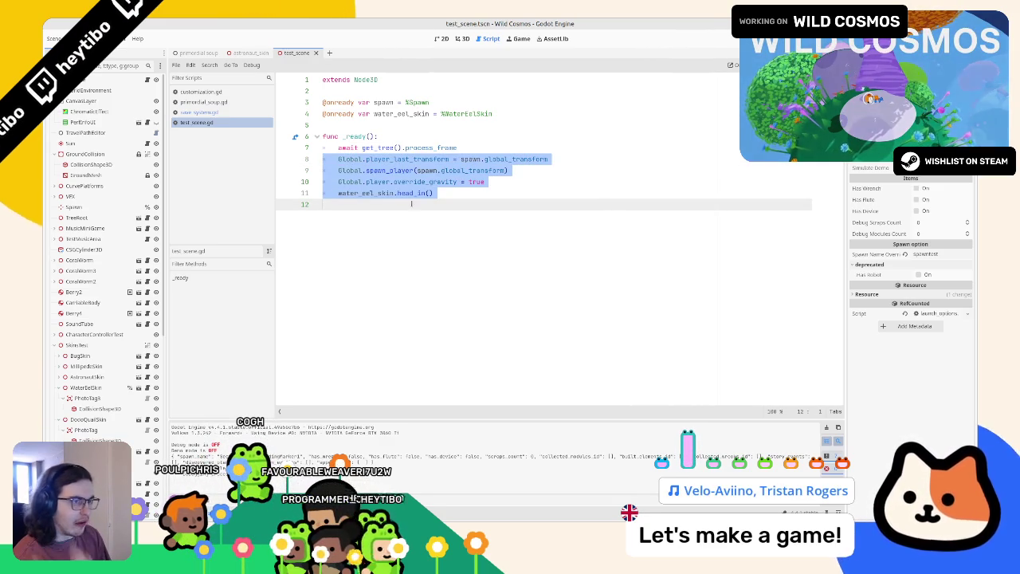
click(212, 52)
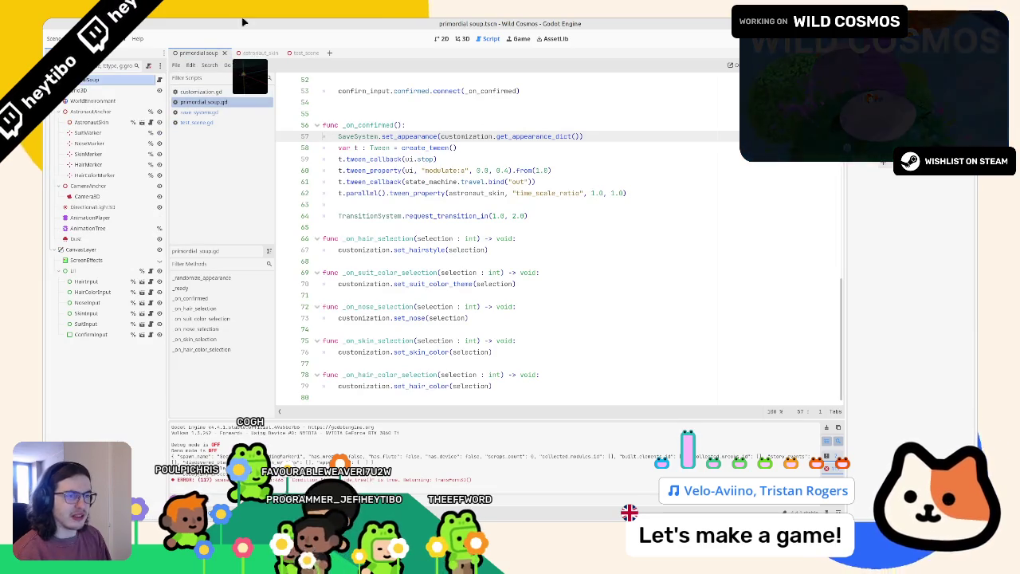
key(F6)
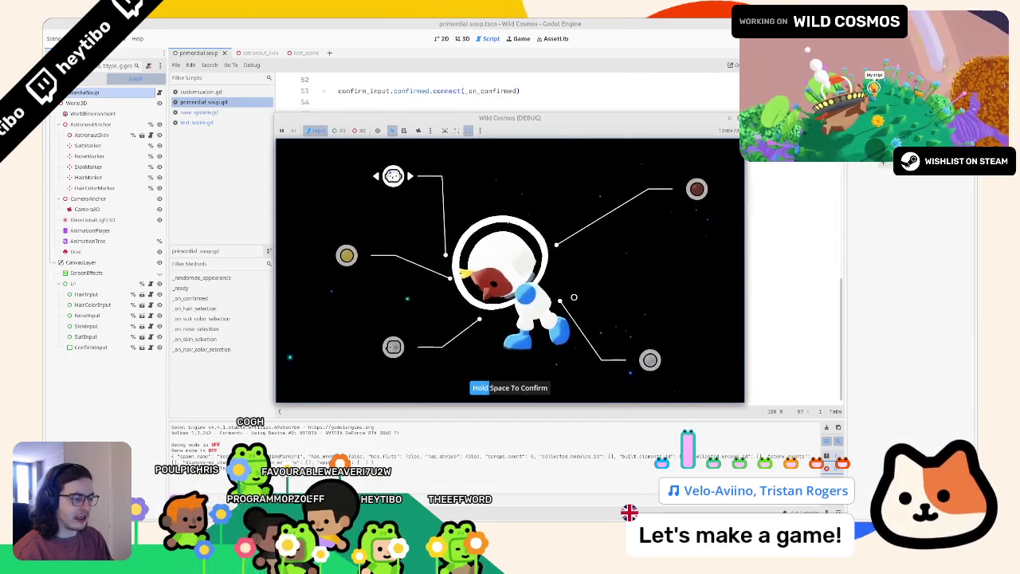
key(space)
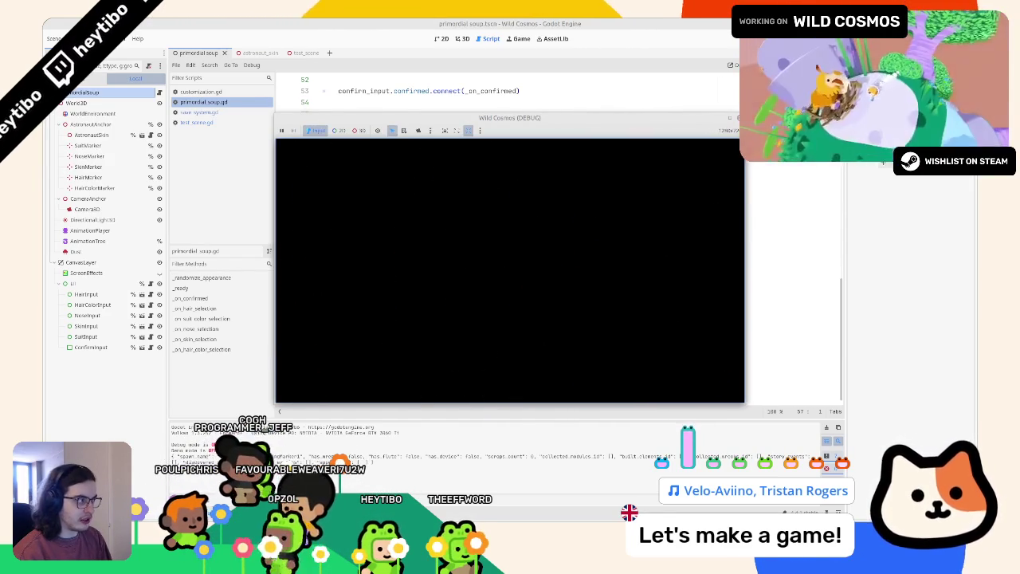
key(F8)
Step: Run test_scene to check that the saved astronaut appearance loads, then return to the editor
click(300, 53)
key(F6)
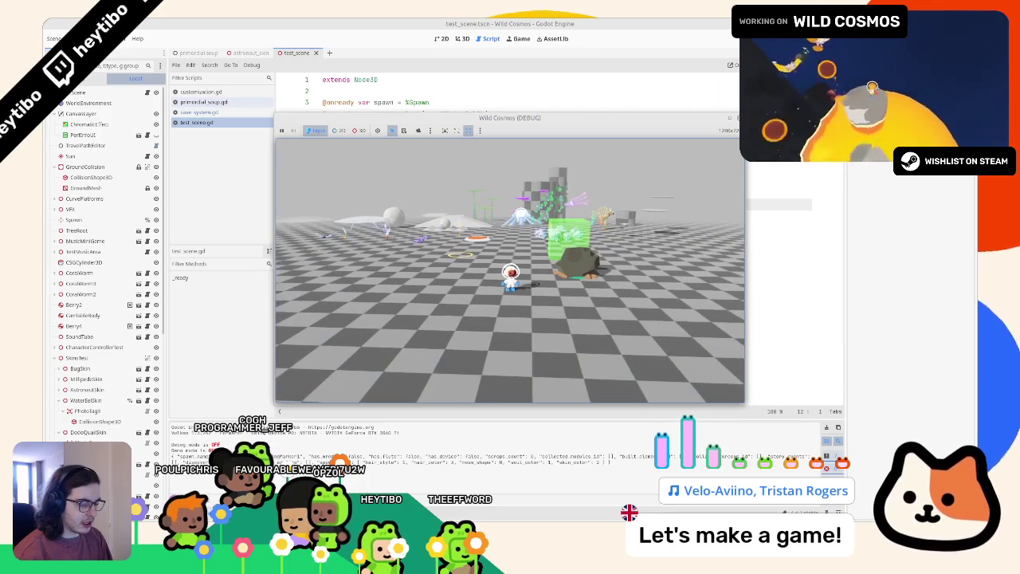
key(alt+Tab)
click(478, 232)
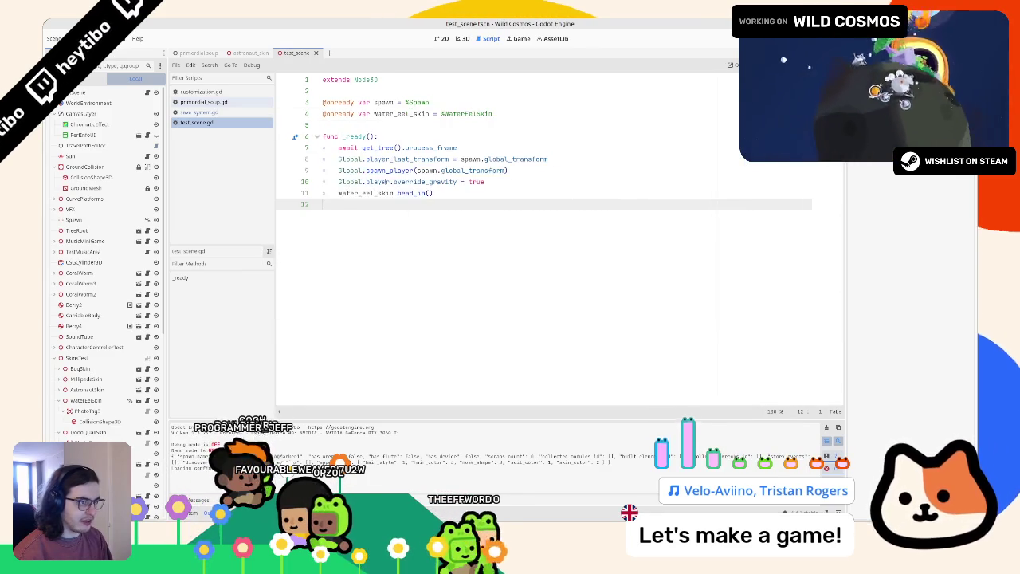
Step: Rerun the test scene to confirm the astronaut look persists, then stop the game
drag(328, 158, 749, 185)
key(F6)
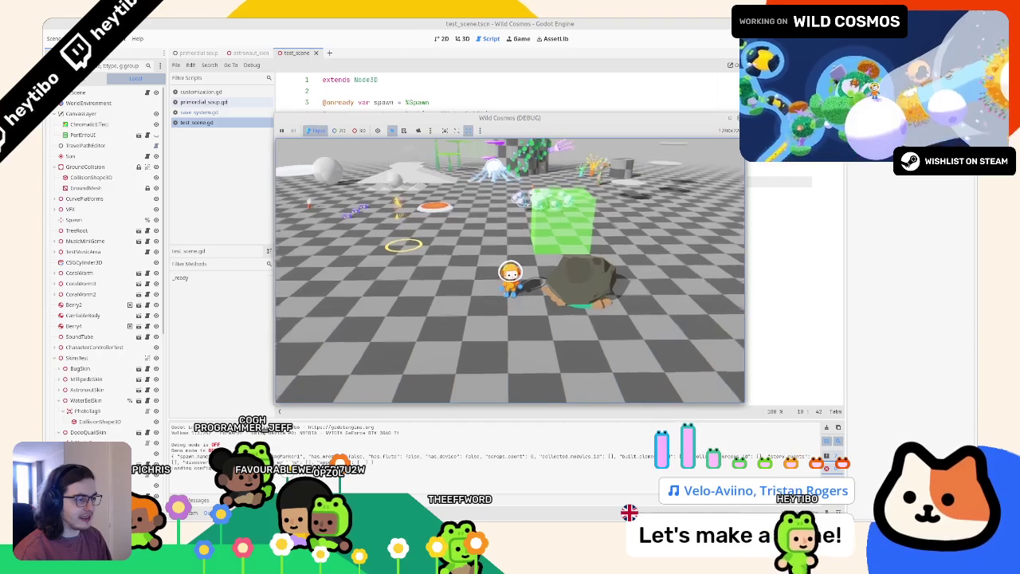
key(Escape)
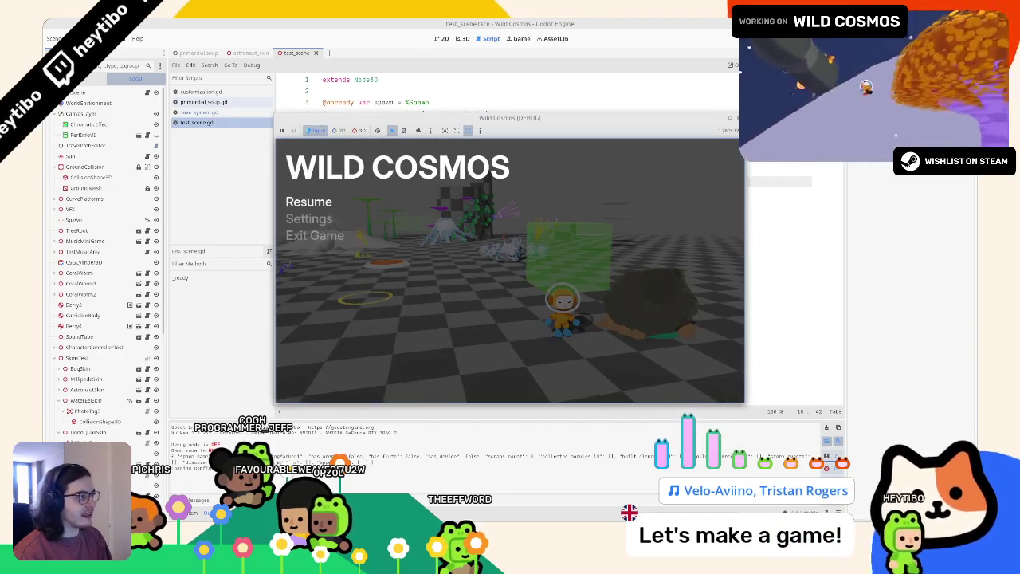
key(F8)
click(349, 170)
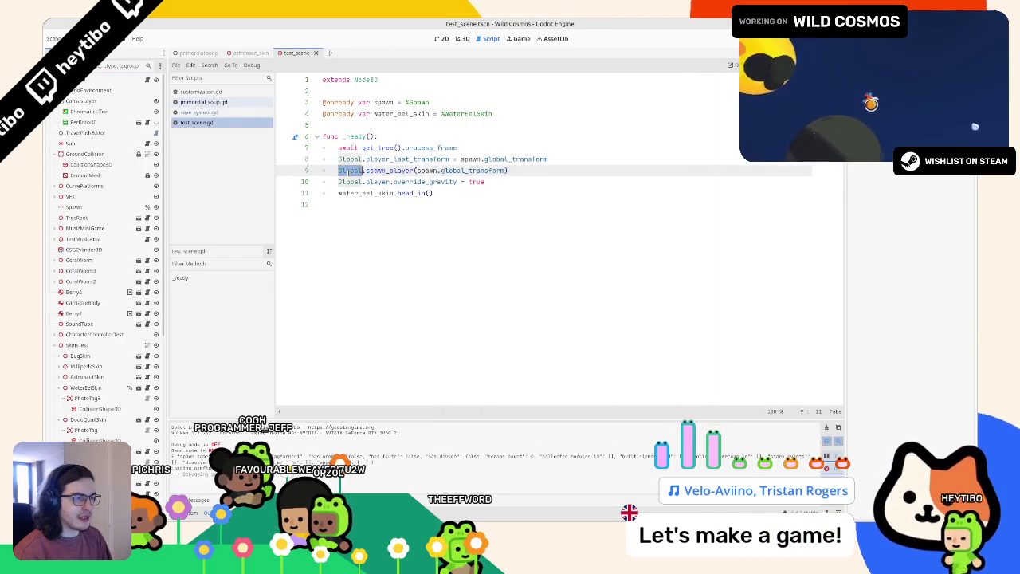
Step: Delete the print(file_data) debug line at line 158 of save_system.gd
click(228, 113)
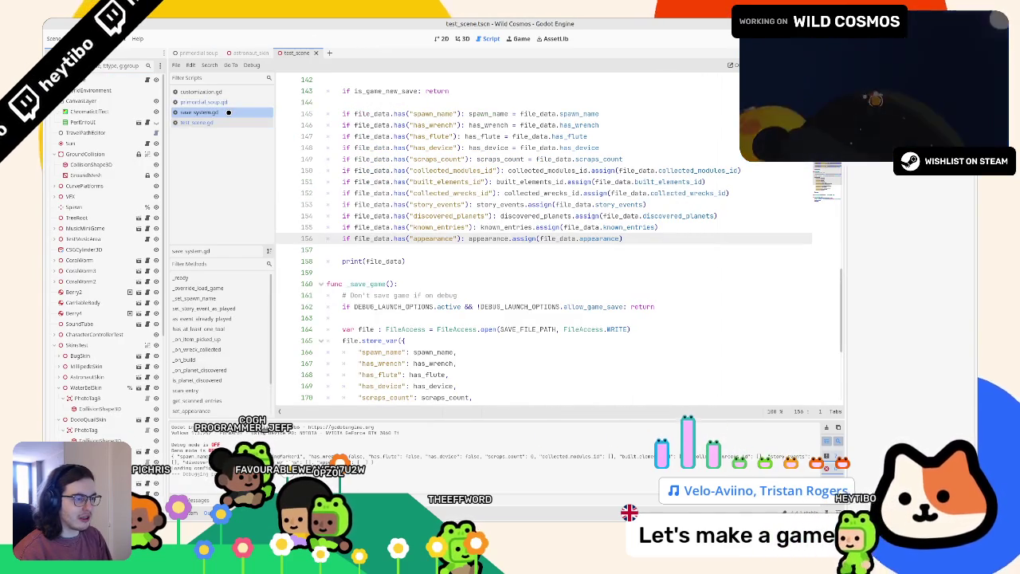
scroll(360, 277, up, 3)
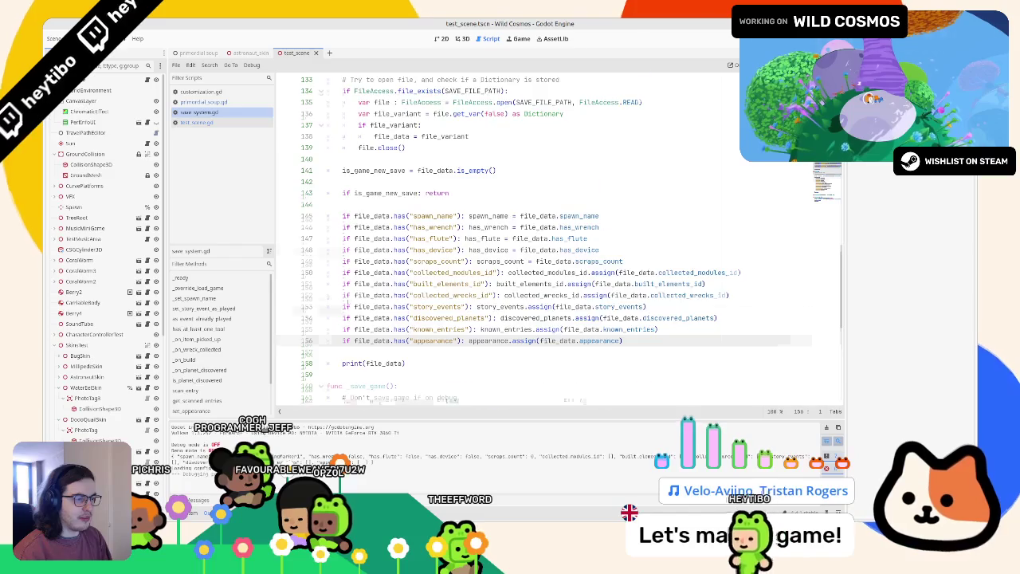
scroll(360, 277, down, 3)
double_click(375, 261)
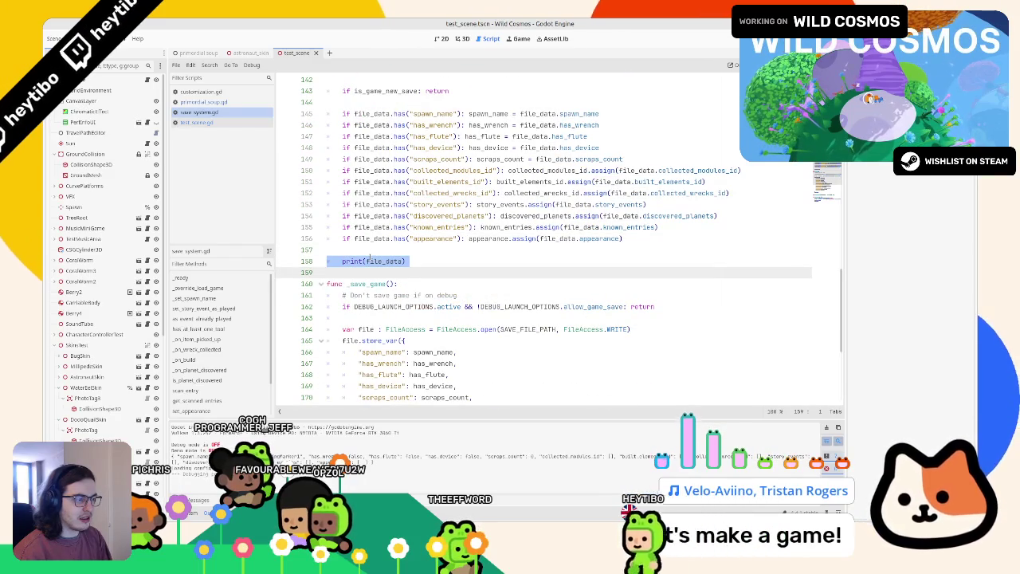
key(Delete)
key(Delete)
scroll(369, 257, up, 10)
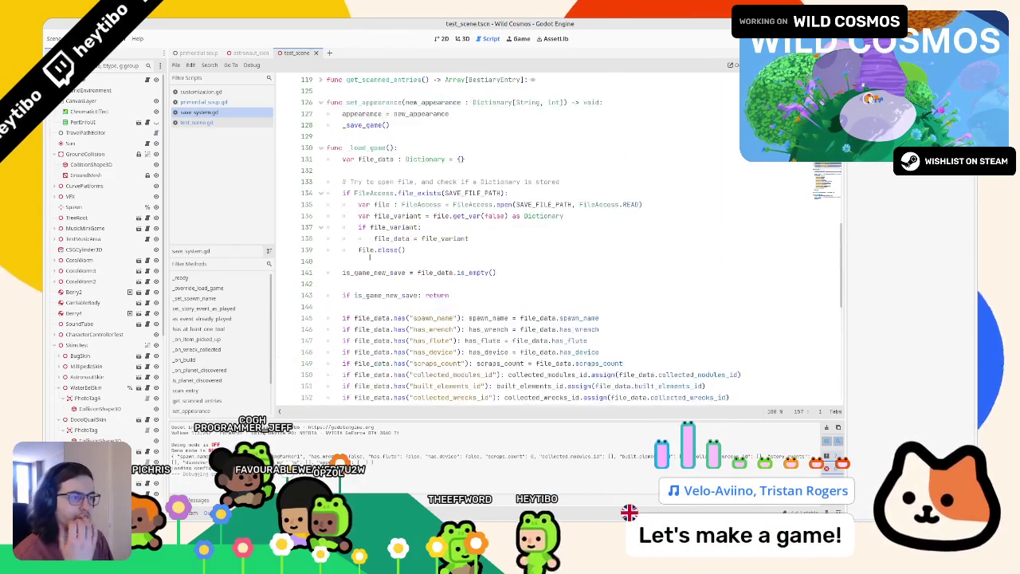
scroll(367, 257, up, 6)
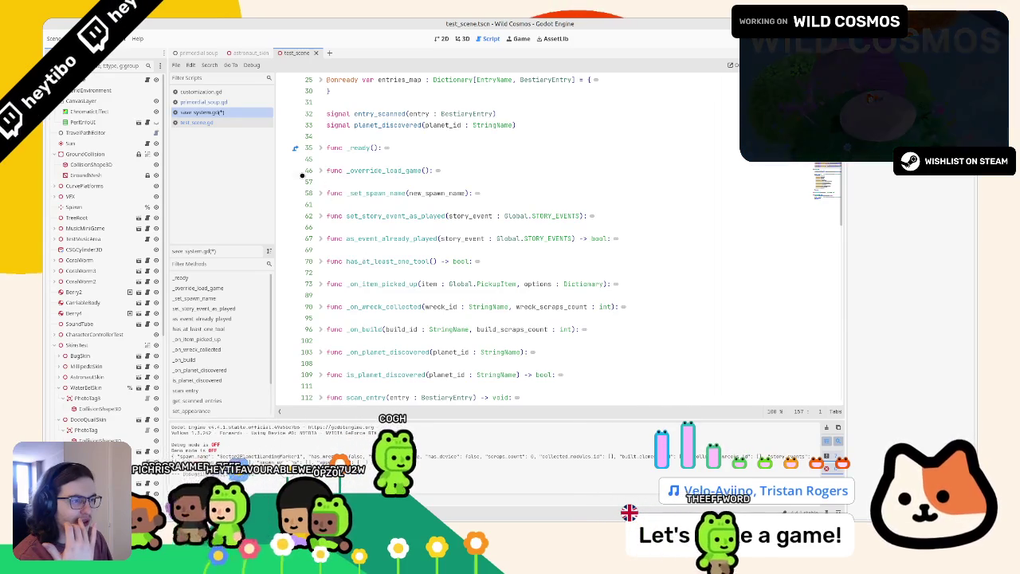
Step: Add a print() line at the top of _override_load_game and run the game with F5
click(320, 171)
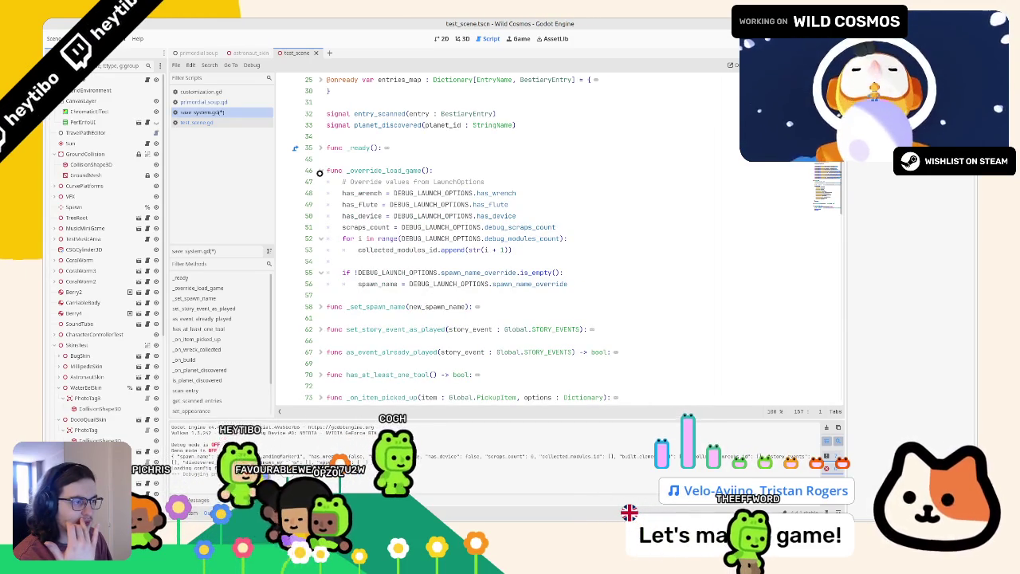
click(319, 171)
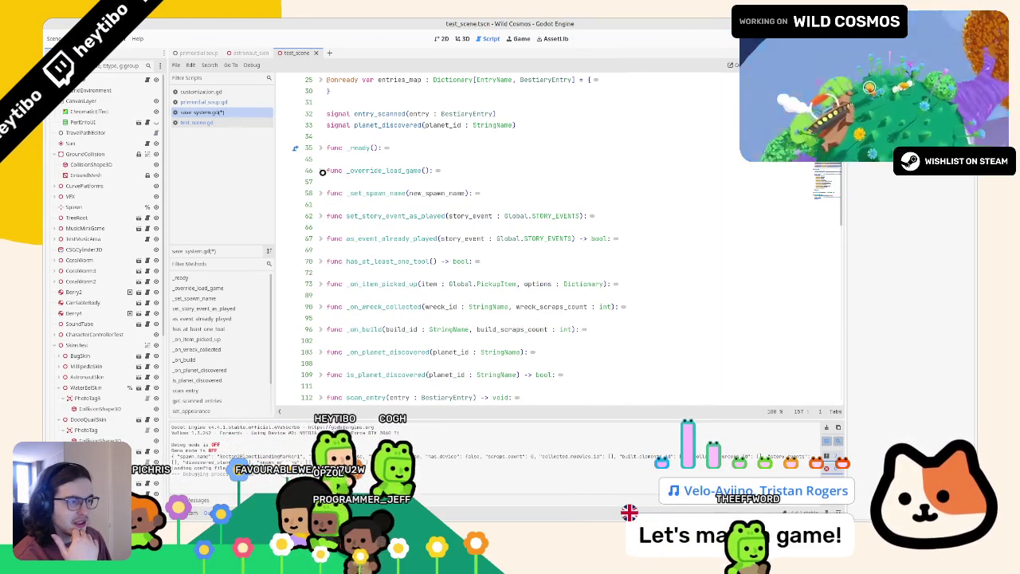
click(320, 171)
click(474, 171)
key(Return)
text(print)
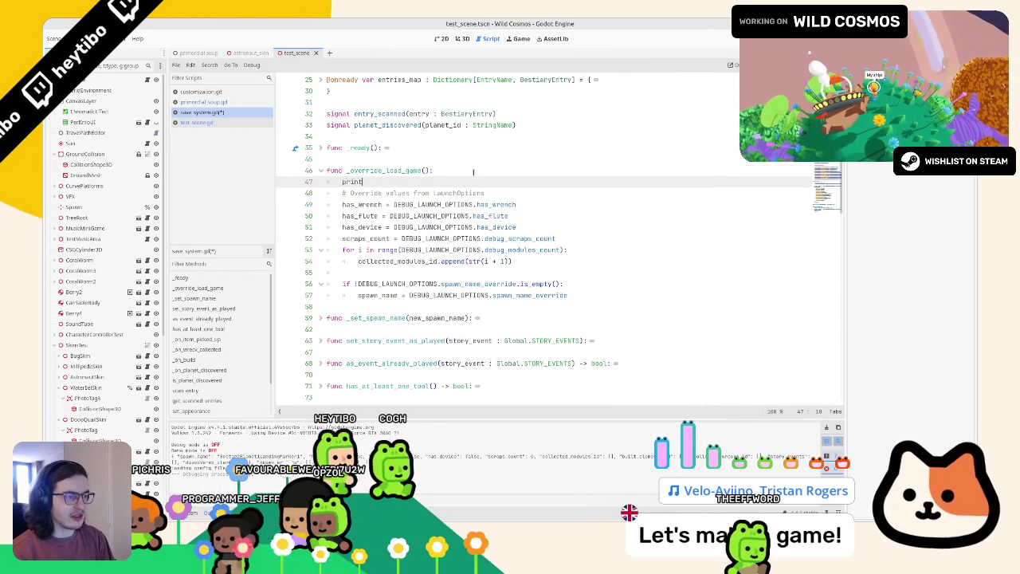
text(("hey.)
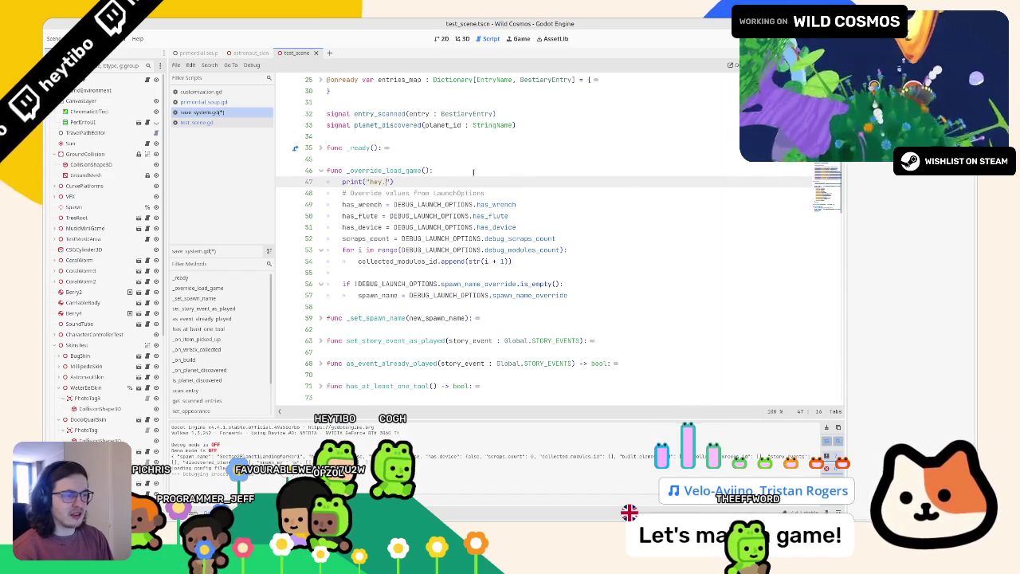
key(F5)
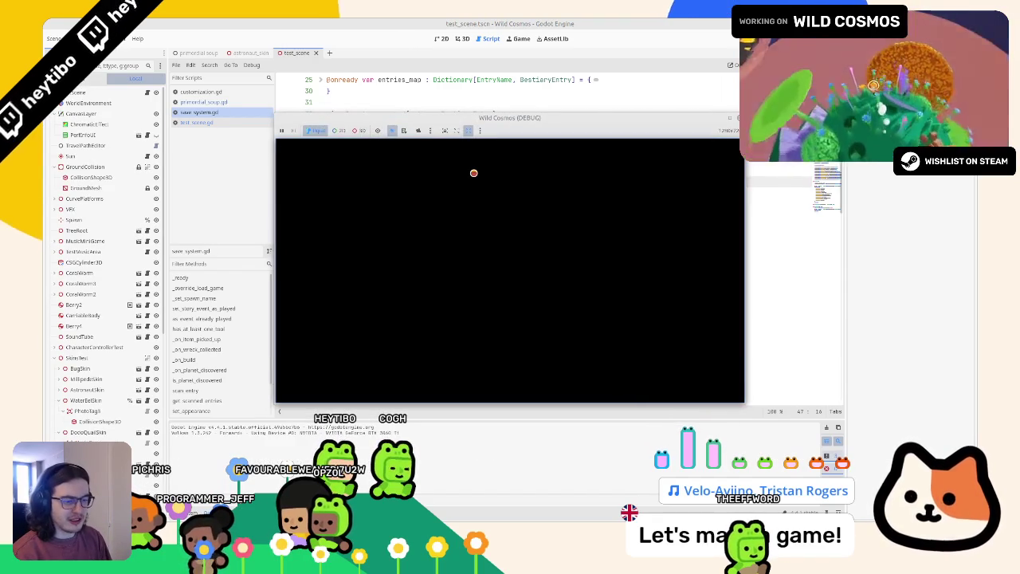
Step: Paste a print of the loaded file_data and rerun the game to check the output
click(469, 22)
scroll(466, 196, down, 10)
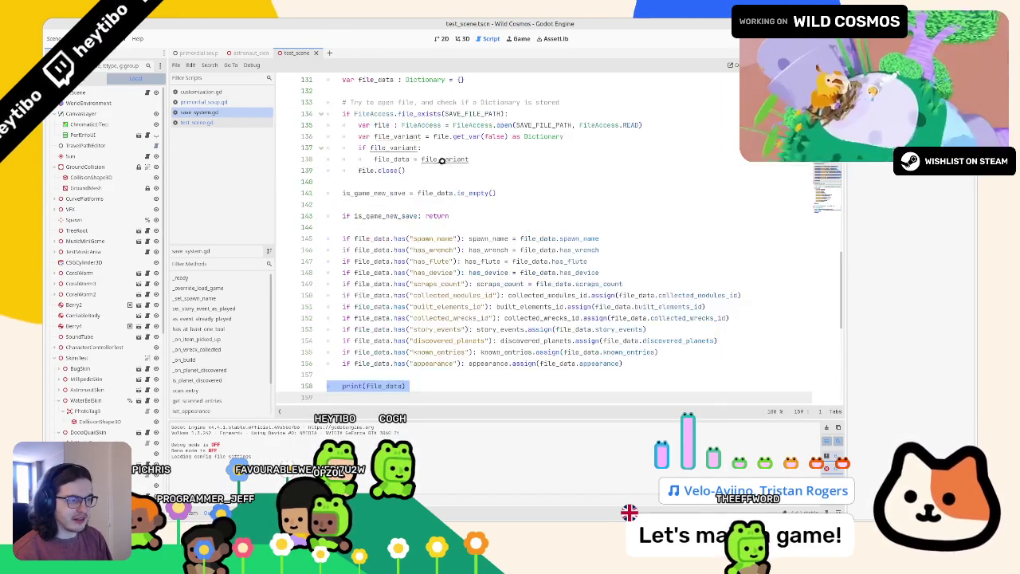
text(print(file_data))
key(F5)
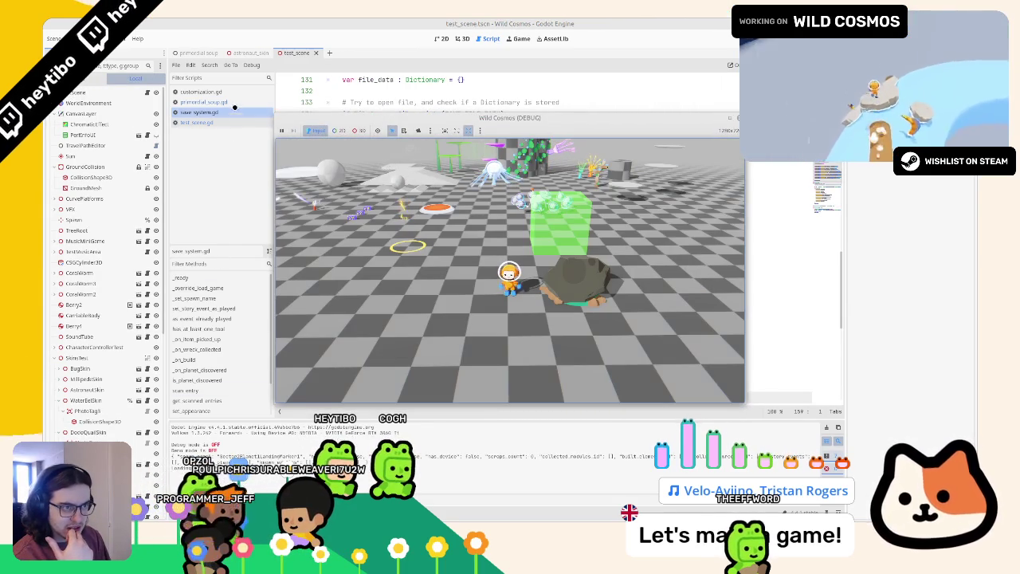
key(F8)
Step: Add a print("save...") line after file.close() in _save_game and run the game to test it
scroll(381, 293, down, 4)
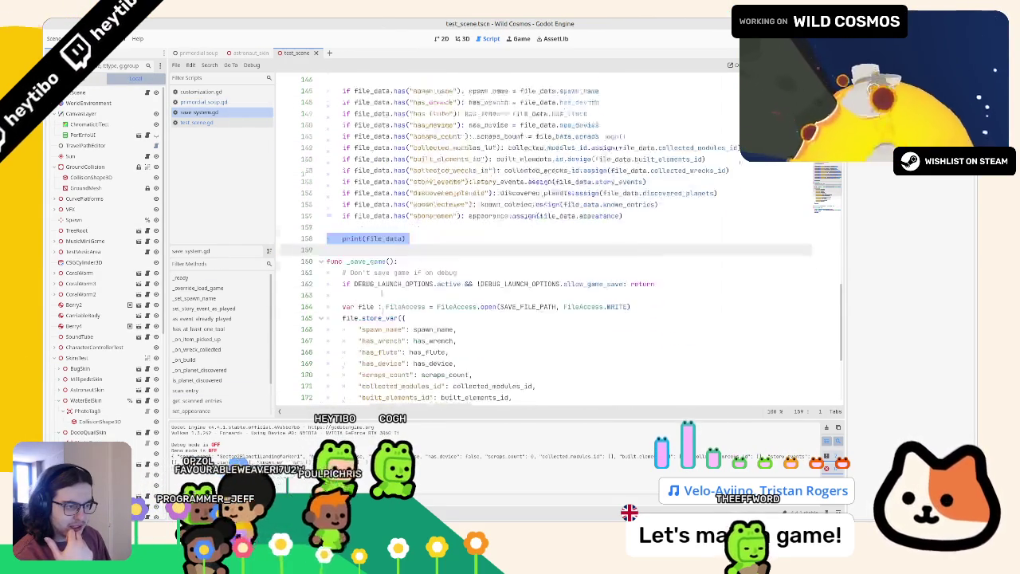
scroll(412, 317, down, 5)
click(412, 319)
key(Return)
key(Return)
text(print()
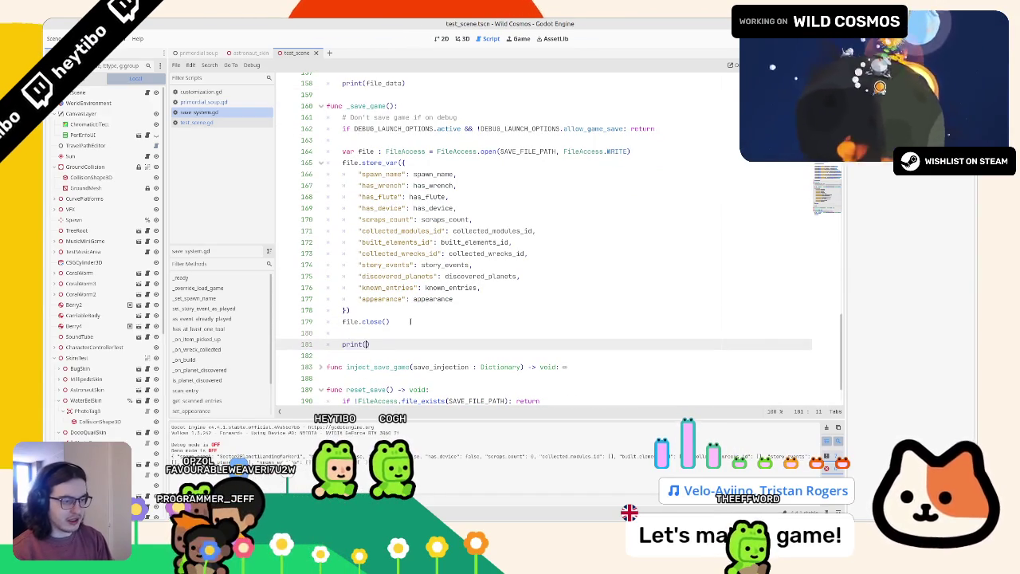
text("save..."))
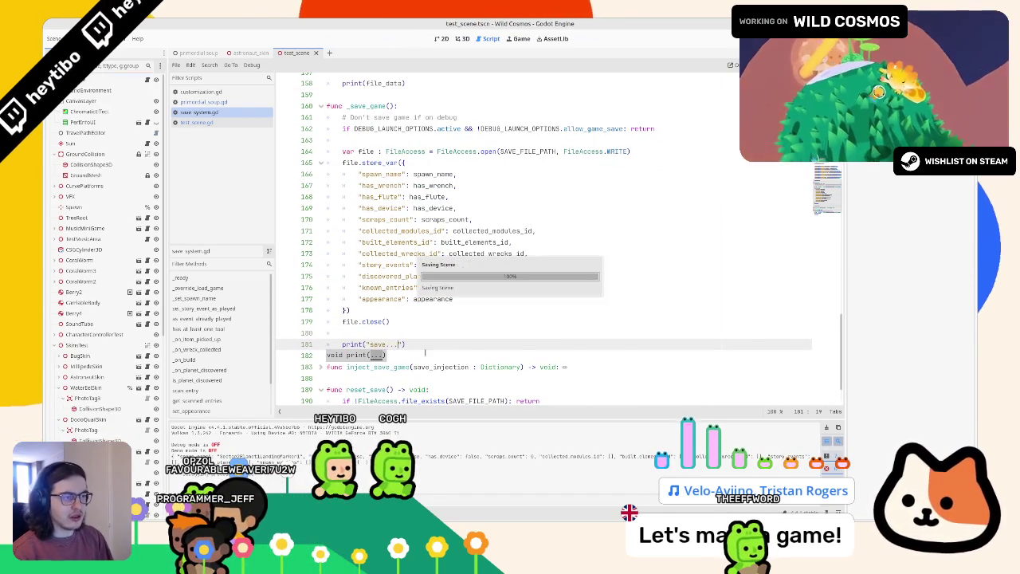
key(F5)
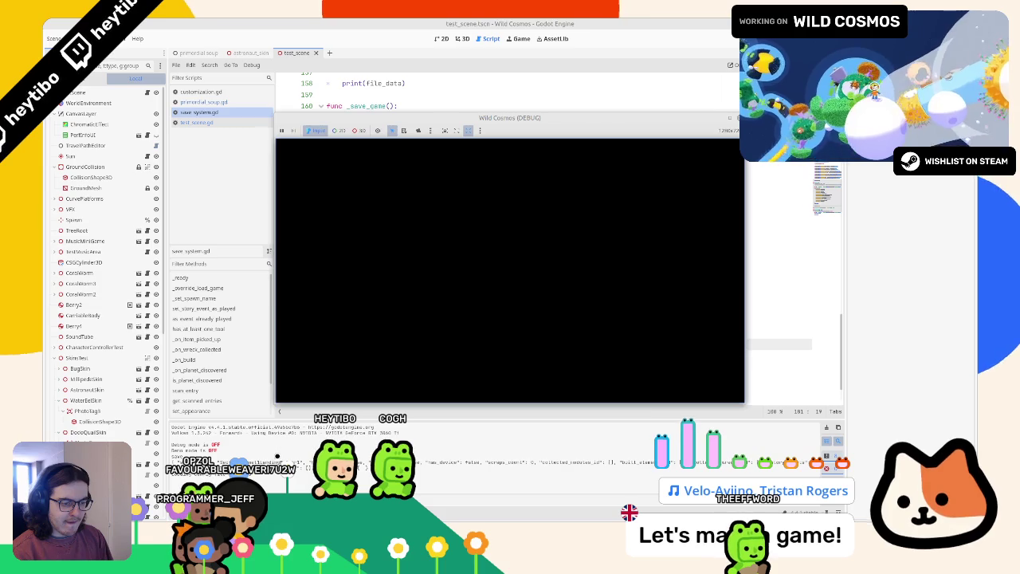
key(F8)
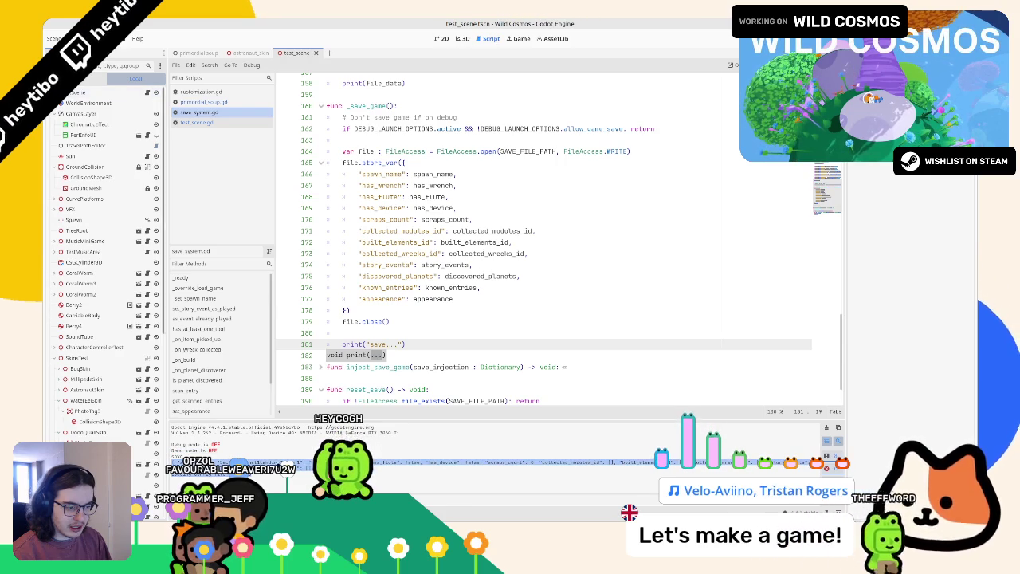
click(409, 475)
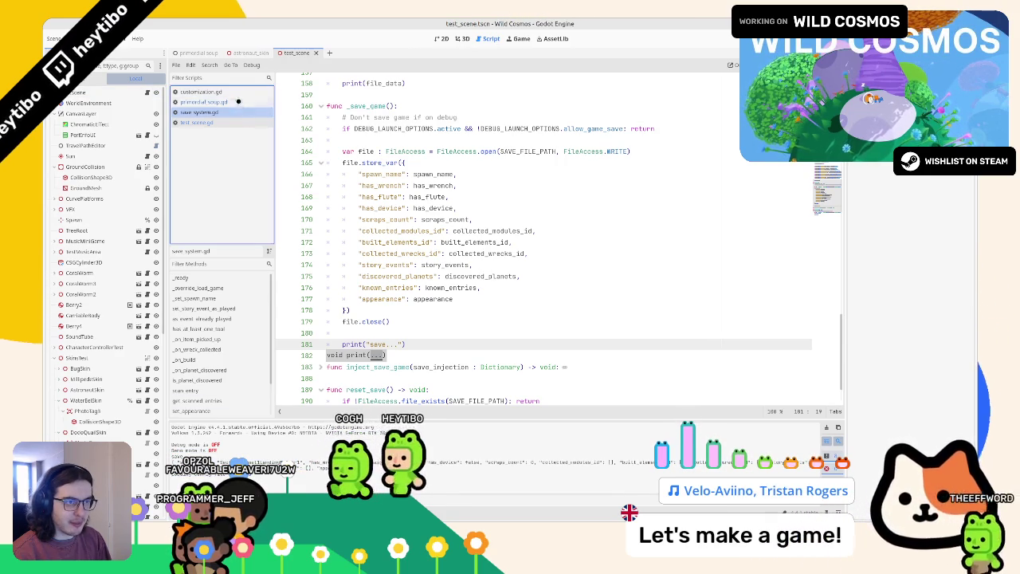
click(223, 123)
Step: Comment out lines 6–12 of test_scene.gd's _ready function and run the scene without that setup
click(379, 147)
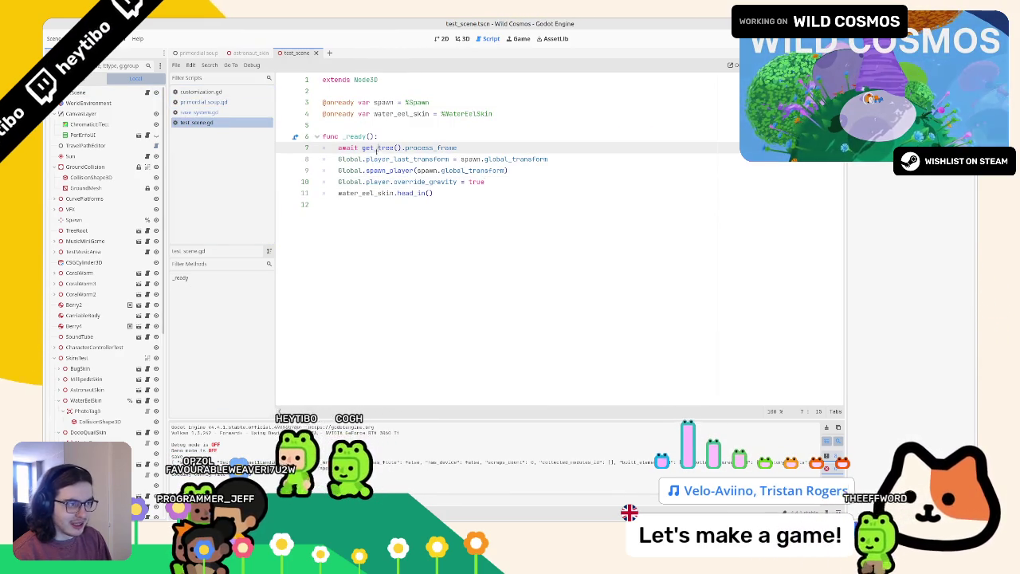
drag(381, 136, 385, 285)
key(ctrl+k)
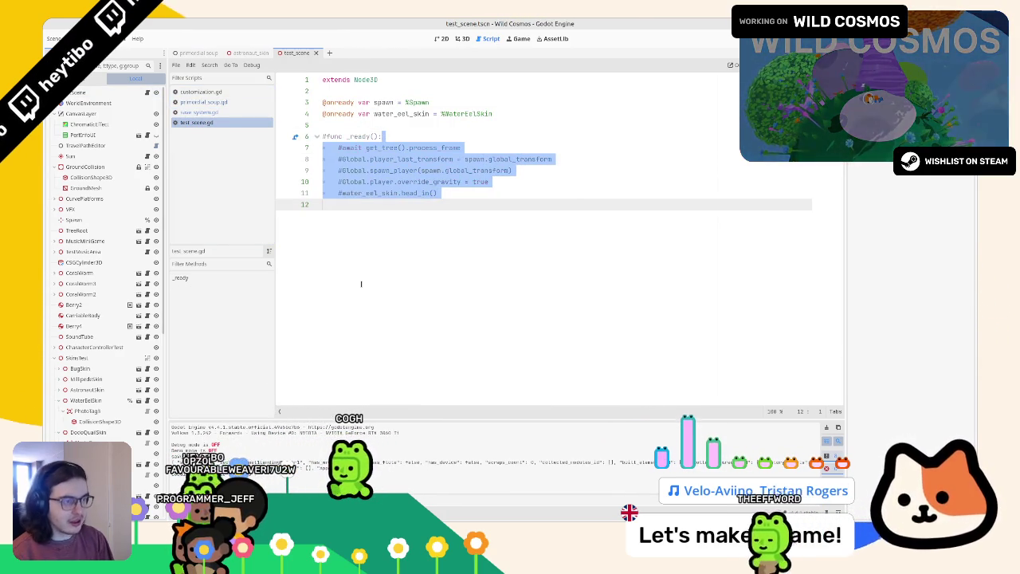
key(F6)
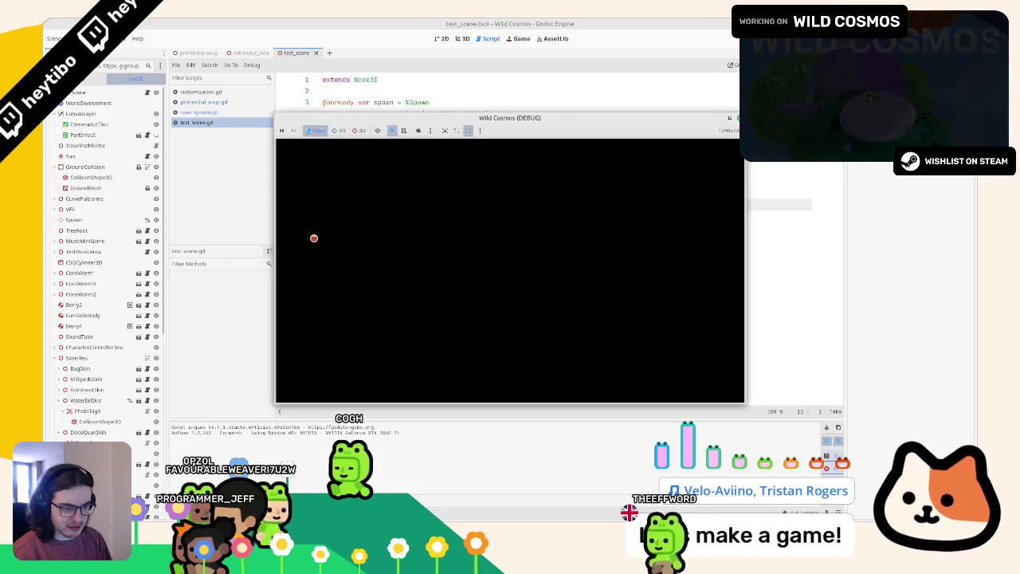
key(F8)
Step: Restore the _ready function lines and run the test scene again
click(445, 159)
key(ctrl+z)
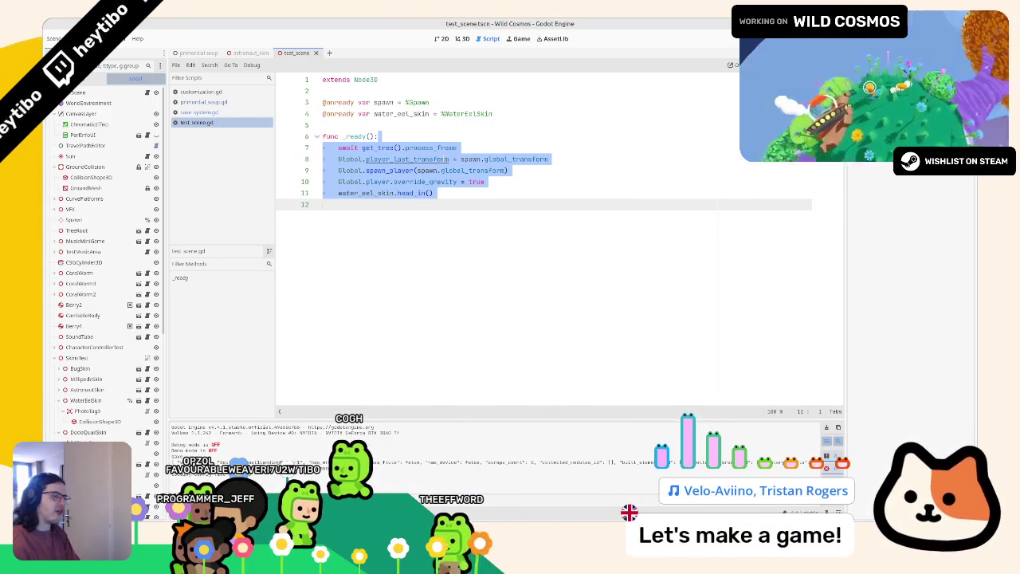
key(F6)
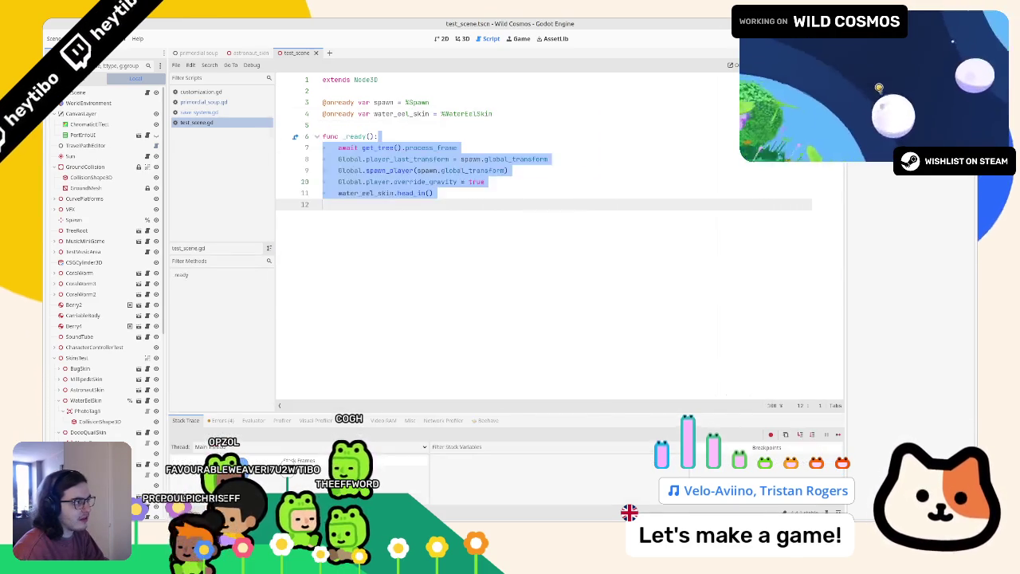
click(435, 158)
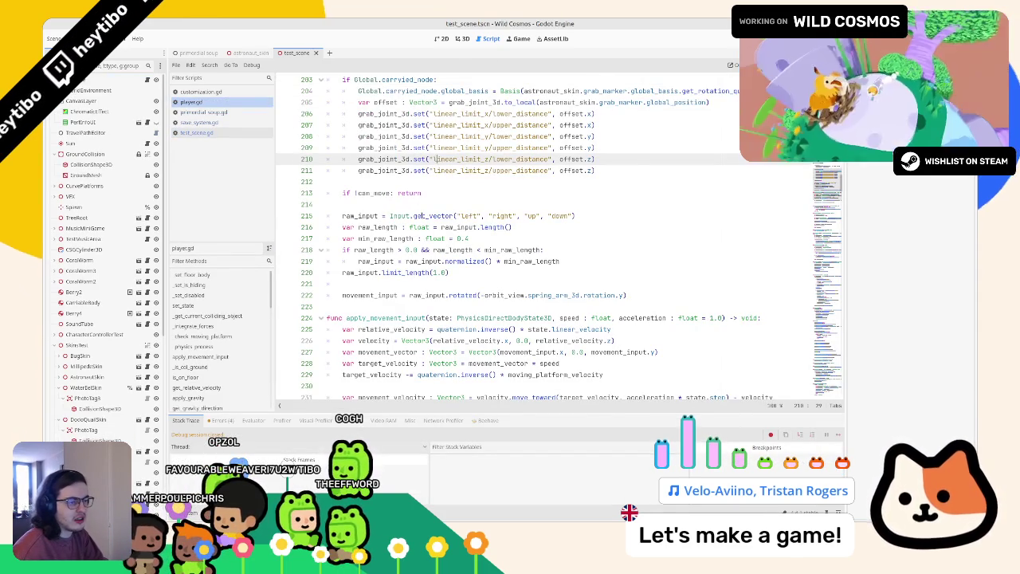
Step: Close player.gd and search save_system.gd for save_game matches
middle_click(242, 102)
click(236, 111)
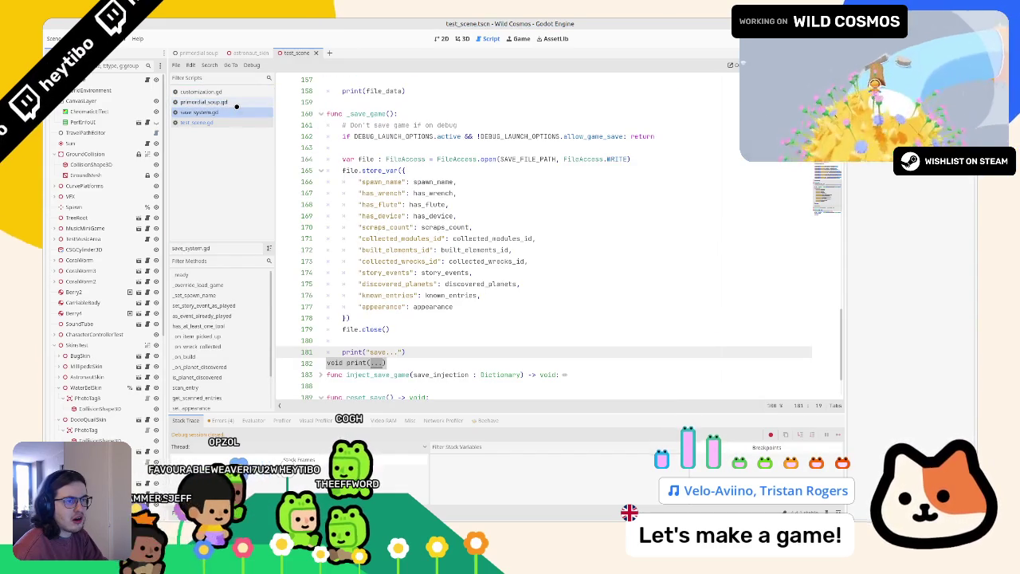
scroll(455, 277, down, 2)
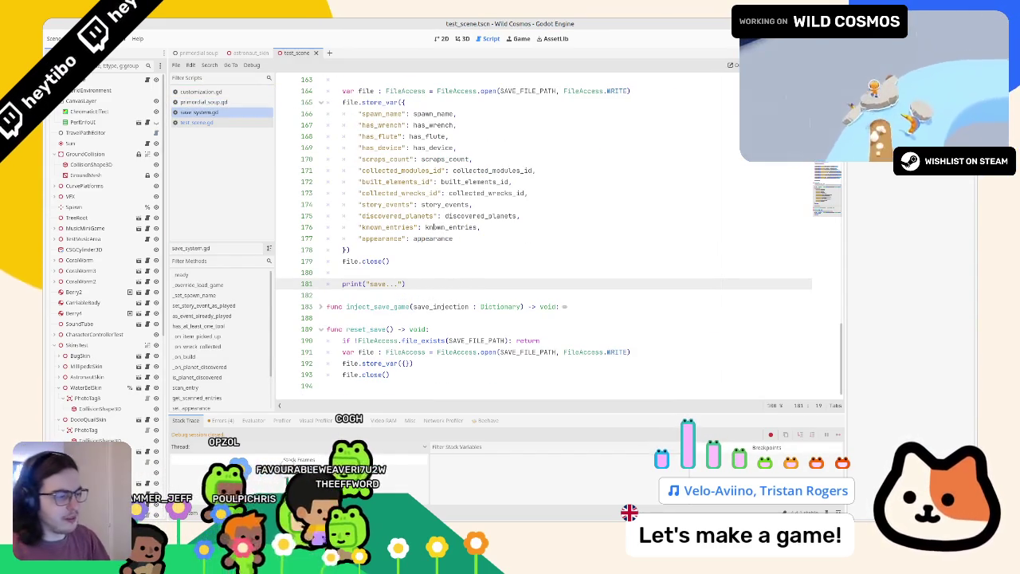
scroll(328, 251, up, 3)
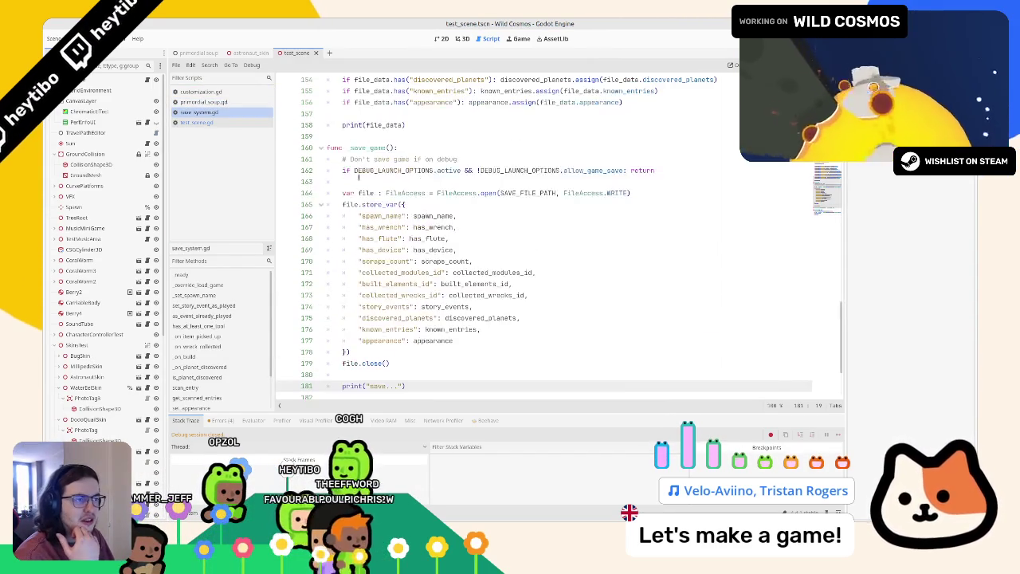
click(362, 147)
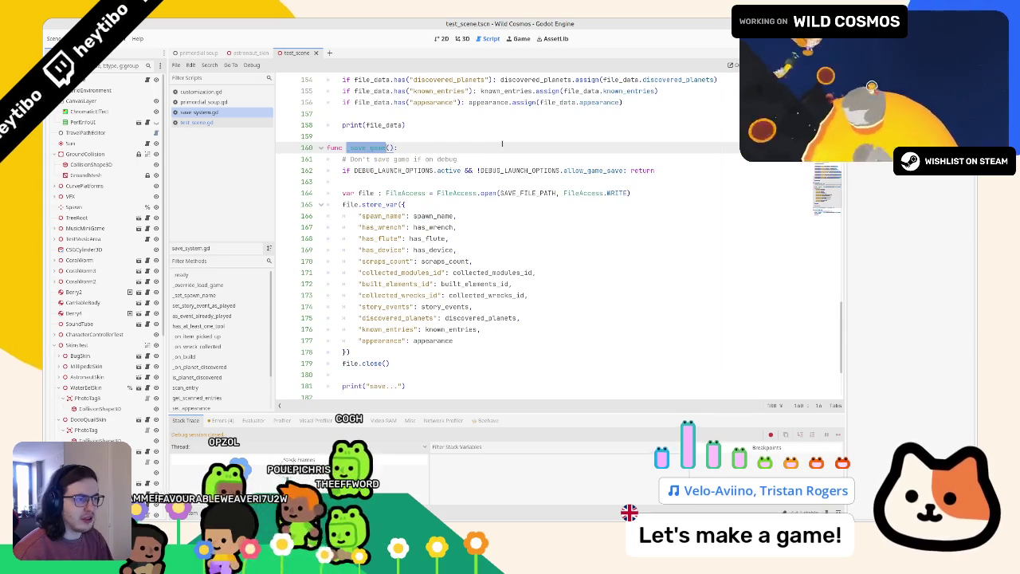
key(ctrl+f)
key(Return)
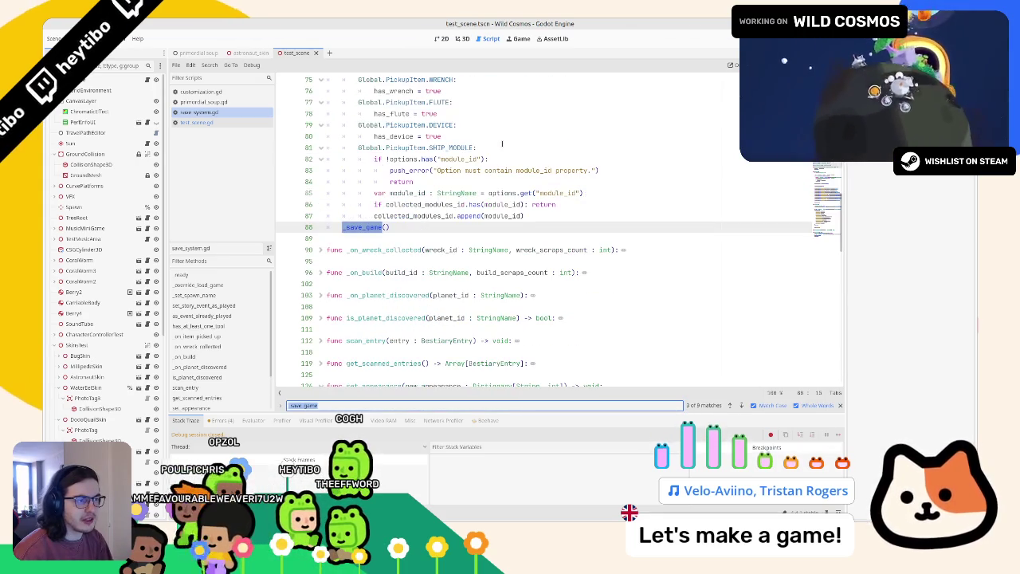
scroll(502, 143, up, 7)
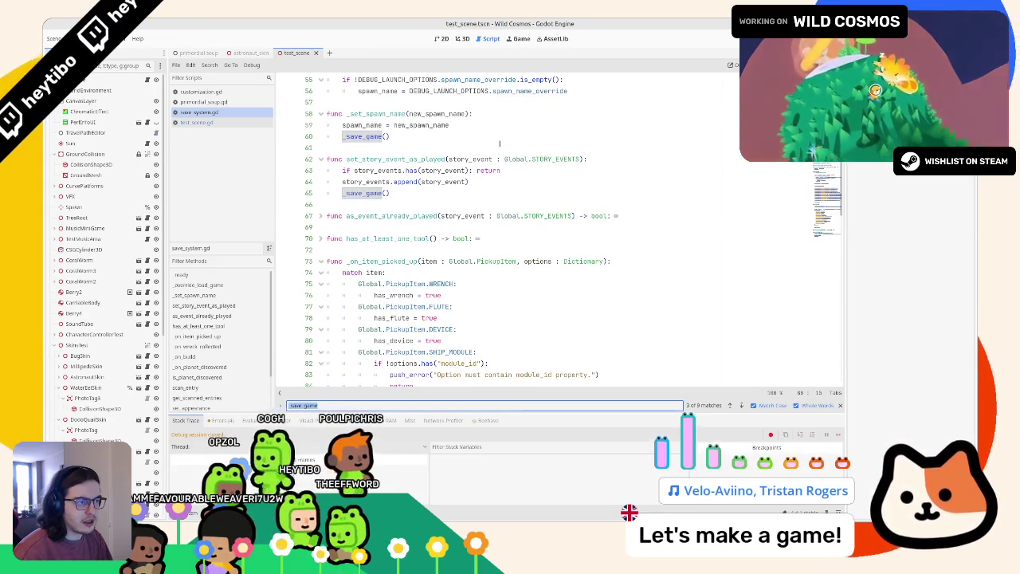
key(Escape)
Step: Fold the helper functions and search the whole project for _set_spawn_name, finding 2 matches
click(320, 114)
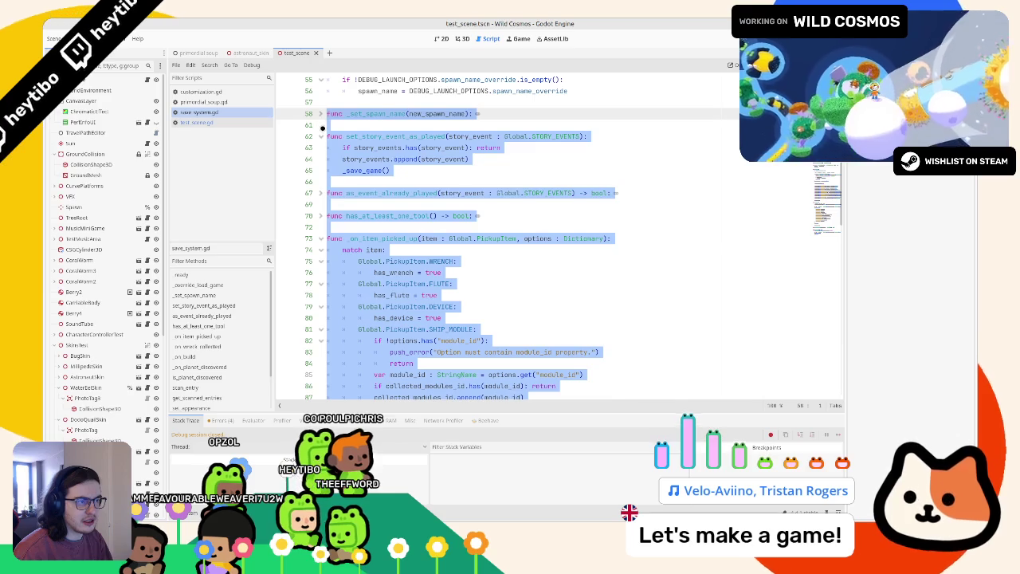
click(321, 137)
click(355, 142)
scroll(355, 142, up, 1)
double_click(374, 132)
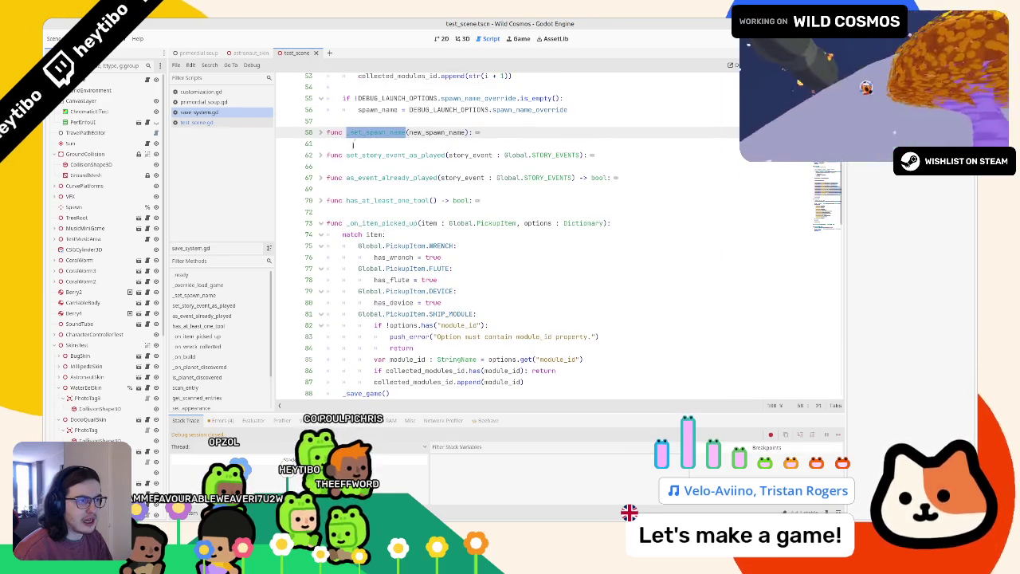
click(322, 131)
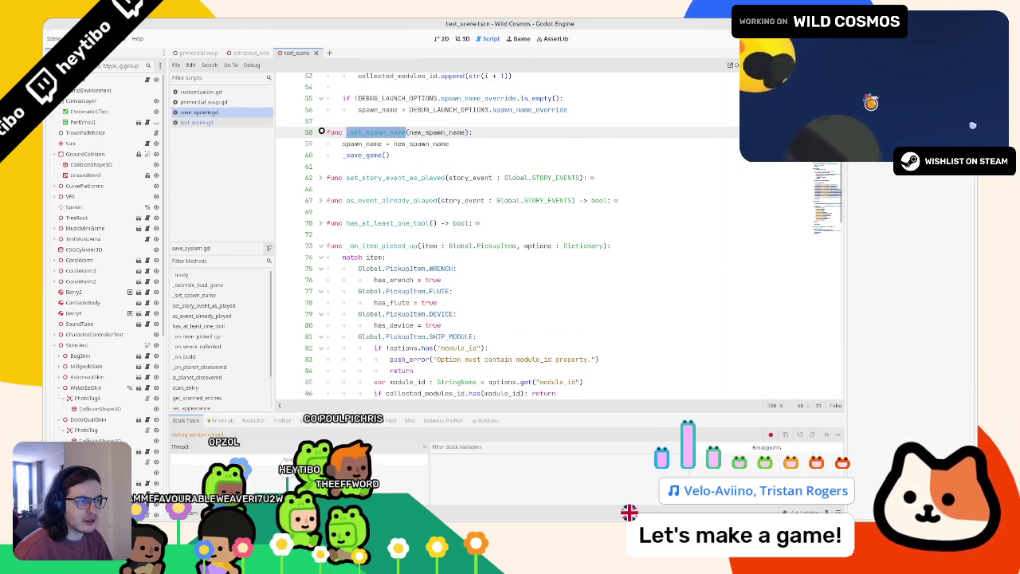
click(322, 131)
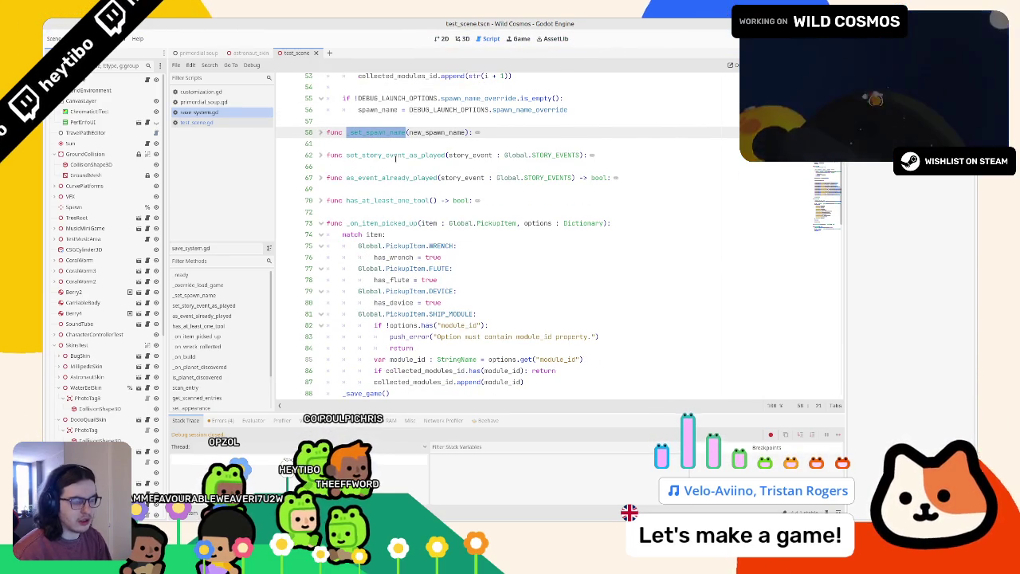
key(ctrl+shift+f)
key(Return)
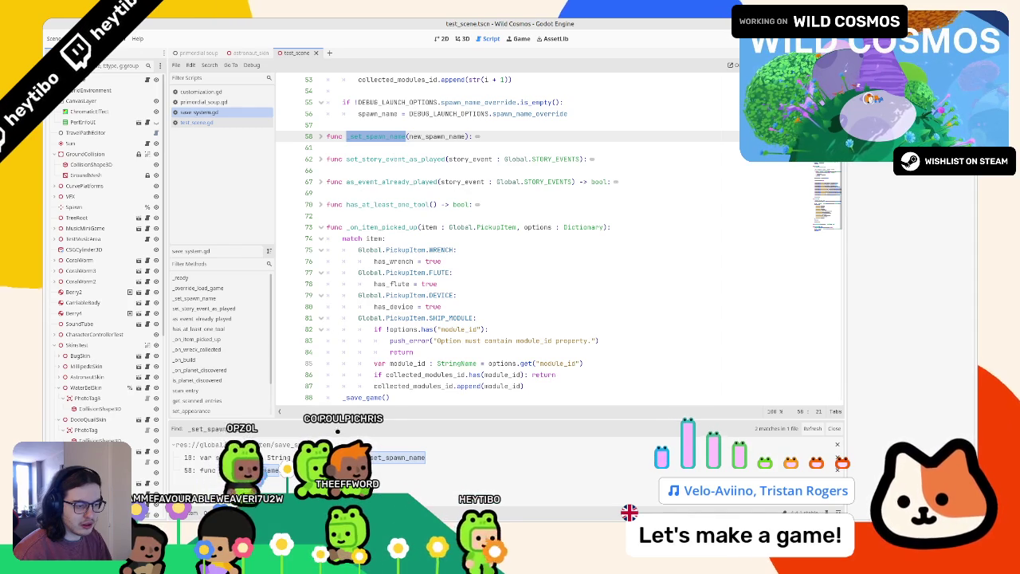
Step: Find spawn_name on line 145 of save_system.gd and begin a project-wide search for it
scroll(376, 188, up, 5)
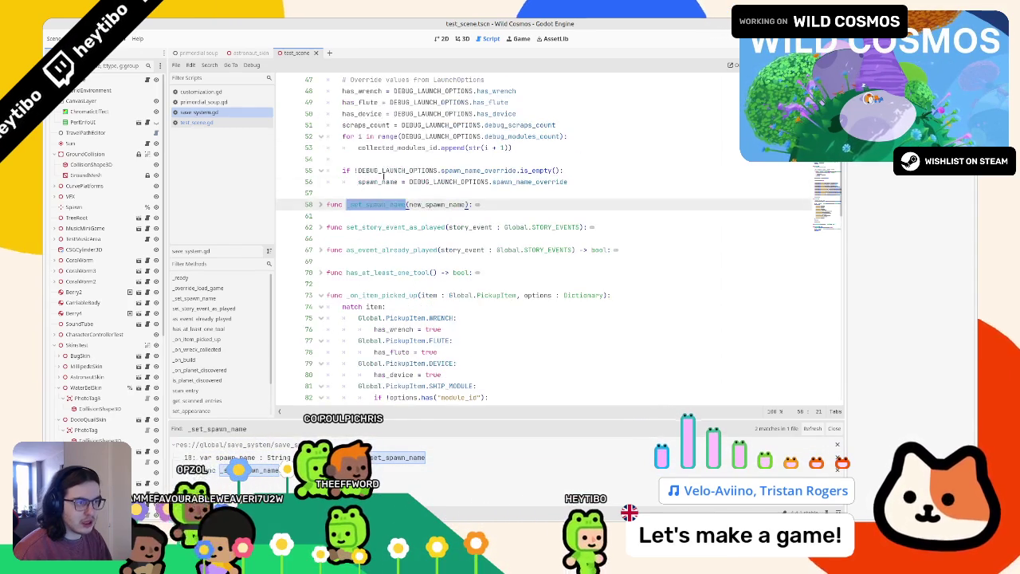
scroll(374, 189, up, 6)
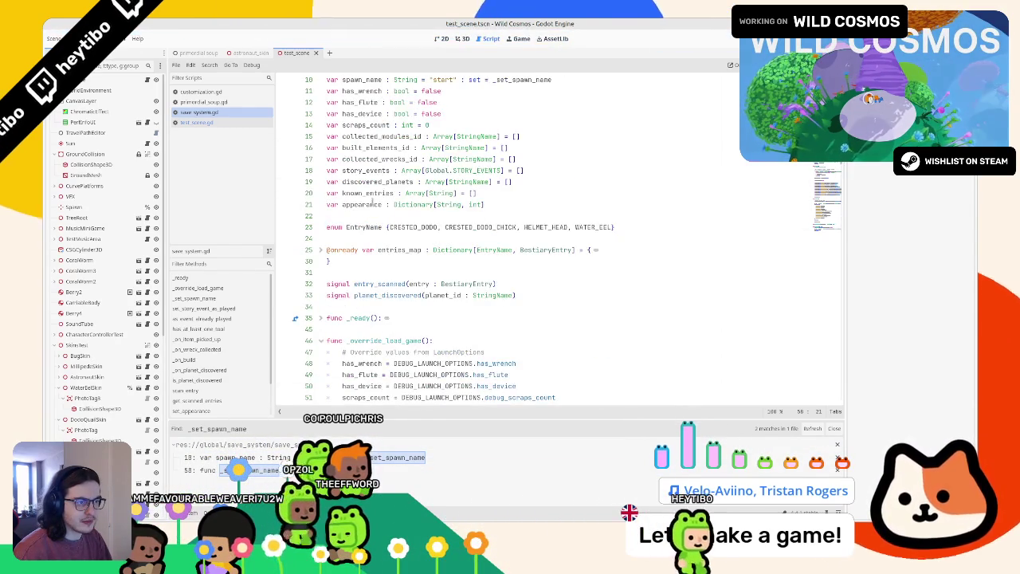
drag(374, 204, 374, 227)
key(ctrl+f)
text(spawn)
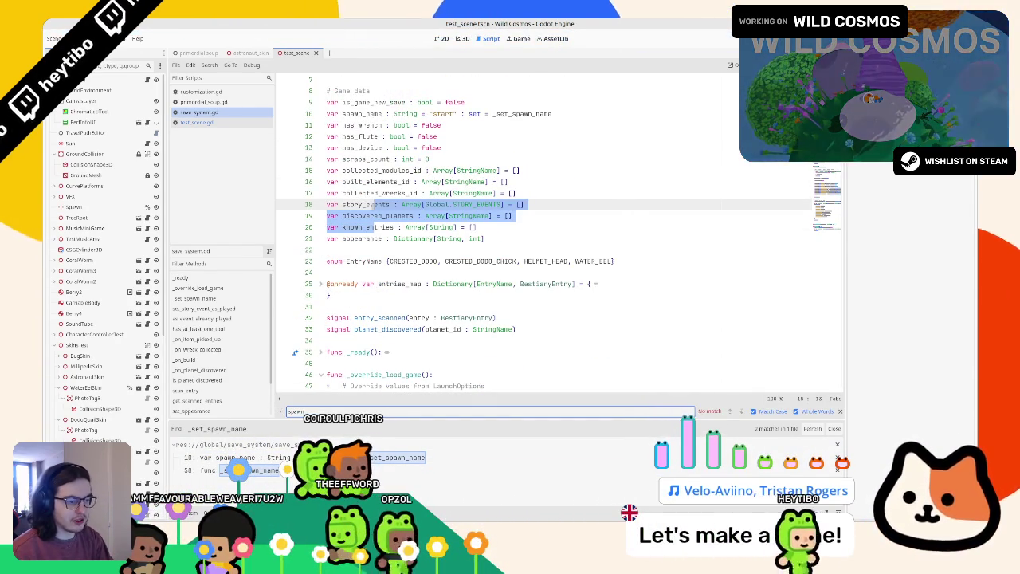
text(_name)
key(Return)
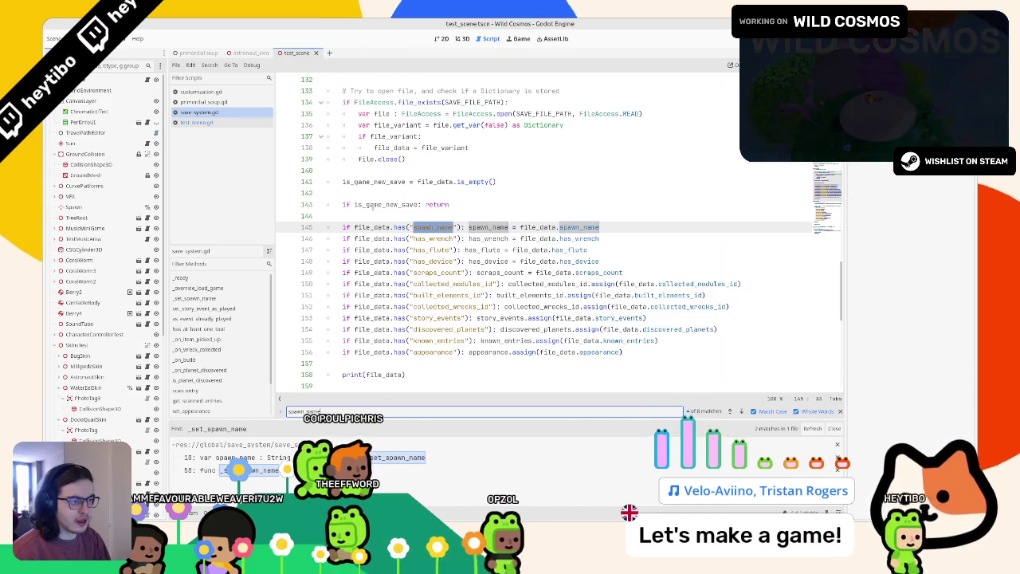
key(Escape)
double_click(470, 227)
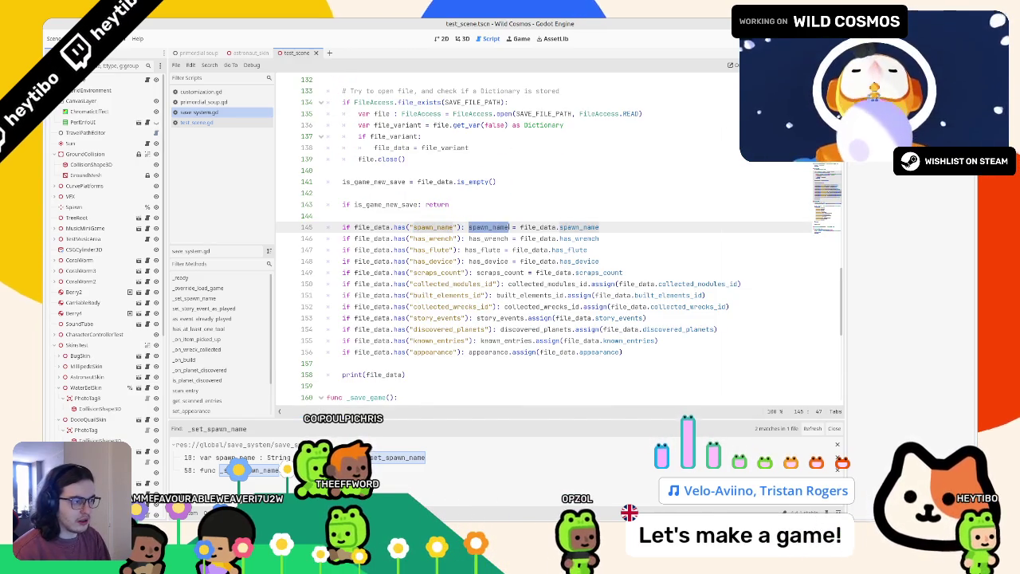
key(ctrl+shift+f)
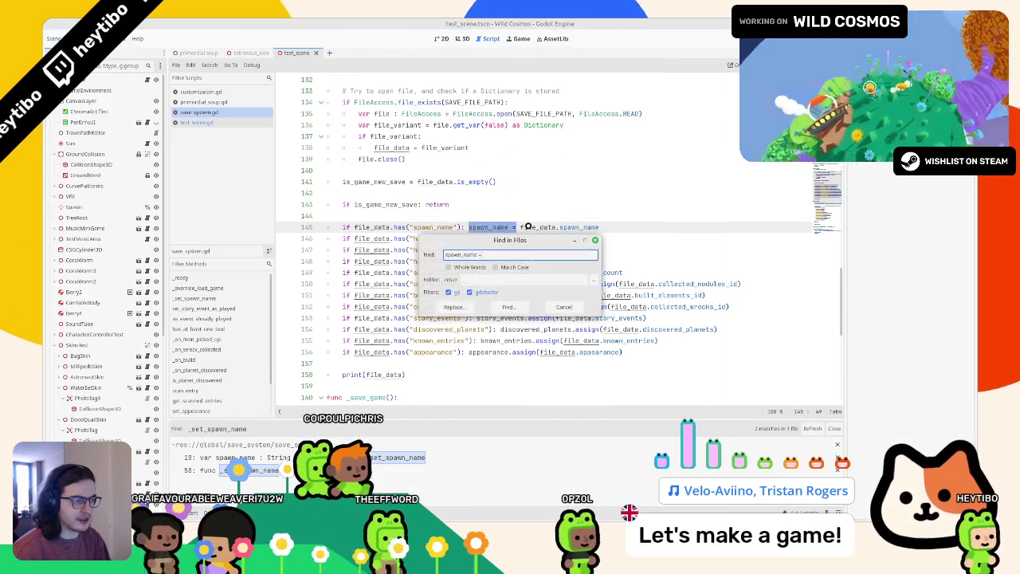
Step: Run Find in Files for 'spawn_name =' and inspect the matching set_spawn code in global.gd
key(Return)
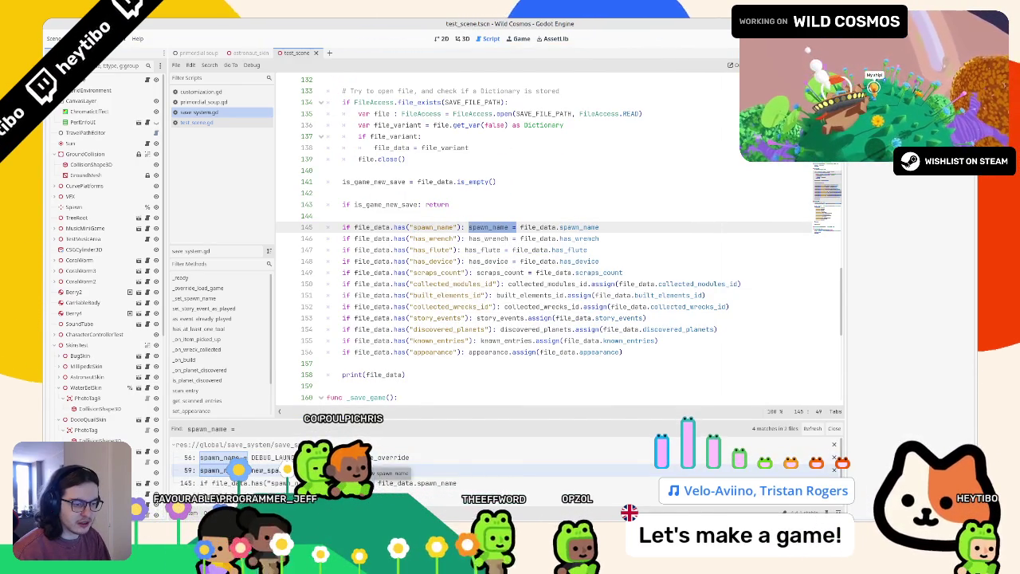
scroll(319, 470, down, 1)
click(239, 495)
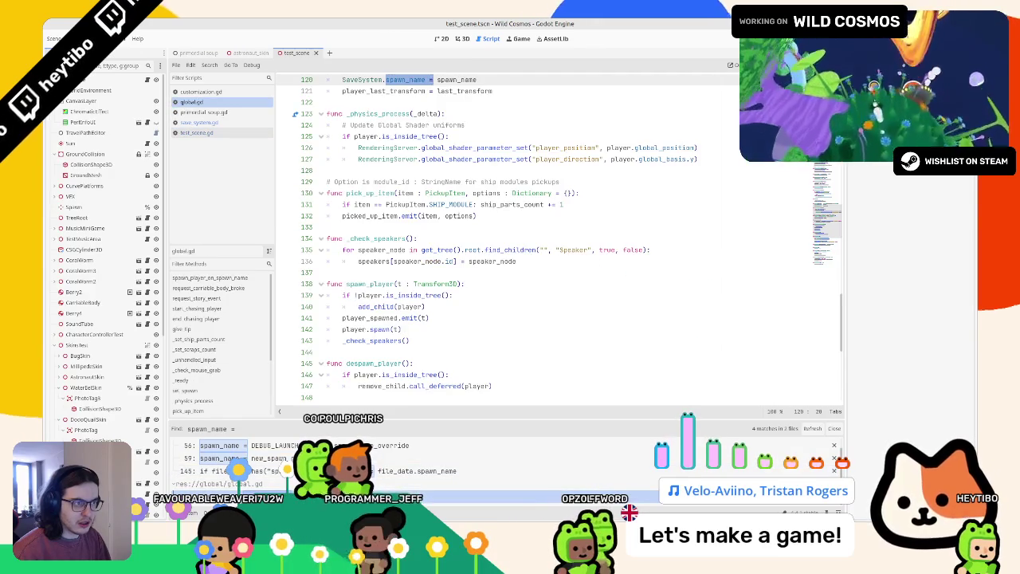
click(361, 171)
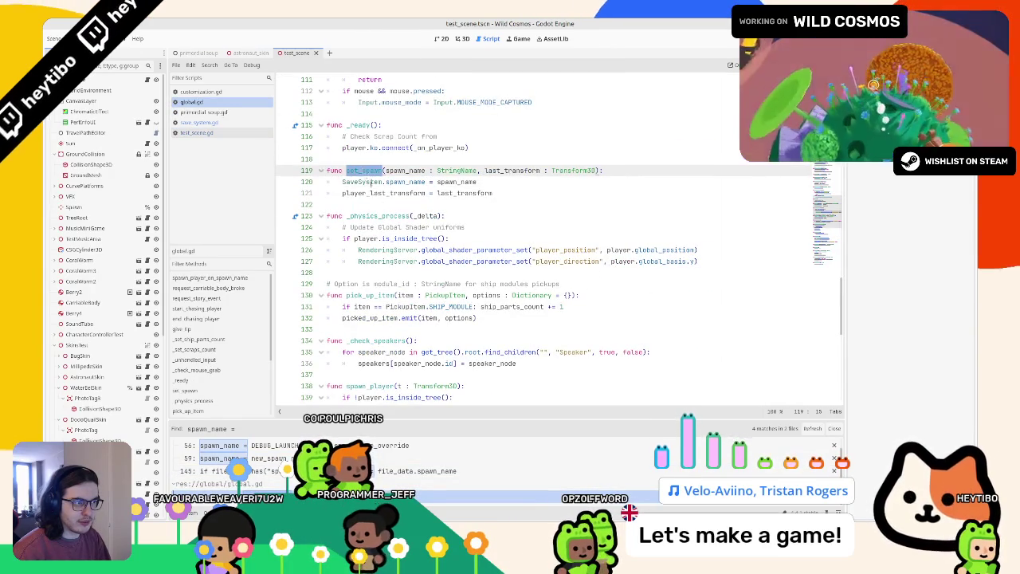
scroll(375, 205, up, 2)
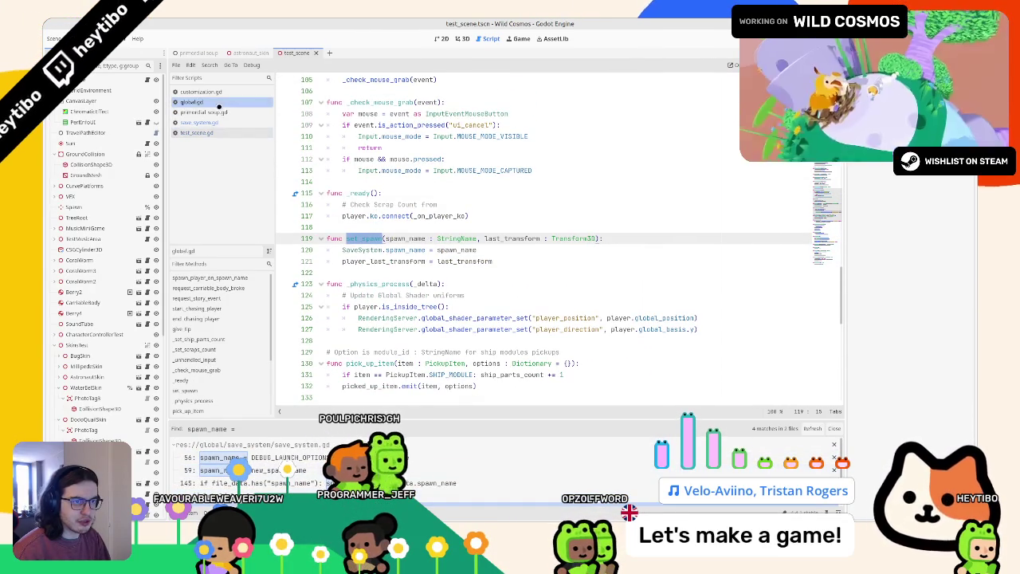
Step: Follow test_scene.gd's spawn_player call to its definition in global.gd, then return to test_scene.gd
click(206, 132)
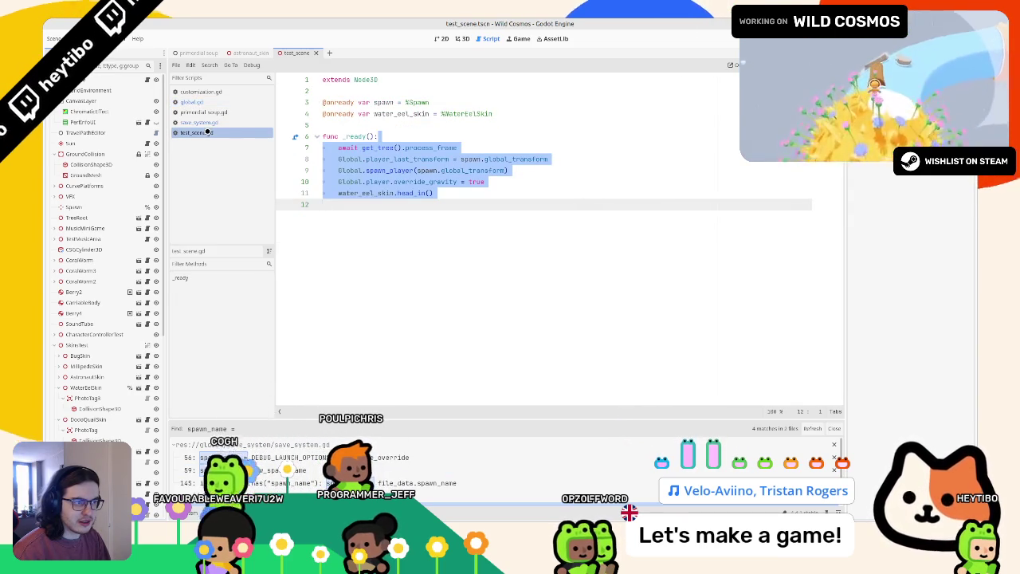
click(387, 170)
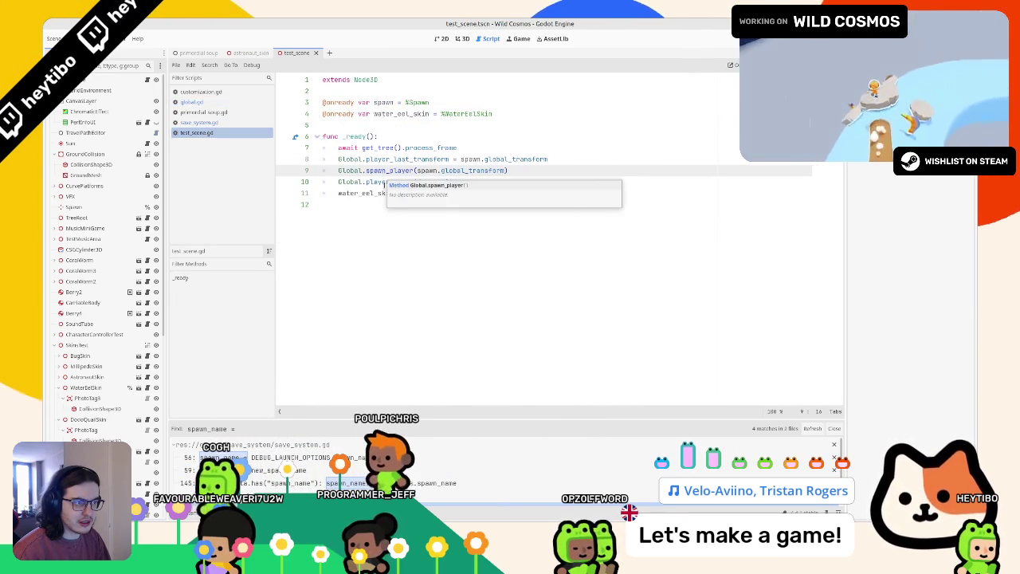
ctrl+click(387, 171)
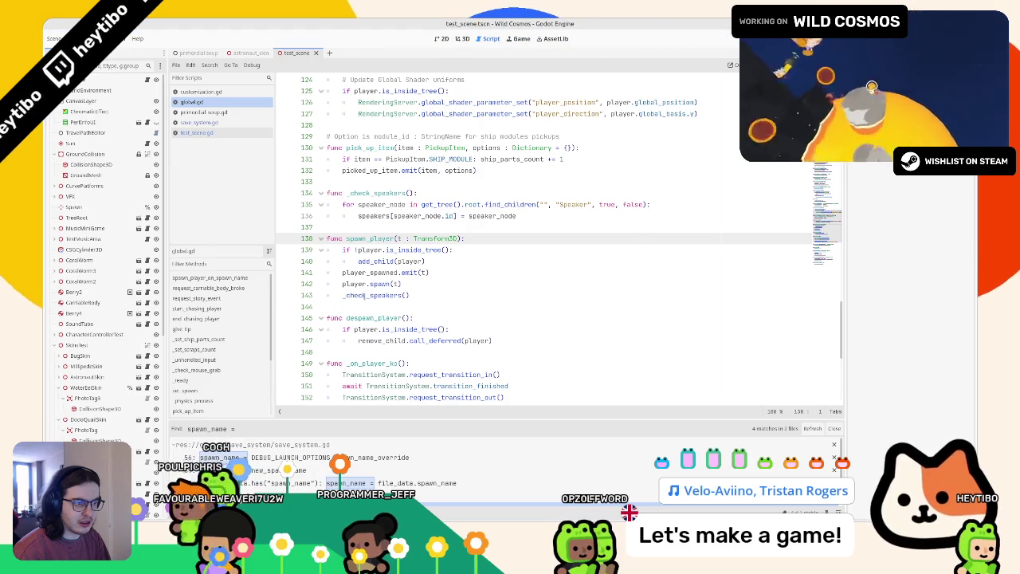
click(220, 114)
click(198, 132)
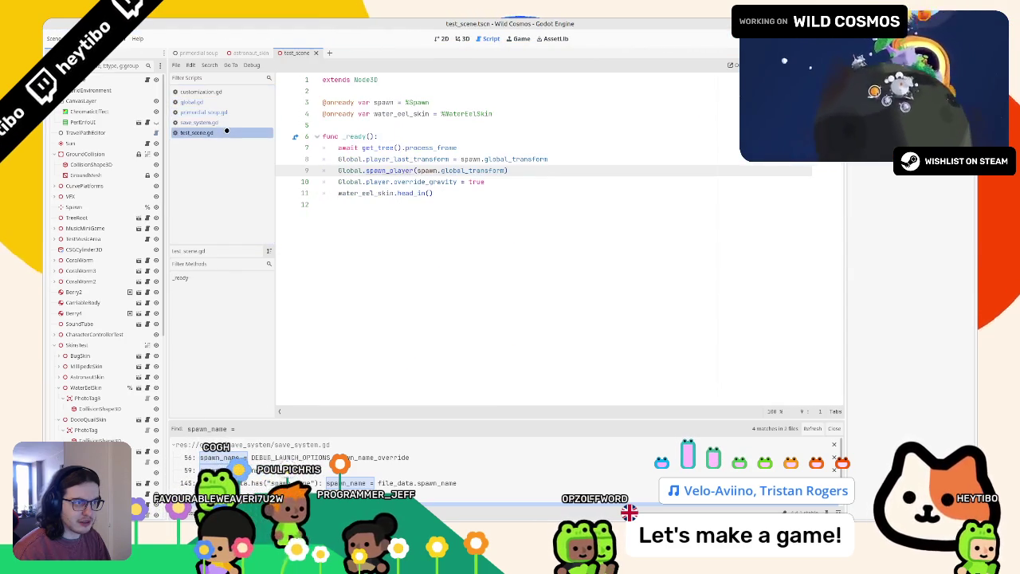
Step: Comment out the spawn_player call on line 9, save, and run the test scene
click(406, 170)
key(ctrl+k)
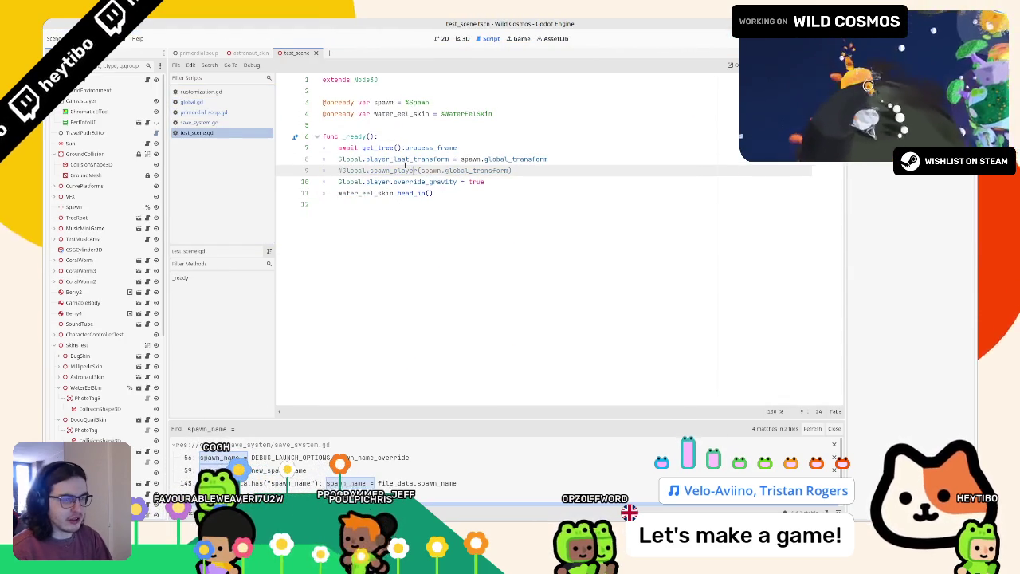
key(ctrl+s)
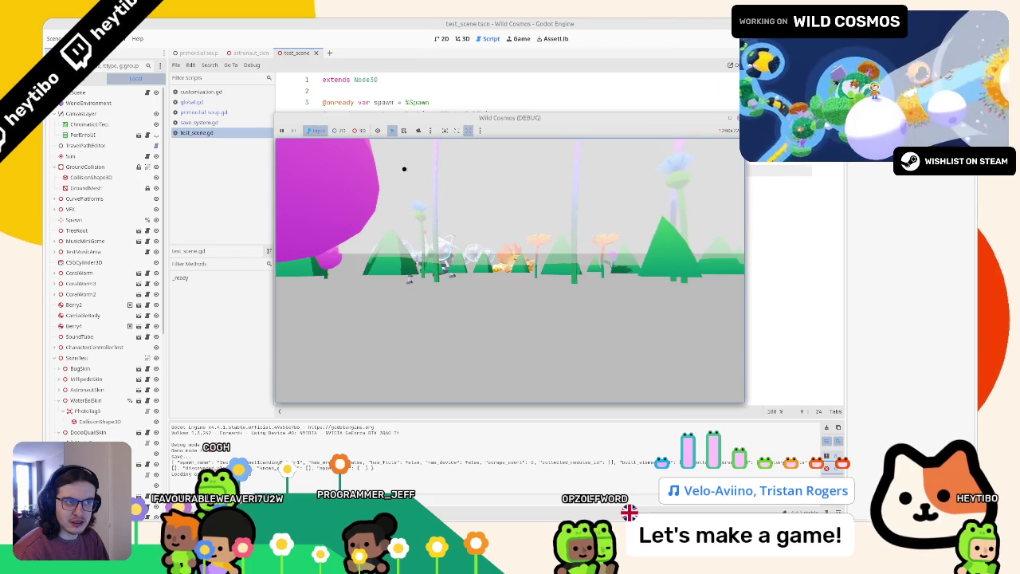
click(388, 19)
Step: Uncomment line 9 and rerun the test scene to see the astronaut spawn, then stop it
key(ctrl+k)
key(F6)
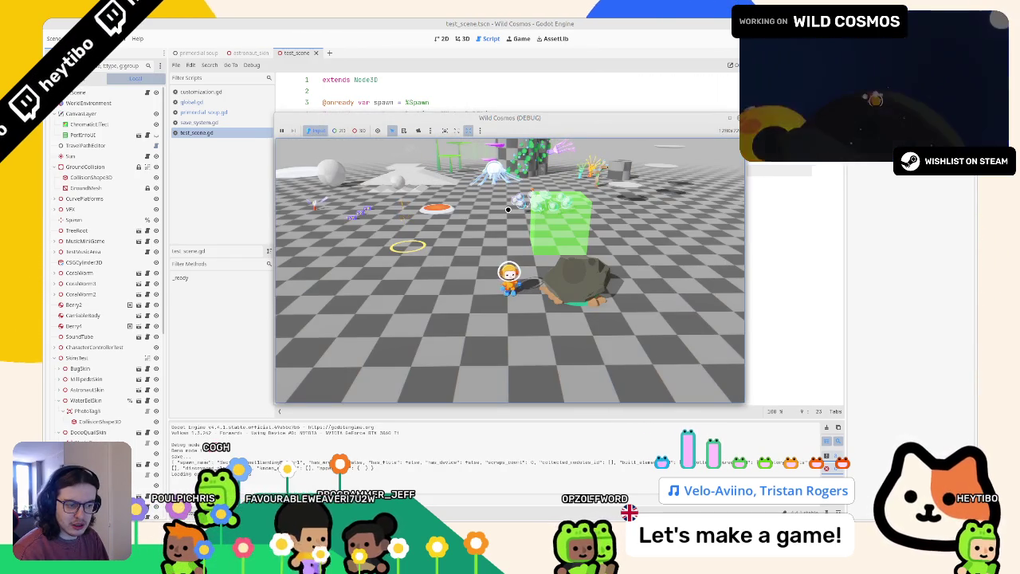
key(F8)
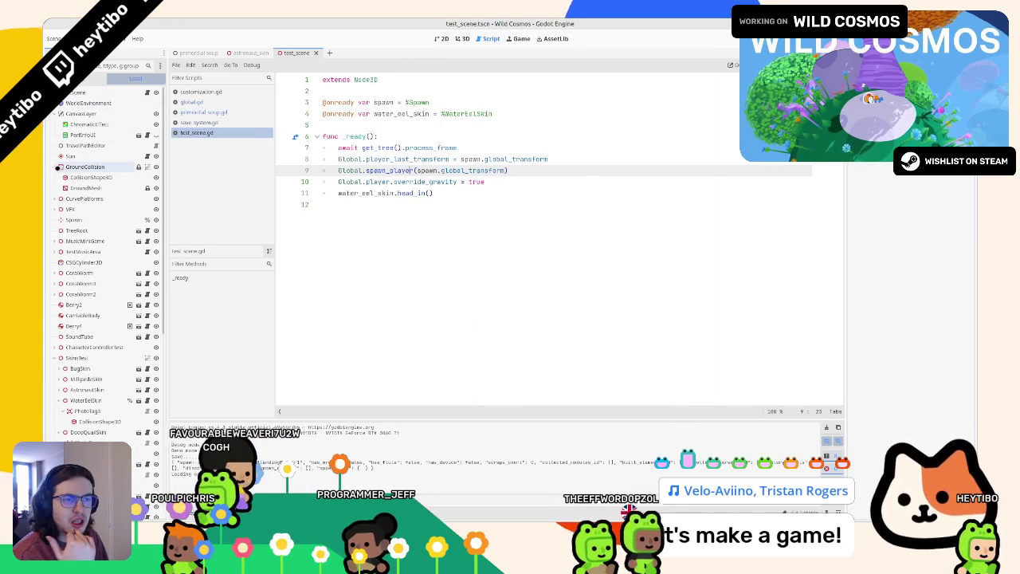
double_click(406, 159)
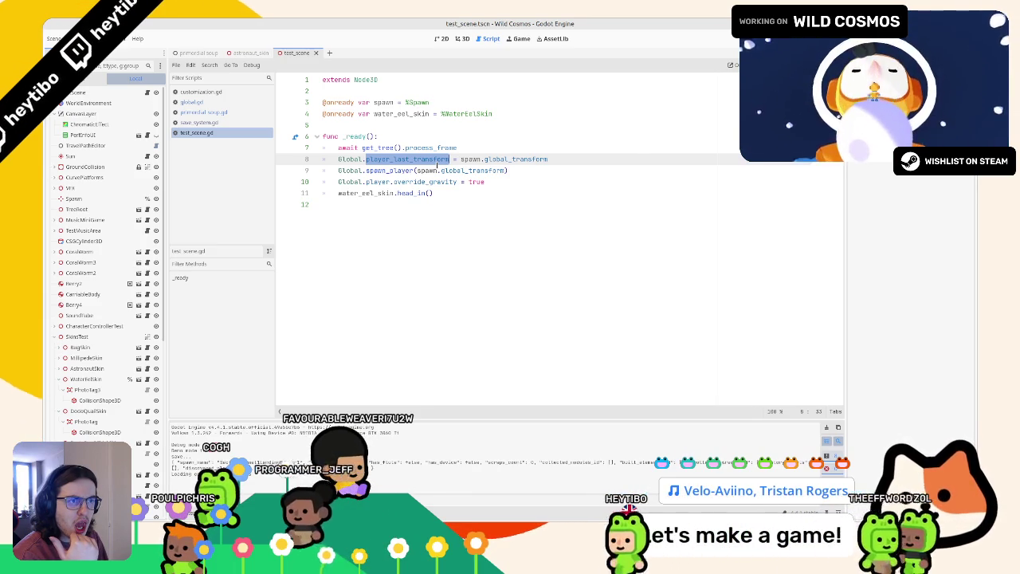
Step: Check primordial soup.gd, jump to _save_game at the end of save_system.gd, and launch the game with F5
click(231, 111)
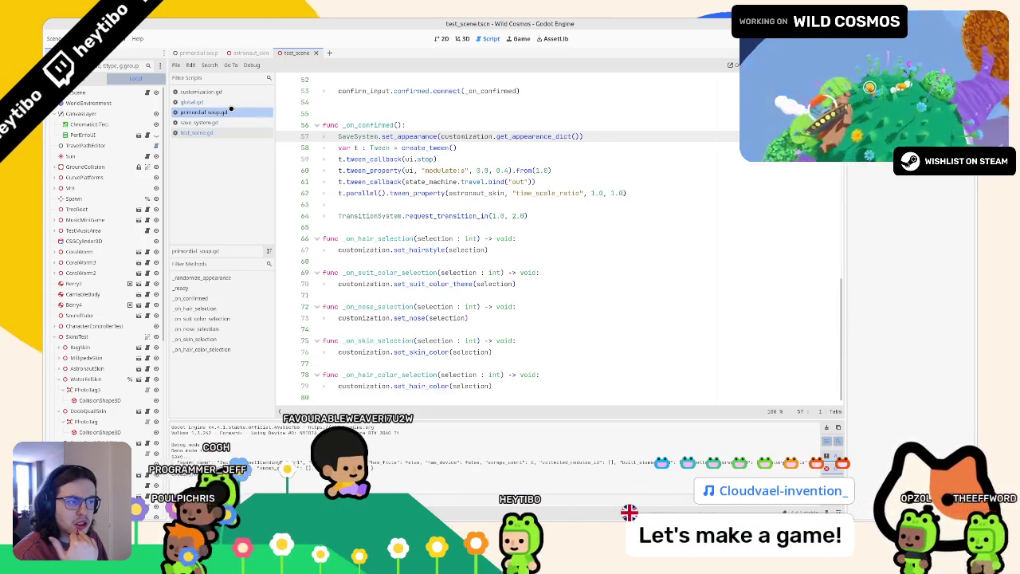
key(alt+Left)
key(alt+Left)
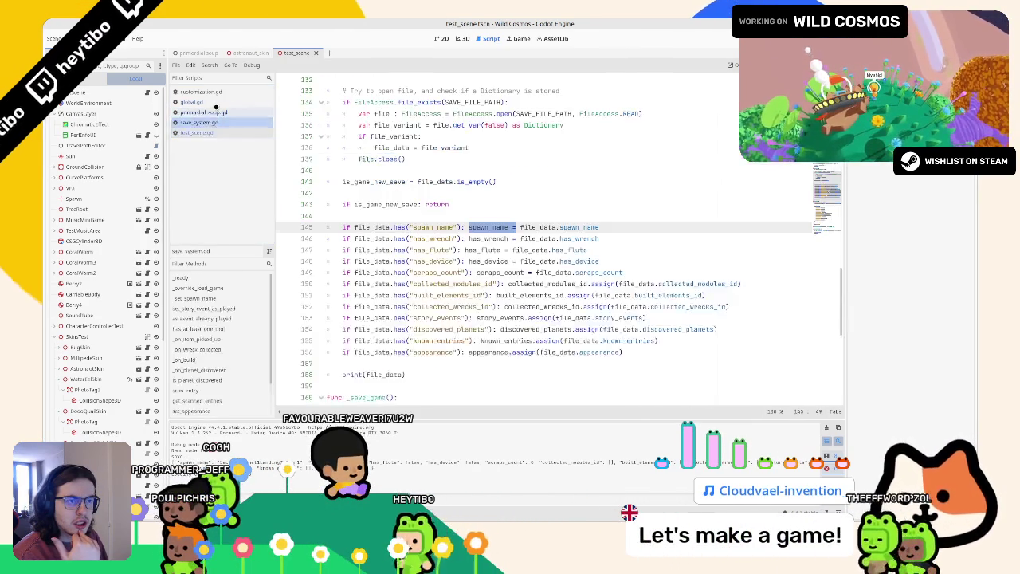
click(366, 204)
click(366, 193)
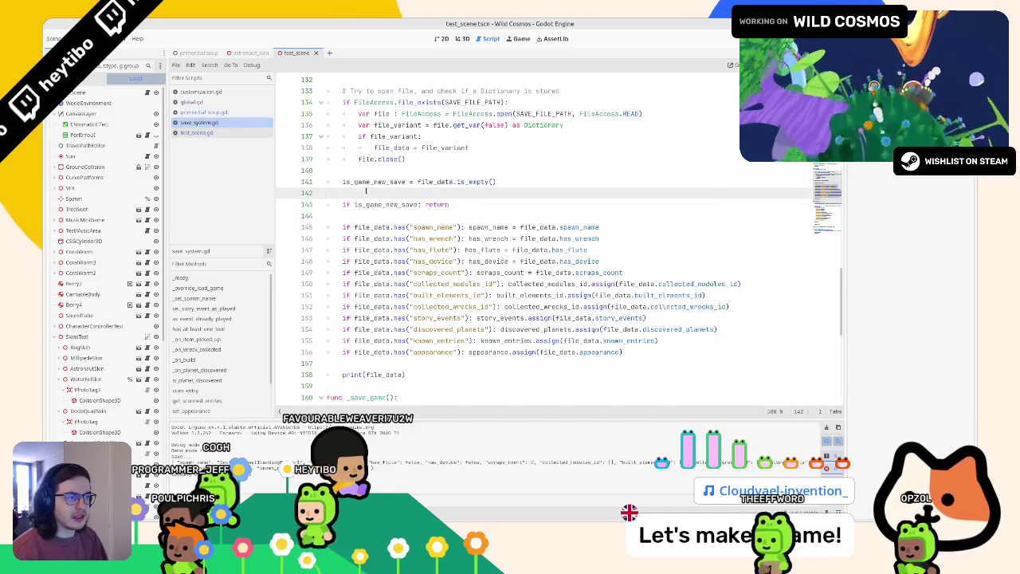
key(ctrl+End)
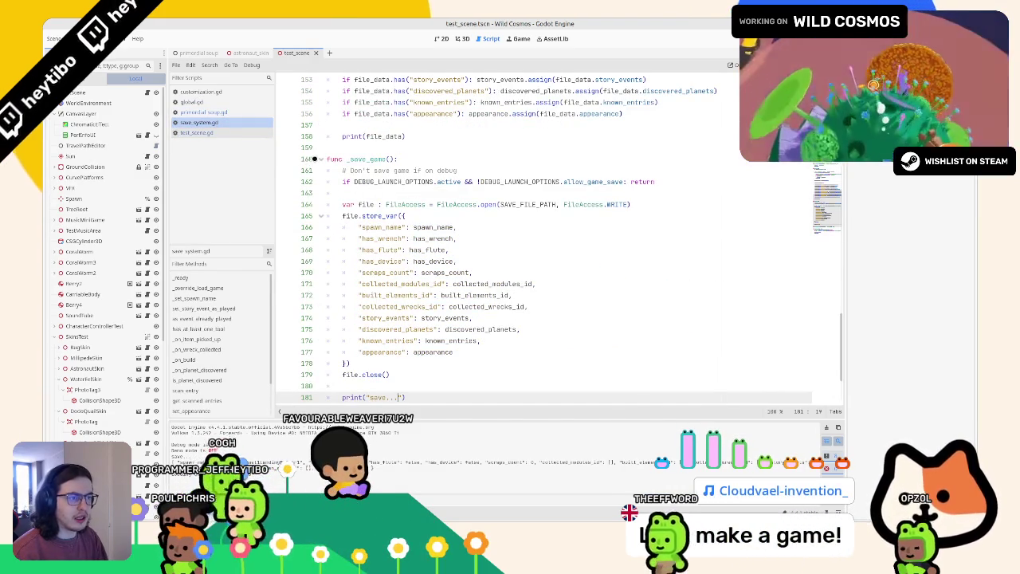
key(F5)
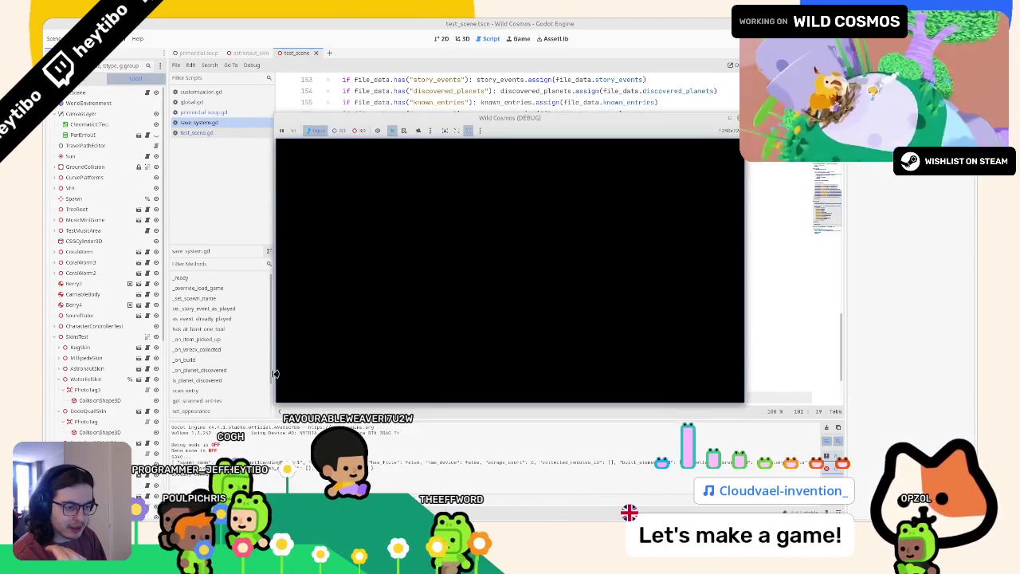
Step: Set a breakpoint on line 164, the FileAccess.open call in _save_game, and run until it pauses
click(220, 420)
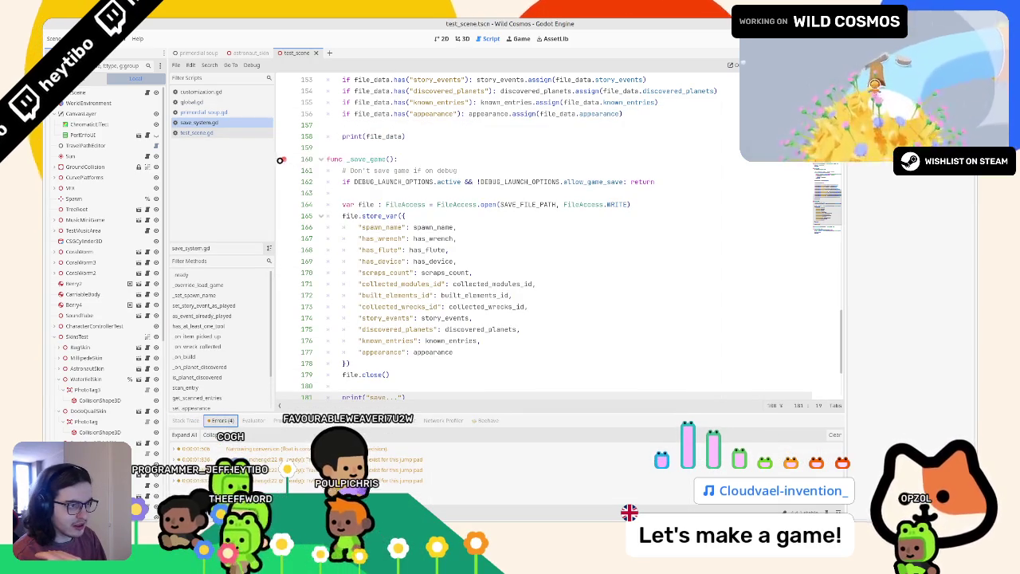
shift+click(280, 159)
key(F5)
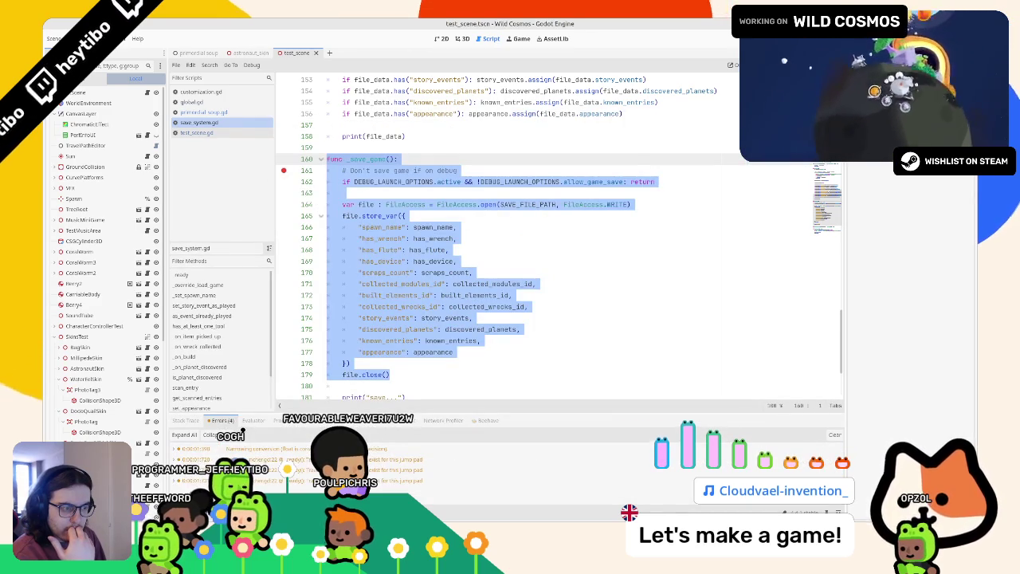
scroll(362, 389, down, 2)
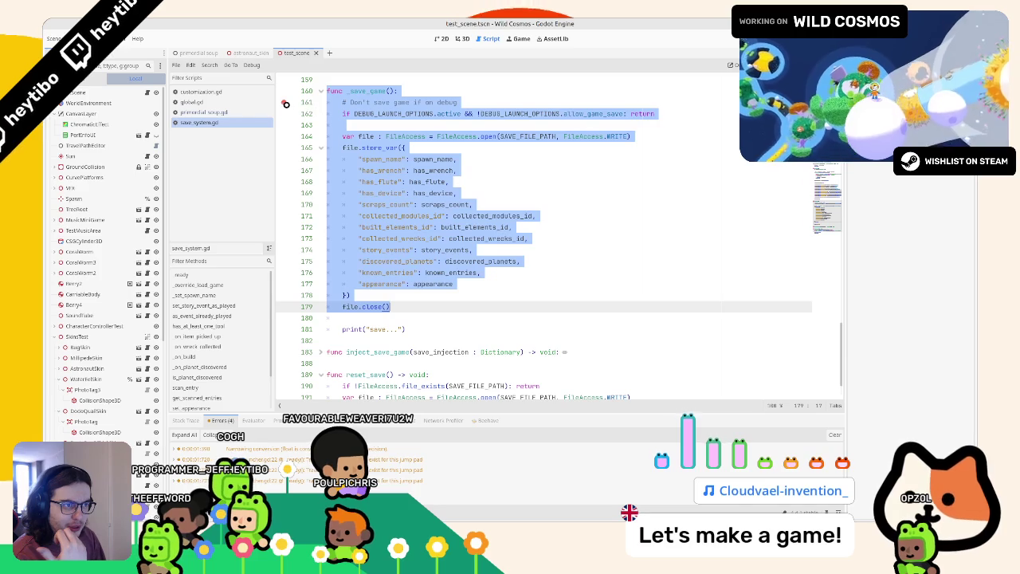
click(349, 102)
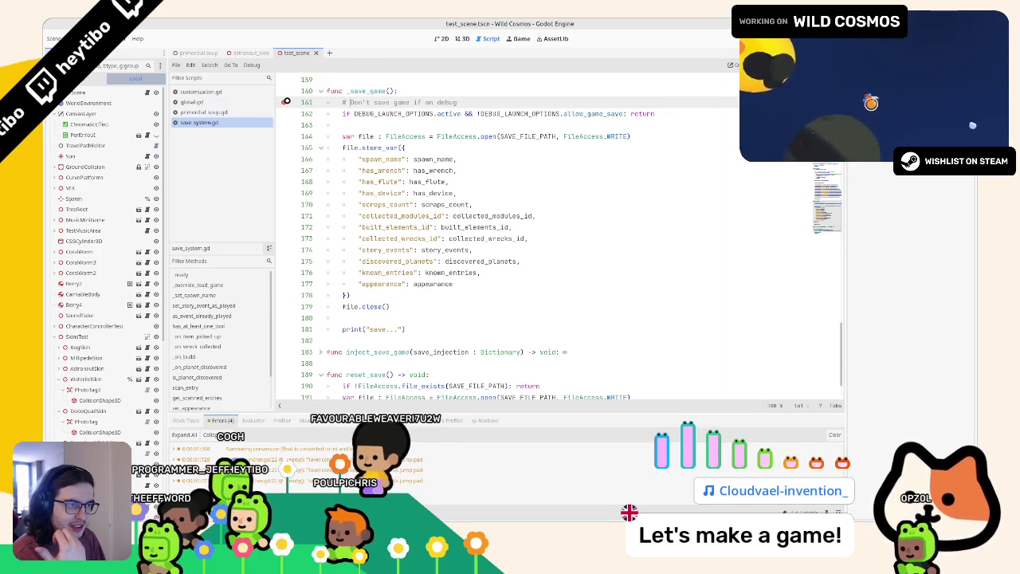
click(283, 137)
key(F5)
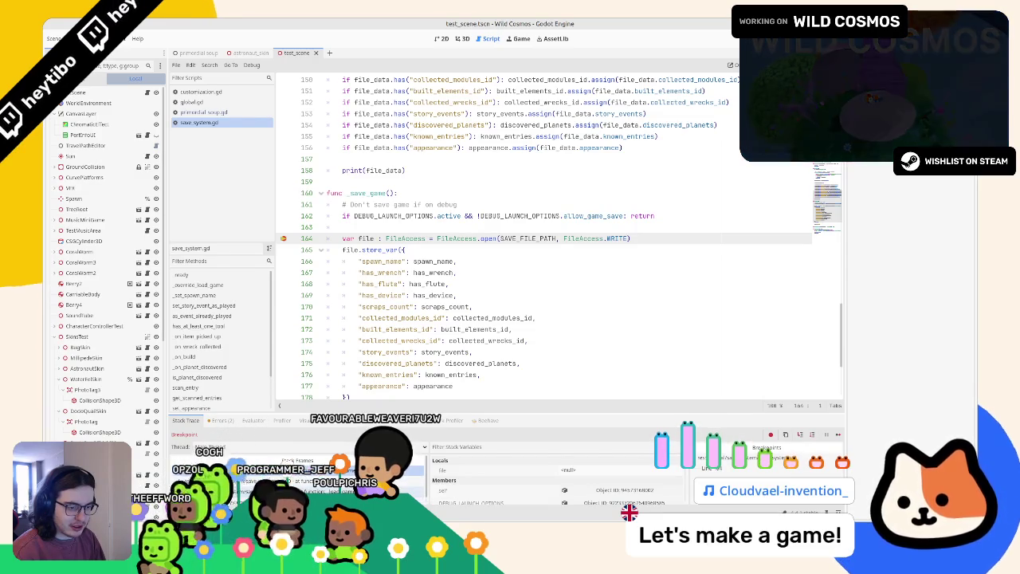
key(F12)
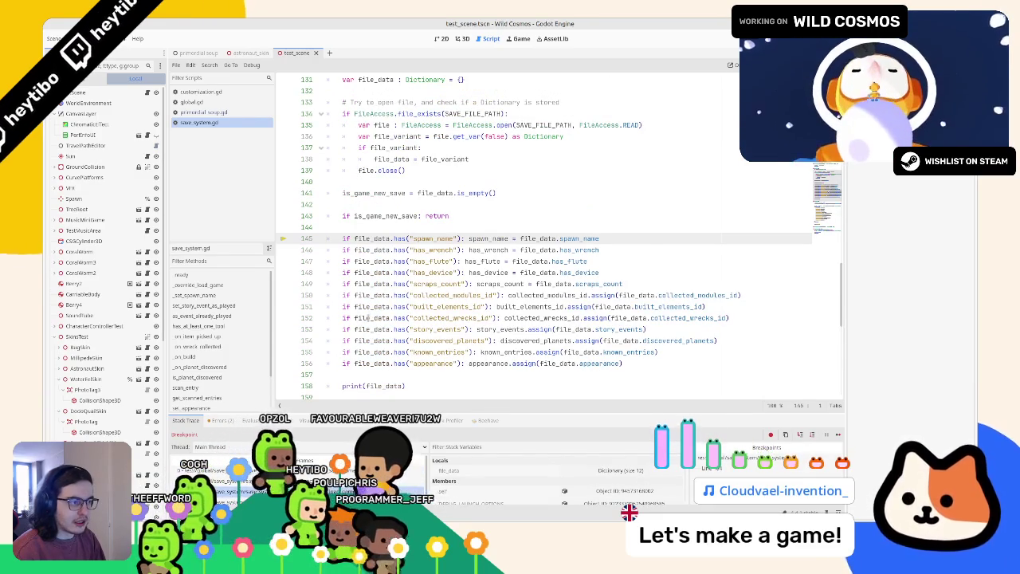
mouse_move(371, 318)
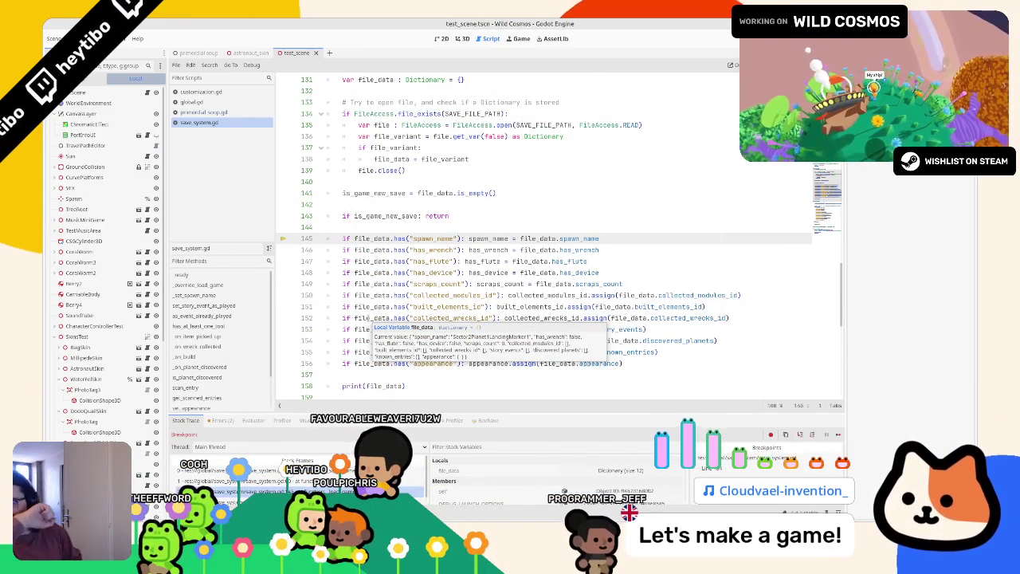
double_click(487, 239)
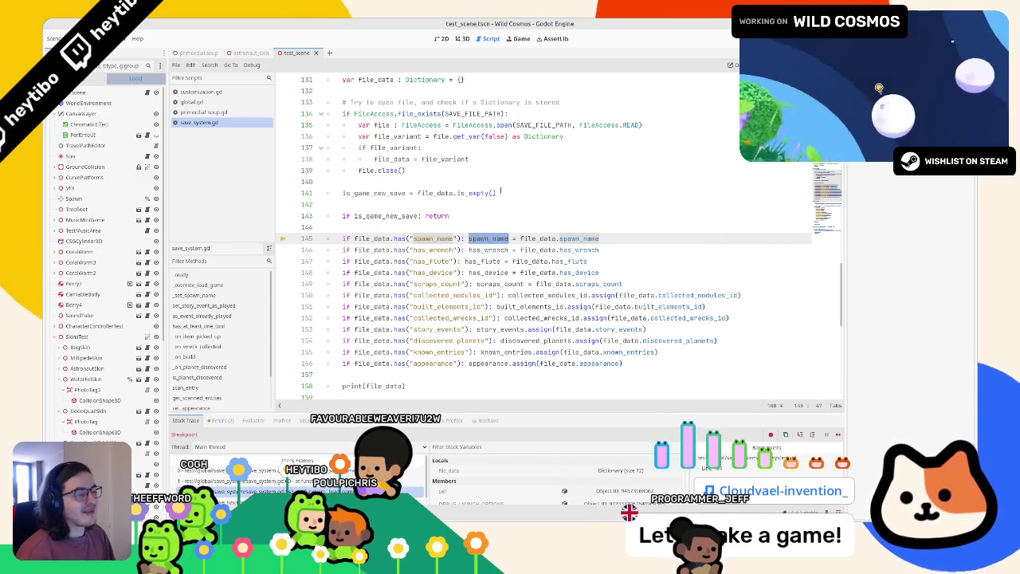
click(487, 259)
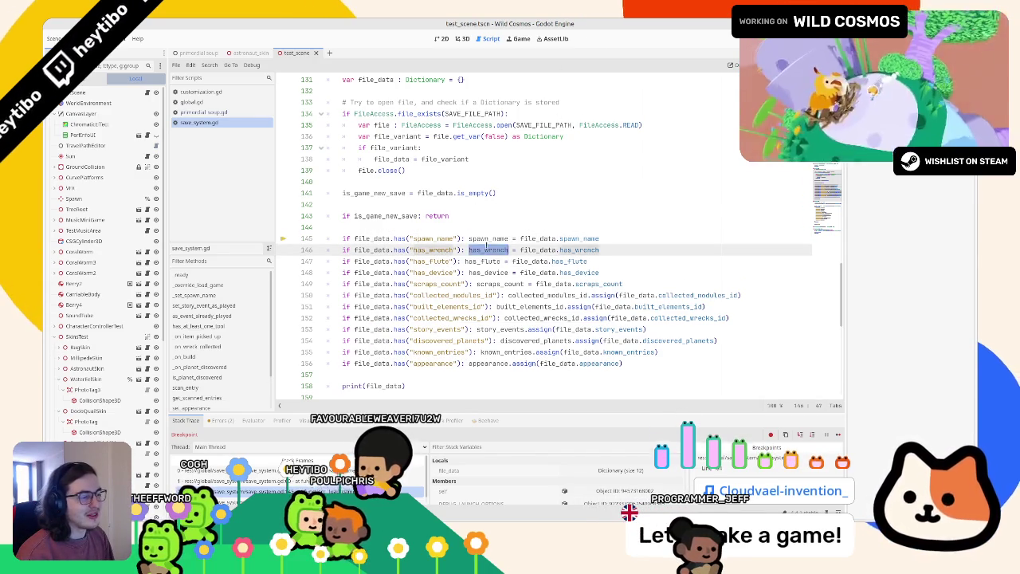
double_click(487, 239)
key(shift+Home)
double_click(487, 238)
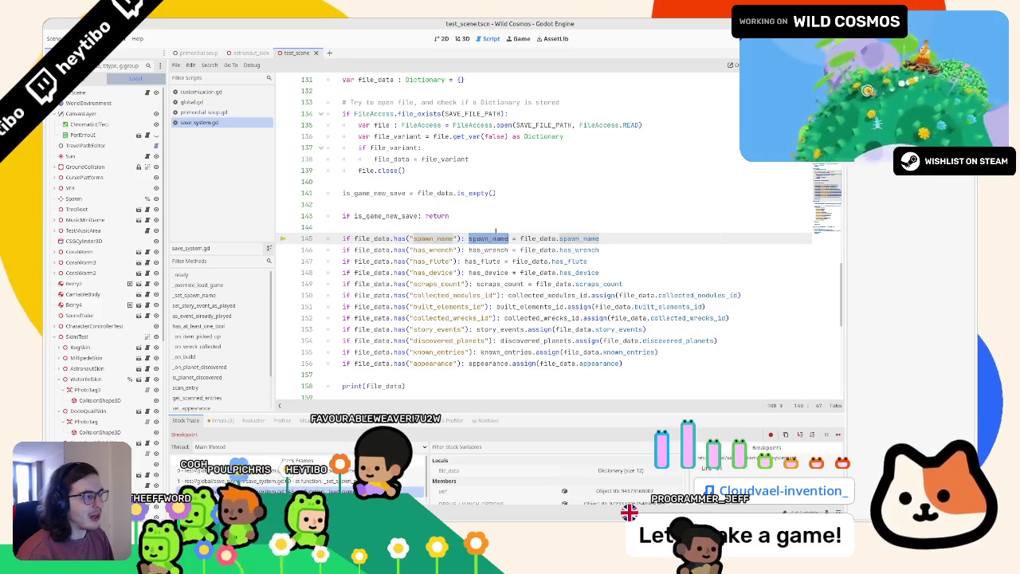
scroll(442, 233, up, 1)
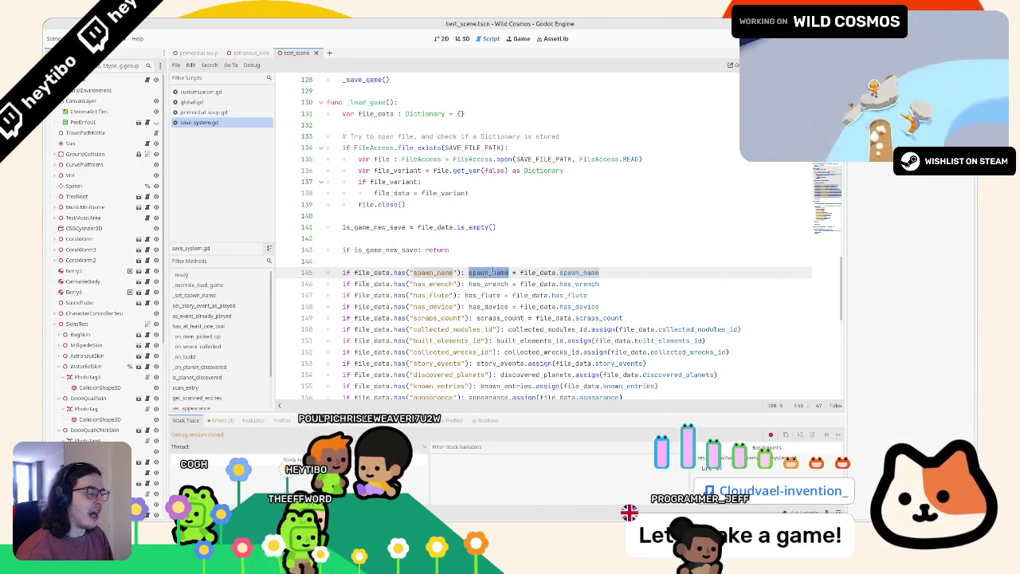
scroll(490, 275, up, 20)
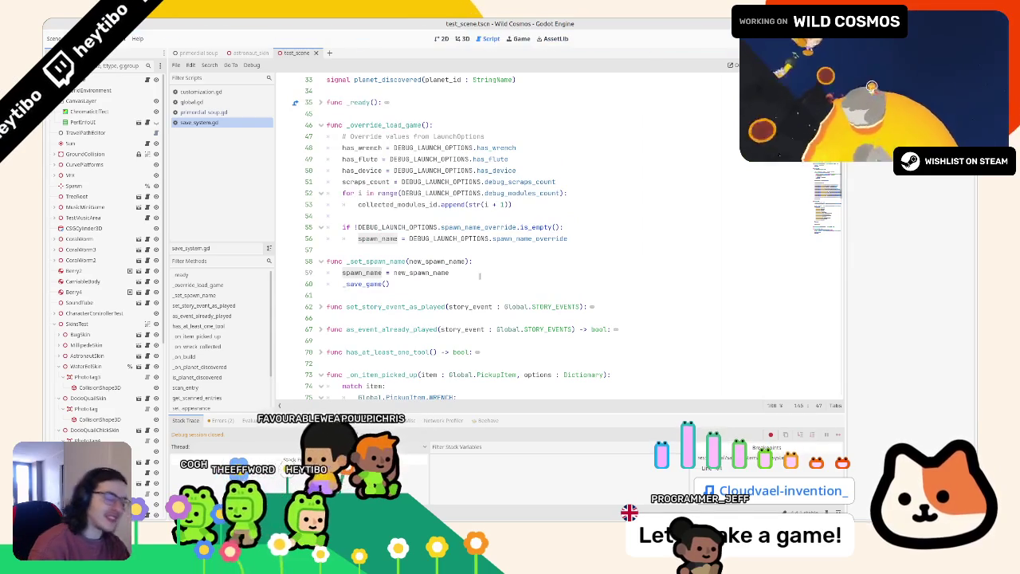
scroll(481, 276, up, 10)
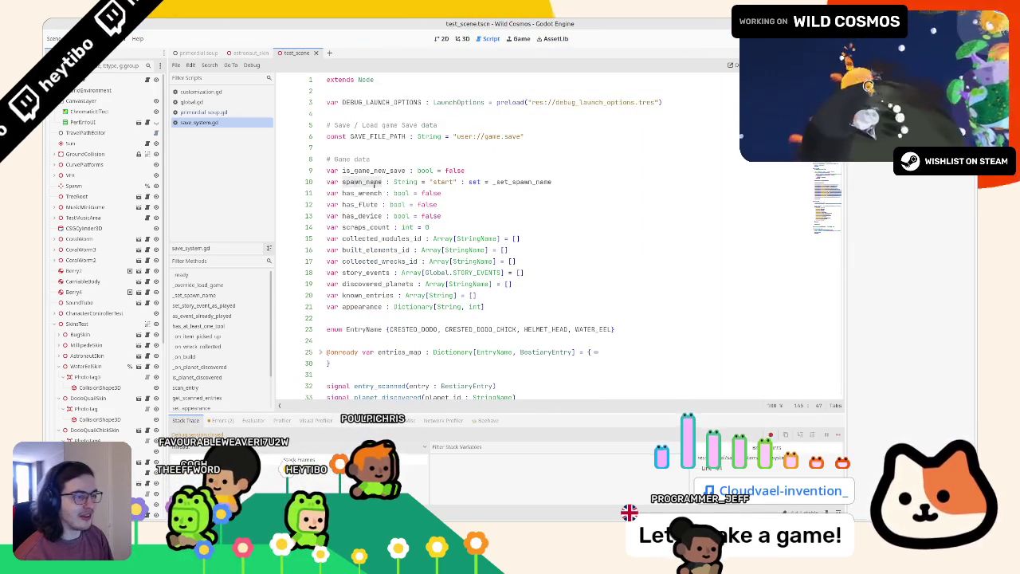
Step: Select the ': set = _set_spawn_name' setter on line 10 and step through spawn_name's uses with F3
click(353, 182)
drag(553, 182, 455, 182)
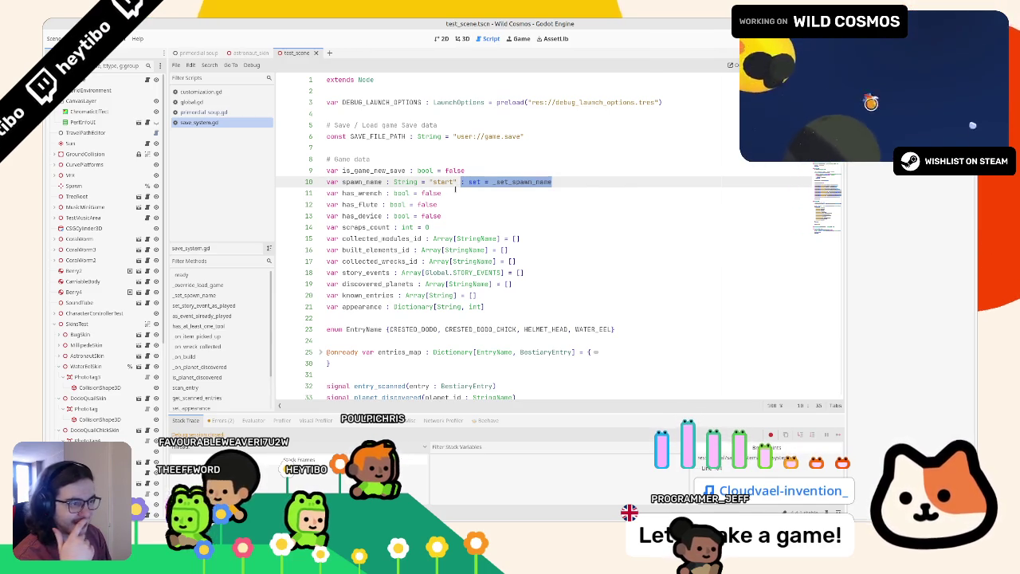
double_click(377, 194)
click(369, 182)
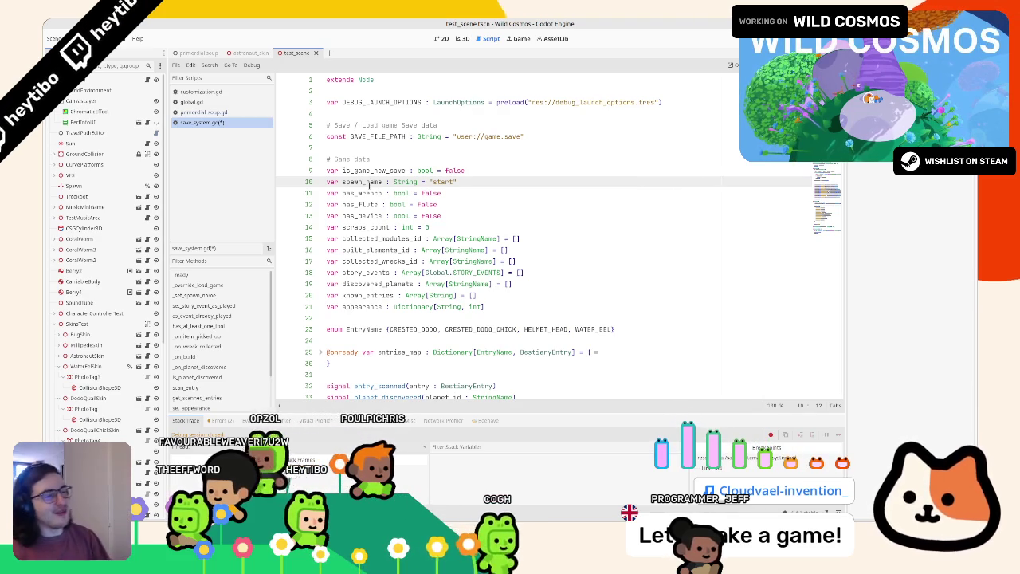
double_click(369, 182)
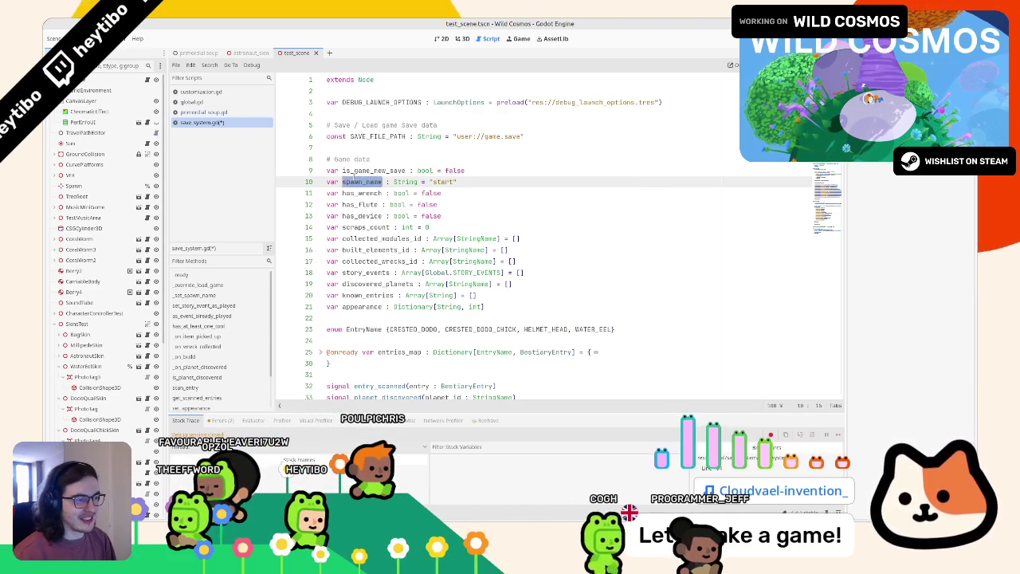
key(Right)
key(F3)
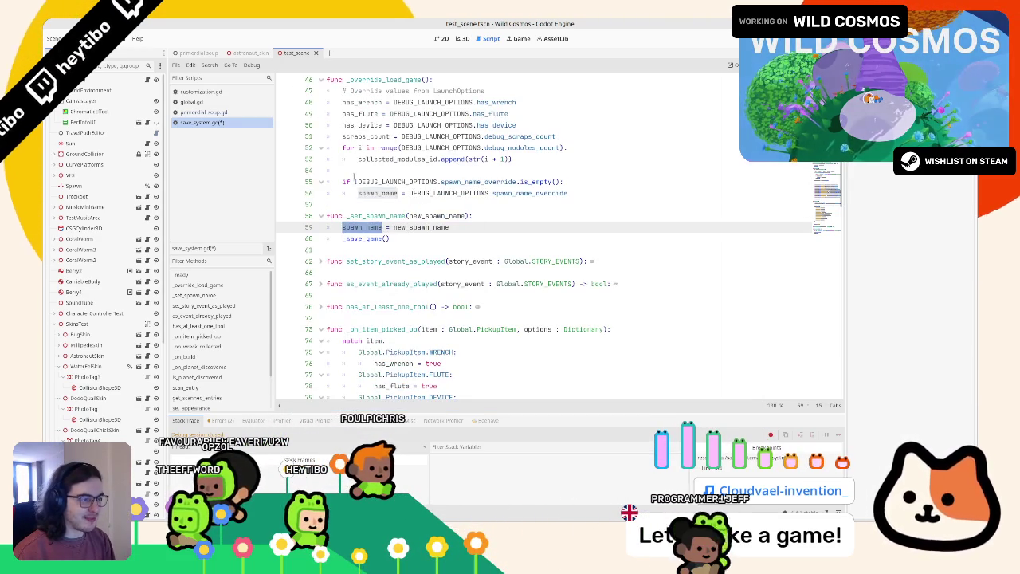
key(F3)
Step: Collapse the debugger, save save_system.gd, and select the print("save...") debug line in _save_game
scroll(382, 226, down, 1)
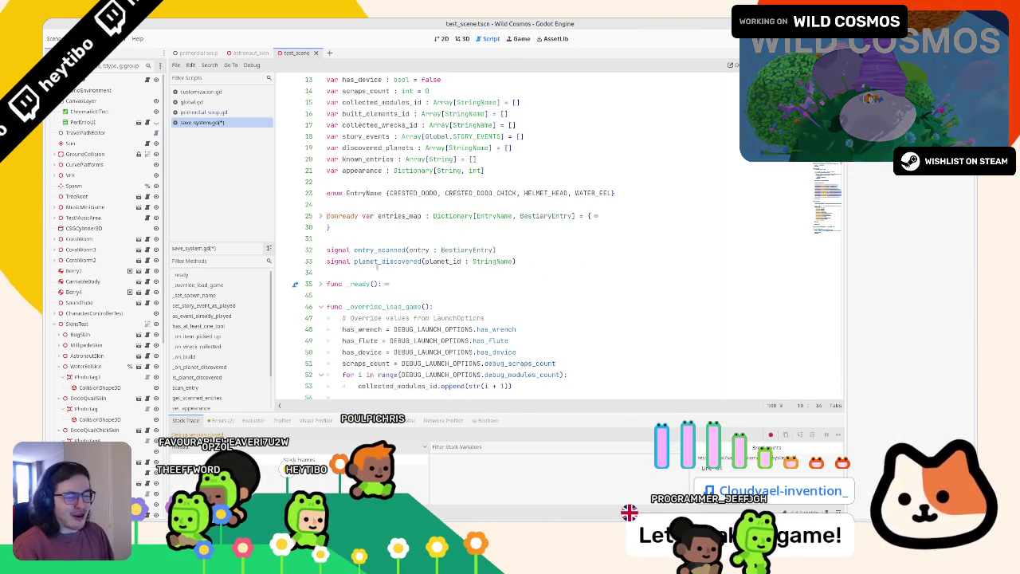
key(ctrl+j)
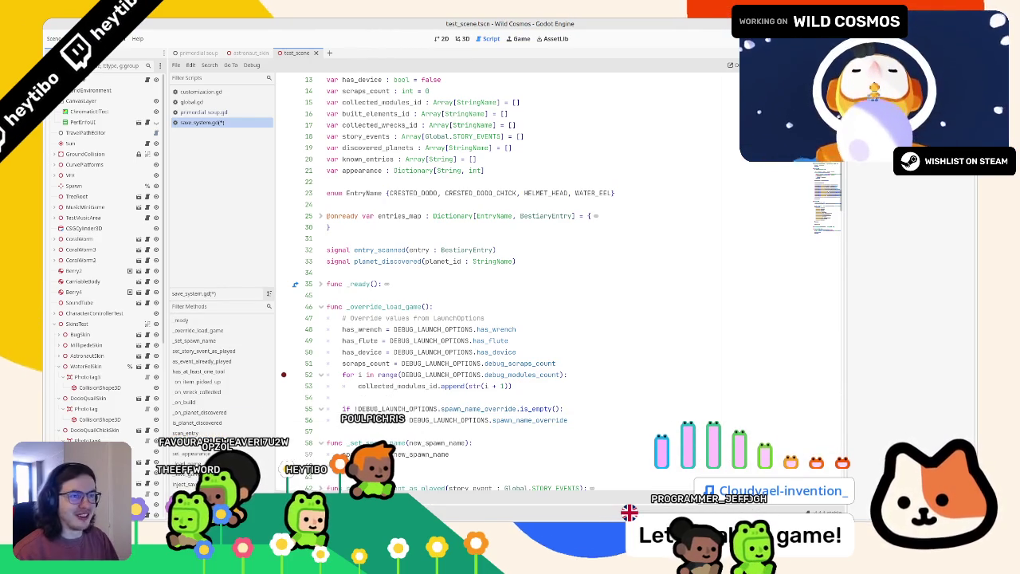
click(412, 329)
scroll(413, 329, down, 15)
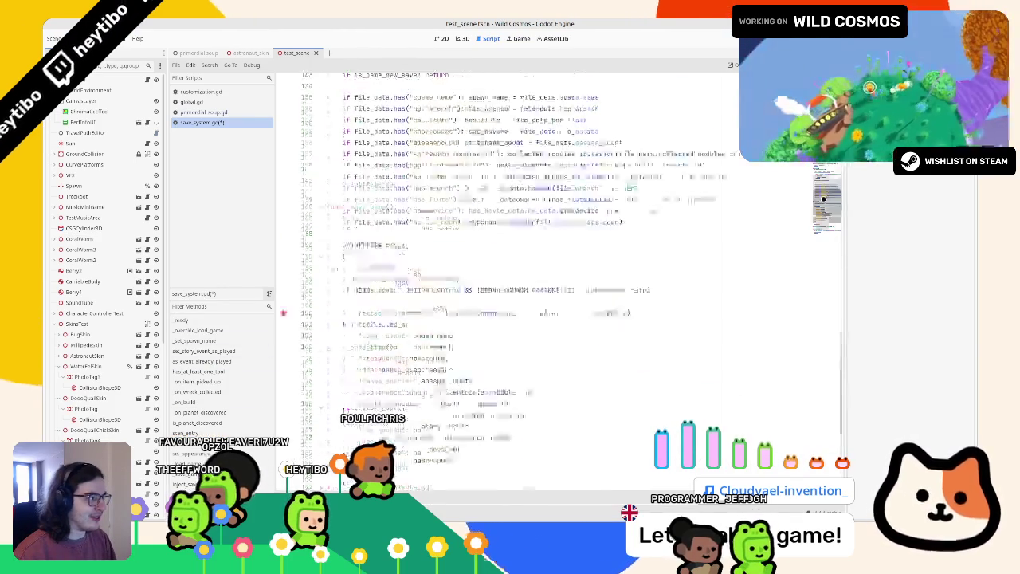
click(563, 233)
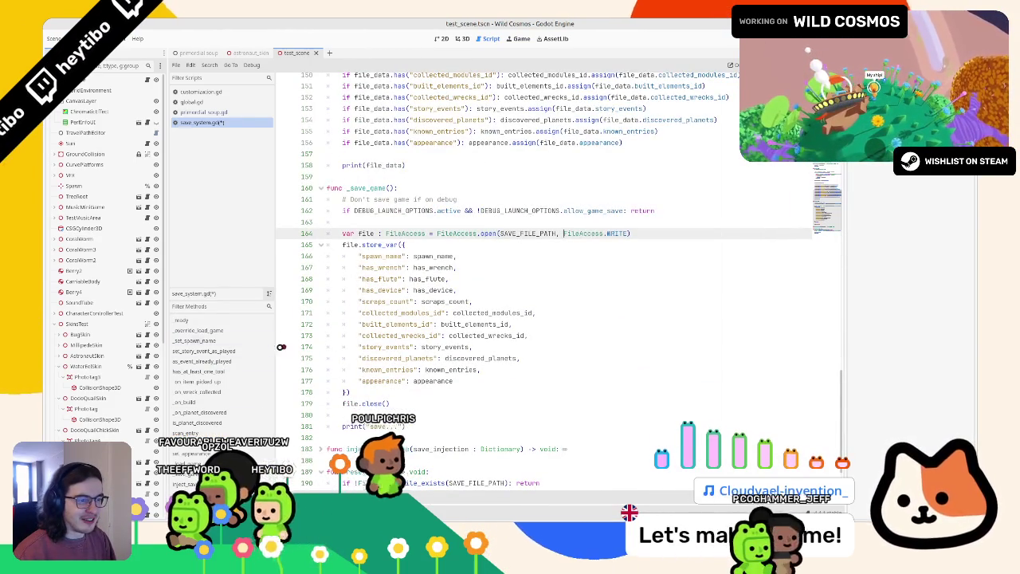
click(431, 211)
key(ctrl+s)
scroll(431, 210, down, 2)
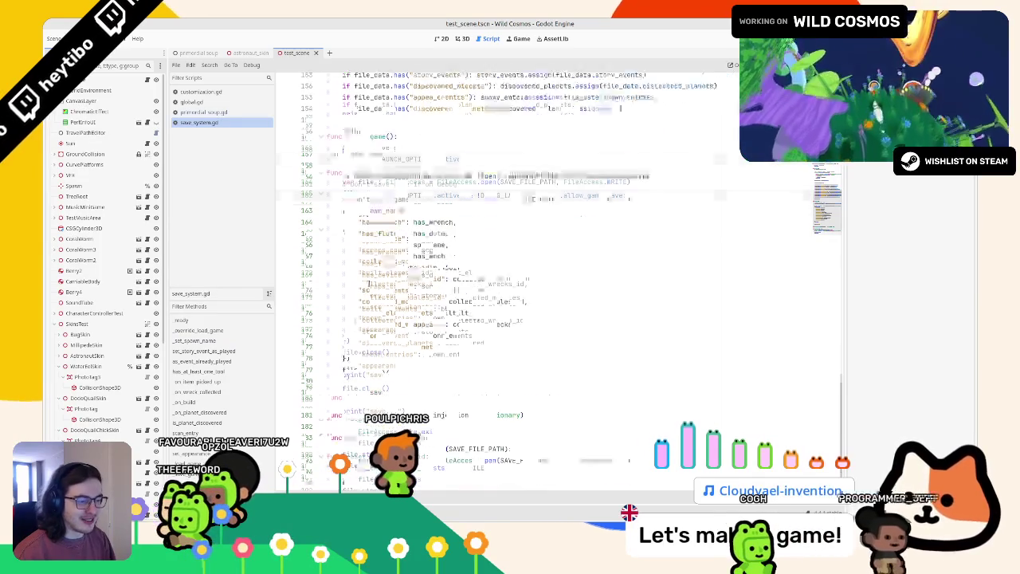
triple_click(354, 375)
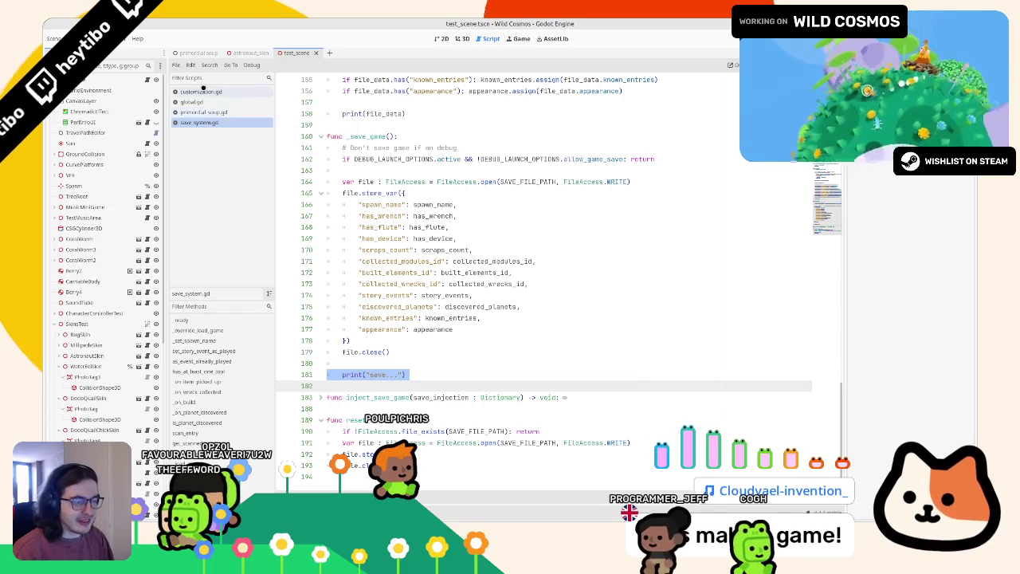
Step: Glance at global.gd, then step through every spawn_name match in save_system.gd
click(192, 102)
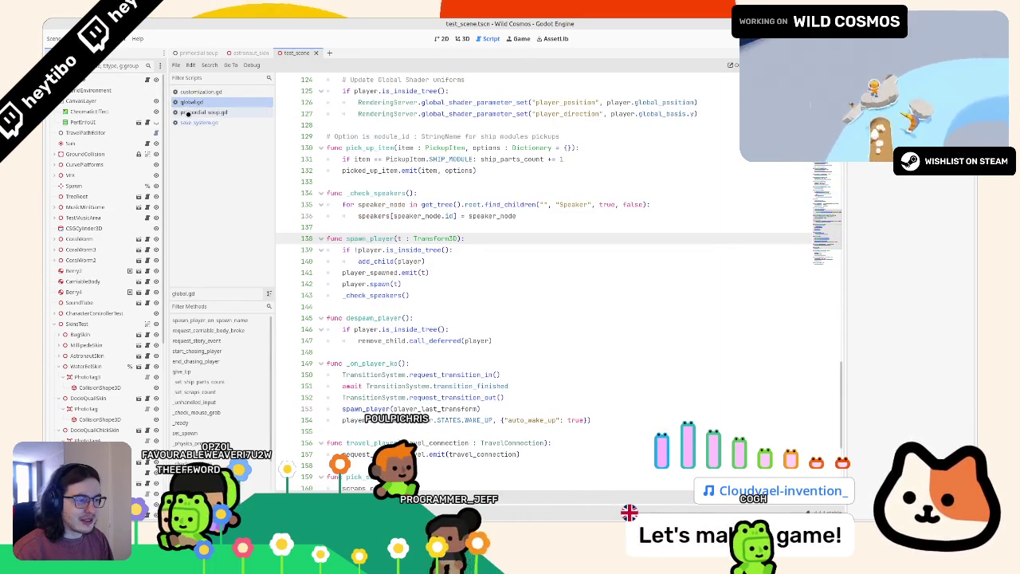
click(197, 122)
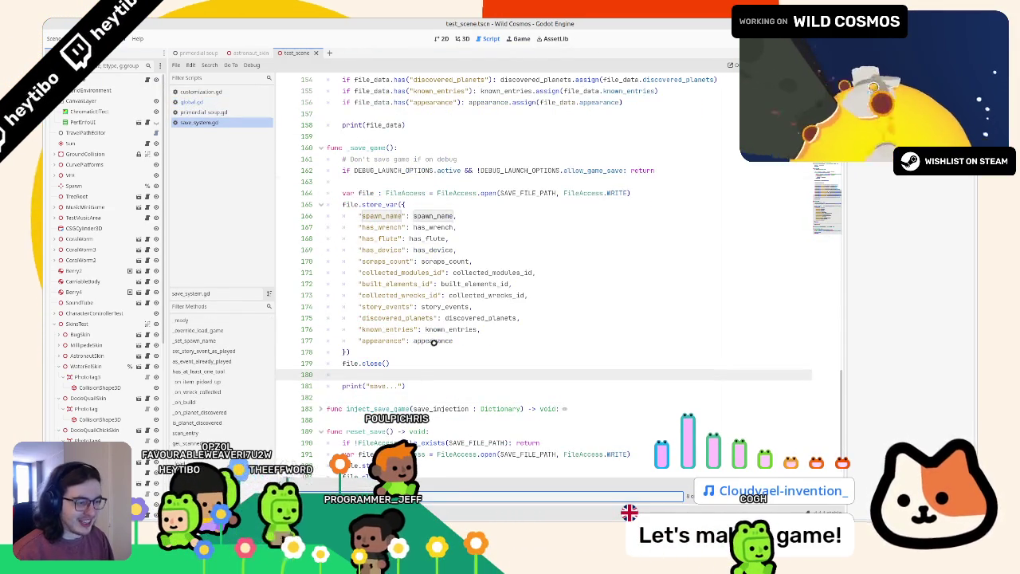
ctrl+click(433, 215)
key(F3)
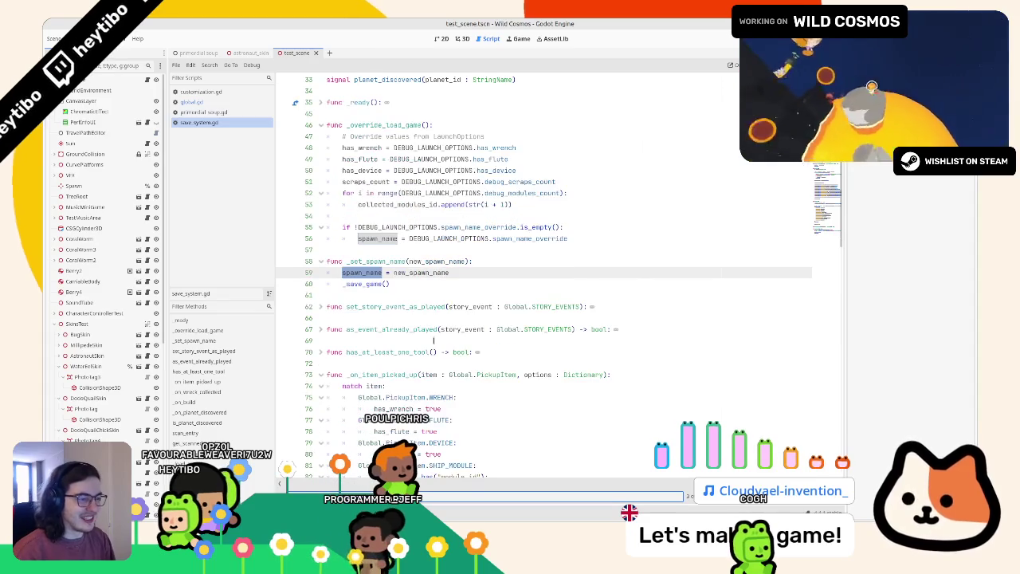
key(F3)
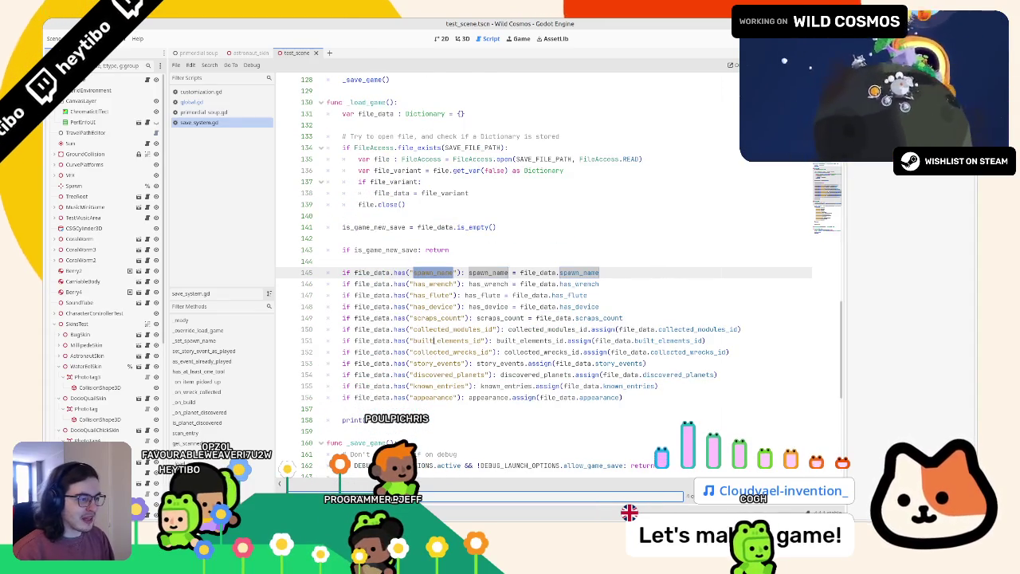
key(F3)
key(F3)
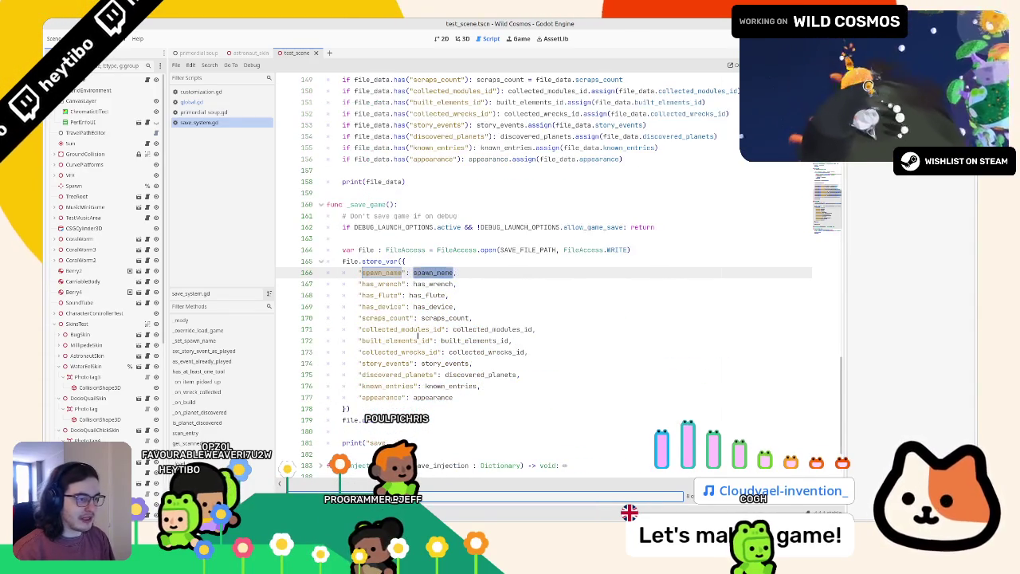
key(F3)
key(Escape)
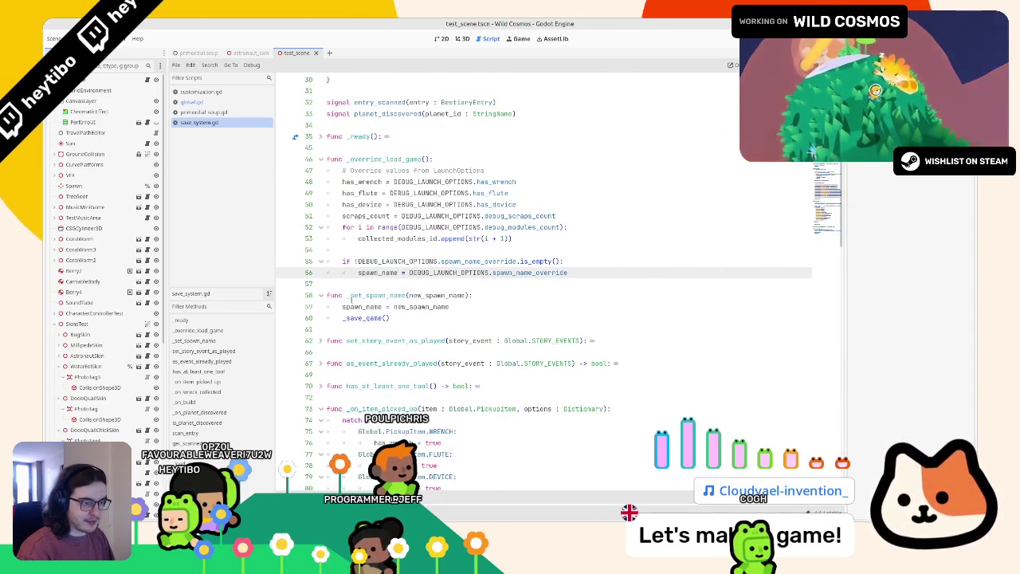
Step: Select the spawn-name setter function's name and start a project-wide search for set_spawn_name
click(347, 295)
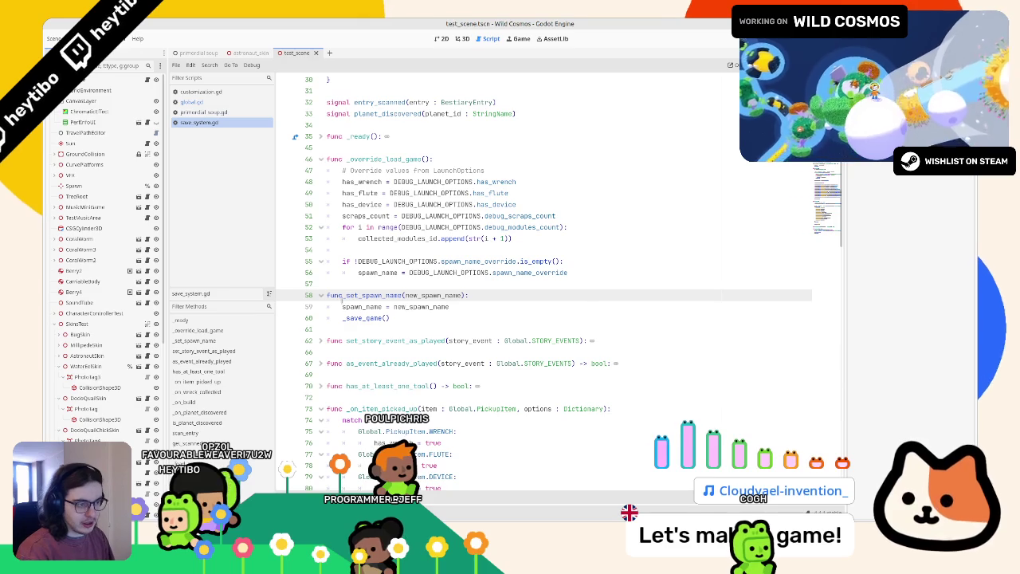
double_click(348, 295)
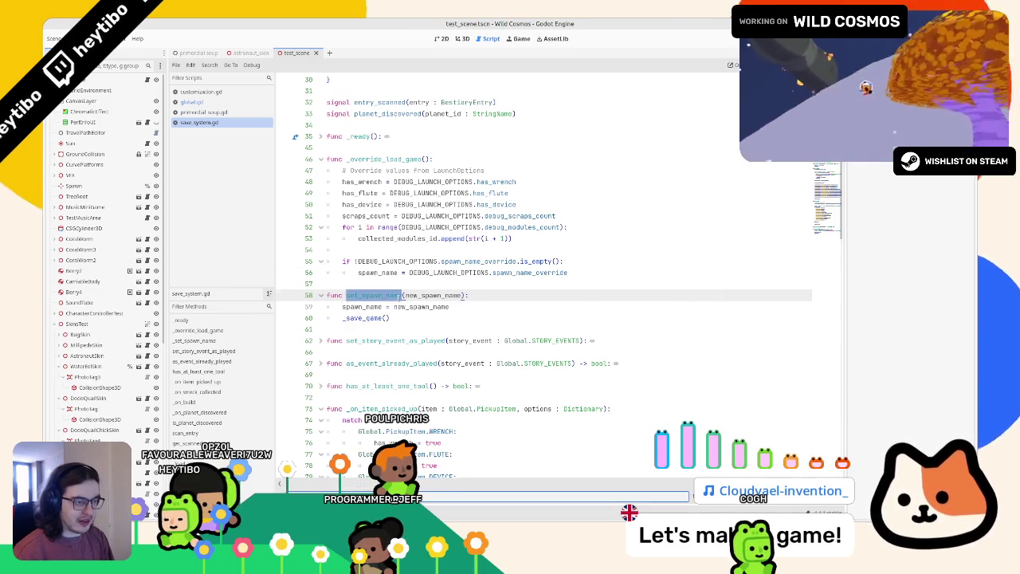
scroll(399, 298, down, 1)
key(ctrl+shift+f)
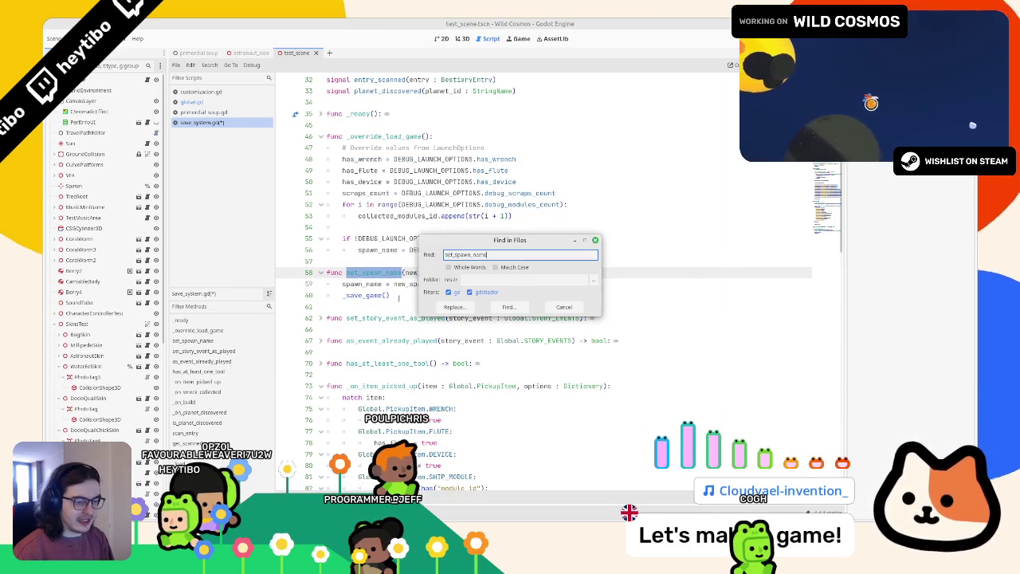
Step: Run the project-wide set_spawn_name search and open its single result
key(Return)
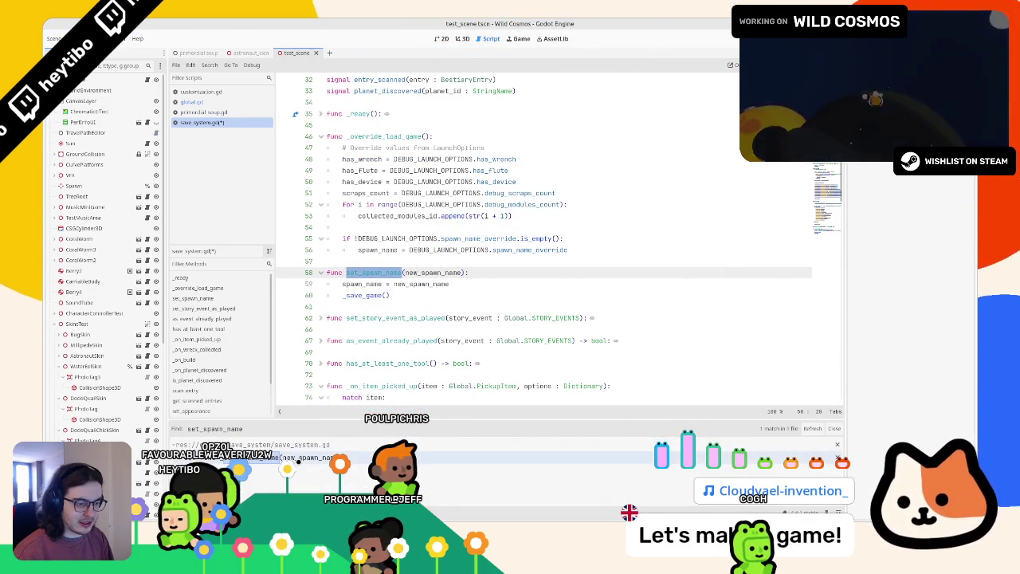
click(297, 458)
click(372, 328)
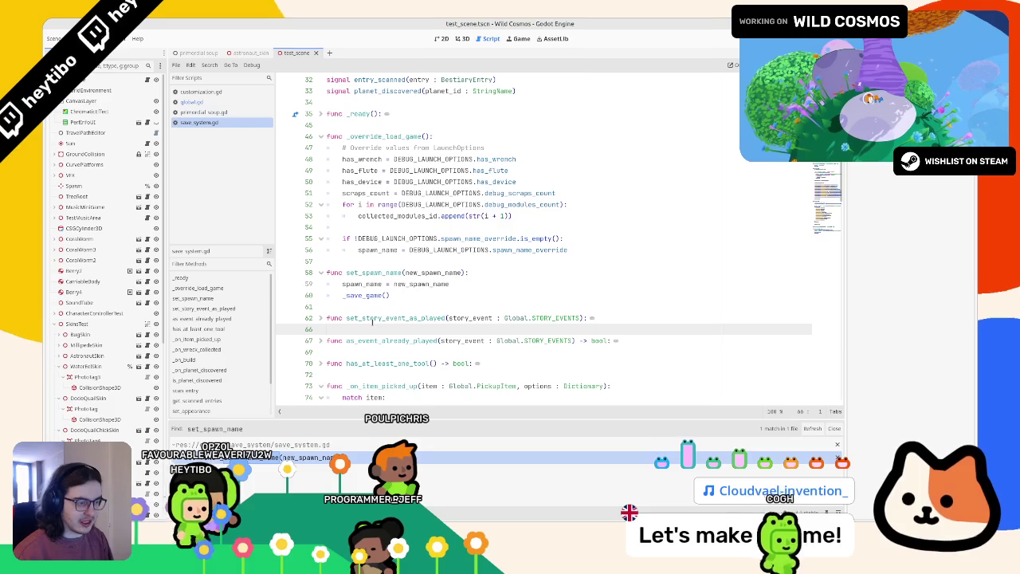
scroll(371, 323, up, 5)
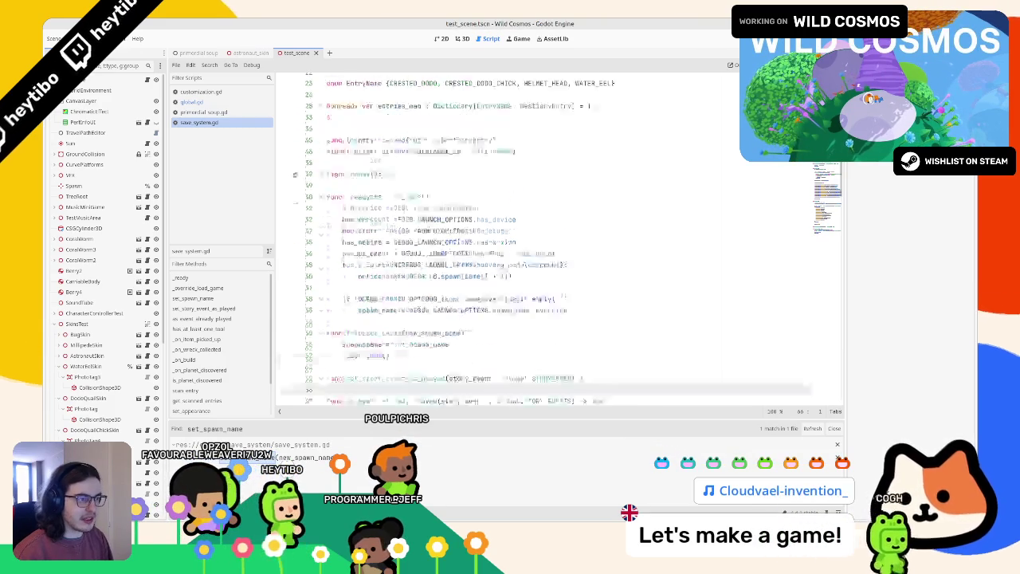
scroll(394, 186, up, 4)
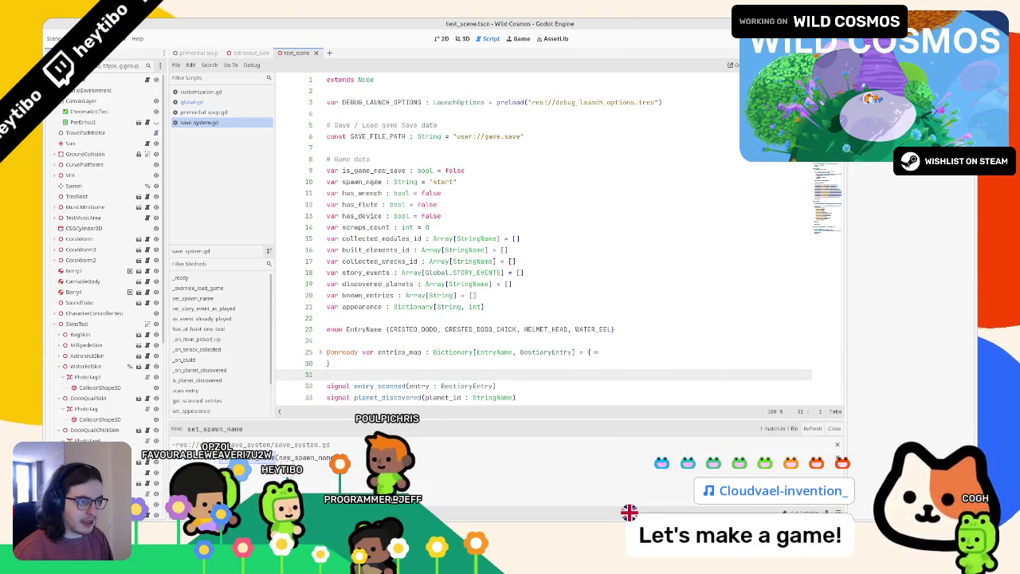
Step: Search the whole project for 'spawn_name =' and enlarge the results panel to see all matches
double_click(371, 182)
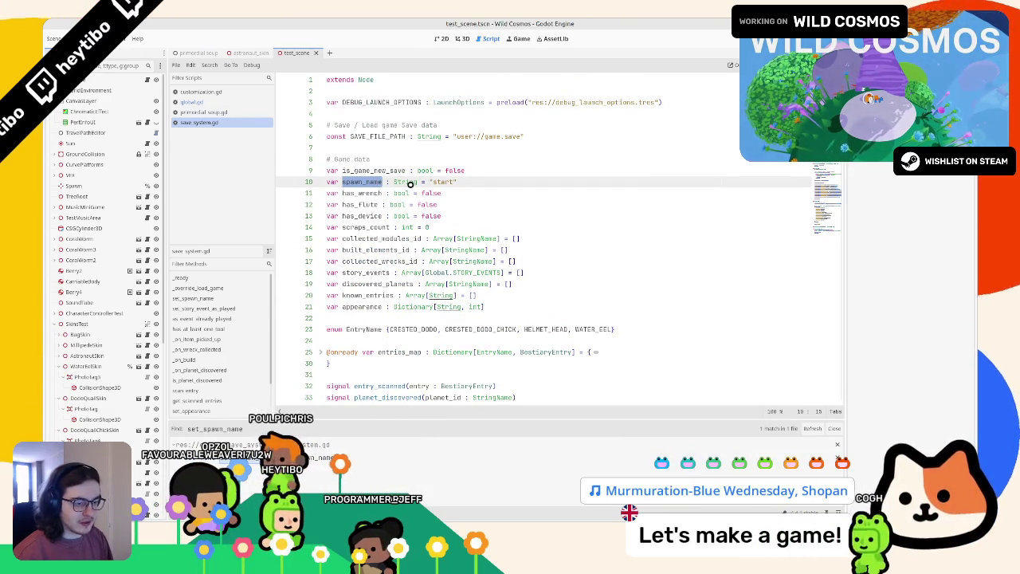
key(ctrl+shift+f)
text(=)
key(Return)
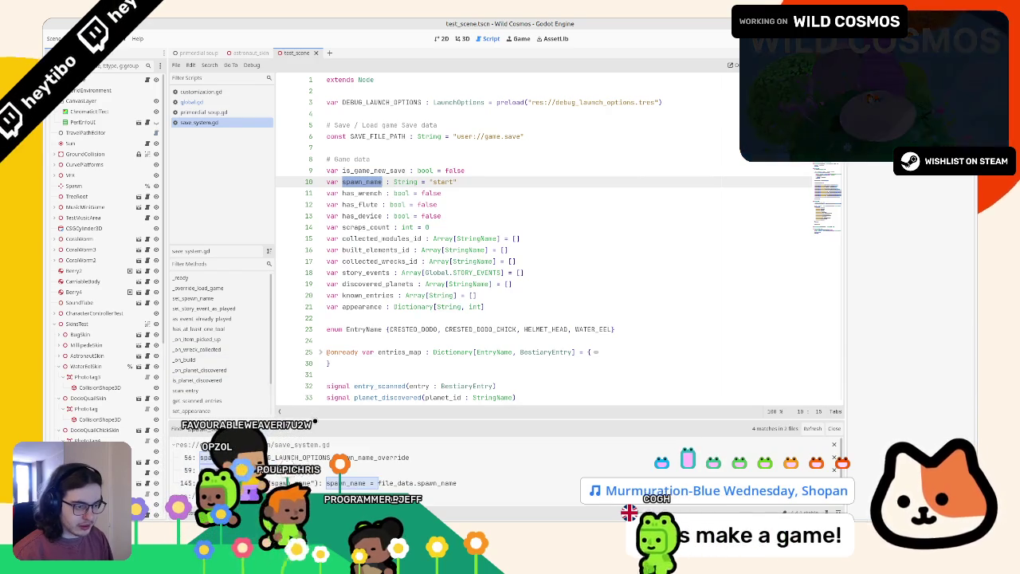
drag(478, 421, 479, 370)
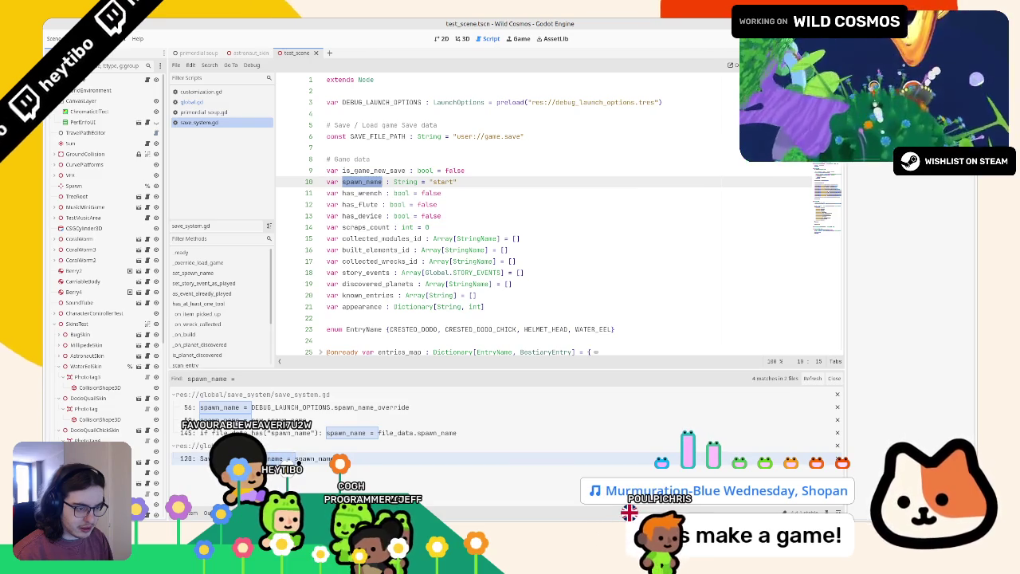
Step: Replace line 120's spawn_name assignment in global.gd with SaveSystem.set_spawn_name(spawn_name) and save
click(307, 459)
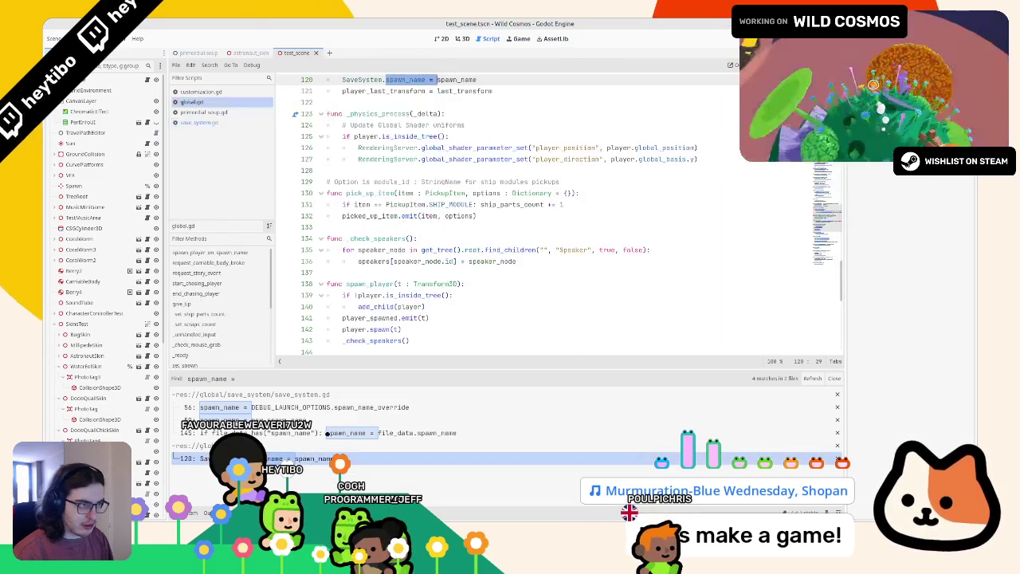
text(set_spawn(spawn_name : StringName, last_transform : Transform3D):)
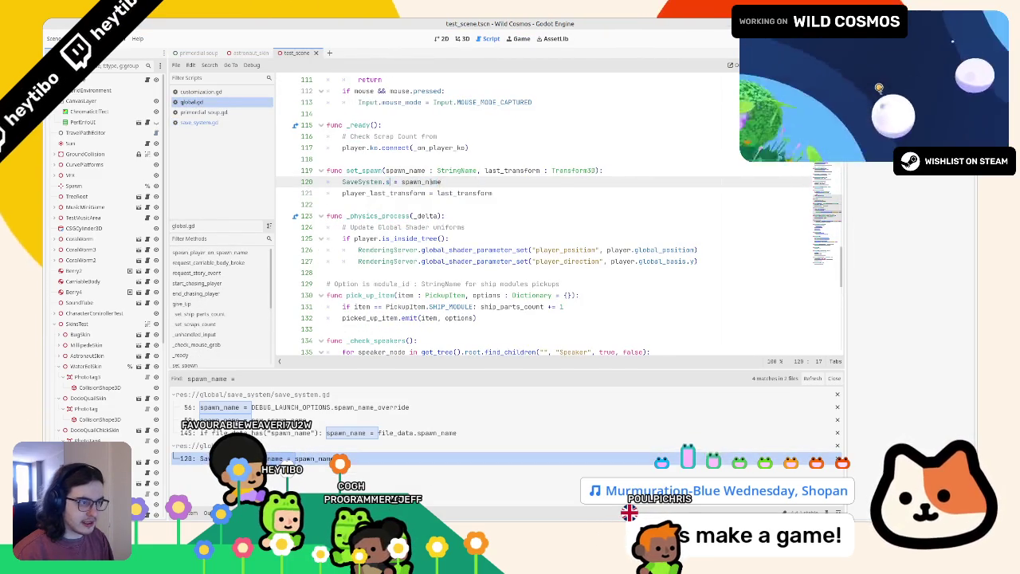
key(Return)
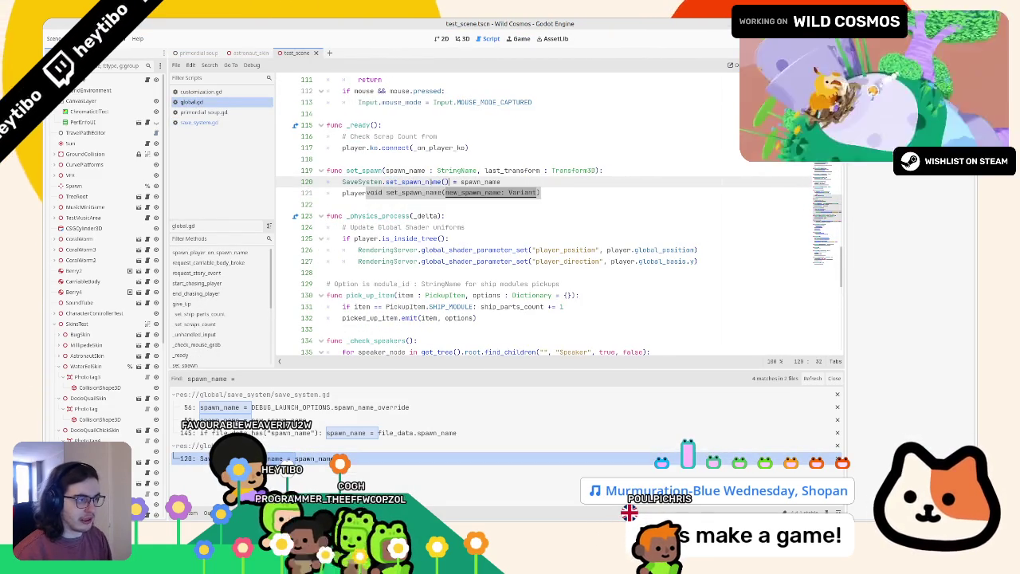
key(Right)
key(Right)
key(Right)
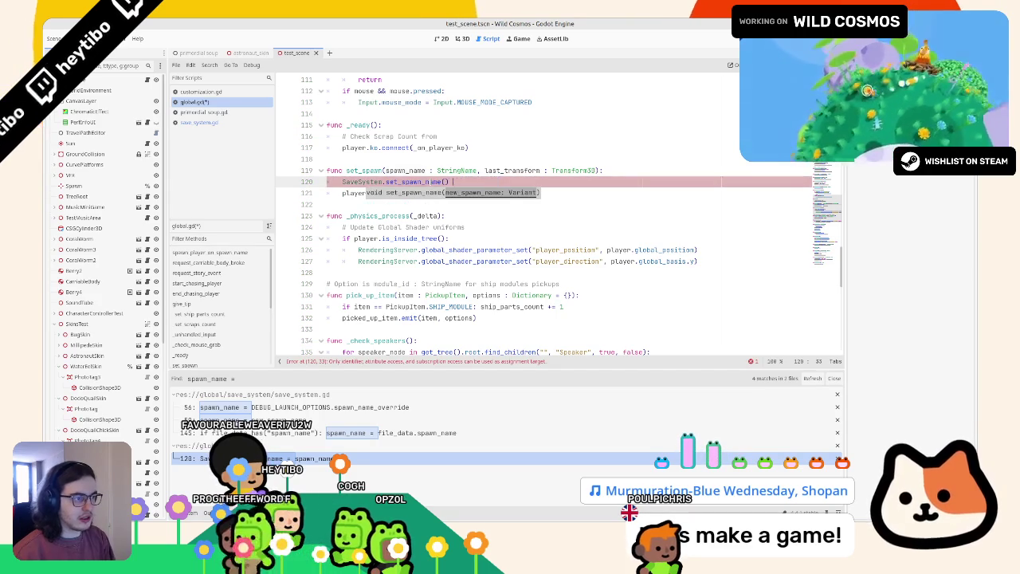
text(spawn_name)
key(ctrl+s)
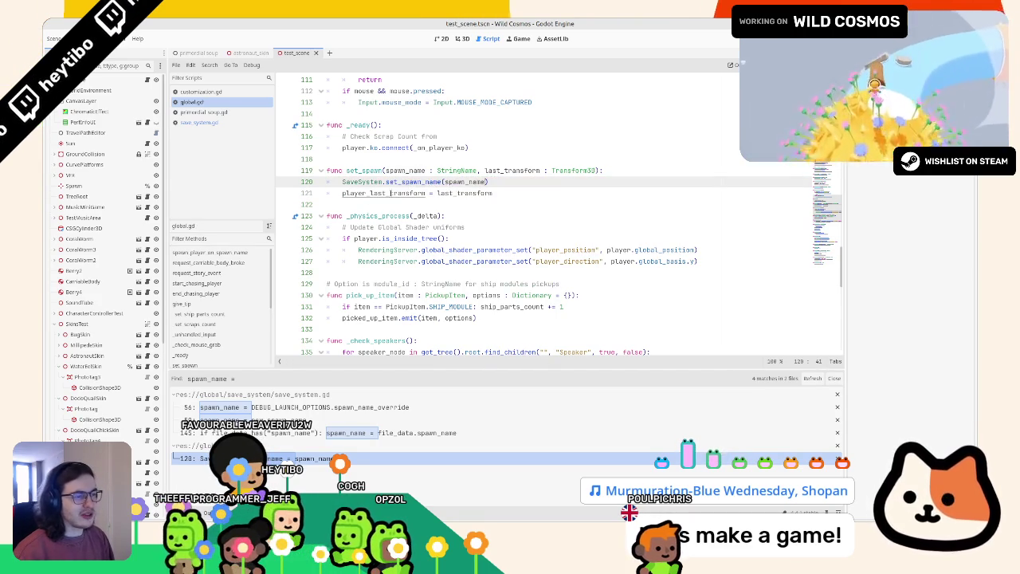
Step: Check the set_spawn_name documentation on line 120 and run the game to test
click(386, 182)
click(396, 182)
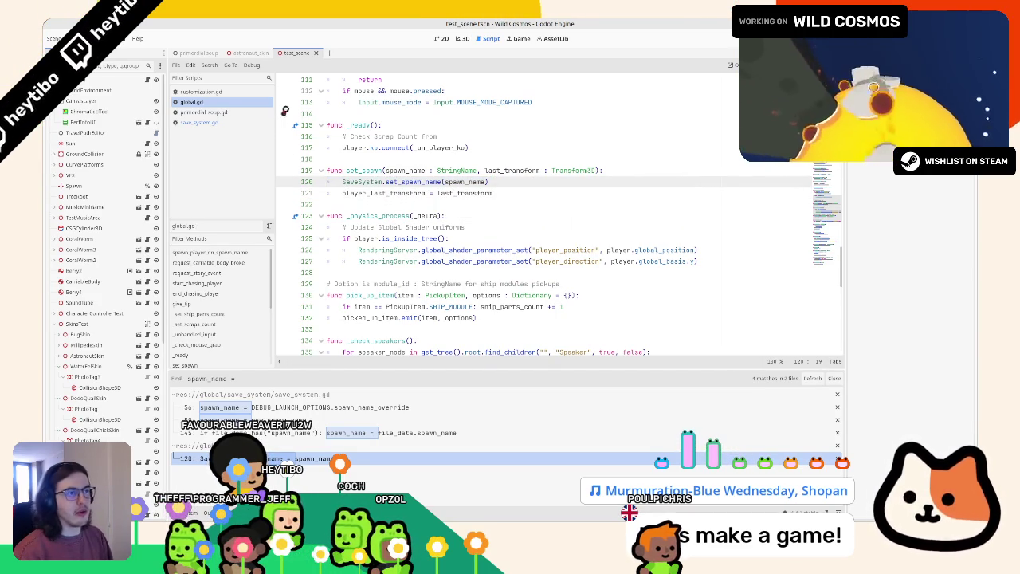
key(F5)
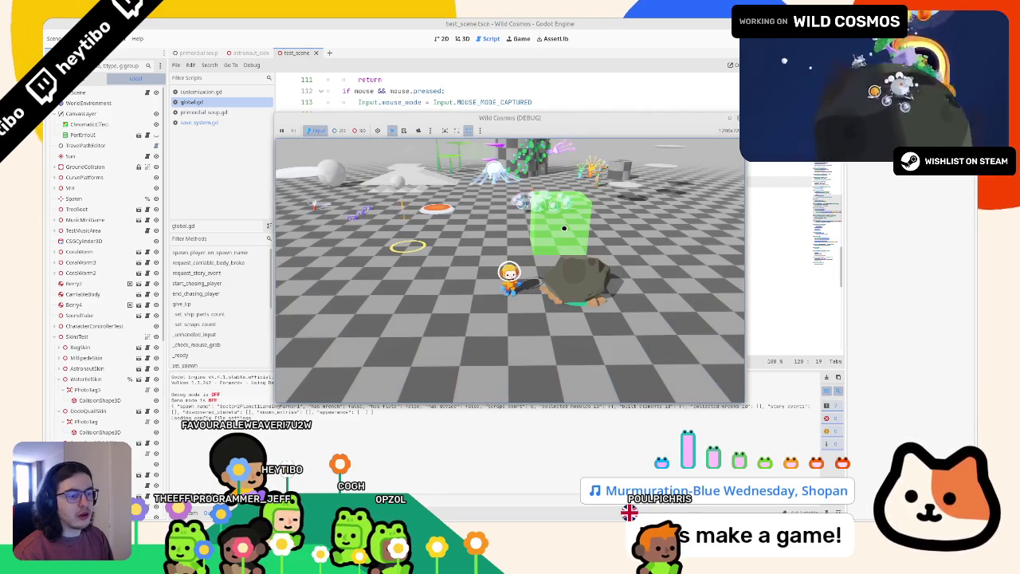
Step: Restart the game once, then run the primordial soup scene with F6
key(F8)
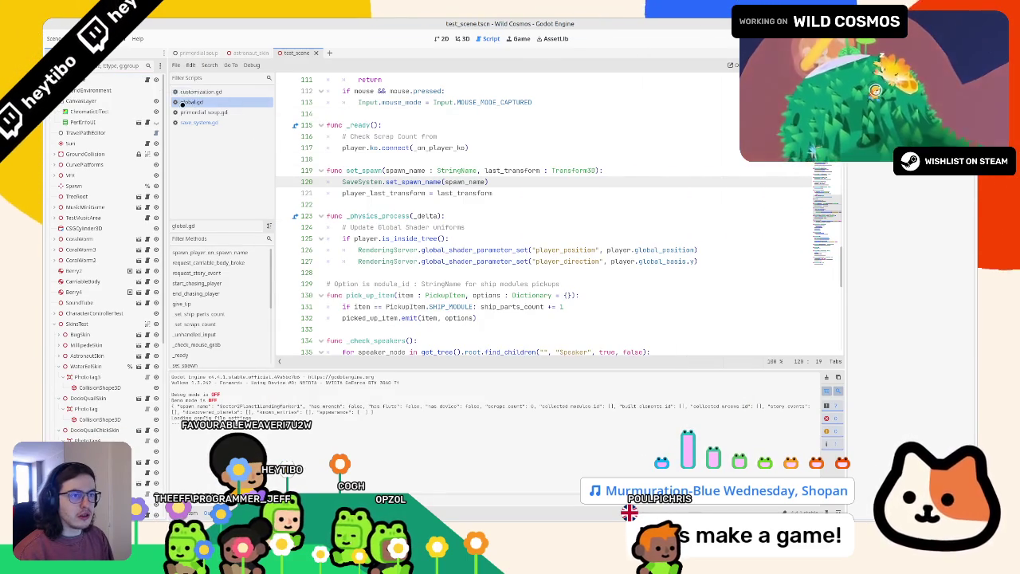
key(alt+Left)
key(F5)
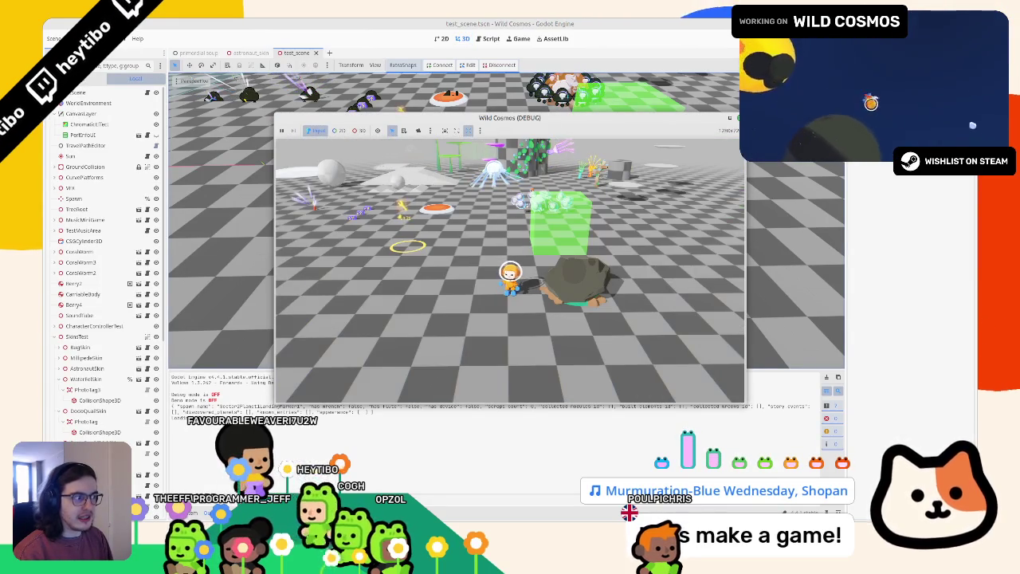
key(F8)
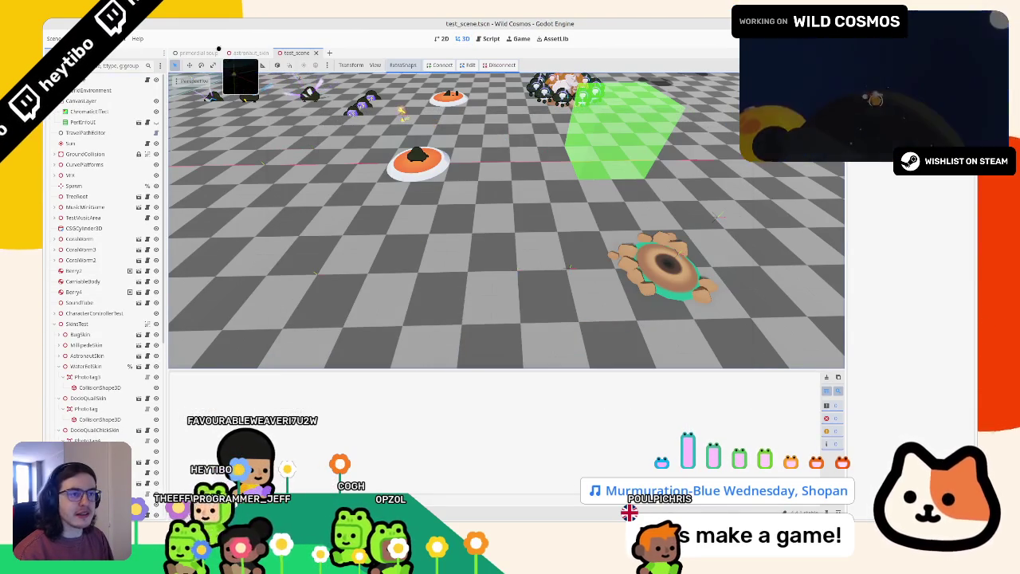
click(199, 52)
key(F6)
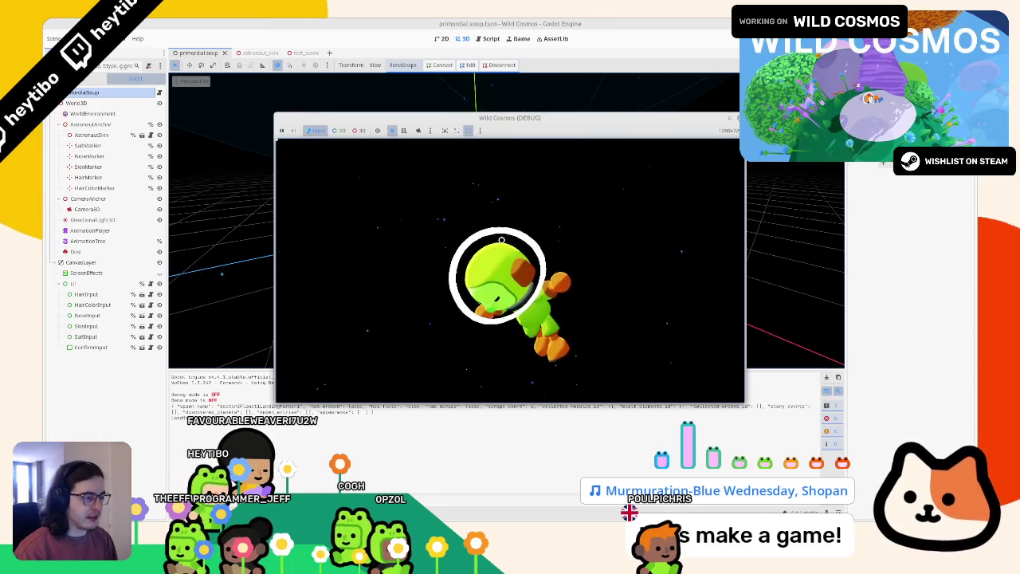
Step: Give the astronaut orange hair and a white suit, then confirm the customization
key(Down)
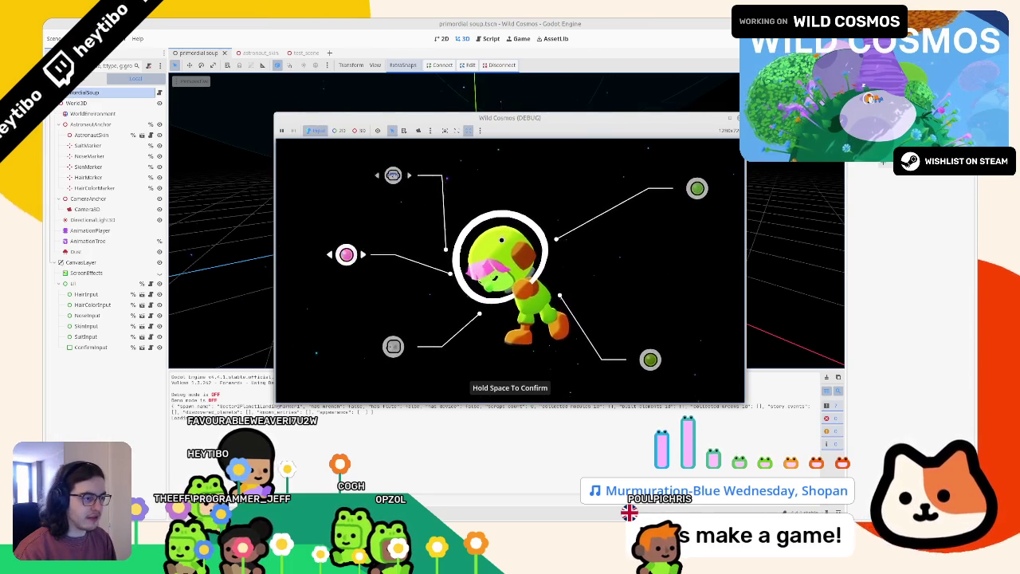
key(Right)
key(Down)
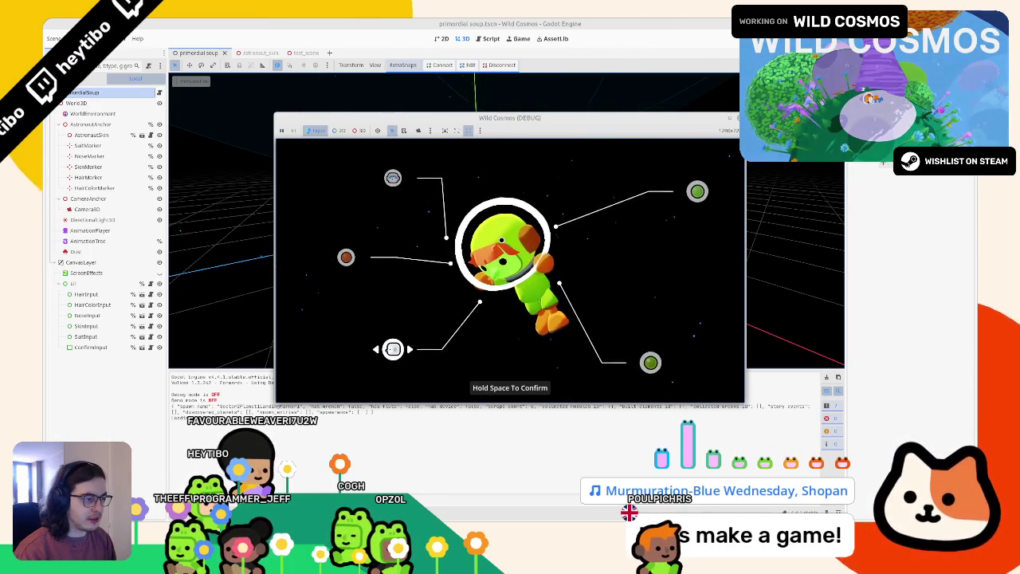
key(Down)
key(Right)
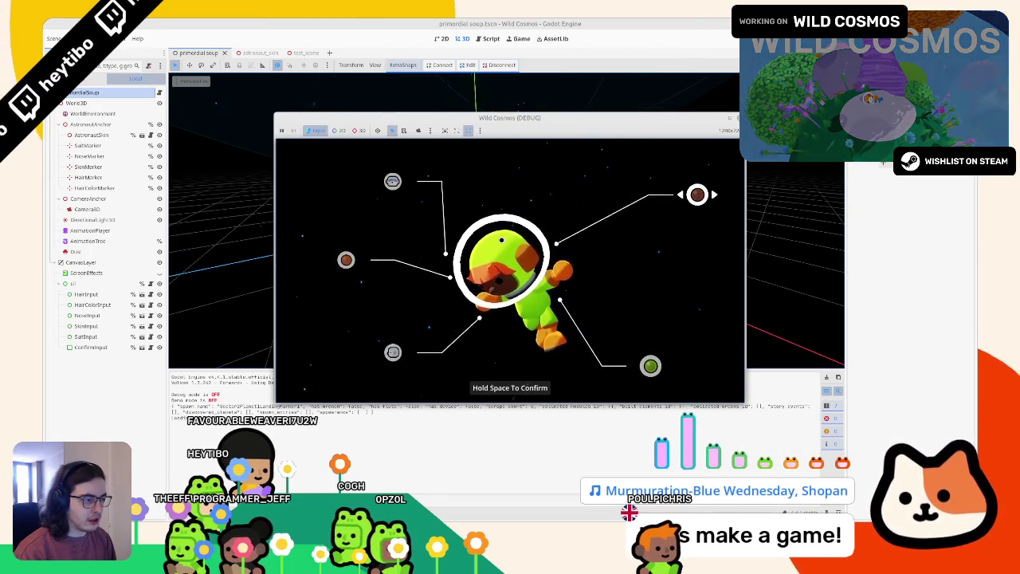
key(Down)
key(Right)
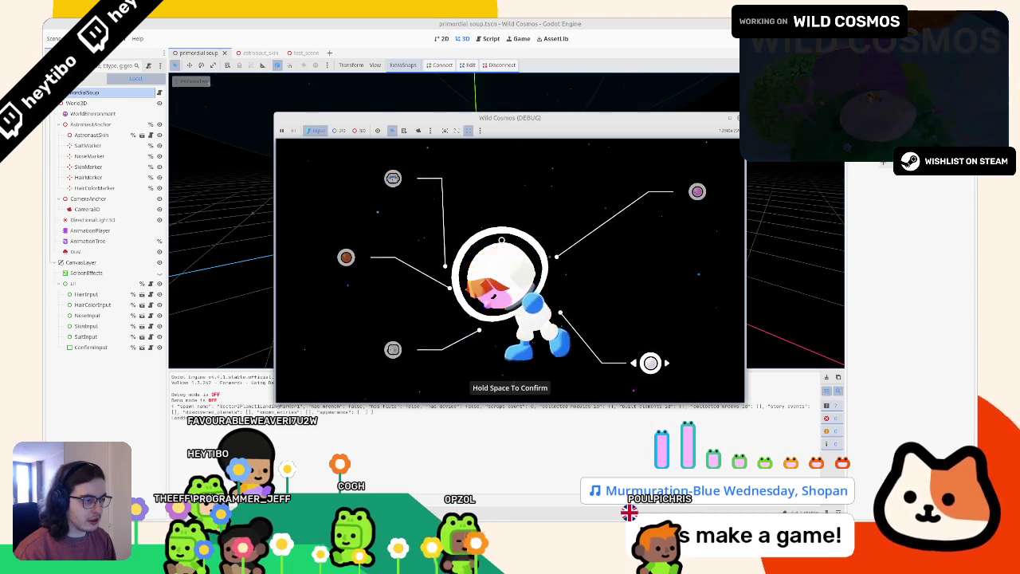
key(space)
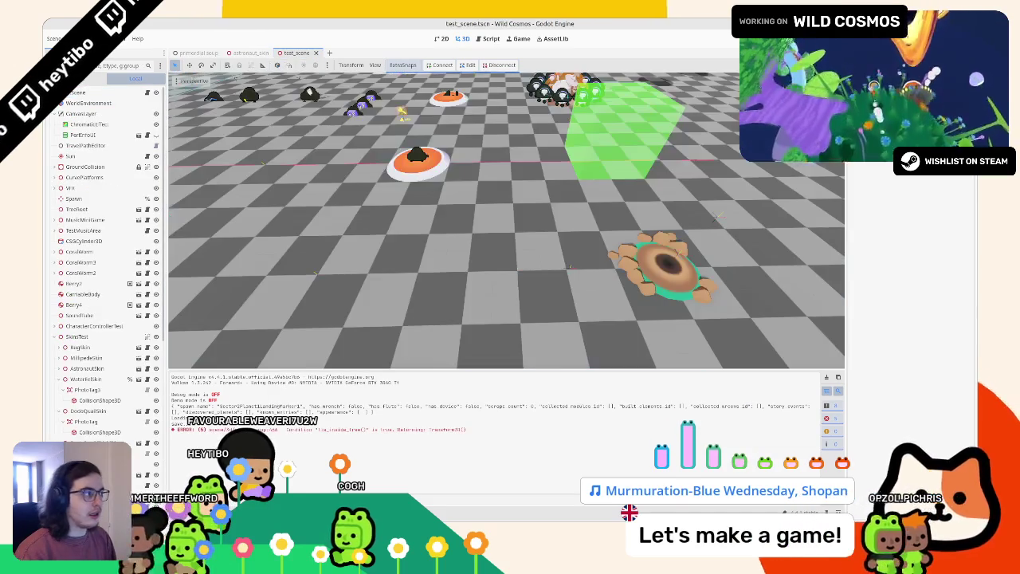
Step: Launch the test scene, enlarge the window, and run the astronaut over the boulder to the wrench
key(F6)
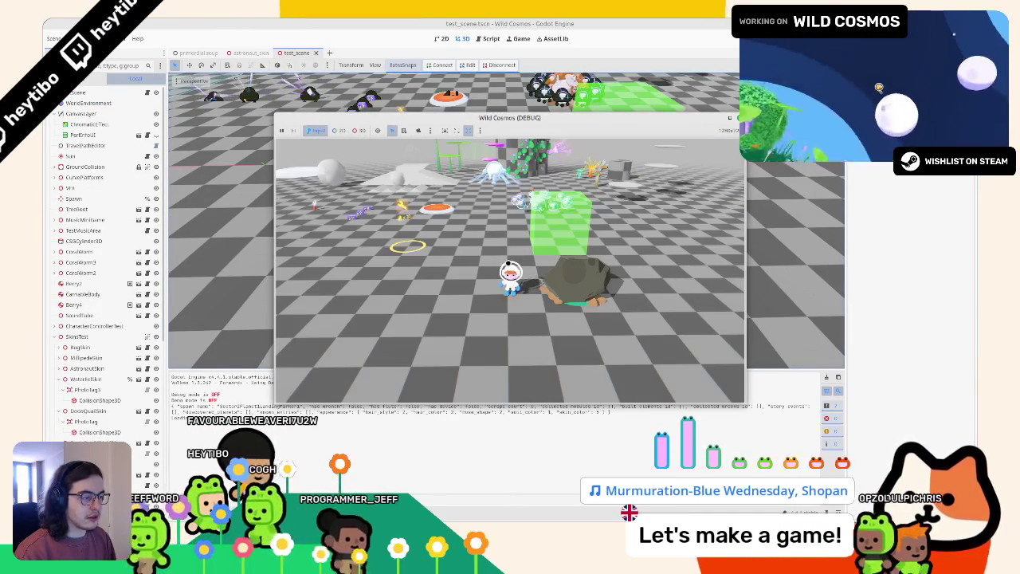
click(730, 122)
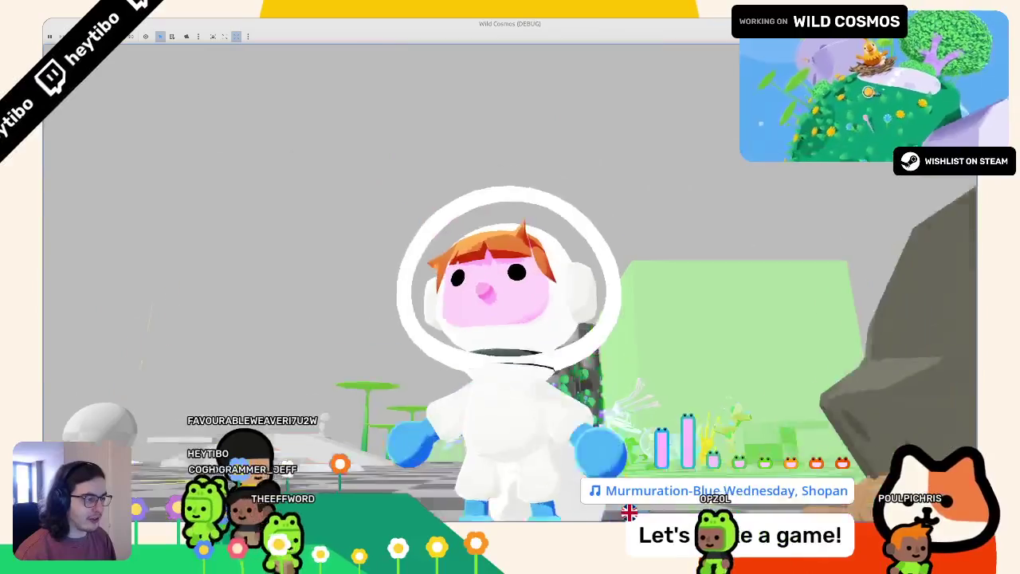
key(w)
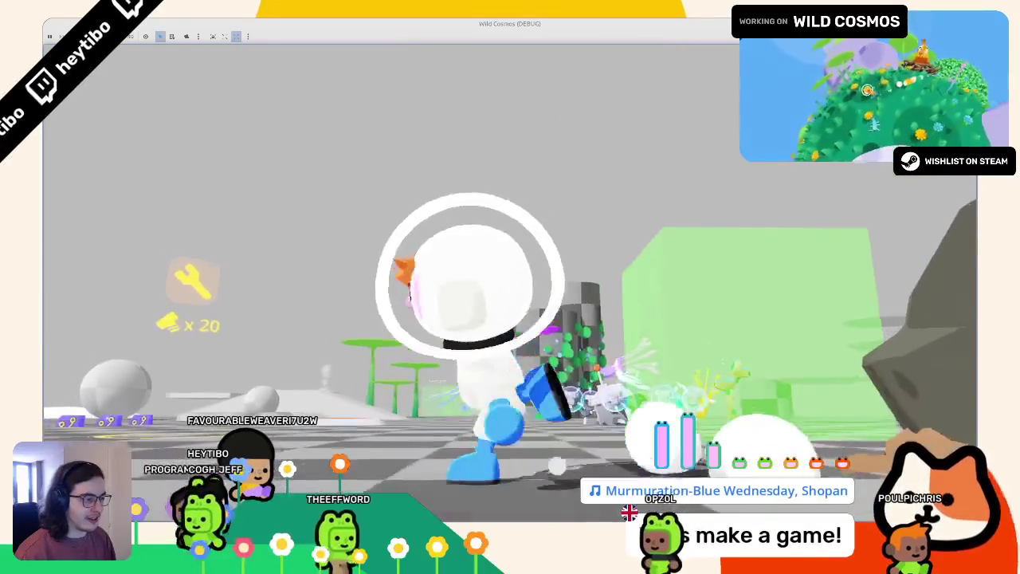
key(d)
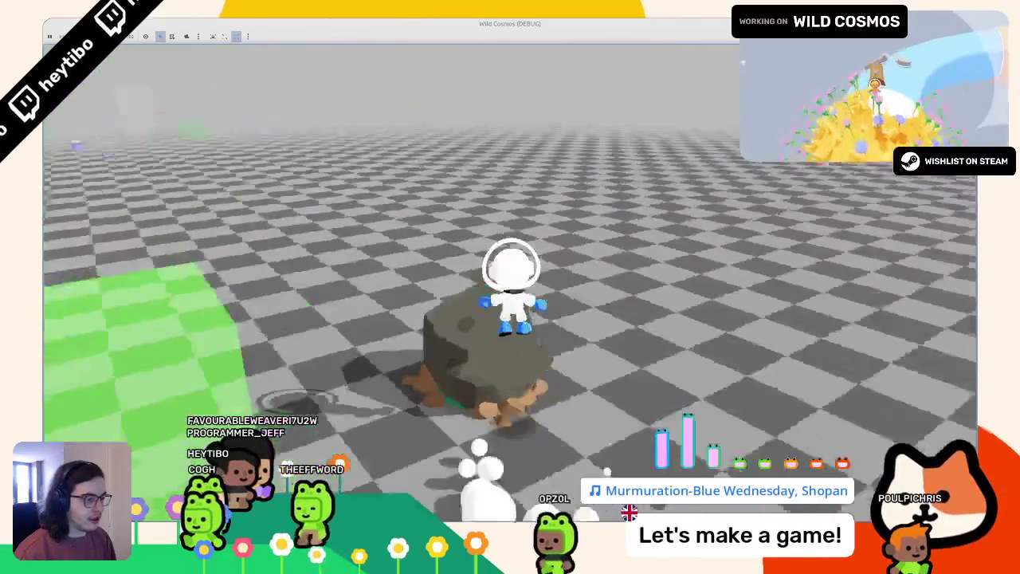
key(space)
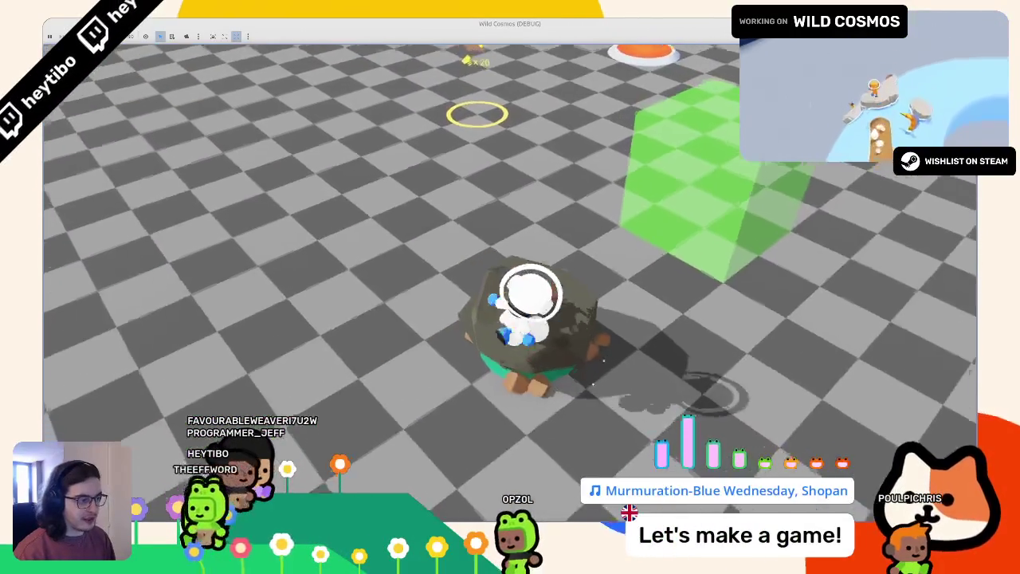
key(a)
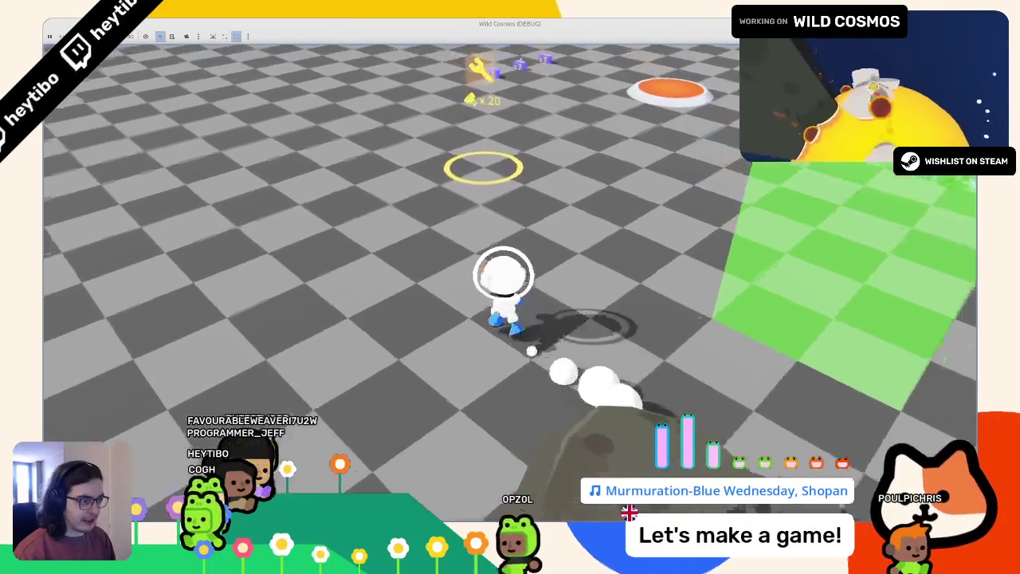
key(a)
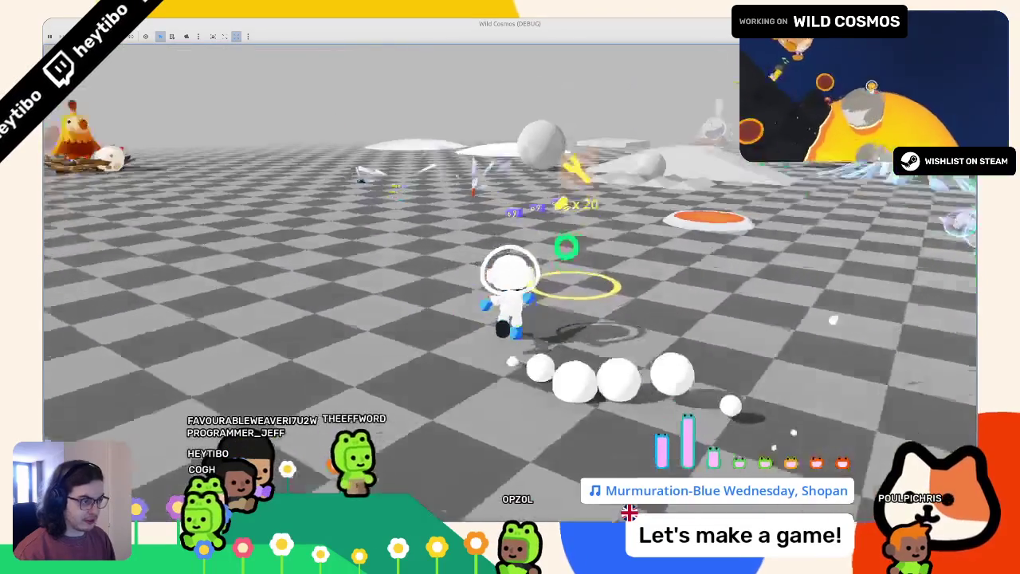
key(a)
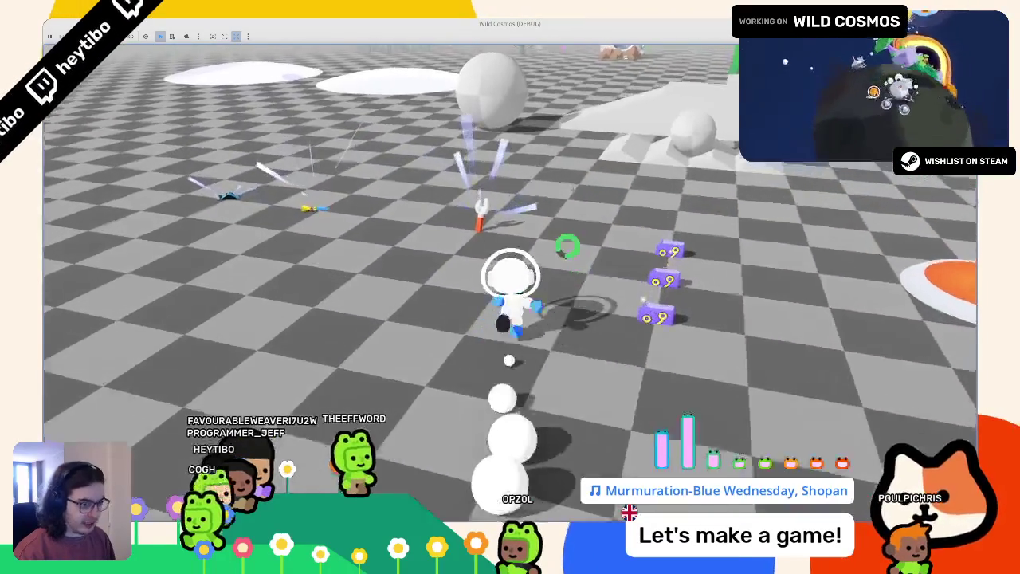
key(a)
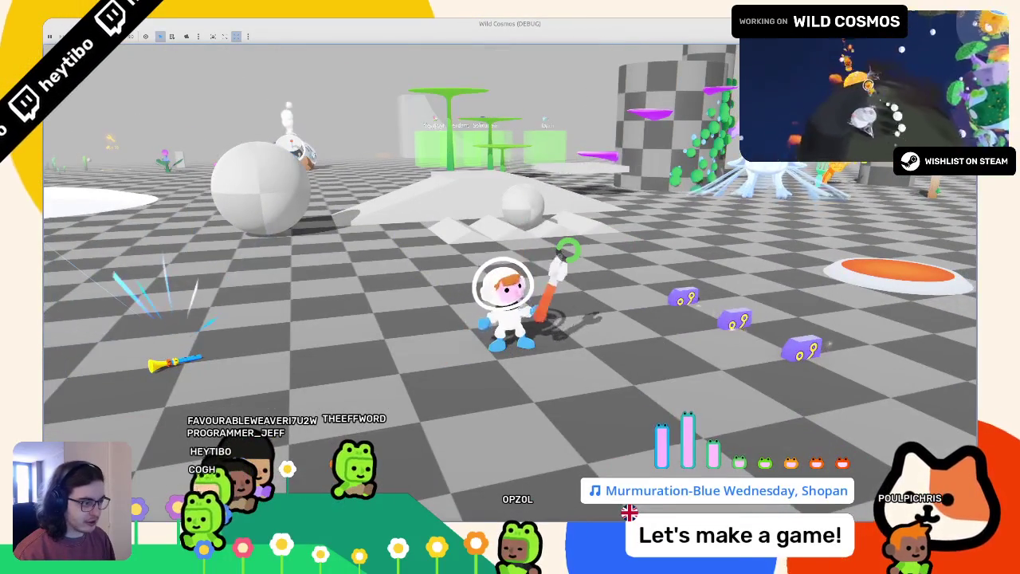
key(a)
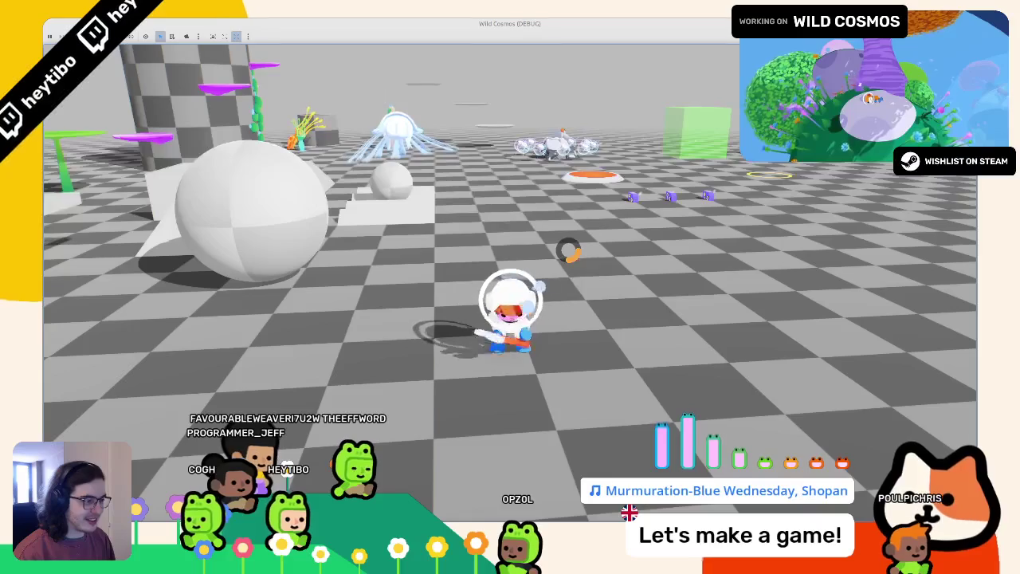
click(537, 288)
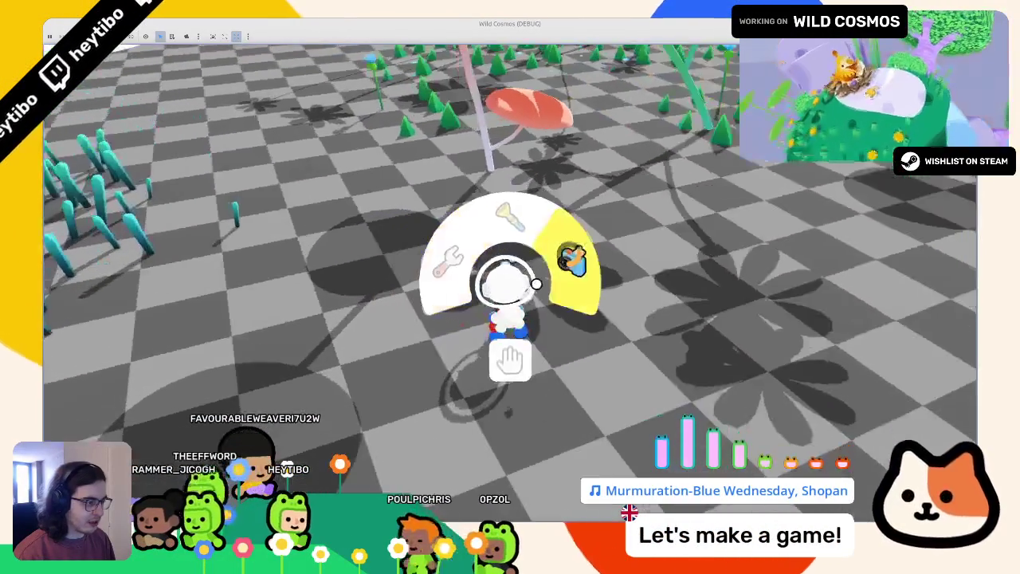
Step: Equip the wrench, run through the flower field and checkered ground, then exit to the editor
click(537, 284)
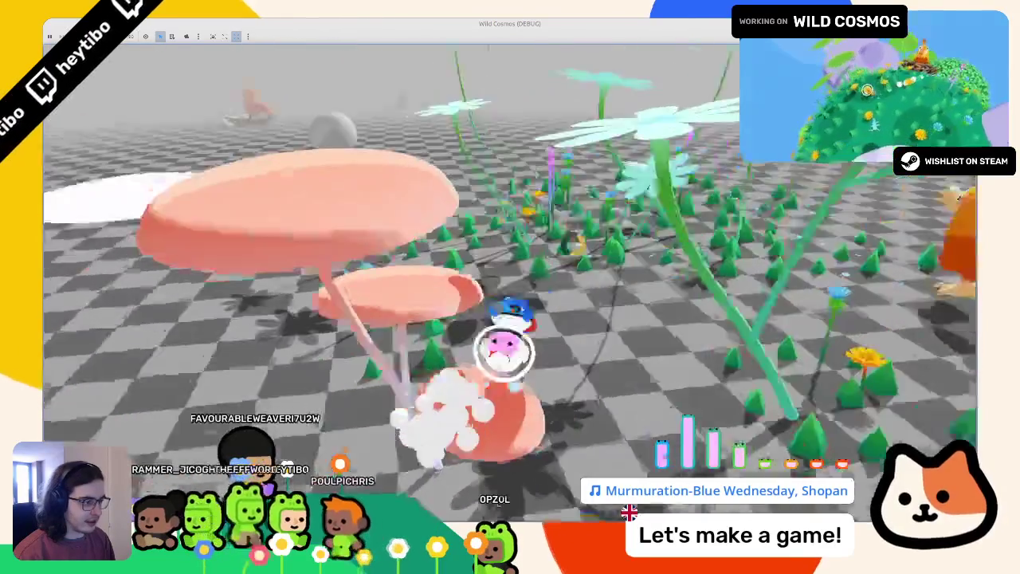
key(s)
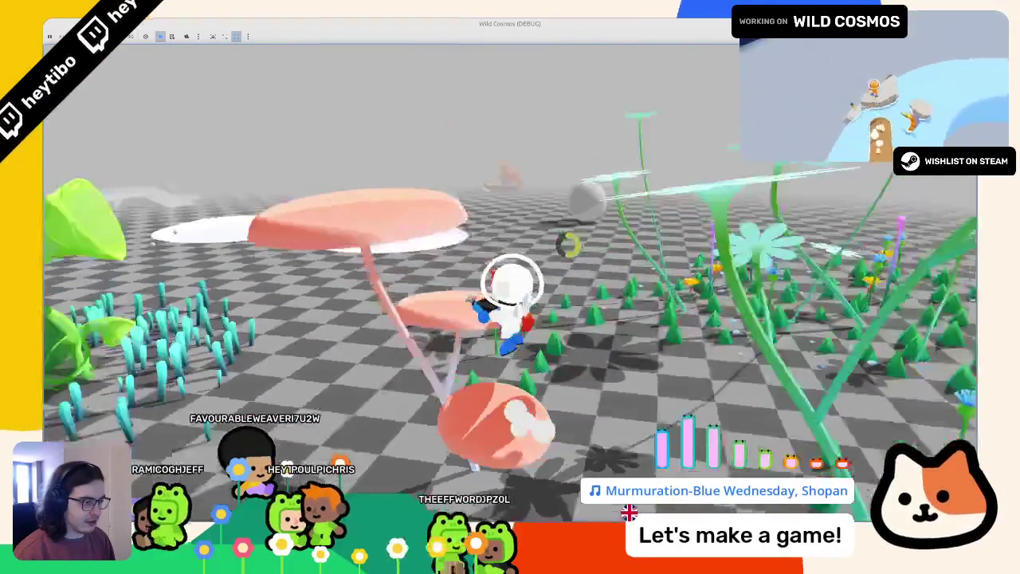
key(w)
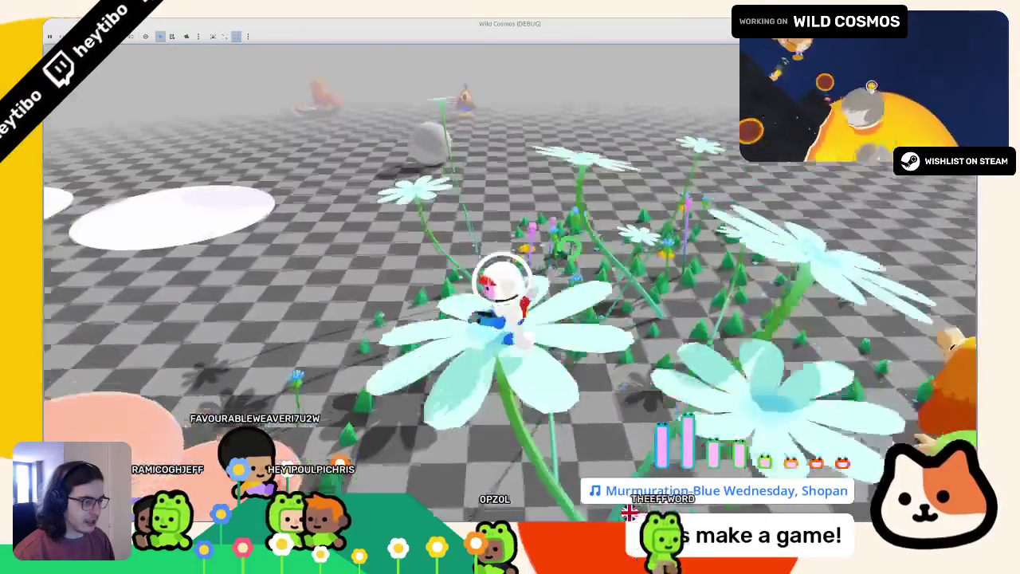
key(w)
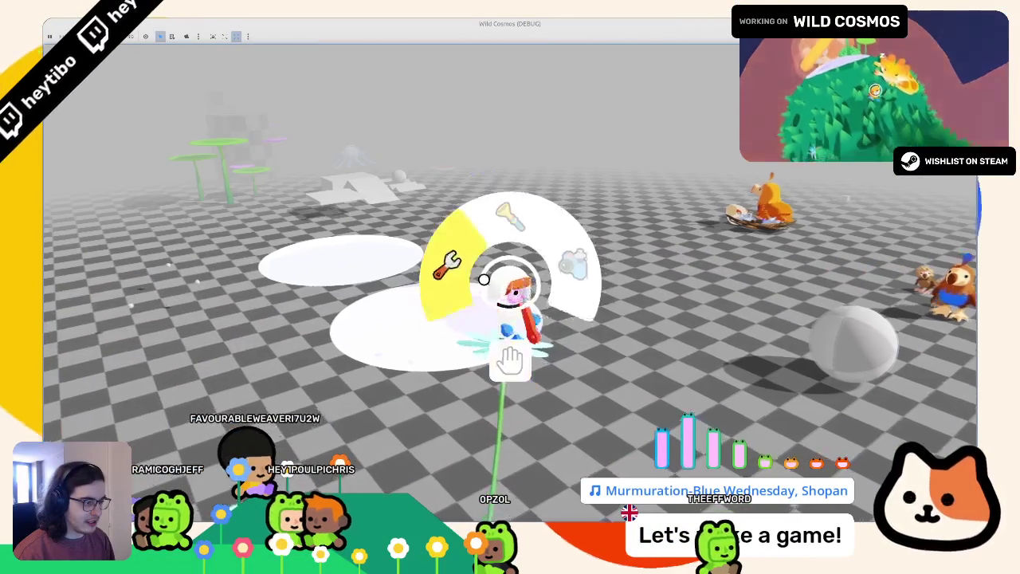
click(484, 279)
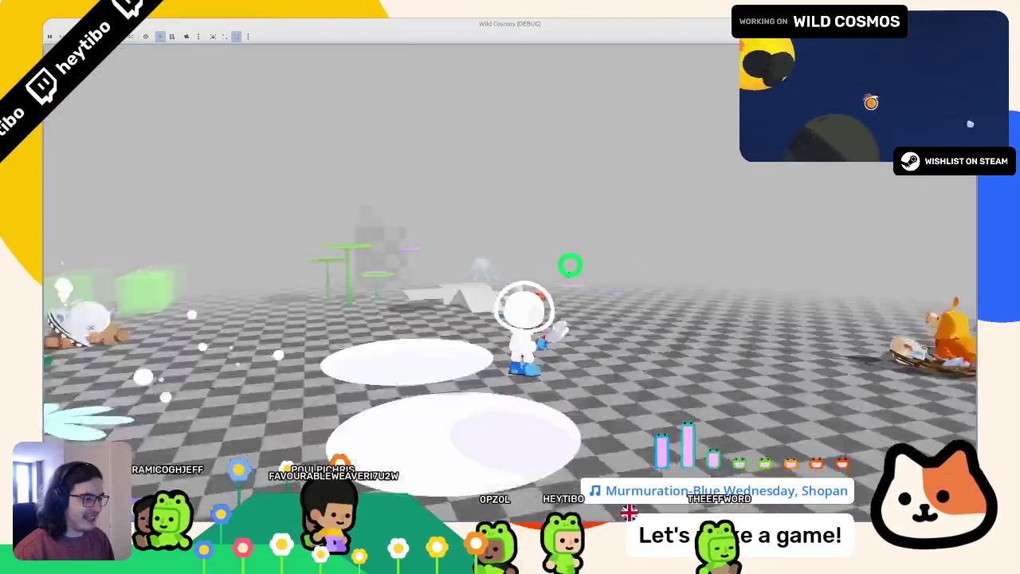
key(w)
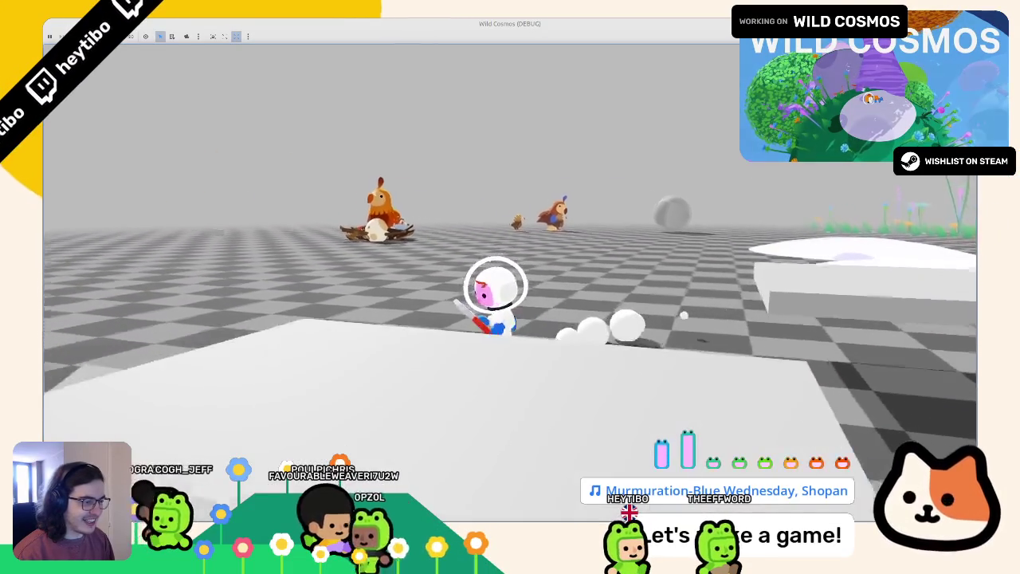
key(w)
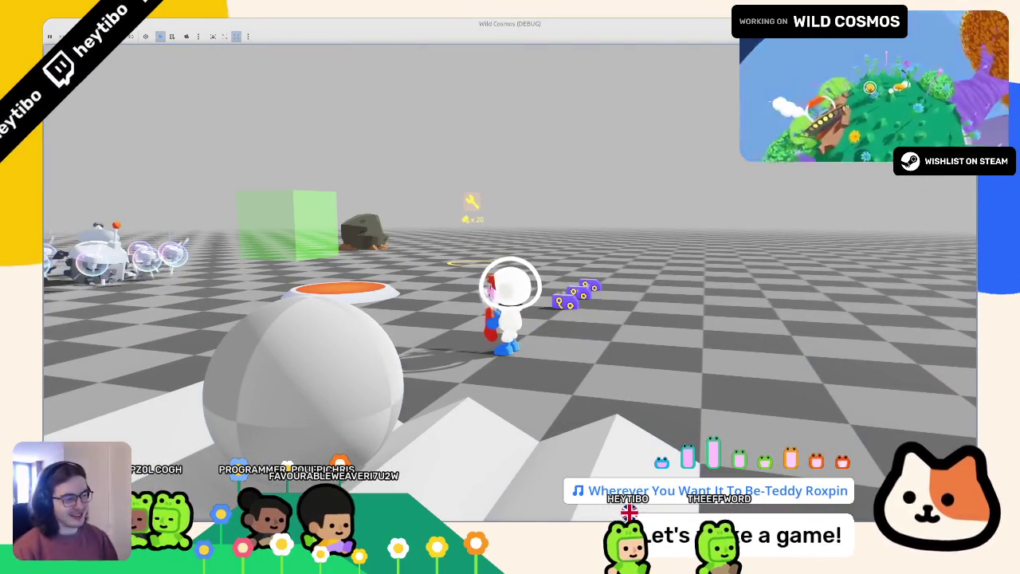
key(w)
key(w)
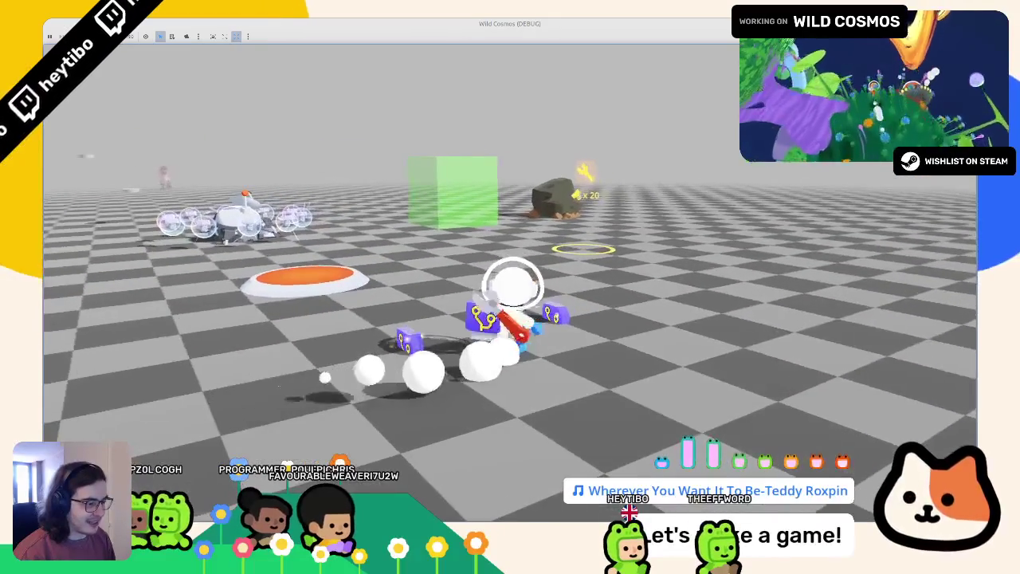
key(w)
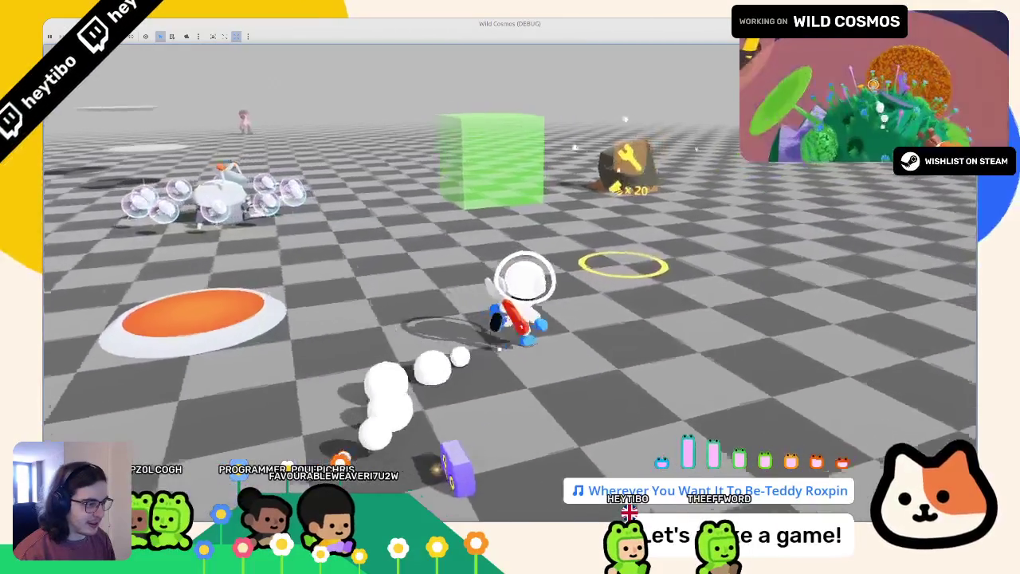
key(Escape)
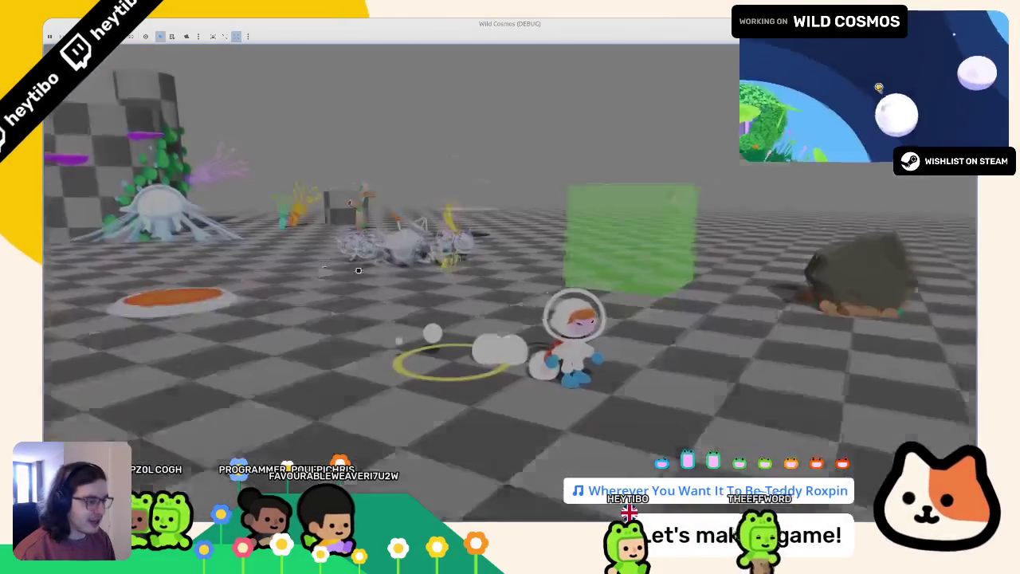
click(104, 219)
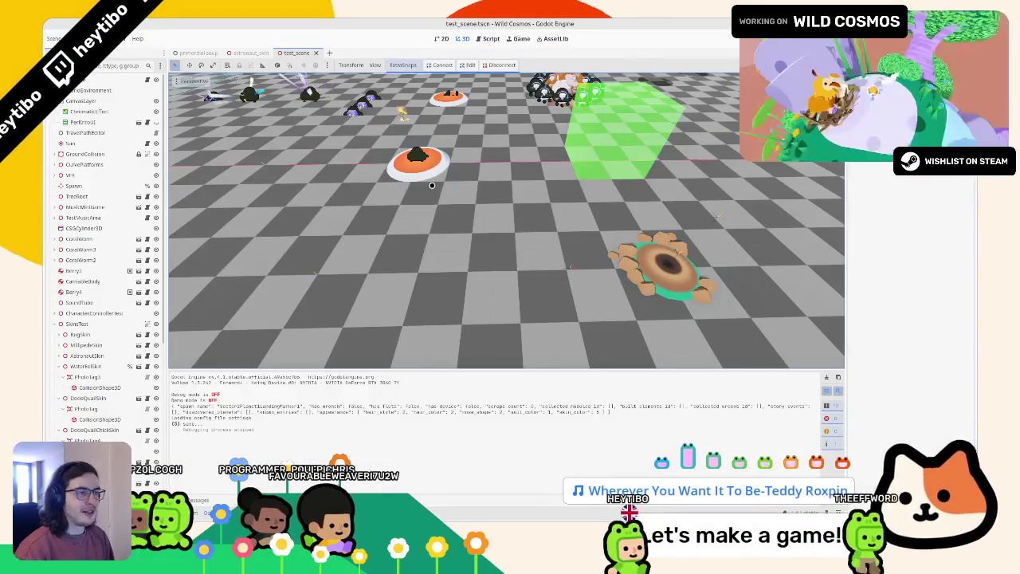
Step: Relaunch the game, move the astronaut briefly to check its reloaded look, then stop it
key(ctrl+s)
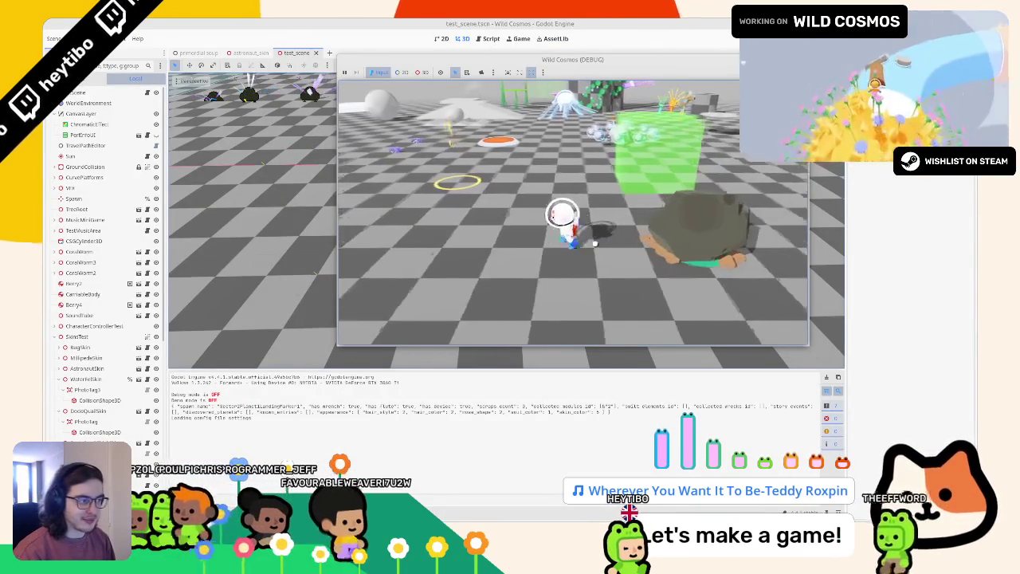
key(w)
key(a)
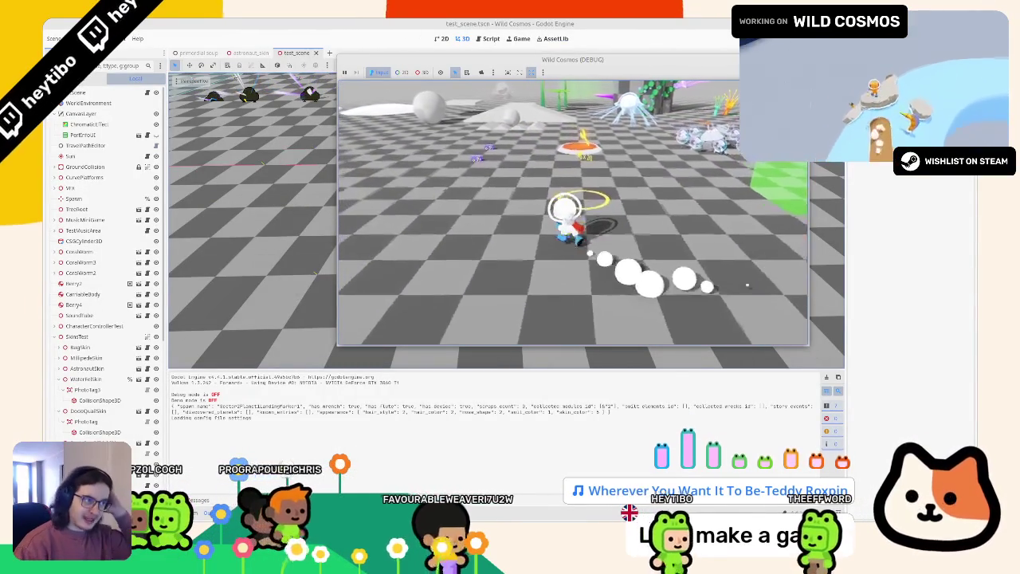
key(s)
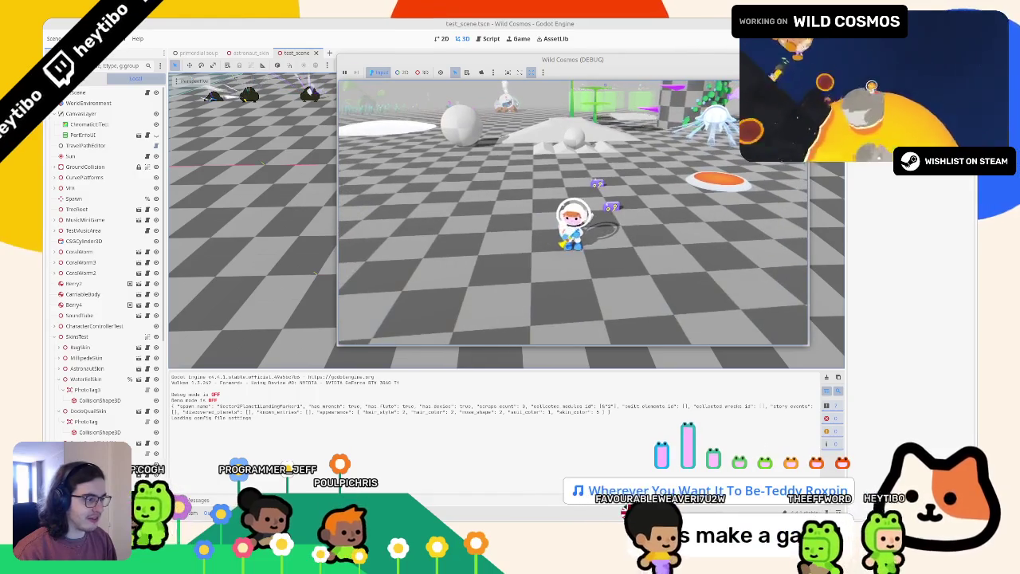
key(d)
key(Escape)
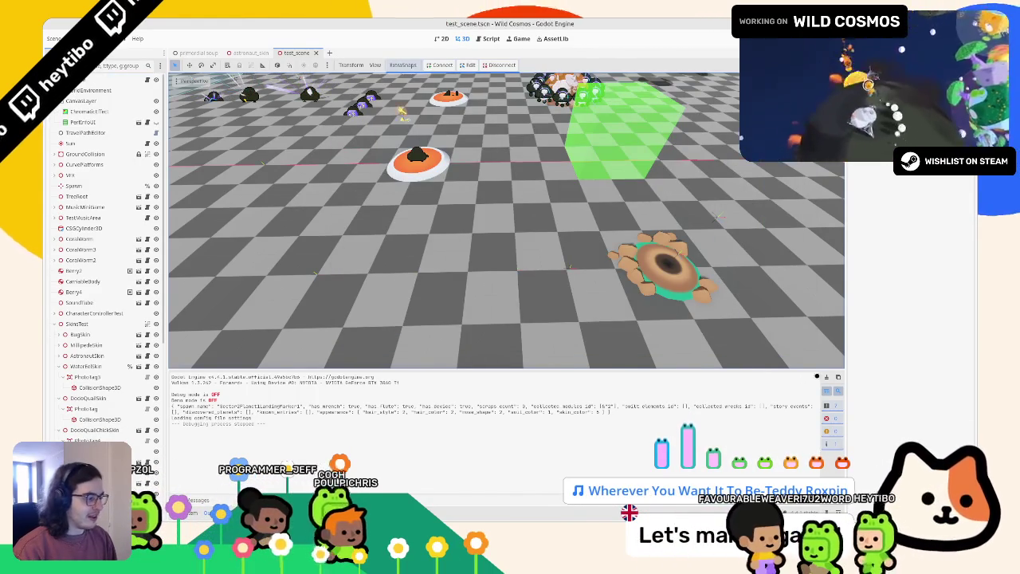
Step: Clear the Output log and open a terminal in the project folder, tucked out of the way
key(F6)
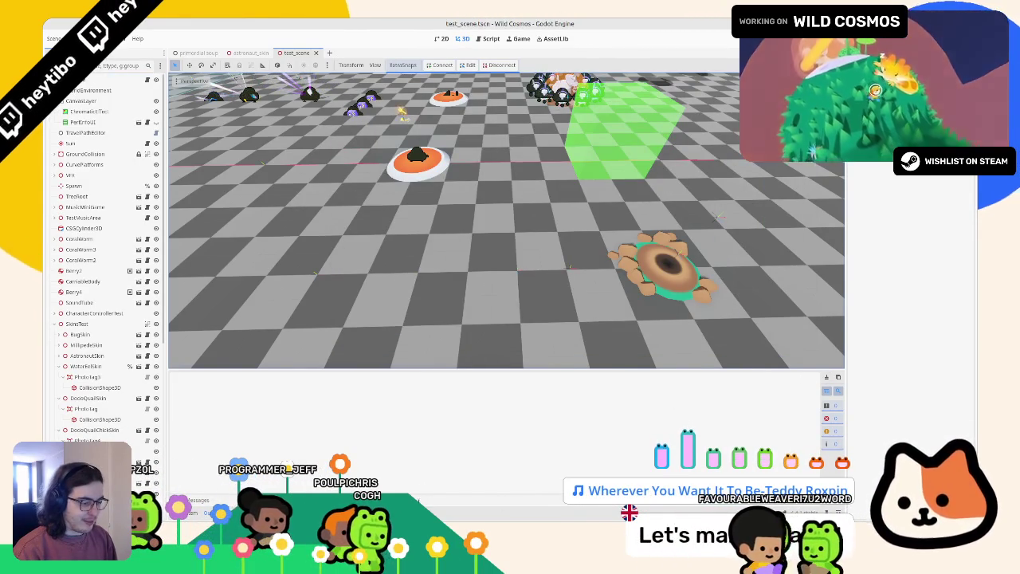
key(ctrl+alt+t)
key(super+Down)
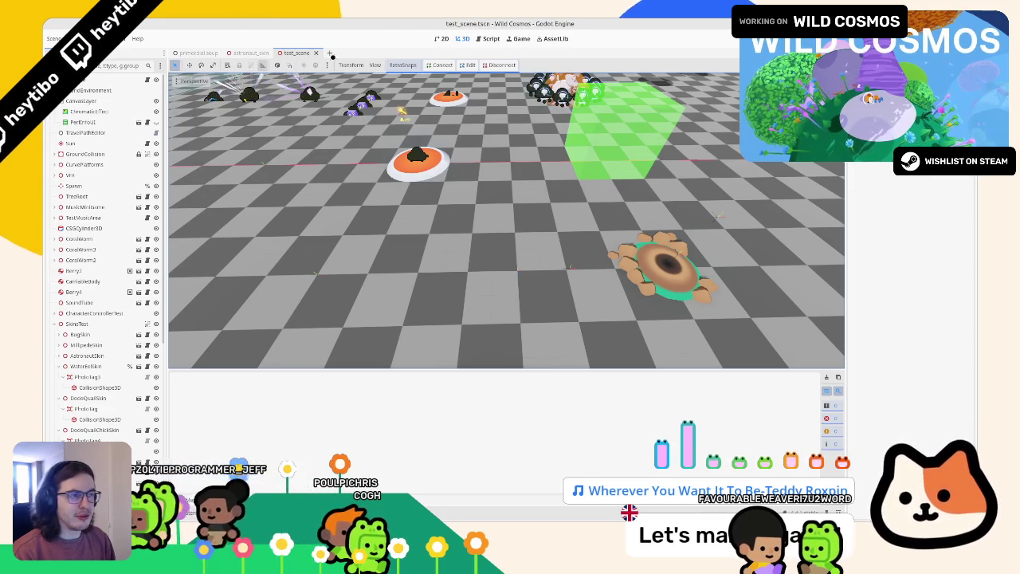
key(ctrl+F3)
Step: Open save_system.gd and delete the print(file_data) debug line with its blank line
click(236, 102)
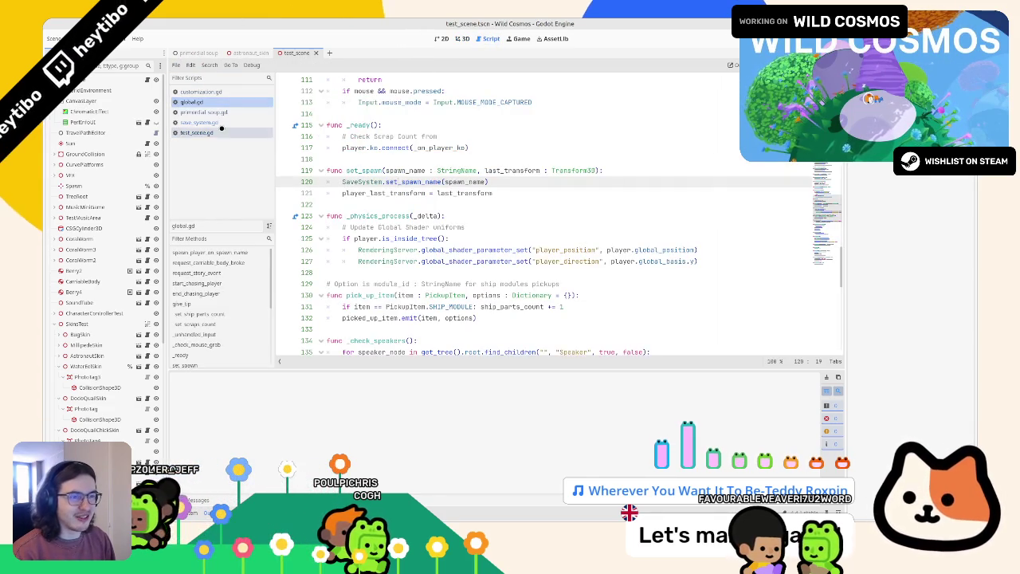
click(199, 122)
click(437, 170)
key(ctrl+f)
text(print)
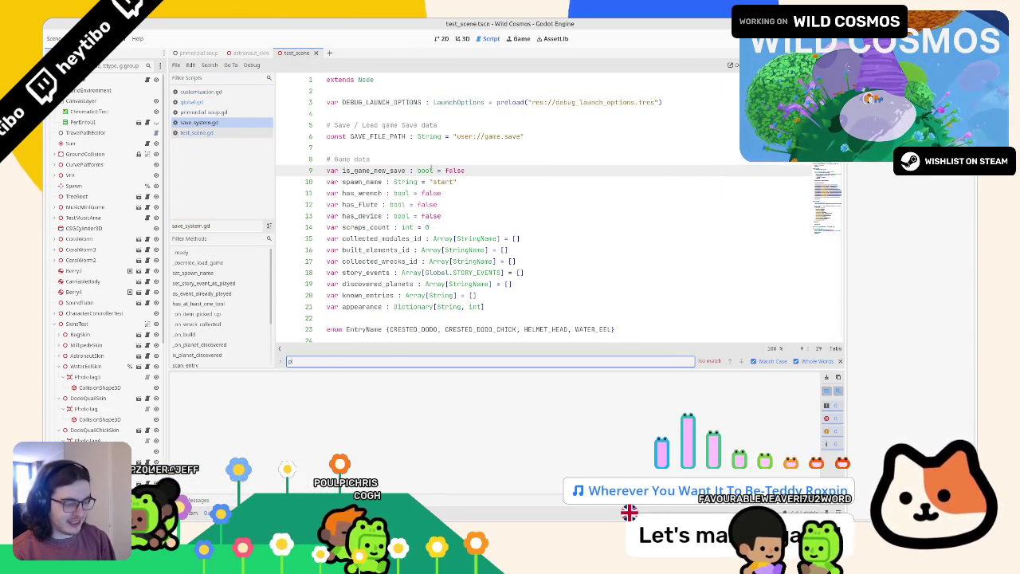
key(Escape)
key(ctrl+f)
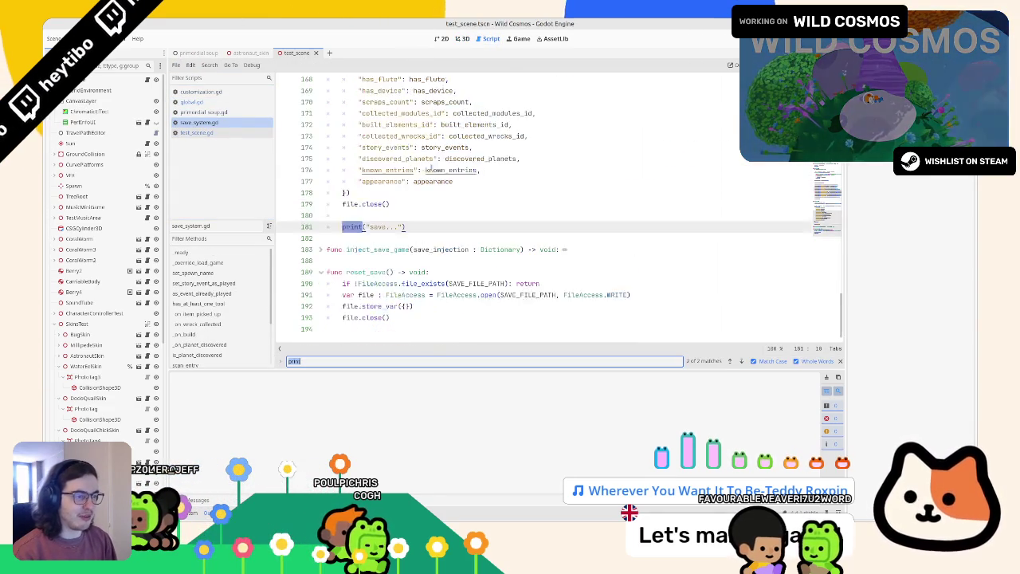
key(Escape)
key(ctrl+shift+k)
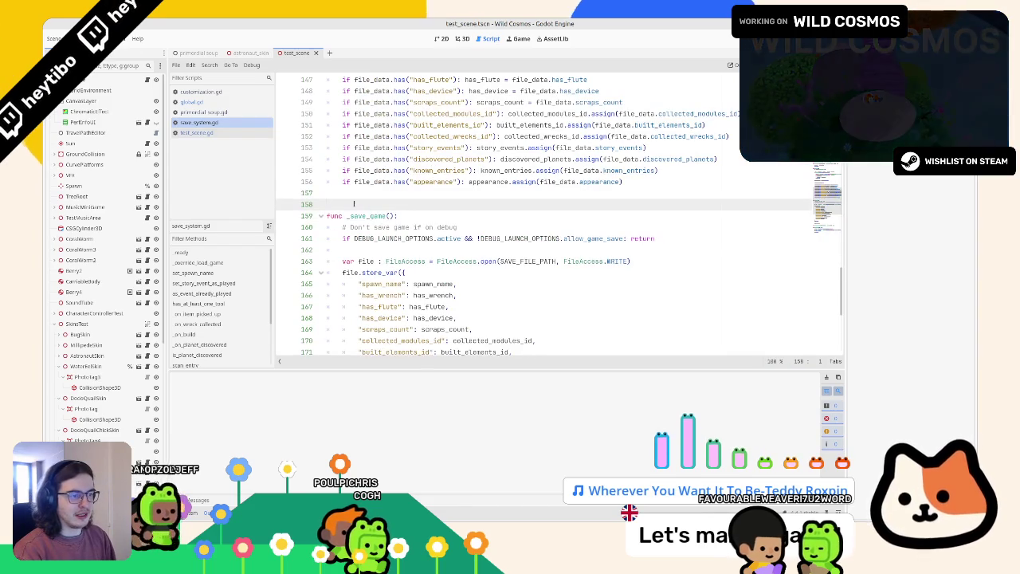
key(BackSpace)
Step: Delete the print("save...") debug line and its leftover blank line
key(ctrl+f)
key(Return)
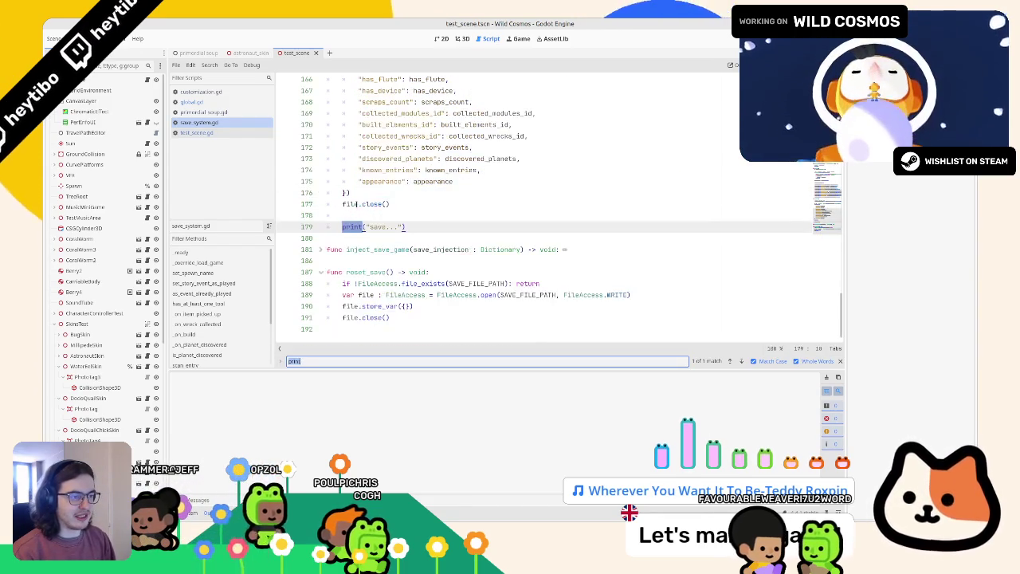
key(Escape)
key(ctrl+shift+k)
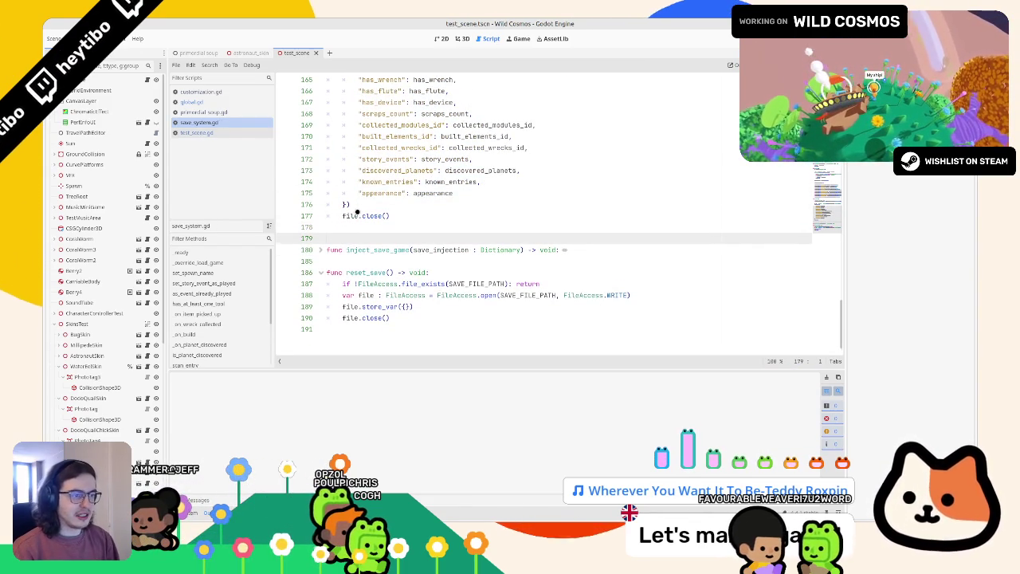
key(BackSpace)
scroll(358, 212, up, 9)
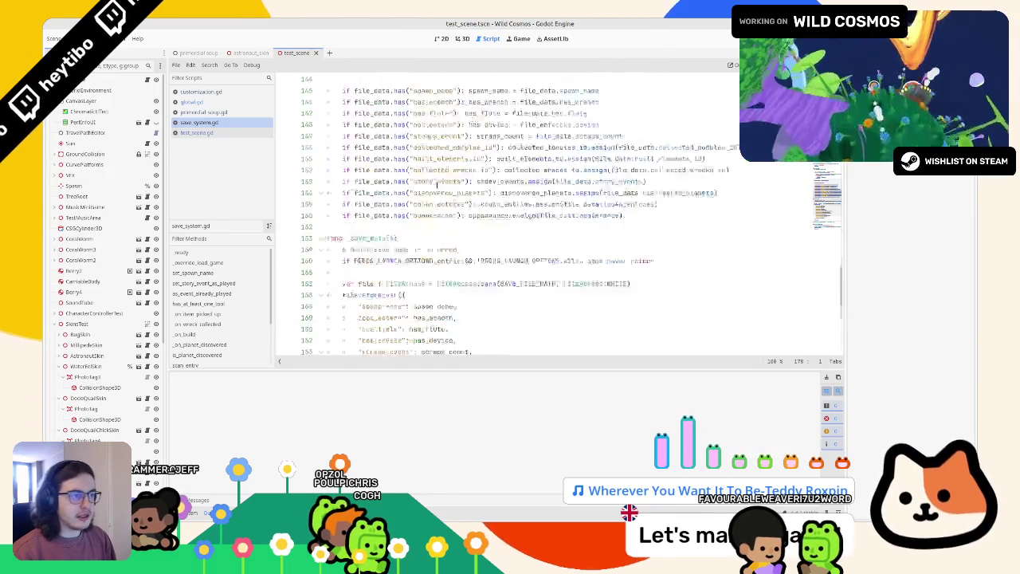
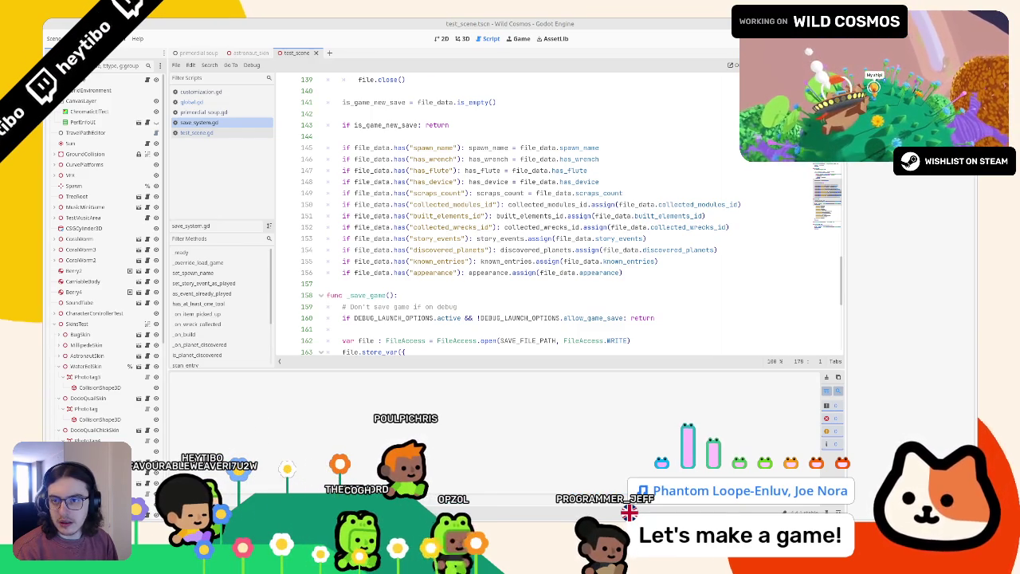
Step: Switch from Godot's save_system.gd script to astronaut_albedo.svg in Inkscape
key(alt+Tab)
scroll(468, 256, down, 4)
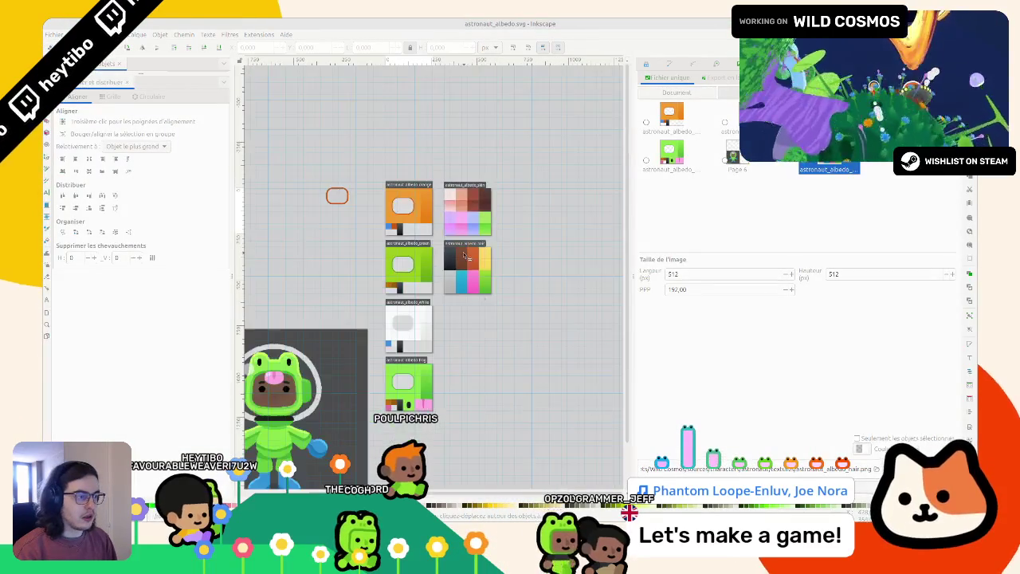
Step: Create a new blank page to the right of the white suit page with the Pages tool
scroll(465, 309, up, 3)
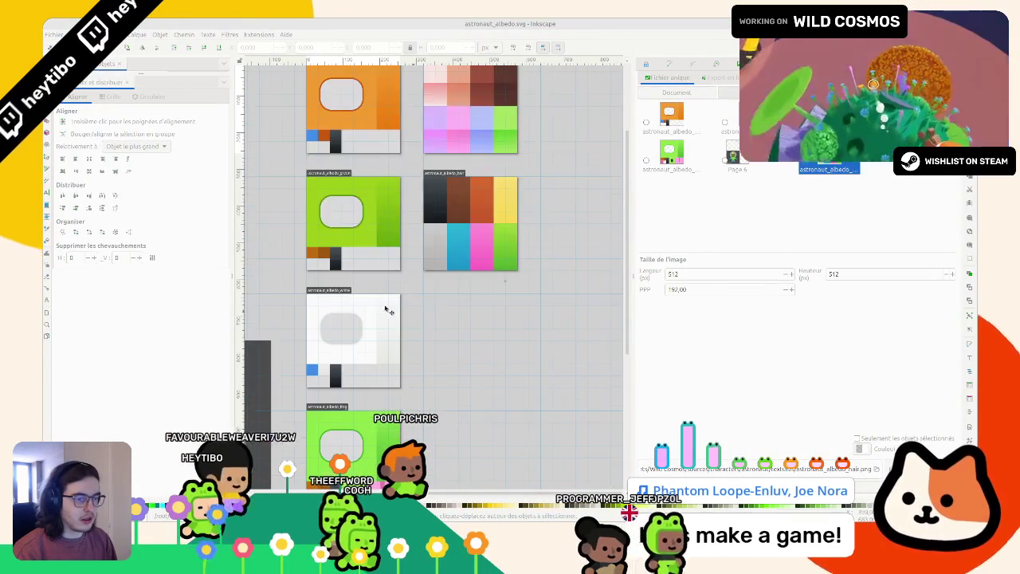
click(44, 333)
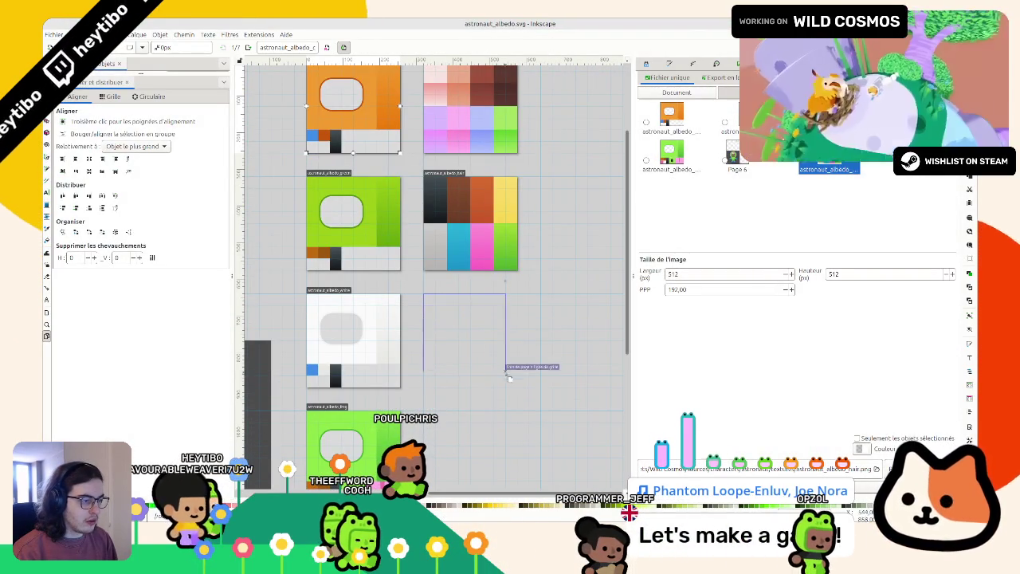
drag(519, 386, 518, 387)
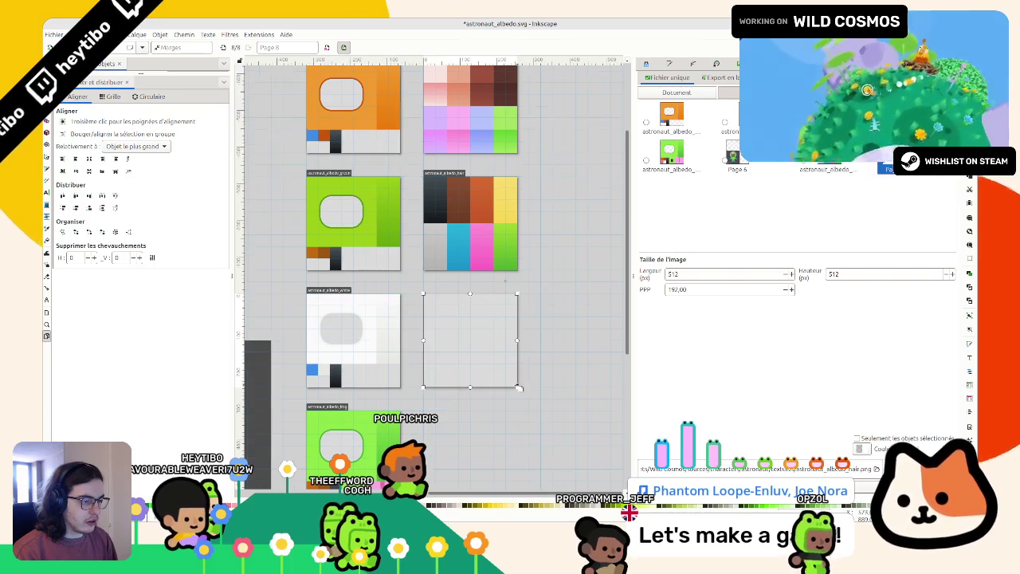
key(s)
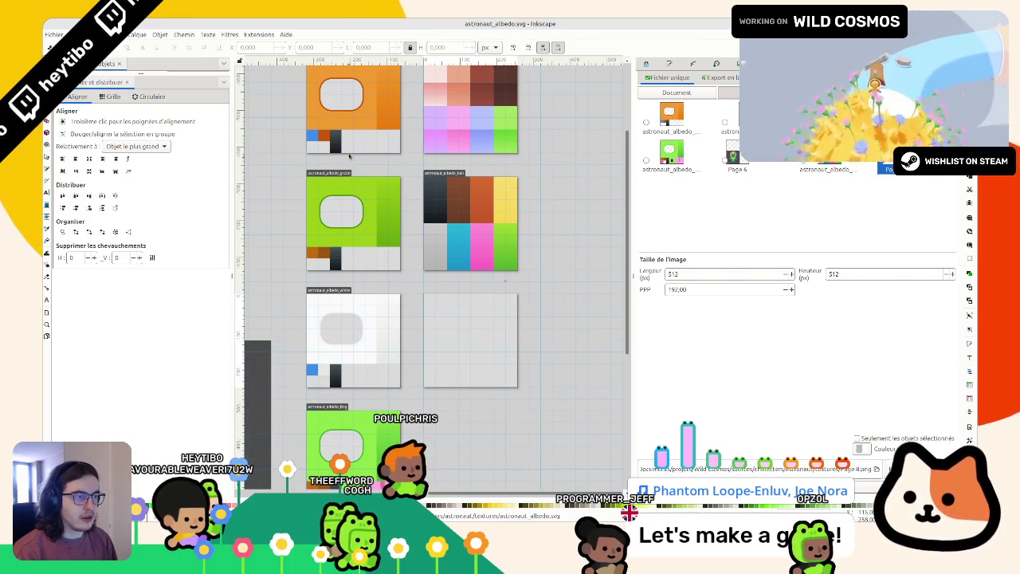
Step: Try moving the orange page upward, then undo the move
click(359, 196)
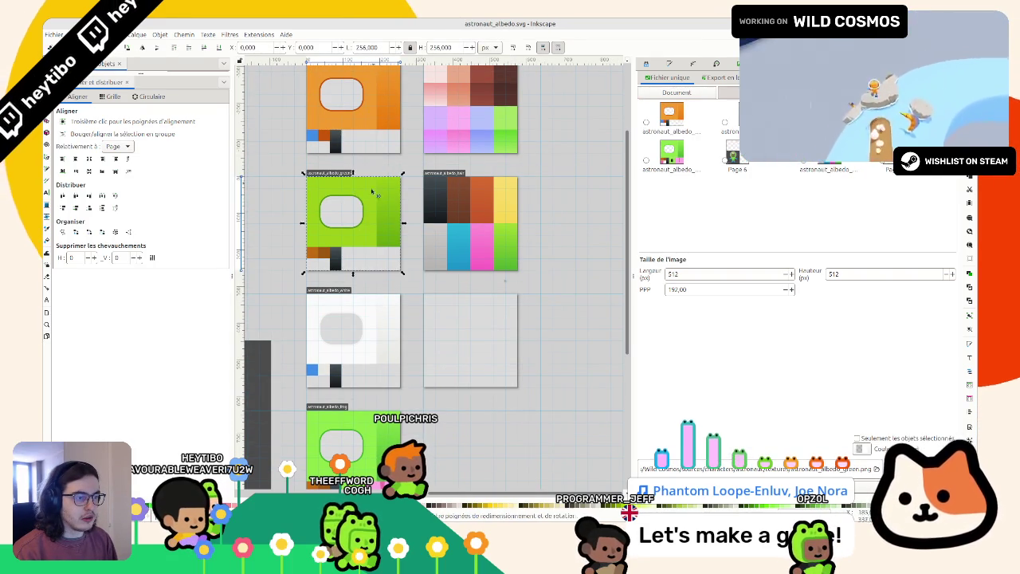
click(397, 157)
scroll(398, 157, down, 3)
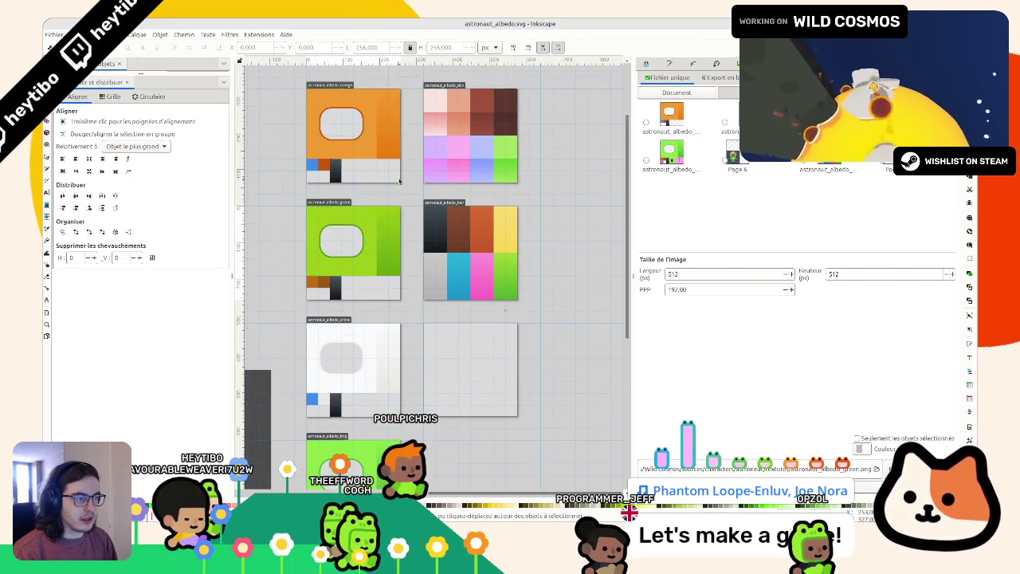
scroll(397, 157, down, 1)
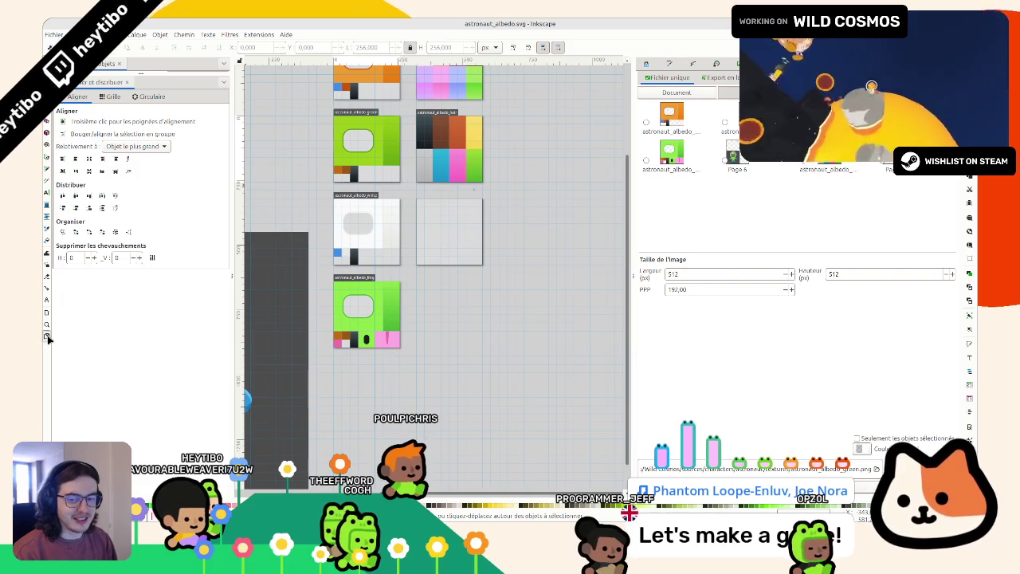
click(47, 339)
scroll(358, 239, up, 3)
scroll(358, 239, left, 1)
mouse_move(429, 261)
mouse_down()
mouse_move(439, 149)
mouse_move(428, 149)
mouse_up()
key(ctrl+z)
scroll(403, 301, down, 3)
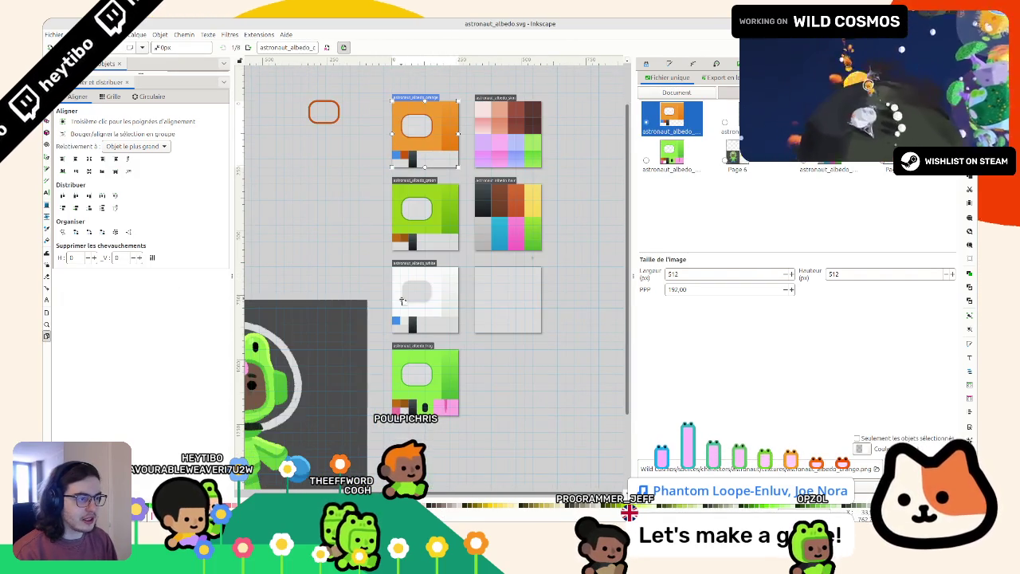
Step: Try moving the orange page left and its artwork to the top, undoing both attempts
mouse_move(398, 203)
mouse_down()
mouse_move(291, 204)
mouse_move(398, 203)
mouse_up()
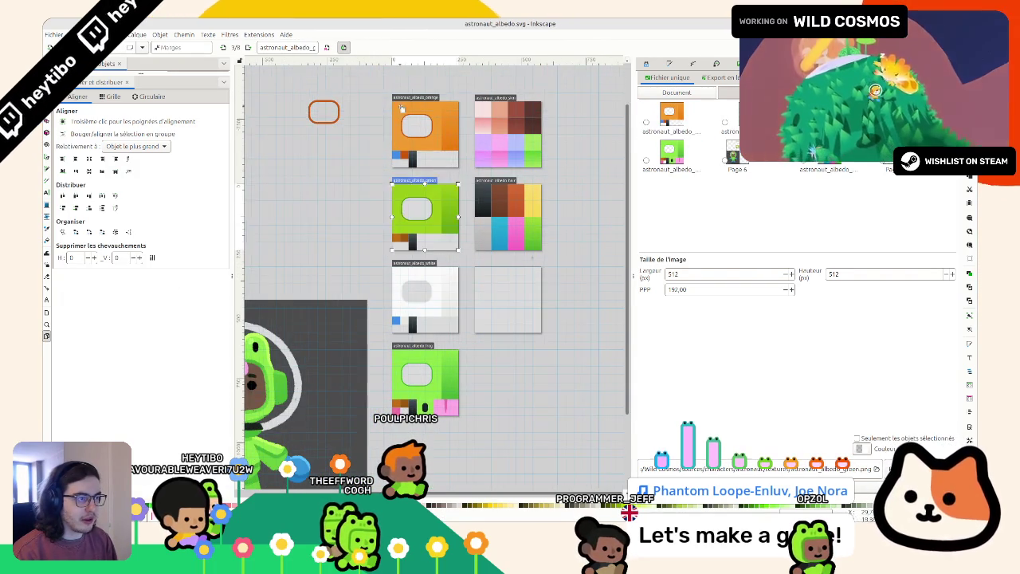
drag(404, 106, 322, 106)
key(s)
key(ctrl+z)
scroll(311, 92, right, 3)
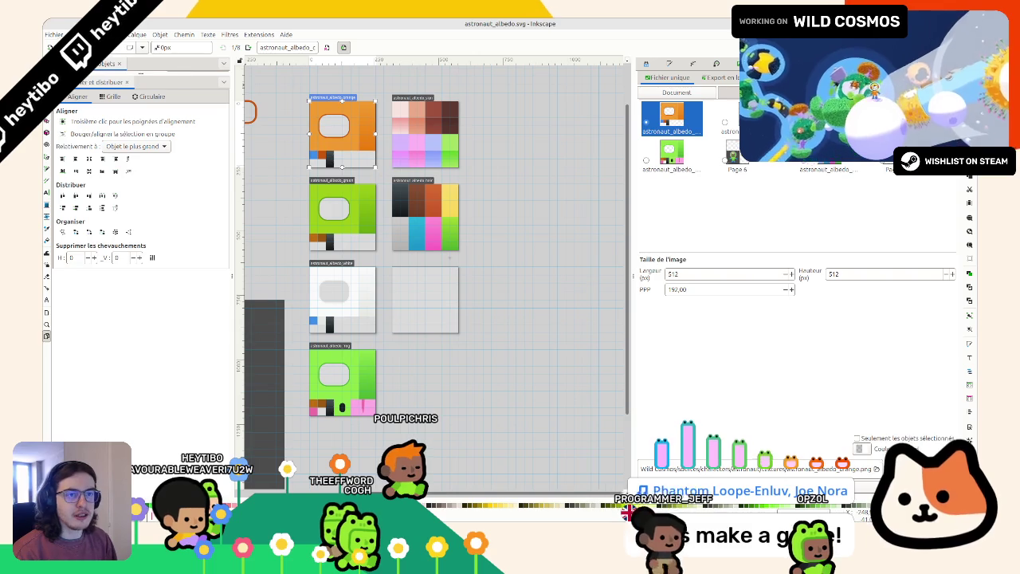
drag(388, 175, 389, 179)
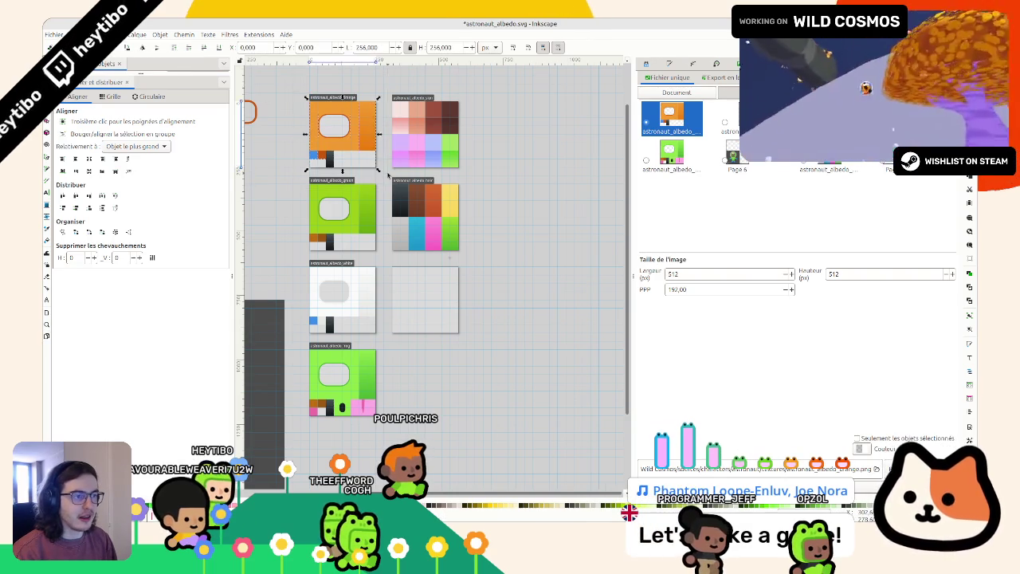
scroll(382, 239, up, 3)
scroll(382, 239, left, 1)
drag(383, 239, 382, 149)
key(ctrl+z)
scroll(382, 149, down, 3)
Step: Move the frog page into the right column and the blank page below the white page
click(371, 211)
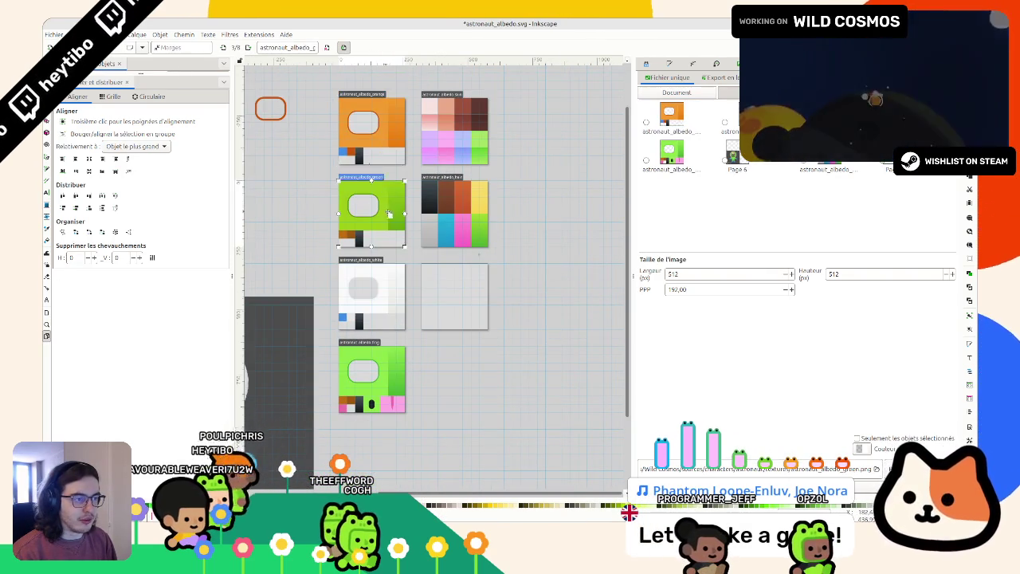
click(448, 121)
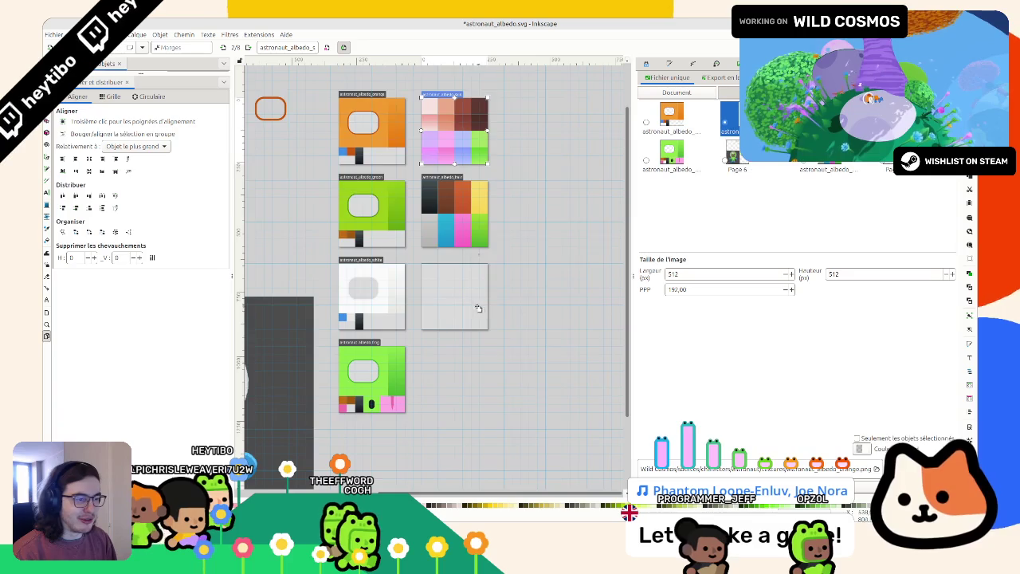
scroll(391, 297, down, 2)
mouse_move(428, 302)
mouse_down()
mouse_move(405, 283)
mouse_move(514, 310)
mouse_up()
click(413, 312)
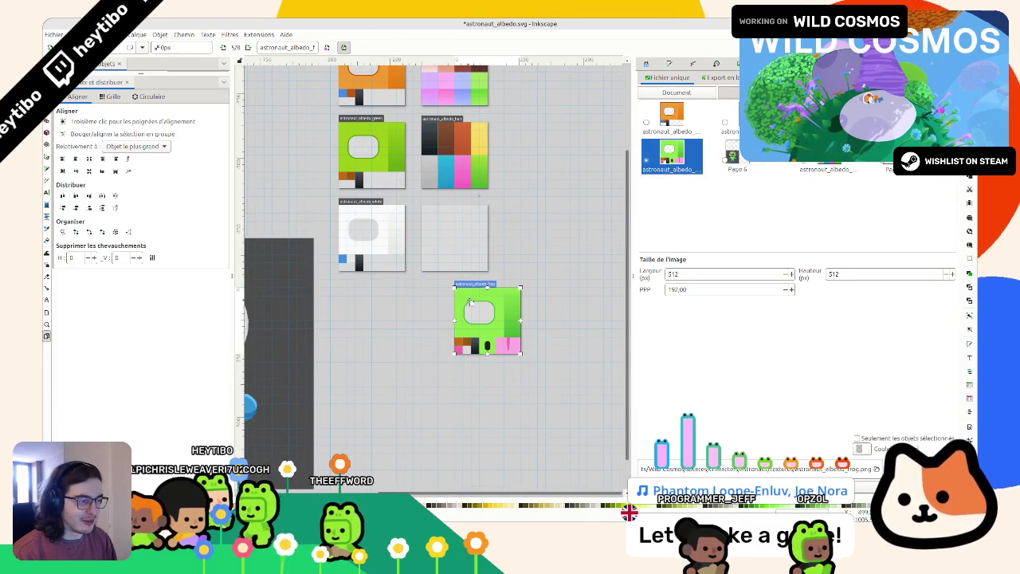
drag(428, 297, 401, 292)
click(438, 215)
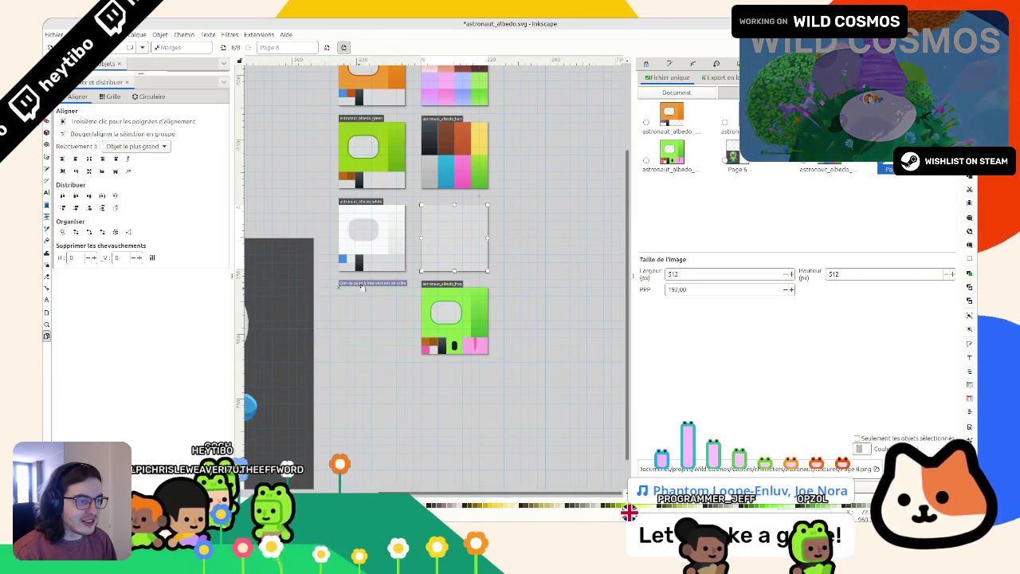
drag(362, 284, 366, 303)
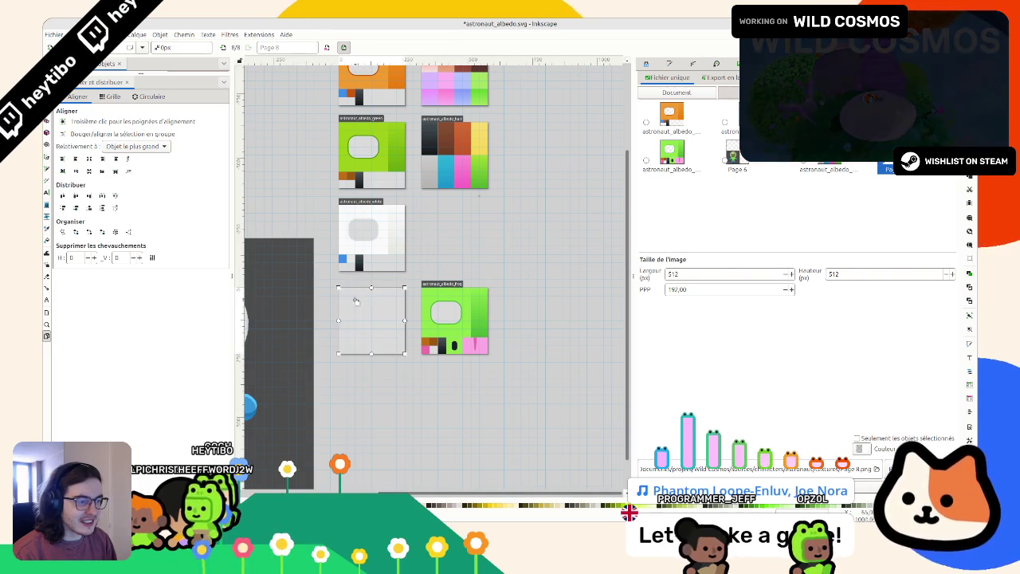
Step: Swap the white and blank pages so the blank page takes the white page's slot
scroll(343, 353, left, 2)
scroll(353, 337, up, 1)
scroll(357, 333, left, 2)
scroll(357, 333, up, 2)
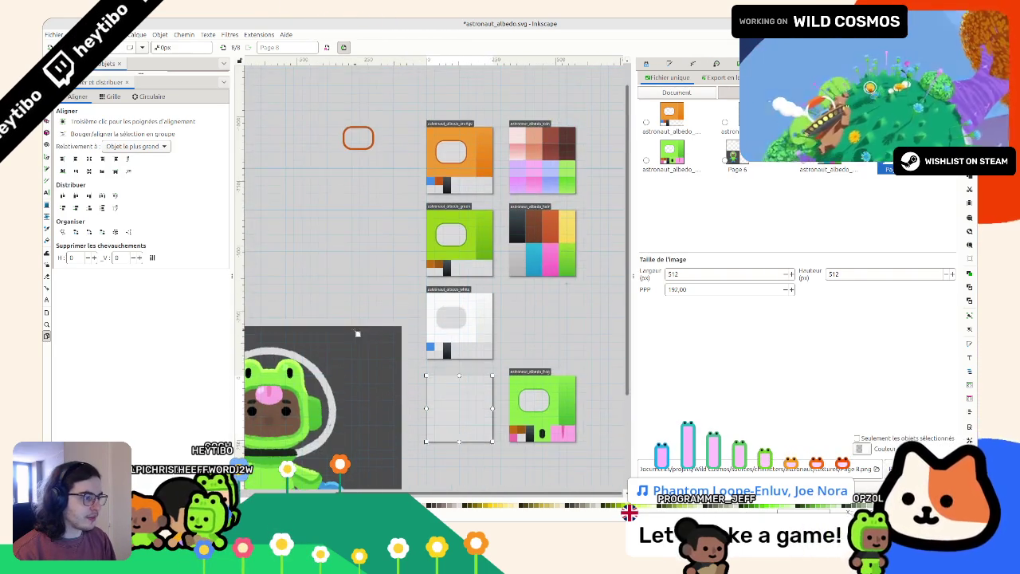
scroll(357, 333, down, 2)
click(459, 267)
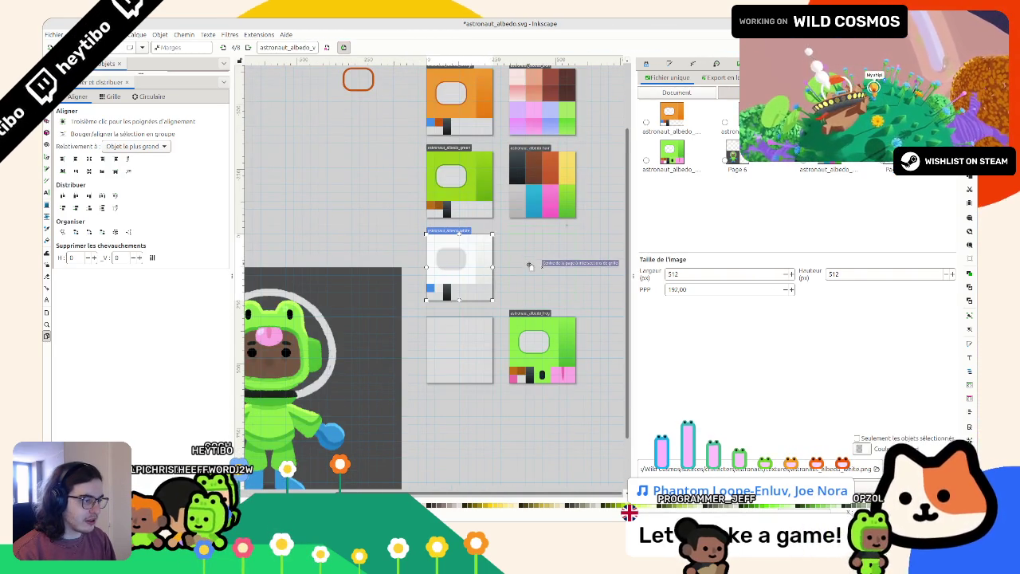
drag(529, 265, 532, 266)
drag(459, 351, 454, 262)
scroll(453, 262, down, 1)
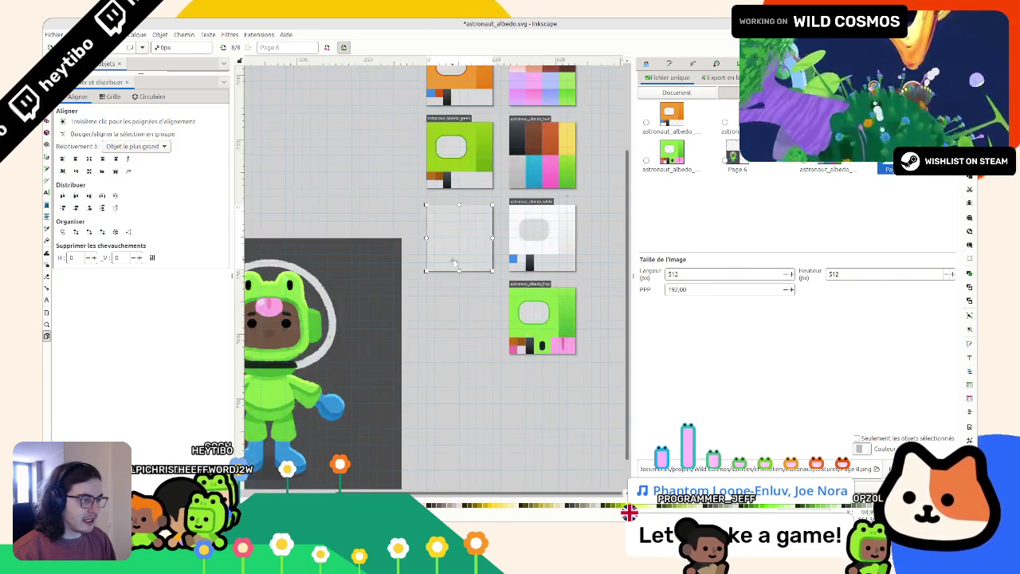
scroll(453, 262, left, 3)
scroll(450, 262, up, 3)
scroll(450, 261, right, 2)
scroll(443, 261, right, 3)
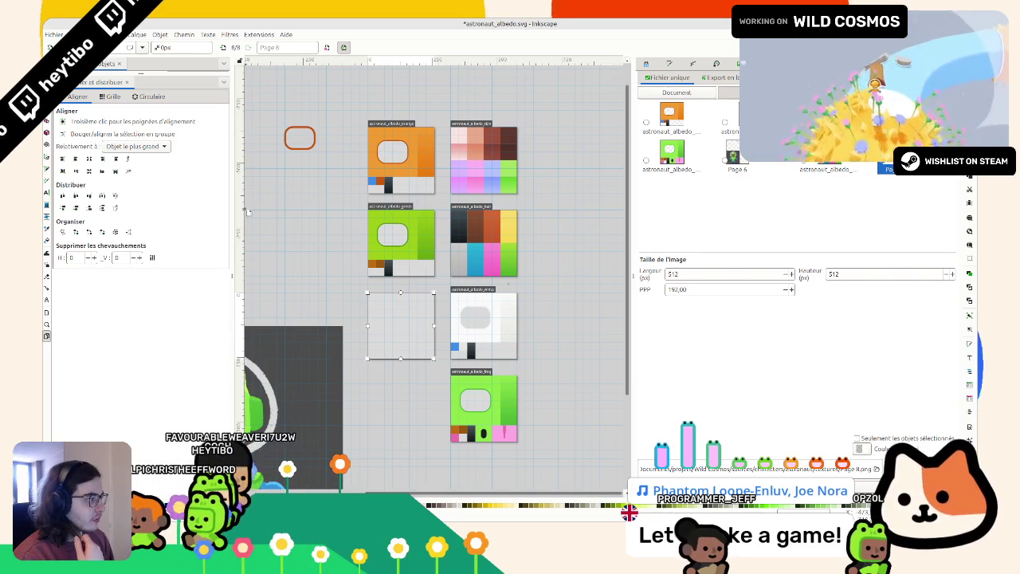
Step: Name the blank page astronaut_albedo_red and add another page left of the frog page
text(astronaut_albedo_red)
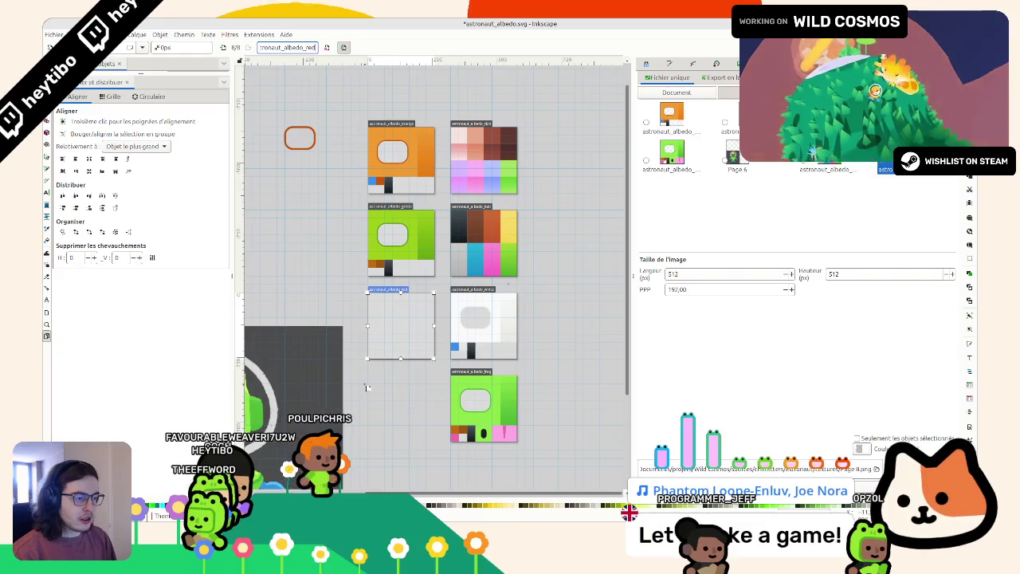
key(Return)
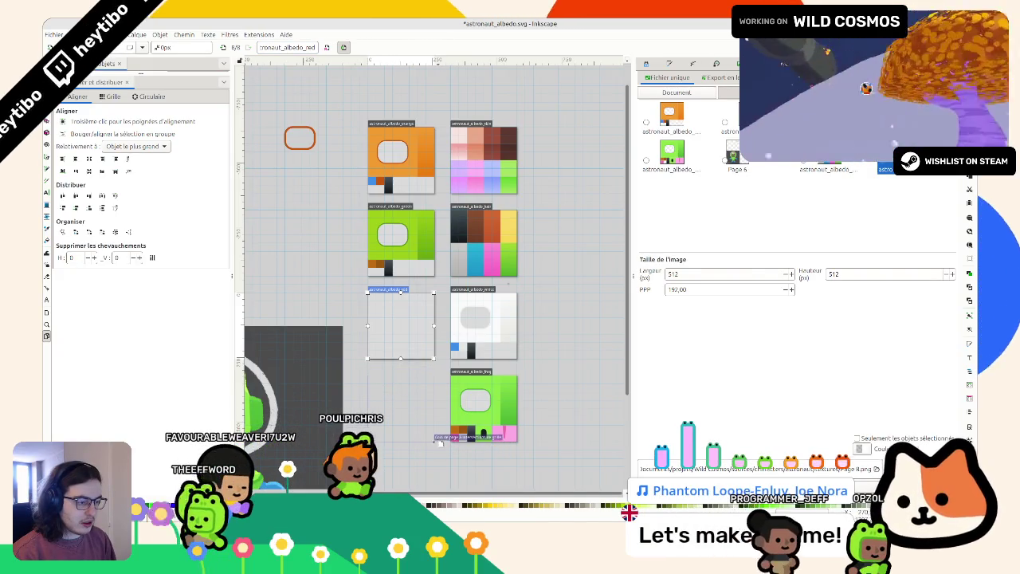
drag(436, 441, 367, 373)
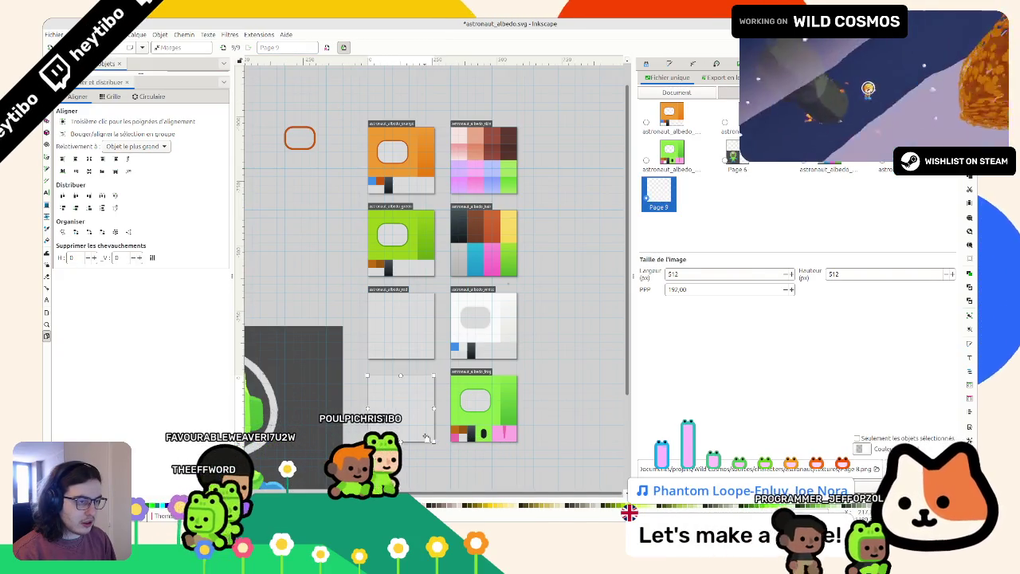
Step: Name the new page astronaut_albedo_pink
click(288, 48)
text(astronaut_albedo_orange)
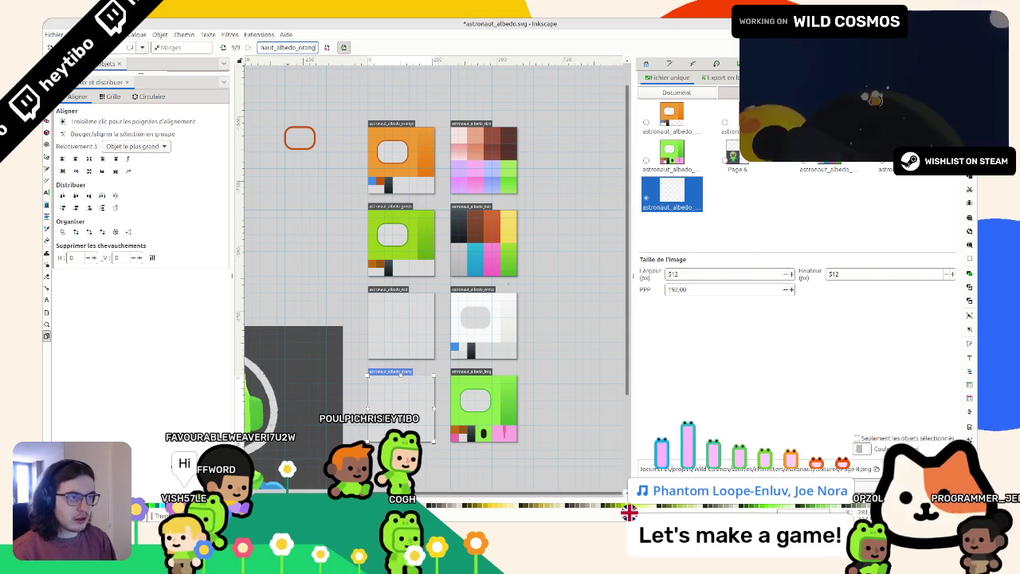
key(BackSpace)
text(pink)
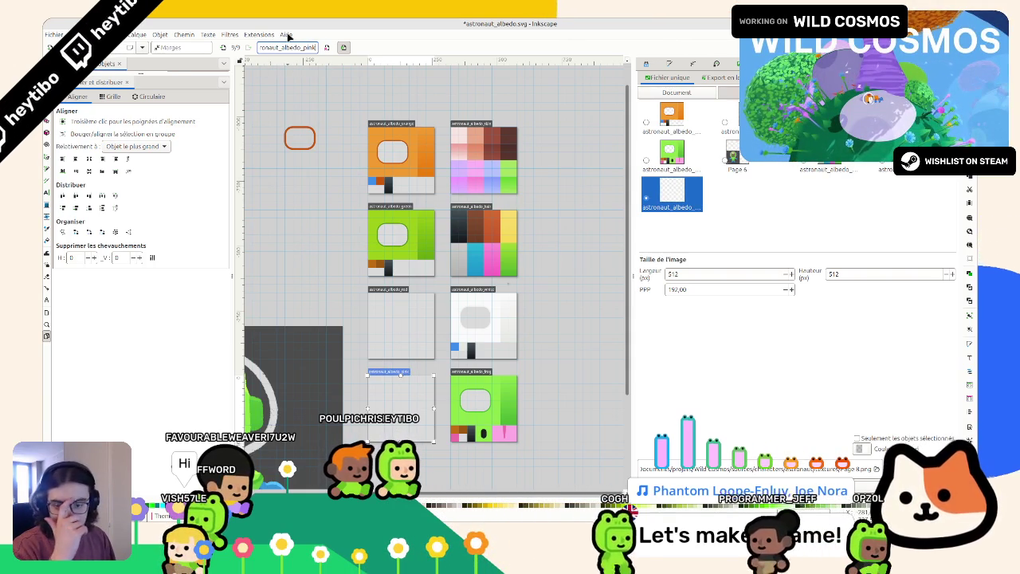
key(Return)
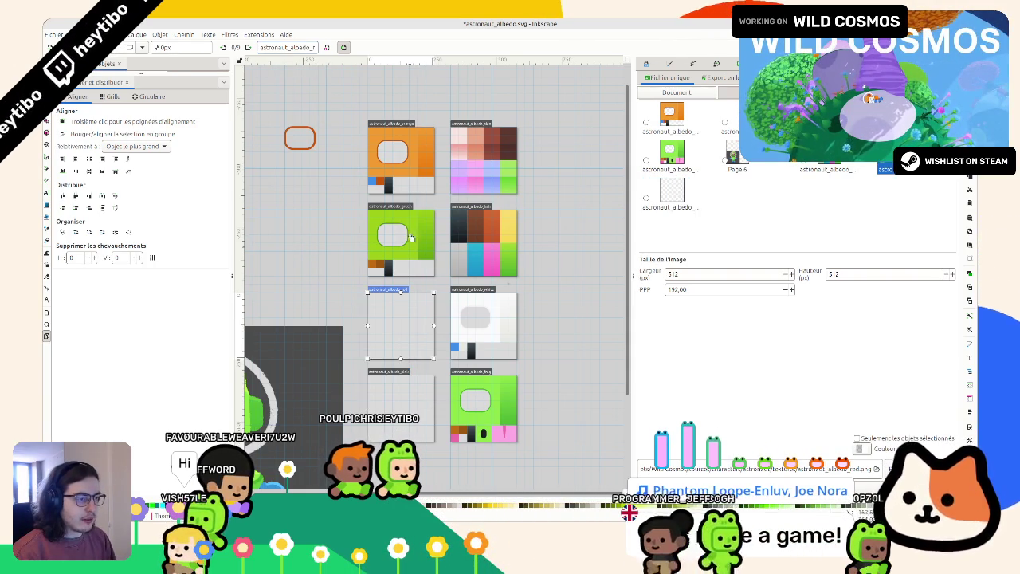
Step: Add a new page below the pink page and name it astronaut_albedo_blue
scroll(420, 393, down, 2)
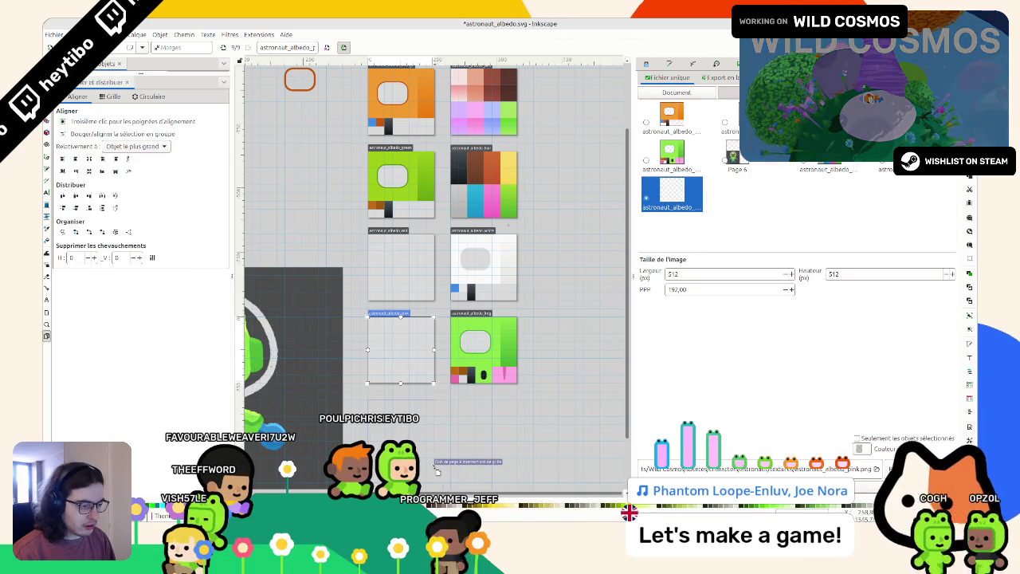
key(ctrl+d)
triple_click(277, 48)
text(astronaut_albedo_orange)
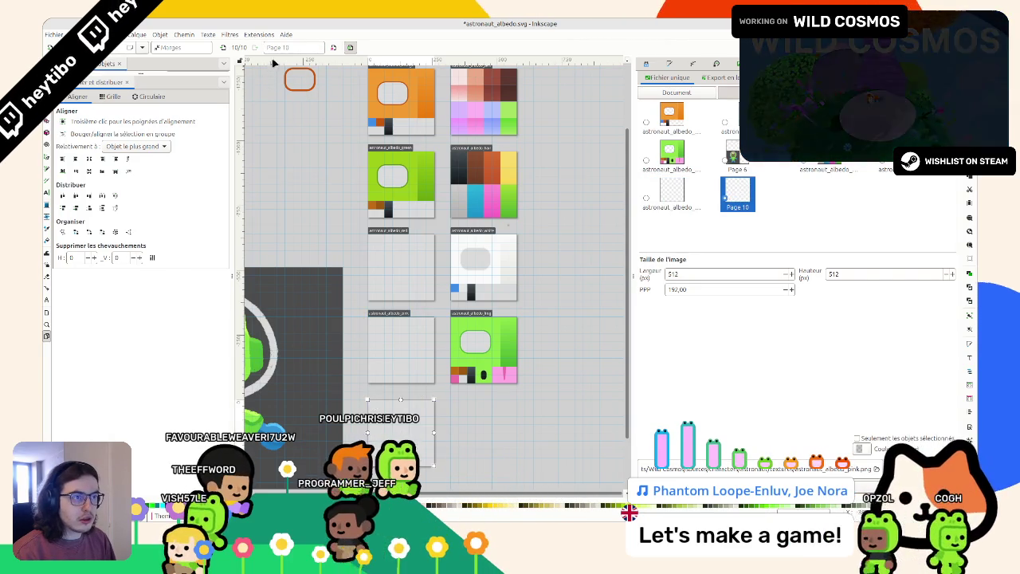
key(BackSpace)
key(BackSpace)
key(BackSpace)
text(blue)
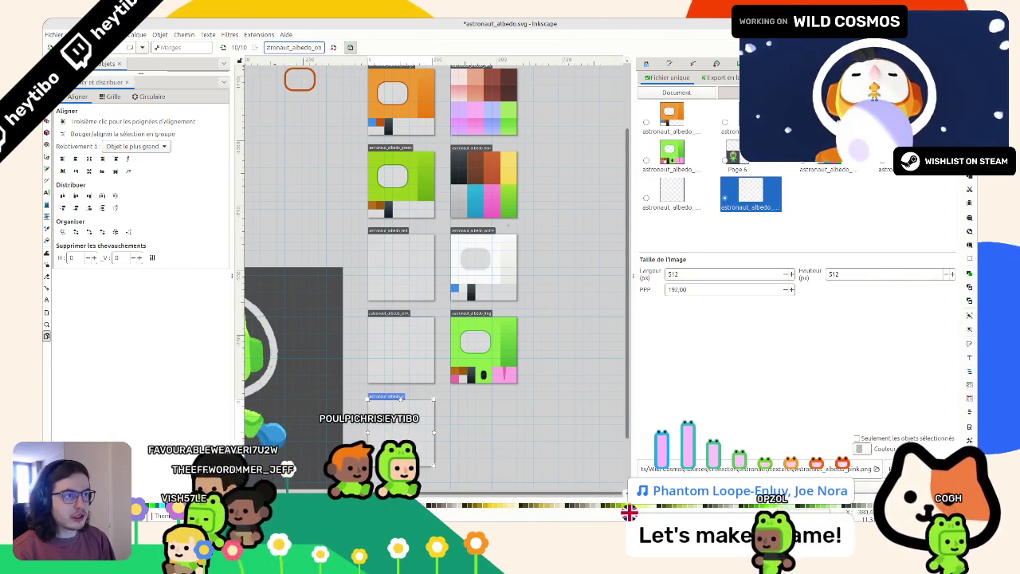
Step: Add another new page below the blue page and start editing its name
scroll(371, 394, down, 3)
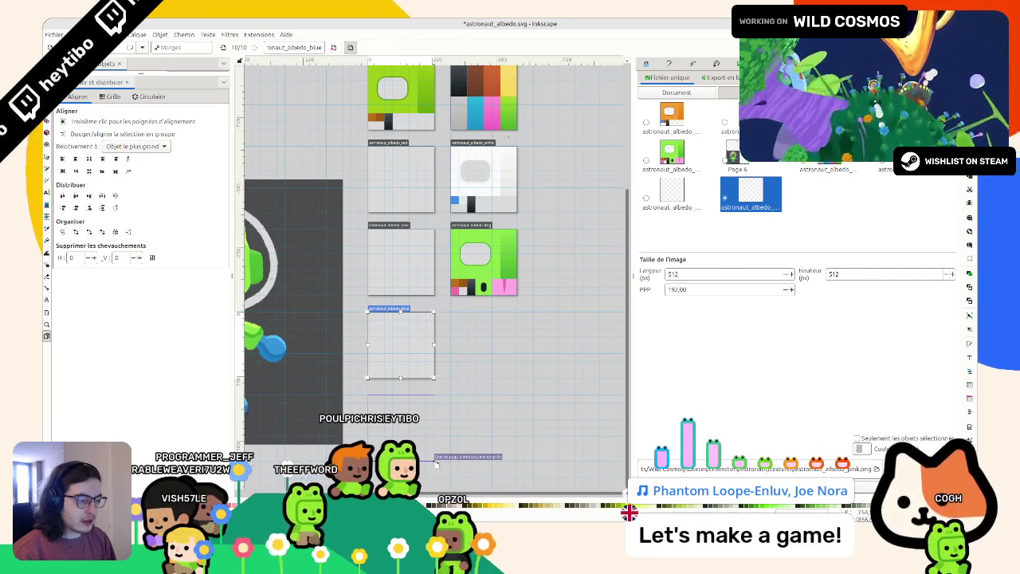
click(475, 394)
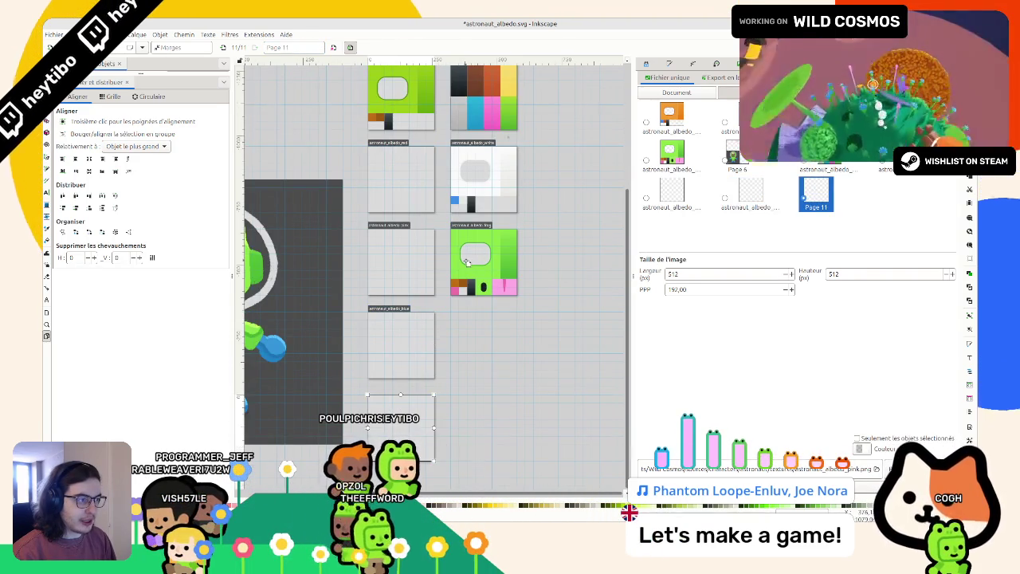
scroll(467, 261, up, 4)
scroll(379, 208, down, 8)
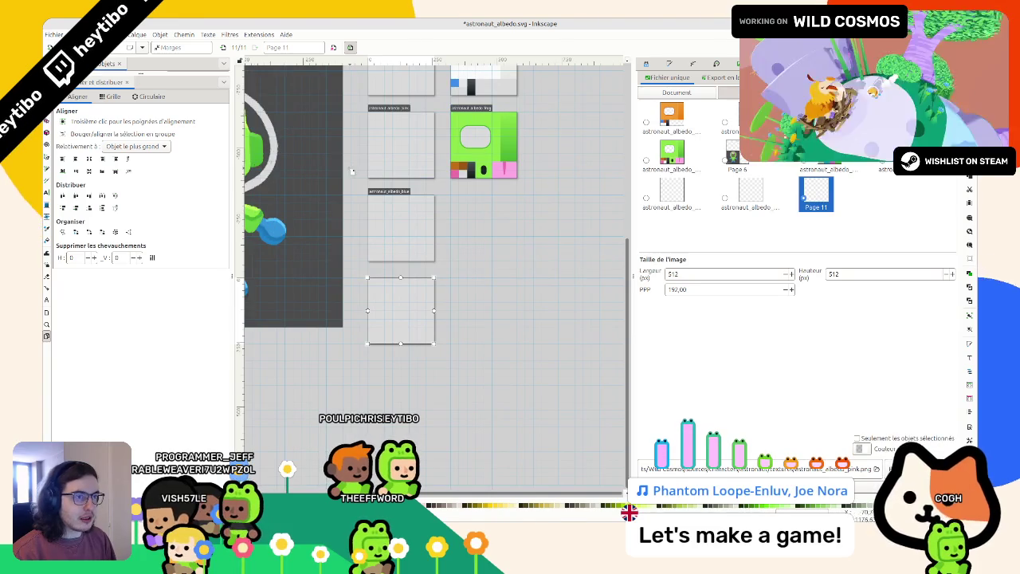
click(306, 47)
scroll(331, 185, up, 5)
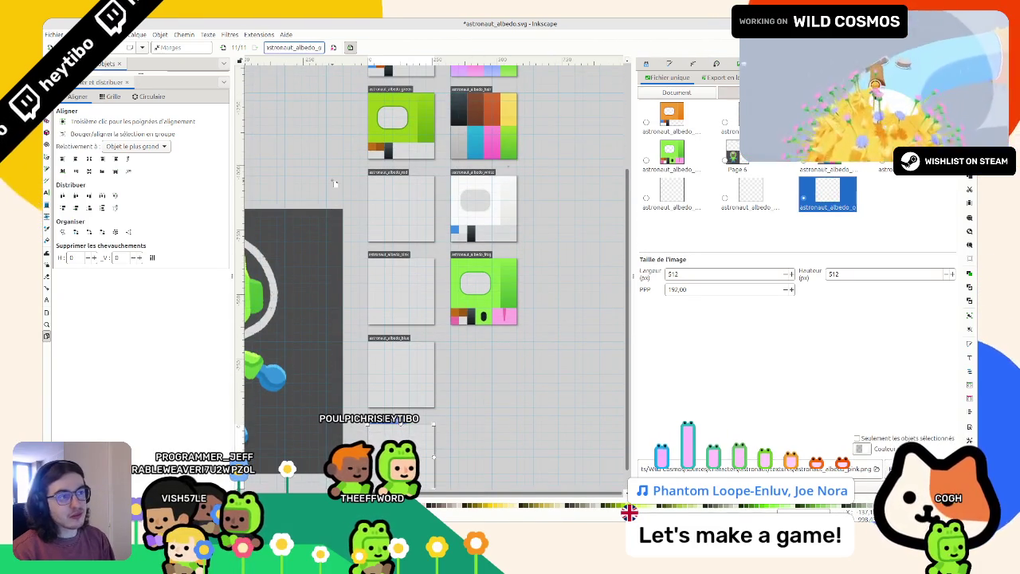
scroll(334, 183, down, 5)
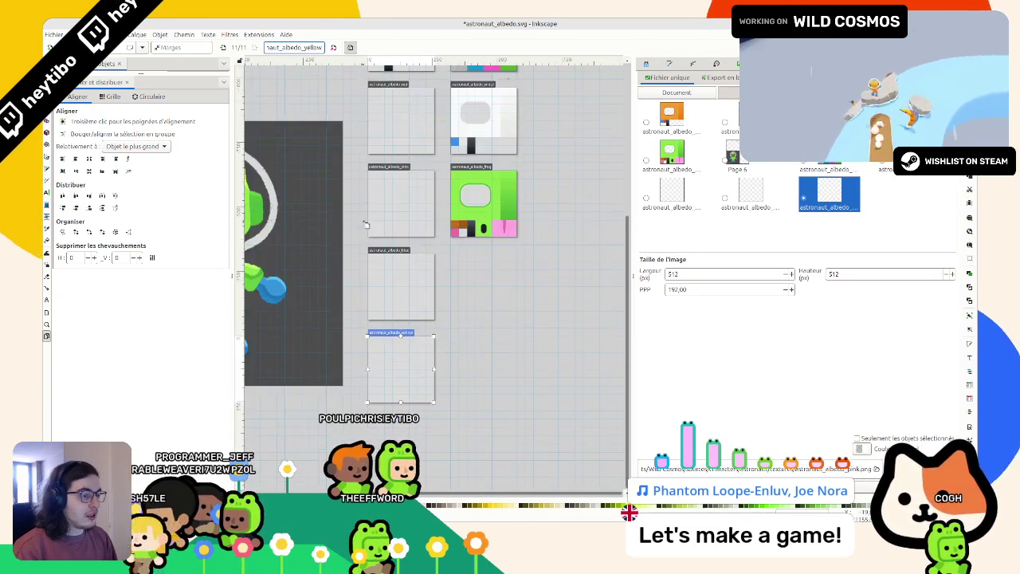
Step: Draw a new page below the yellow page and name it astronaut_albedo_purple
mouse_move(371, 362)
mouse_down()
mouse_move(455, 381)
mouse_move(439, 436)
mouse_up()
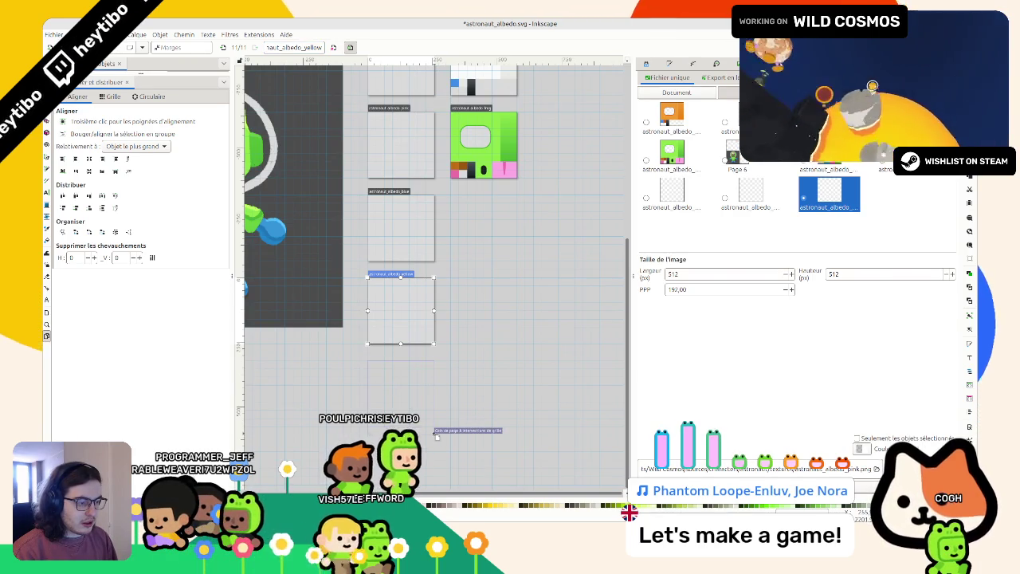
drag(437, 427, 435, 426)
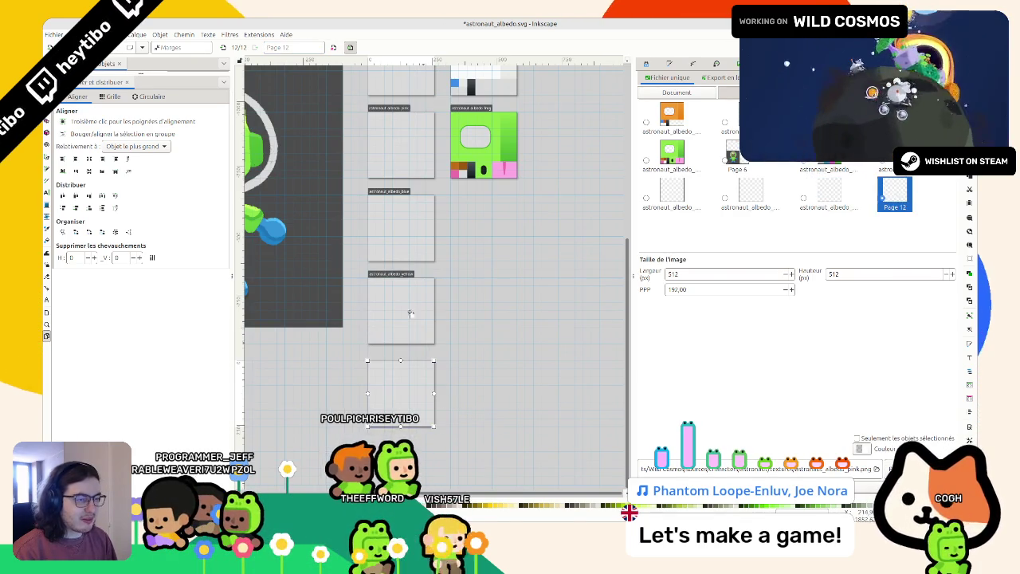
key(BackSpace)
key(BackSpace)
key(BackSpace)
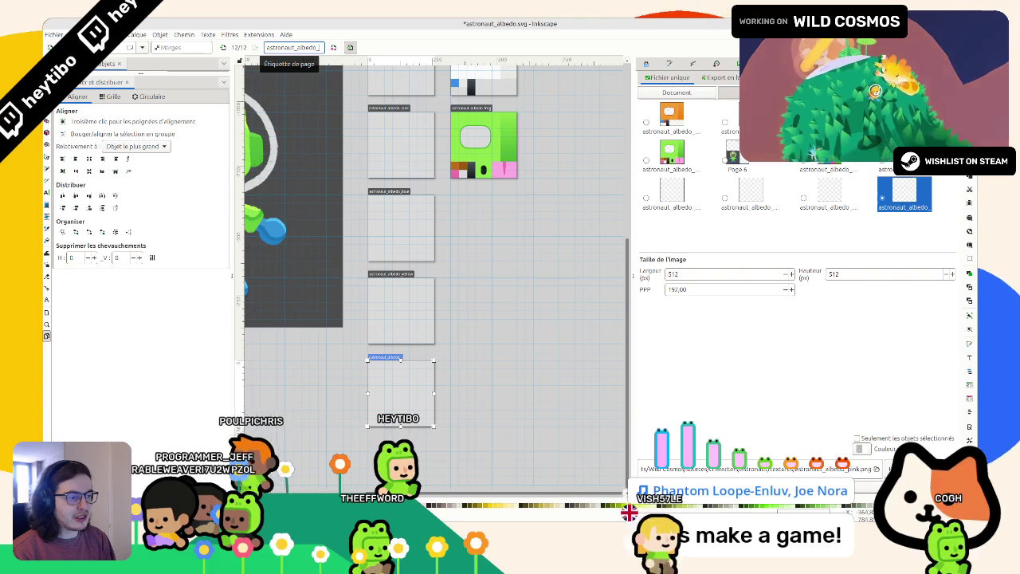
text(purple)
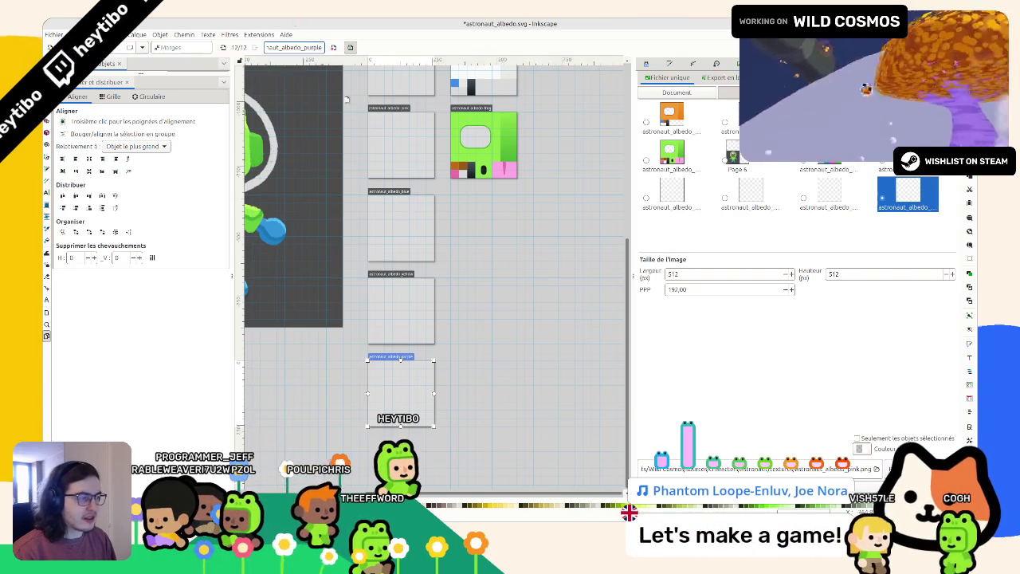
scroll(405, 240, up, 5)
click(405, 216)
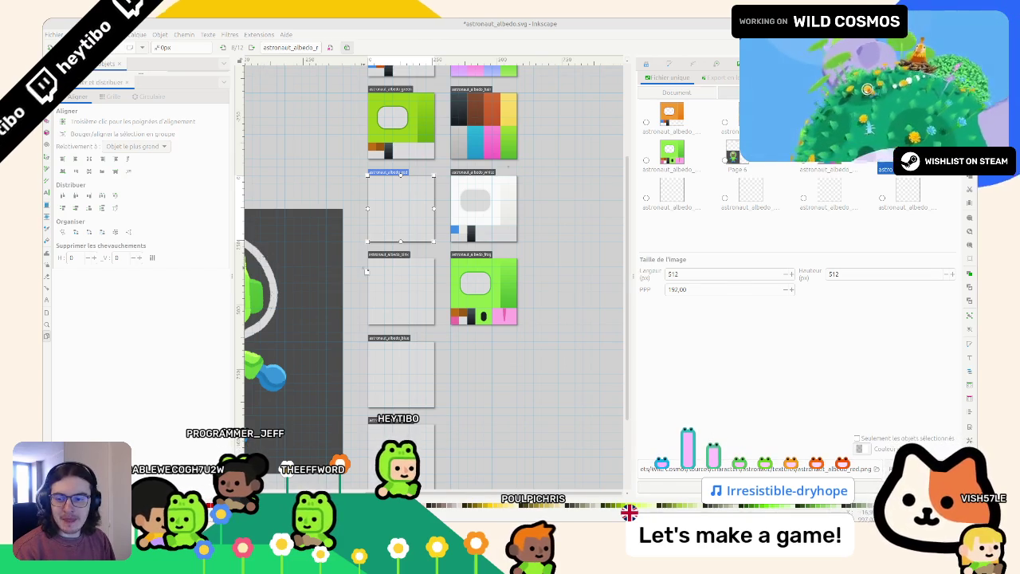
scroll(450, 263, up, 4)
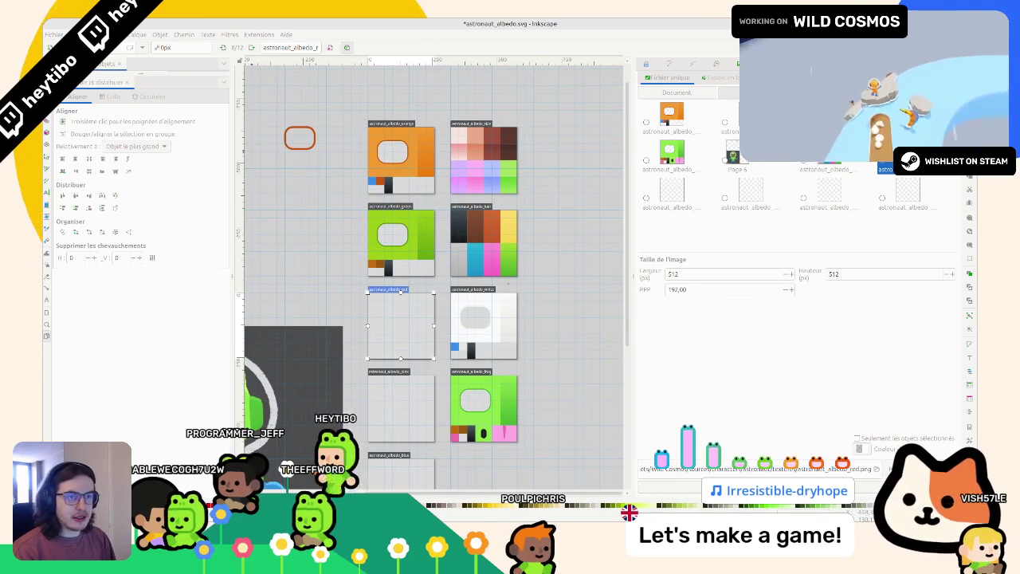
Step: Duplicate the green astronaut tile onto the astronaut_albedo_red page
key(s)
click(393, 232)
mouse_move(374, 223)
mouse_down()
mouse_move(404, 309)
mouse_move(373, 298)
mouse_up()
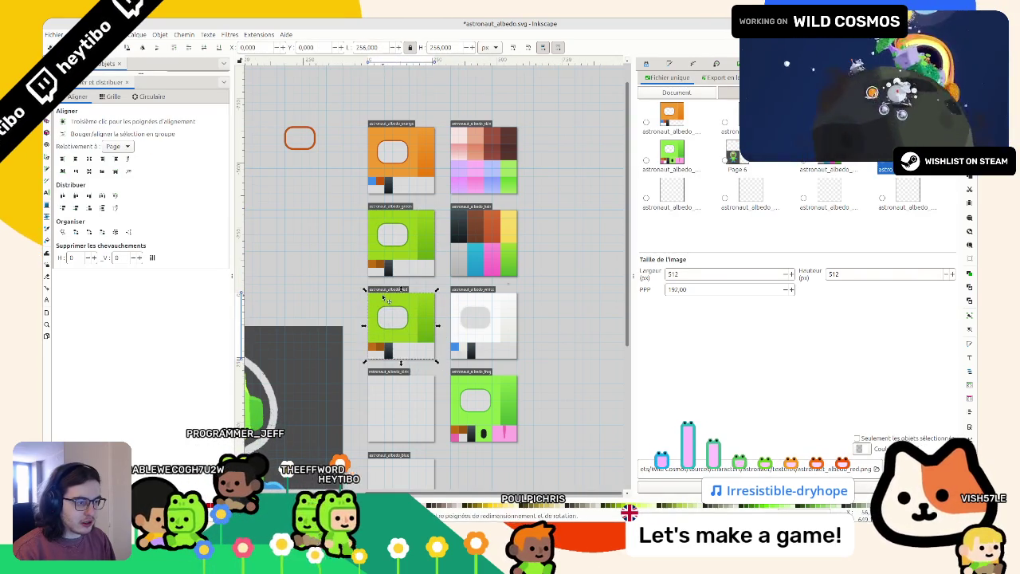
scroll(383, 298, up, 3)
scroll(383, 298, down, 4)
scroll(381, 301, up, 2)
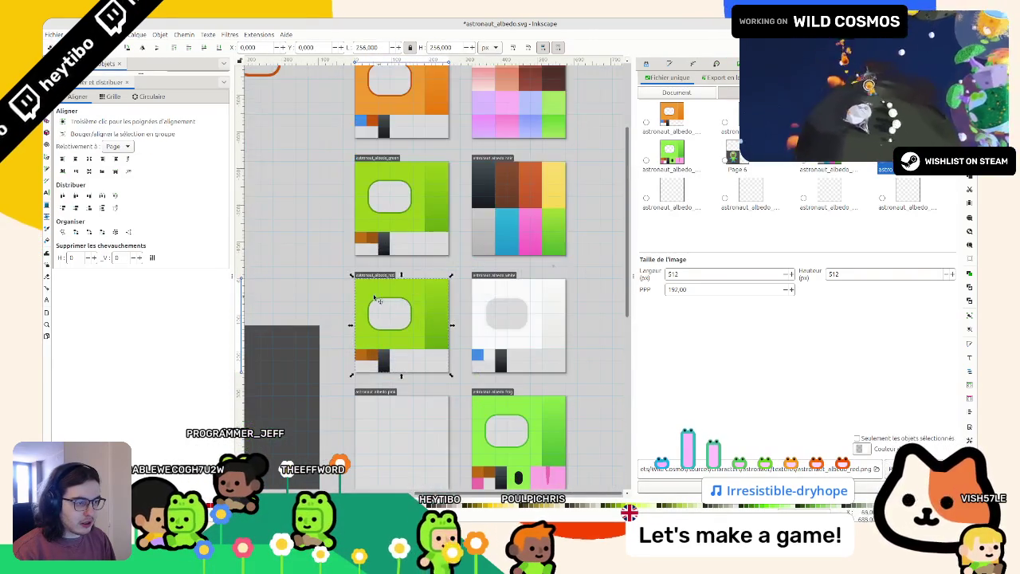
Step: Shift the copied tile's body fill hue from green toward red-orange
click(381, 300)
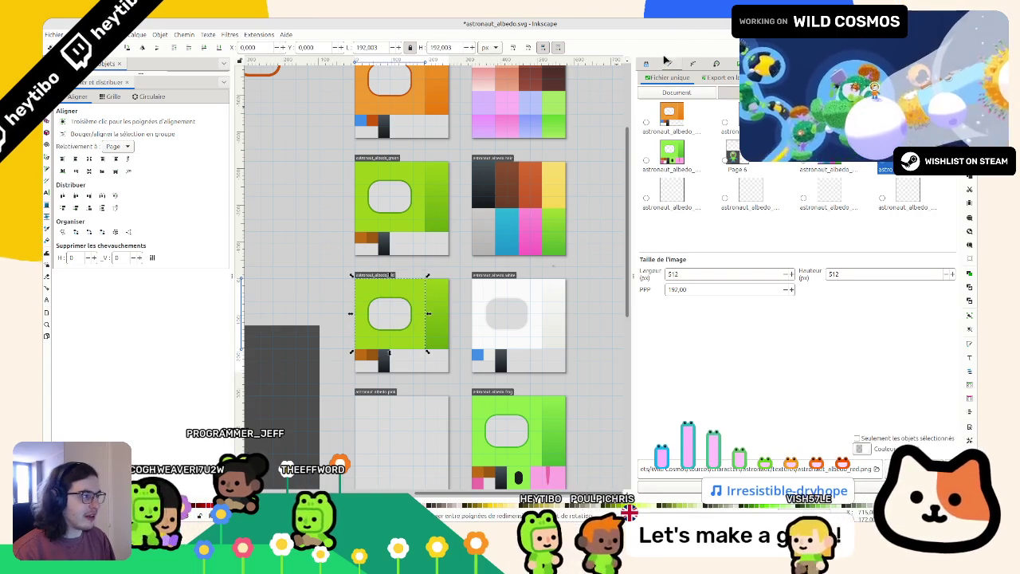
key(ctrl+shift+f)
click(650, 138)
drag(649, 138, 644, 138)
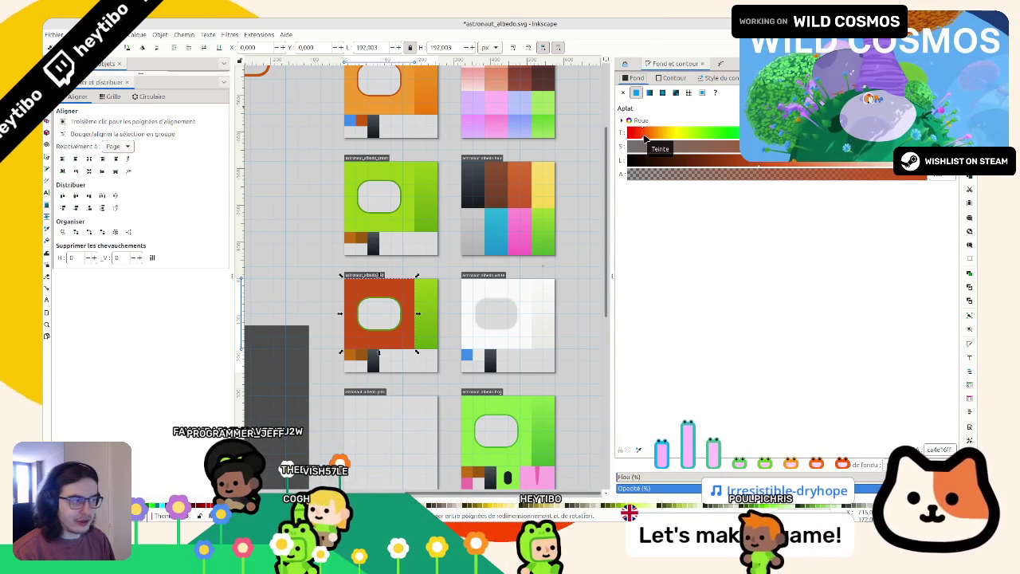
Step: Settle the body on a bright orange-red and make the rounded window frame red too
drag(643, 139, 631, 135)
drag(758, 162, 793, 166)
drag(649, 136, 622, 134)
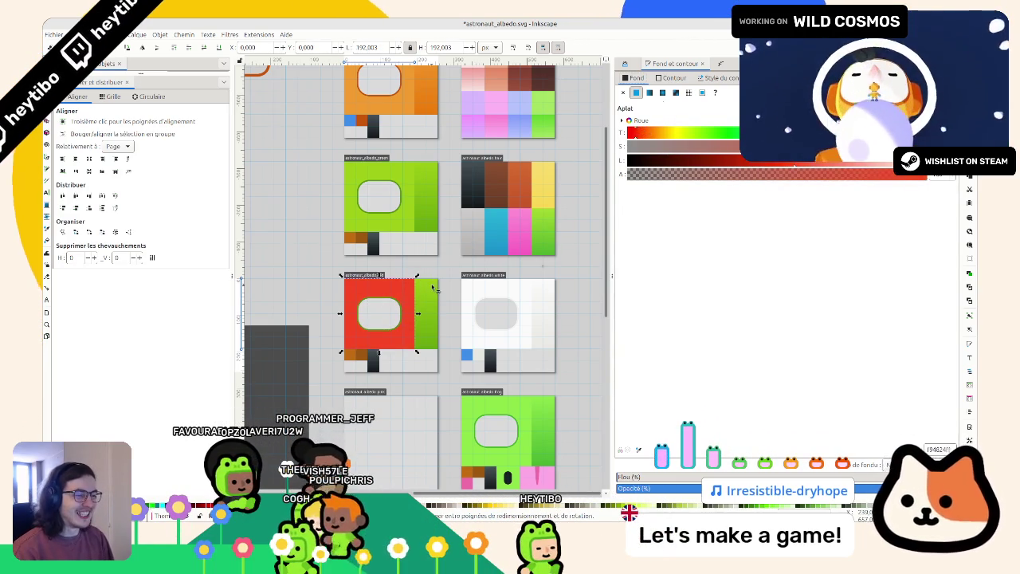
click(417, 298)
ctrl+click(417, 298)
scroll(363, 315, up, 3)
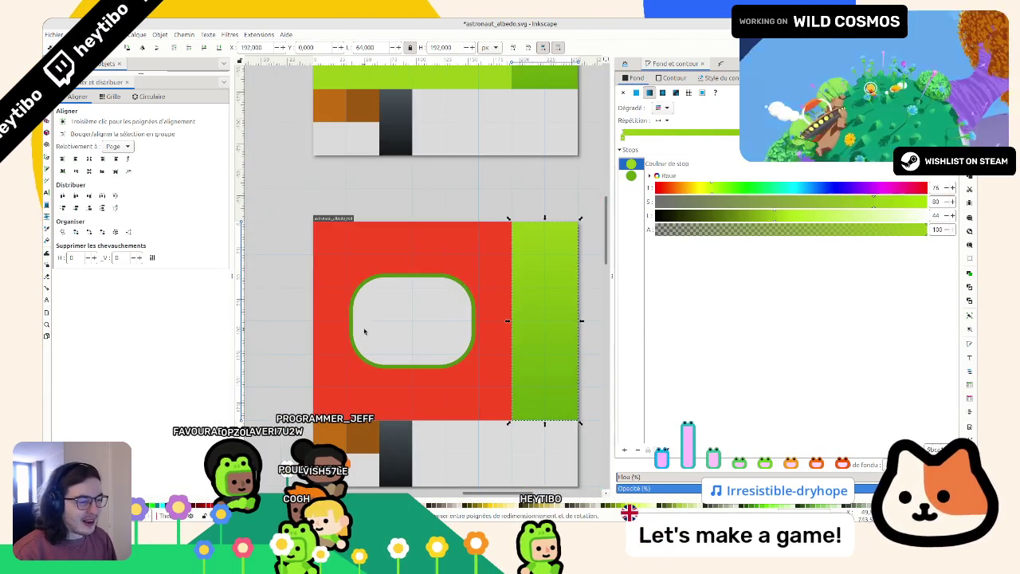
ctrl+click(355, 331)
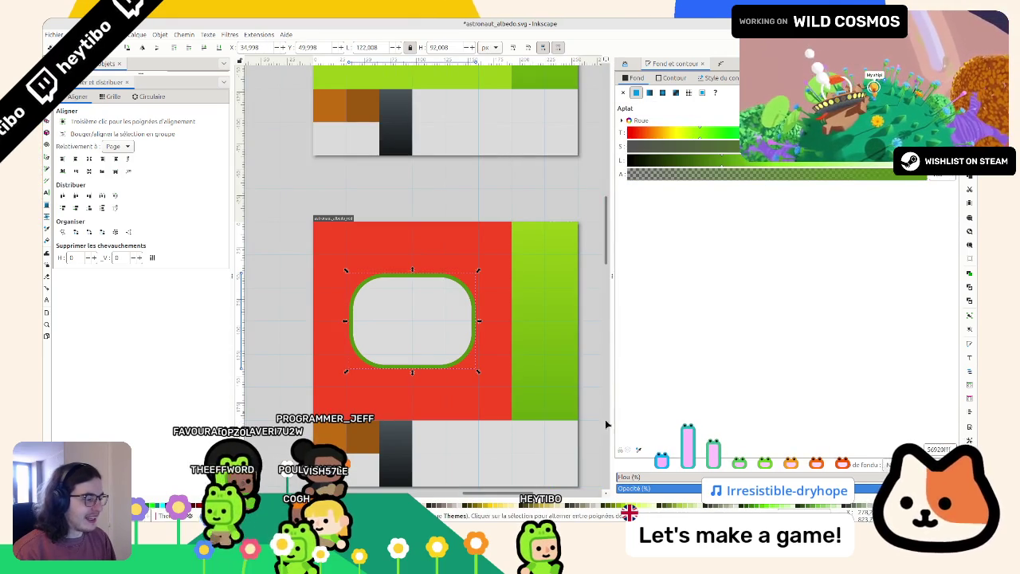
click(721, 166)
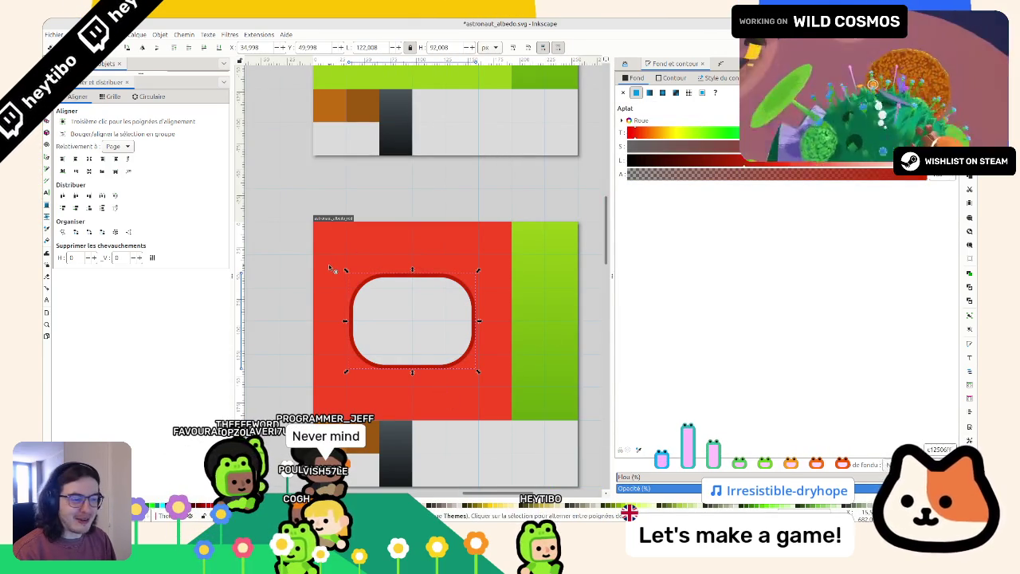
Step: Turn both stops of the green gradient strip red, sampling the red from the canvas
click(381, 237)
scroll(295, 257, down, 2)
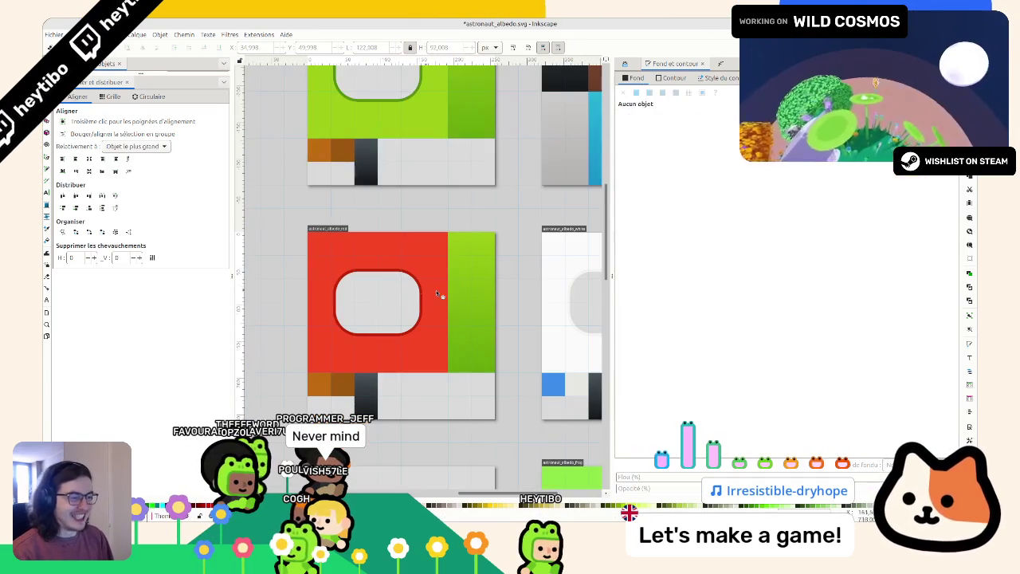
ctrl+click(460, 254)
click(624, 163)
click(632, 176)
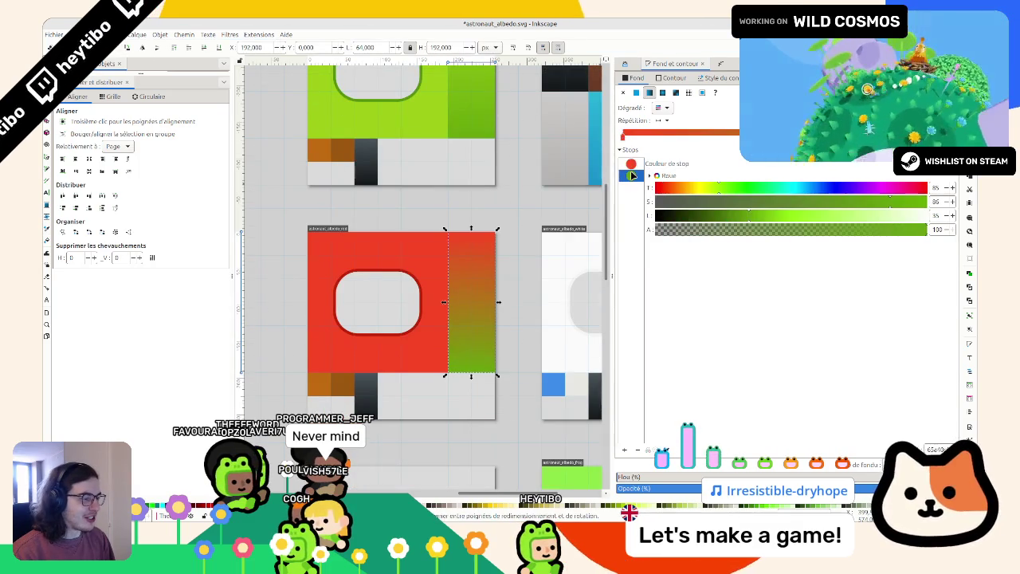
key(d)
scroll(371, 276, up, 4)
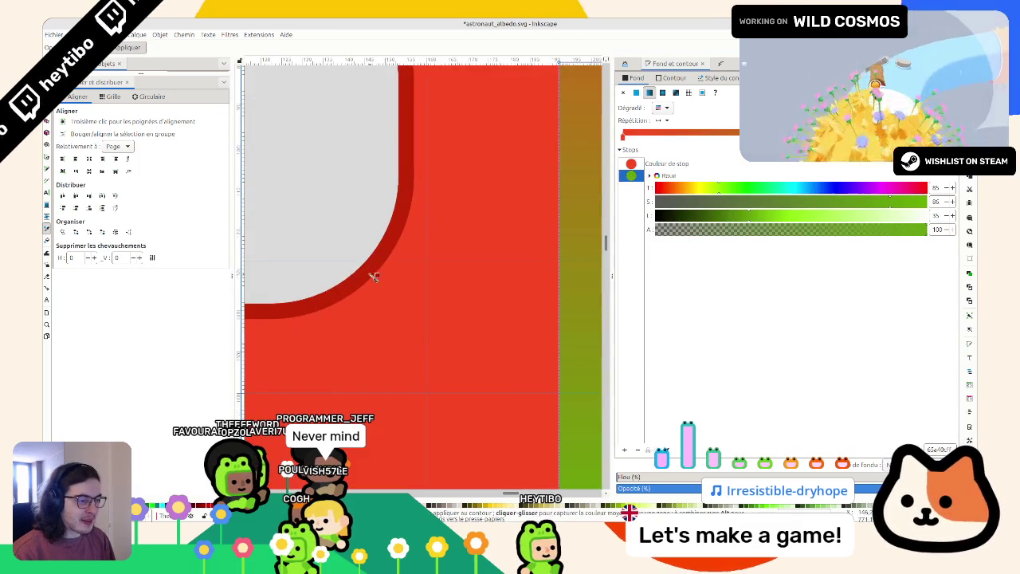
click(366, 271)
scroll(371, 275, down, 5)
key(Escape)
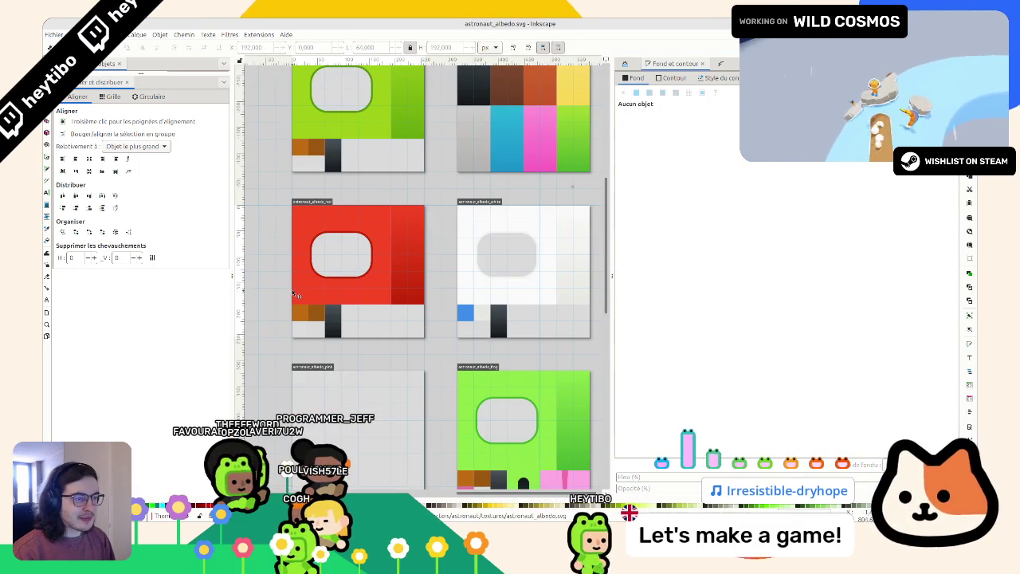
Step: Recolour the brown square below the red tile with a colour sampled from the orange tile
scroll(285, 207, left, 2)
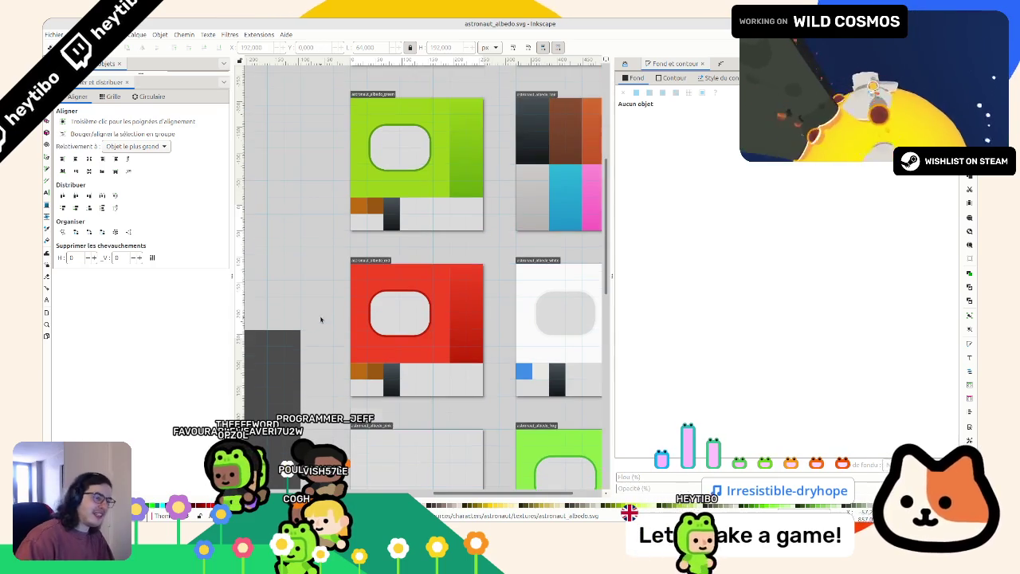
scroll(359, 187, up, 2)
click(358, 365)
scroll(351, 371, up, 5)
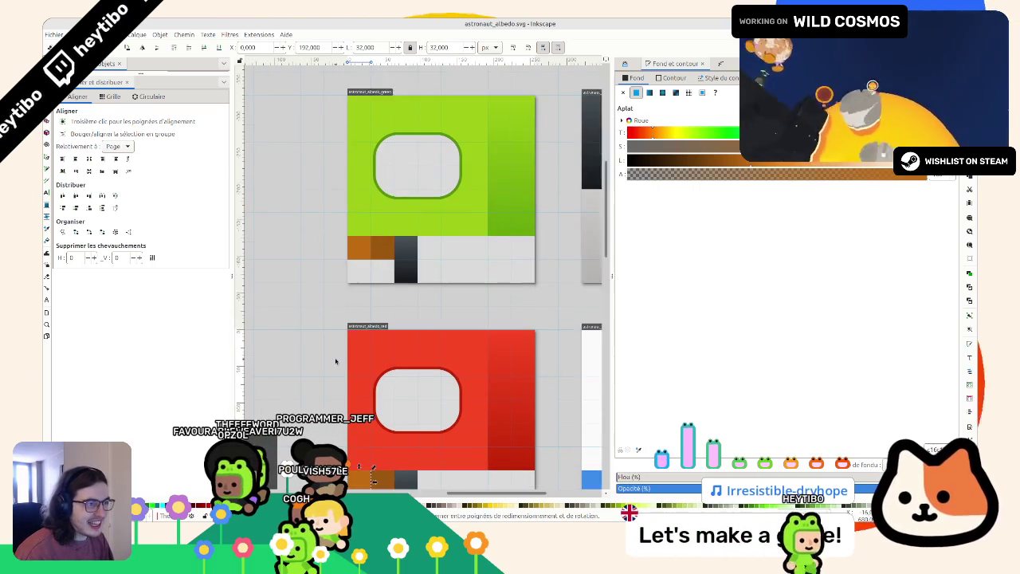
scroll(339, 363, down, 3)
scroll(338, 363, up, 2)
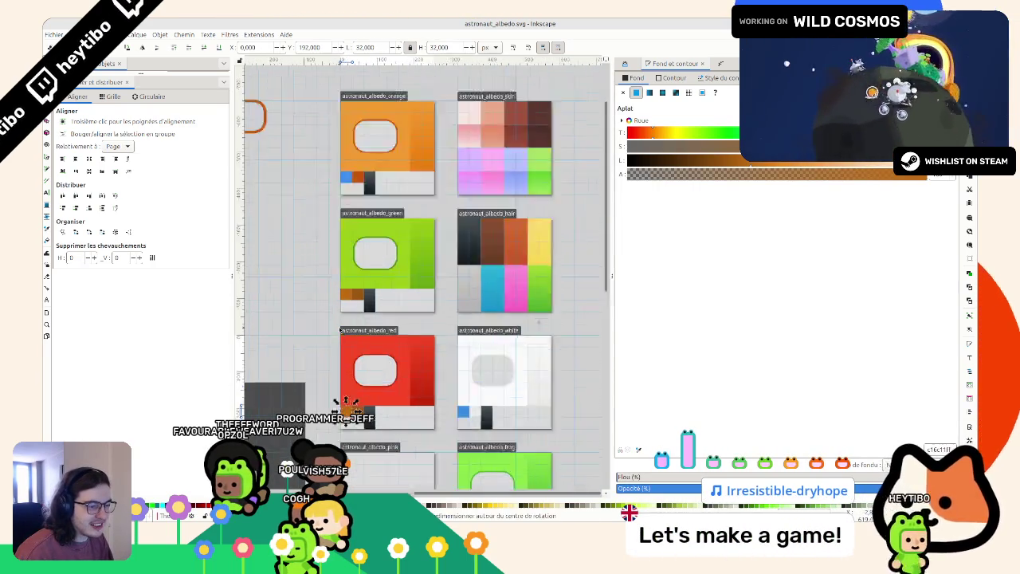
key(d)
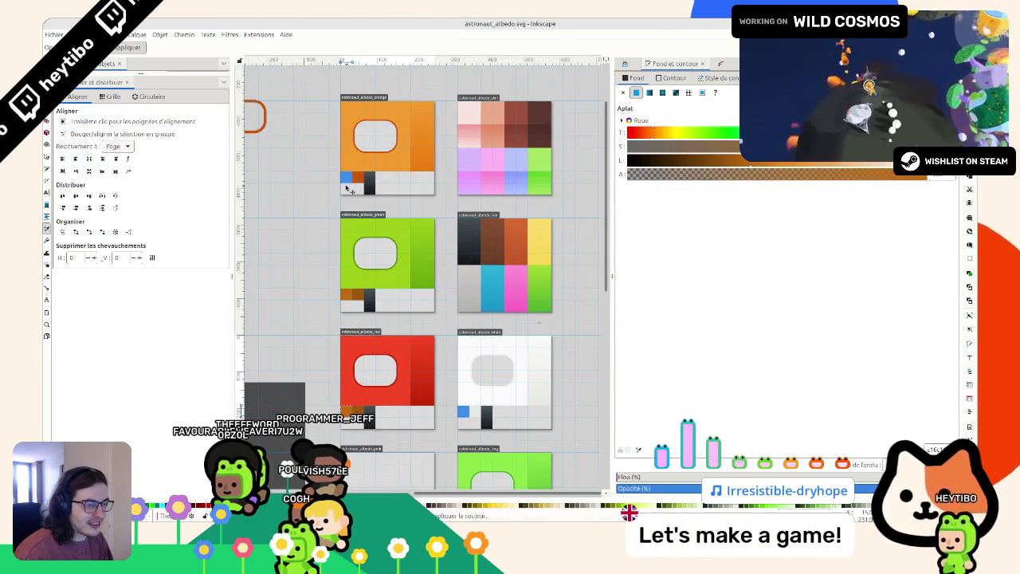
click(350, 187)
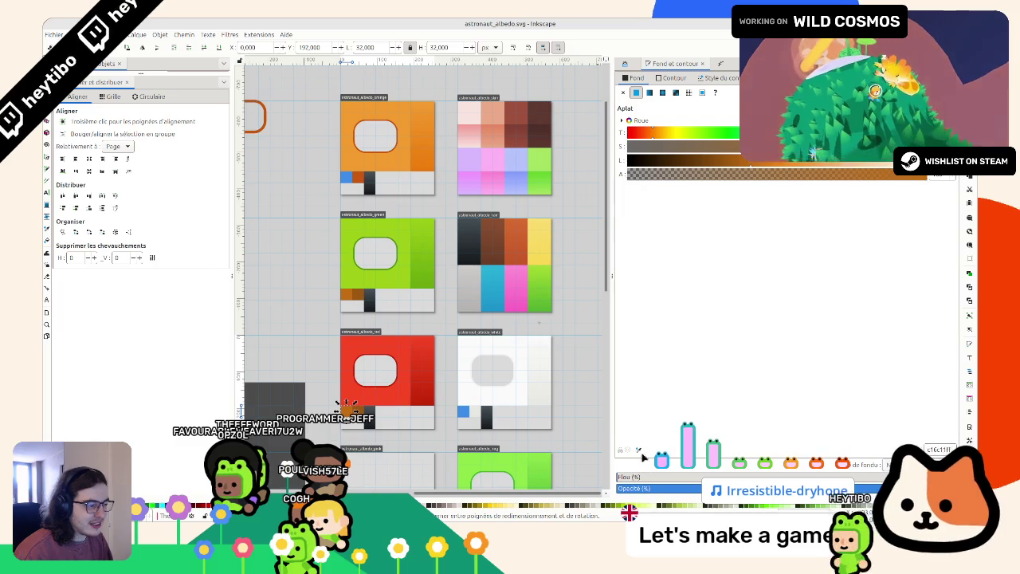
Step: Save astronaut_albedo.svg and switch to the Godot editor
click(323, 204)
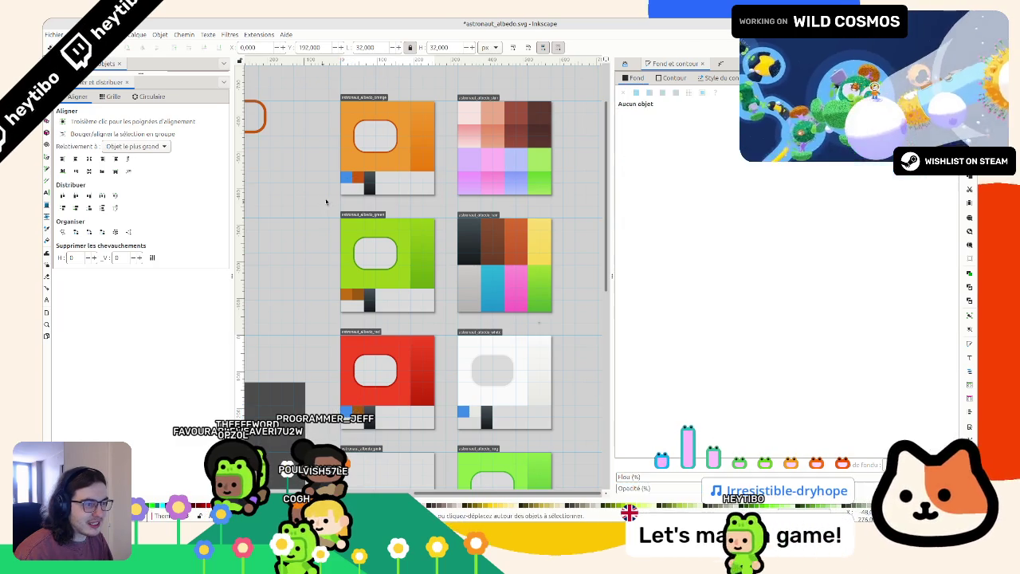
click(374, 156)
key(ctrl+s)
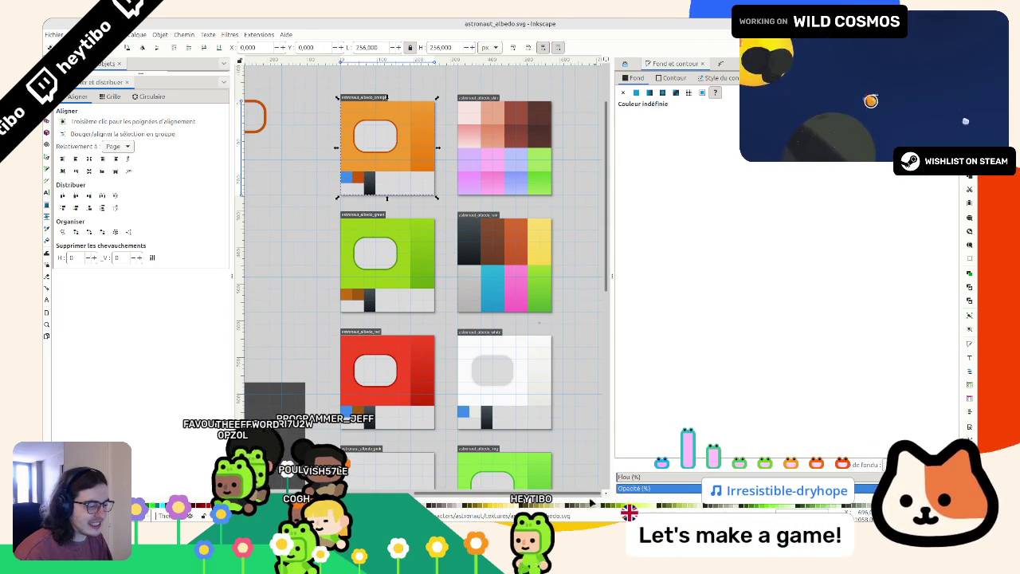
key(alt+Tab)
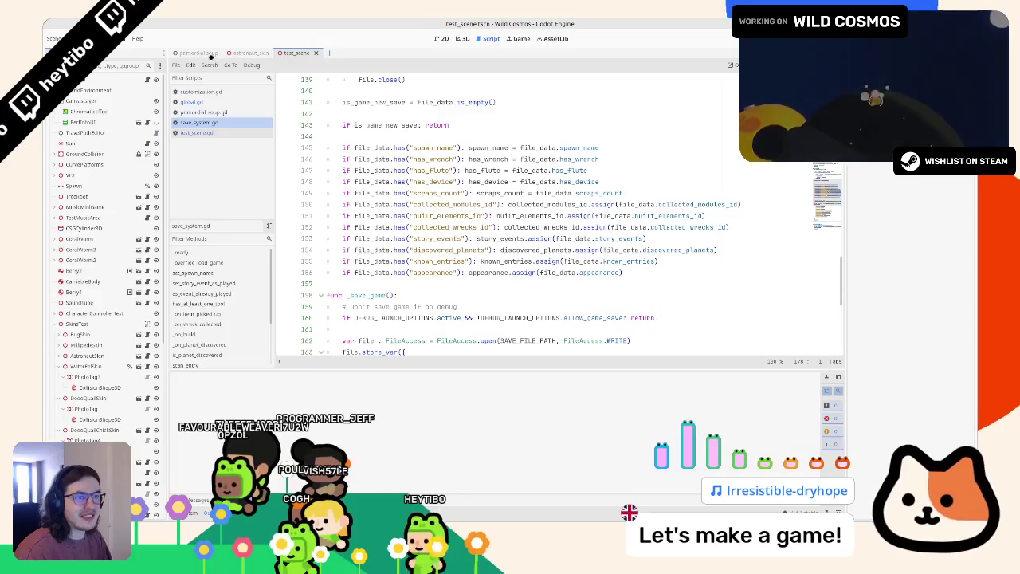
Step: Run the primordial_soup scene, cycle suit colours back to green, stop, and return to Inkscape
click(213, 54)
key(F6)
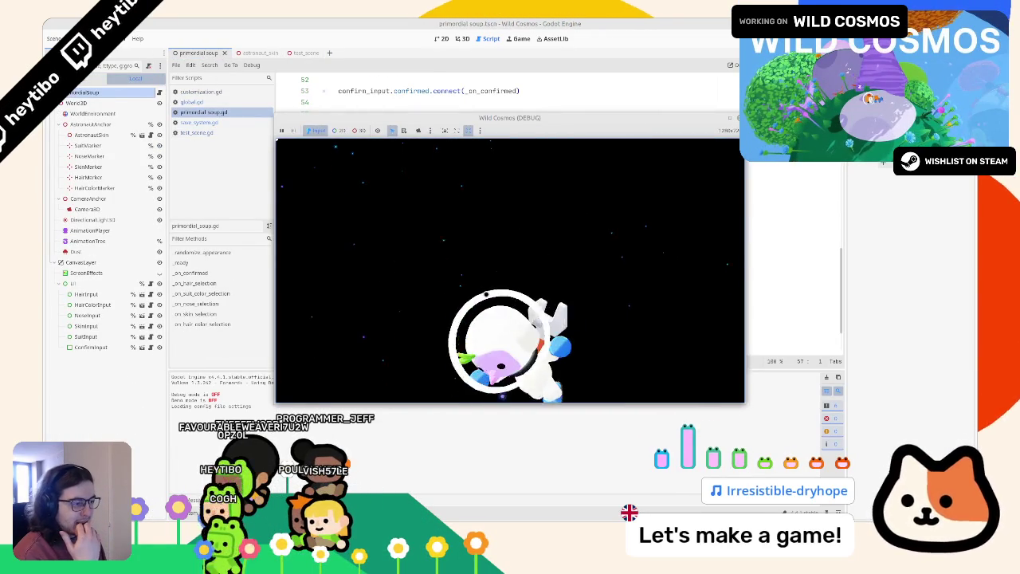
key(Down)
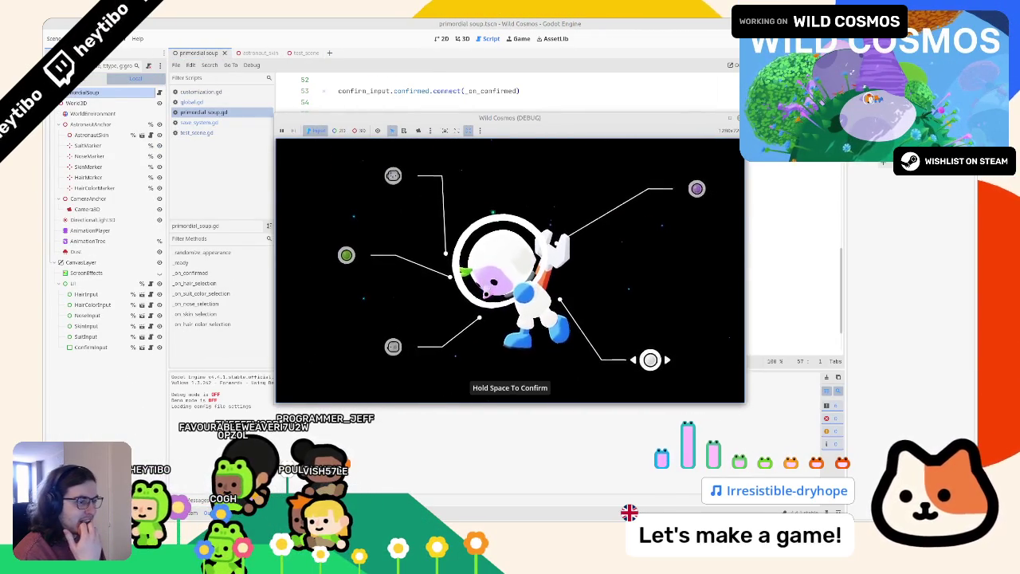
key(Down)
key(Down)
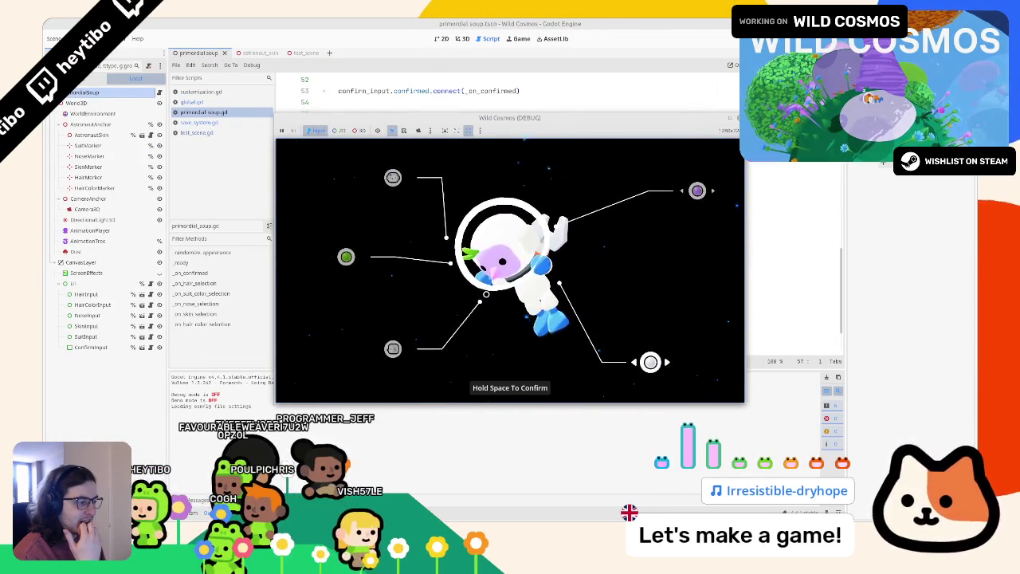
key(Right)
key(Right)
key(Left)
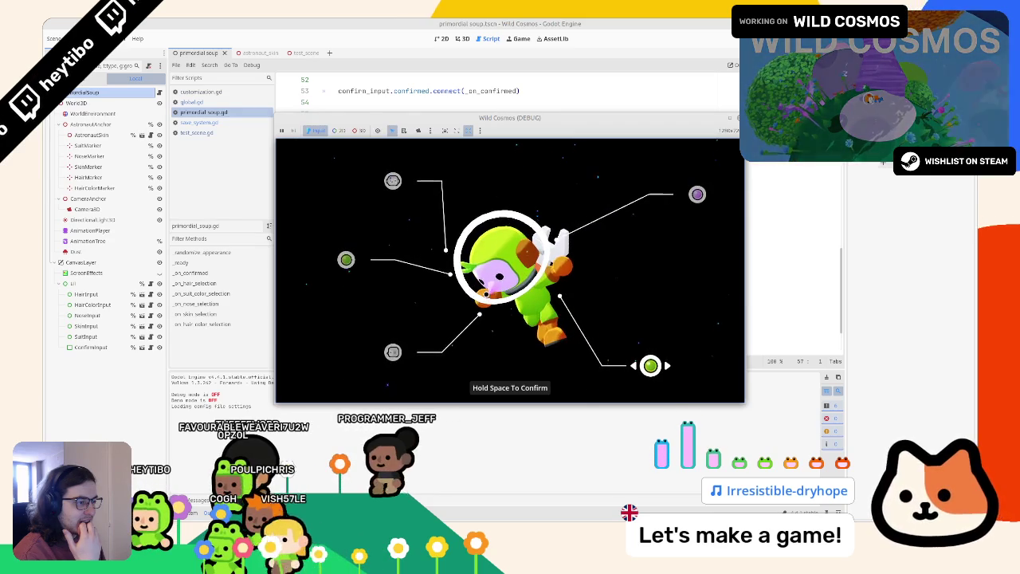
key(space)
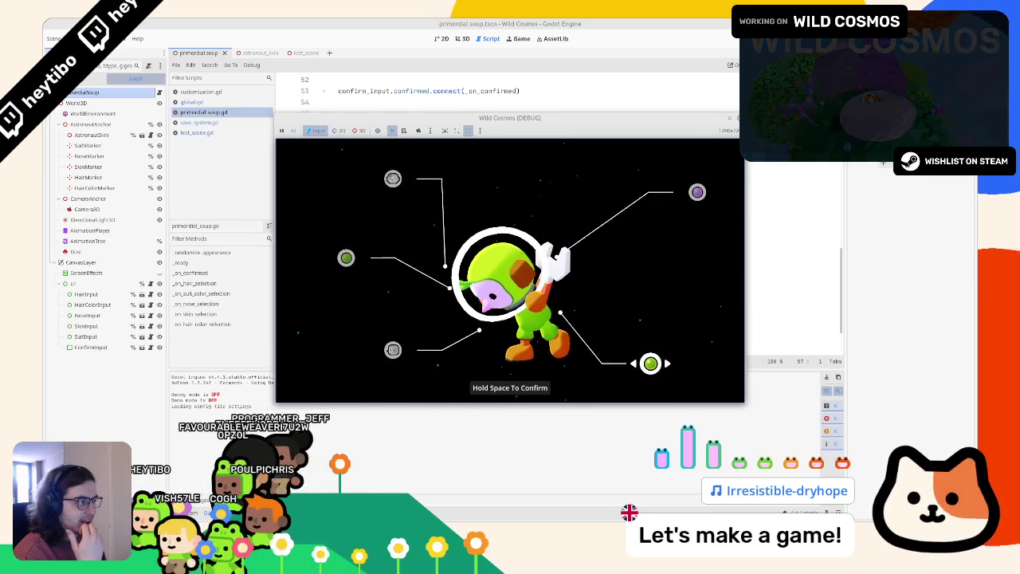
key(alt+Tab)
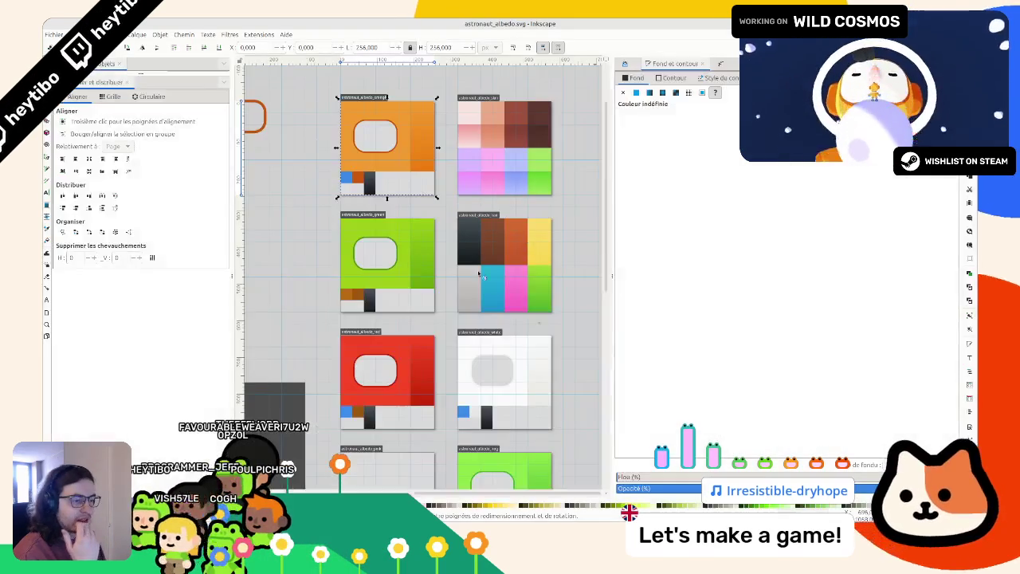
Step: Darken the orange swatch to dark brown and shift the blue swatch to bright yellow
click(358, 412)
drag(723, 162, 682, 162)
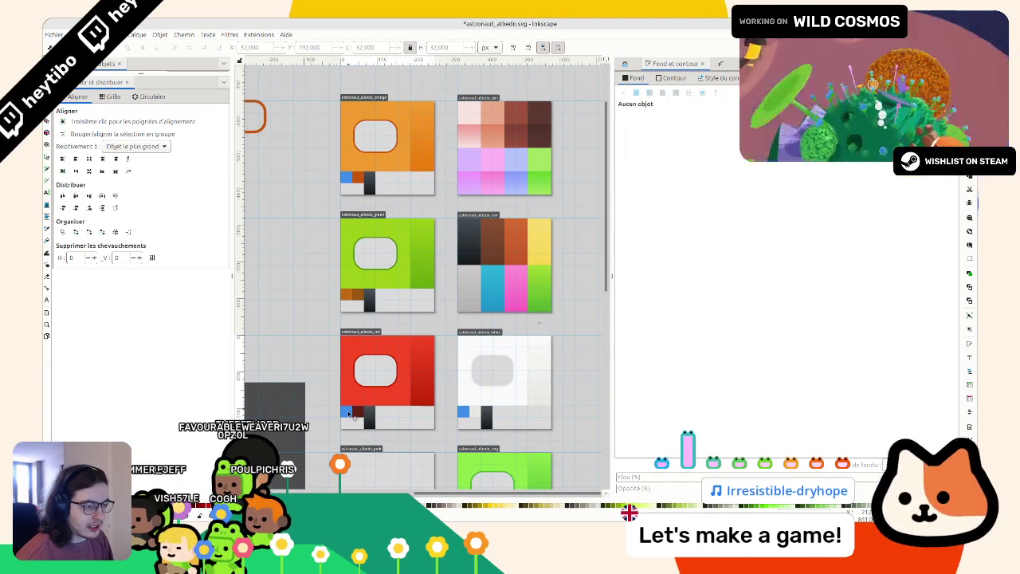
click(346, 412)
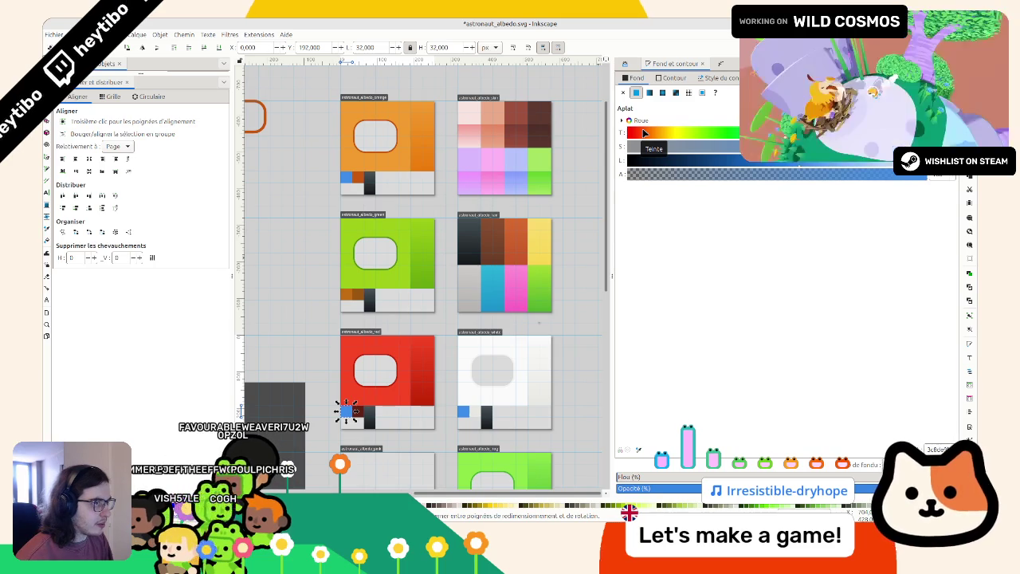
mouse_move(644, 132)
mouse_down()
mouse_move(709, 134)
mouse_move(729, 151)
mouse_move(714, 326)
mouse_up()
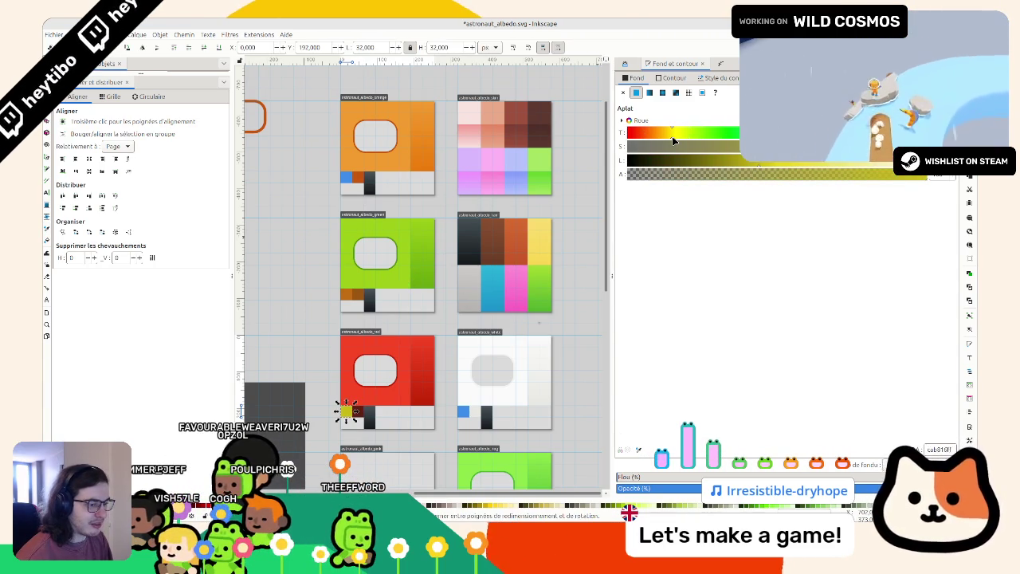
drag(679, 142, 667, 134)
drag(758, 166, 778, 165)
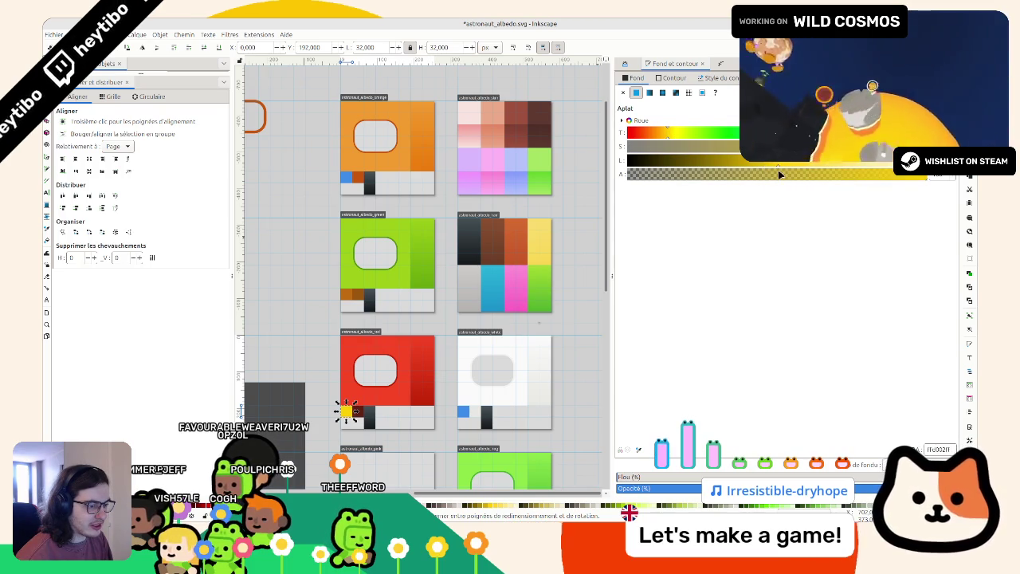
Step: Clear the selection and save astronaut_albedo.svg
click(319, 275)
scroll(318, 276, down, 3)
key(ctrl+s)
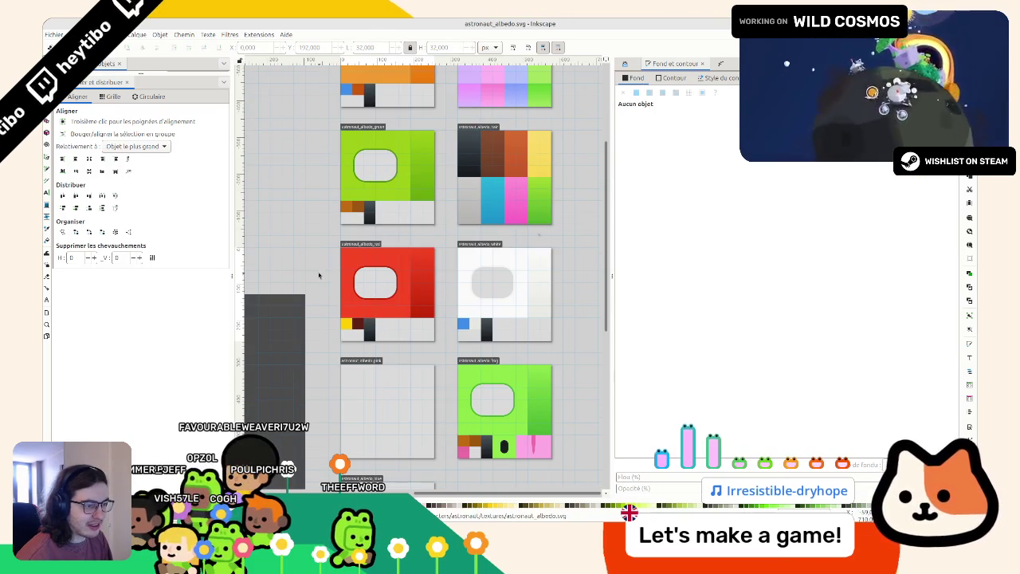
scroll(361, 329, up, 3)
Step: Warm the new yellow swatch slightly toward orange
click(357, 323)
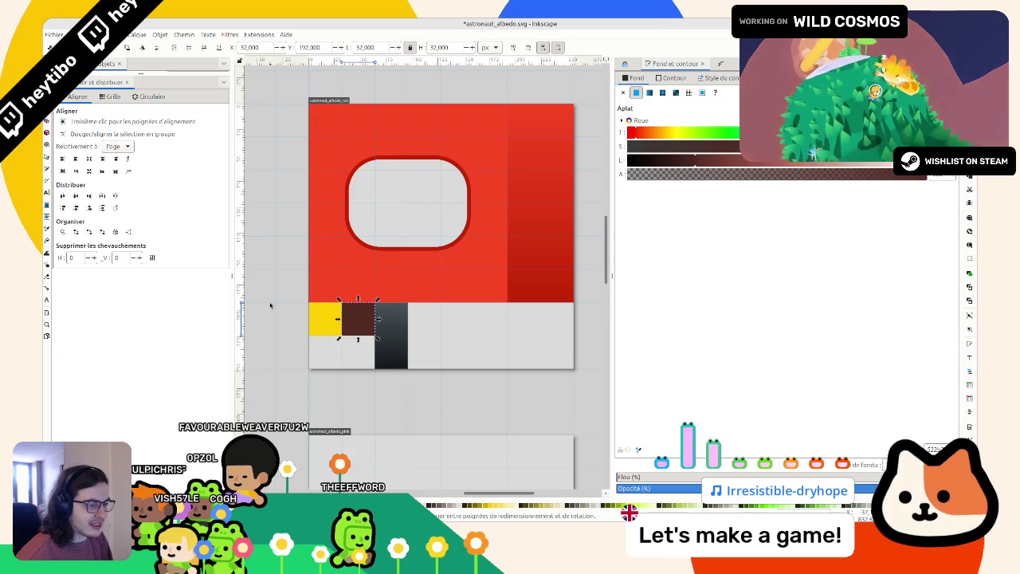
key(Escape)
click(334, 325)
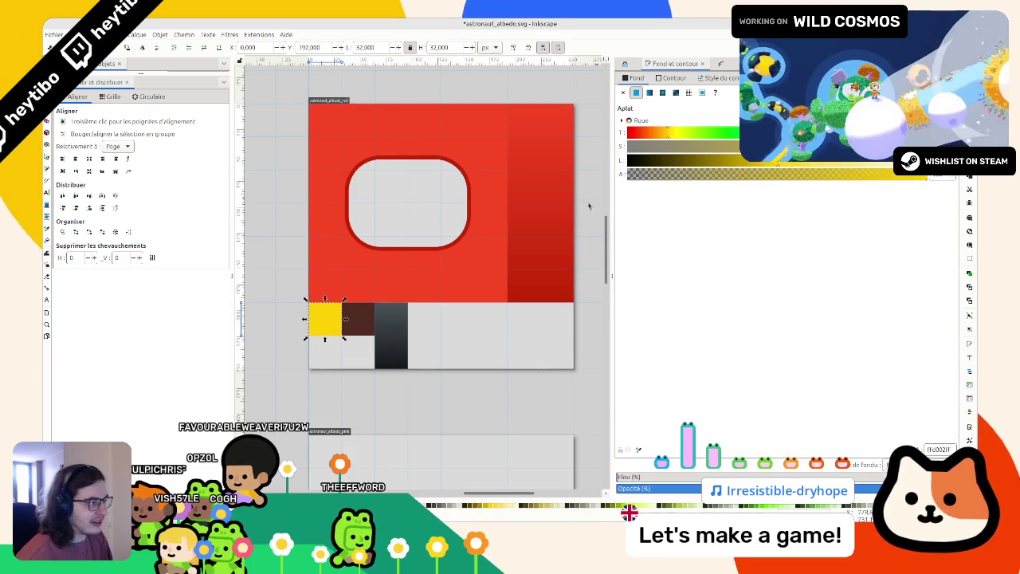
click(665, 137)
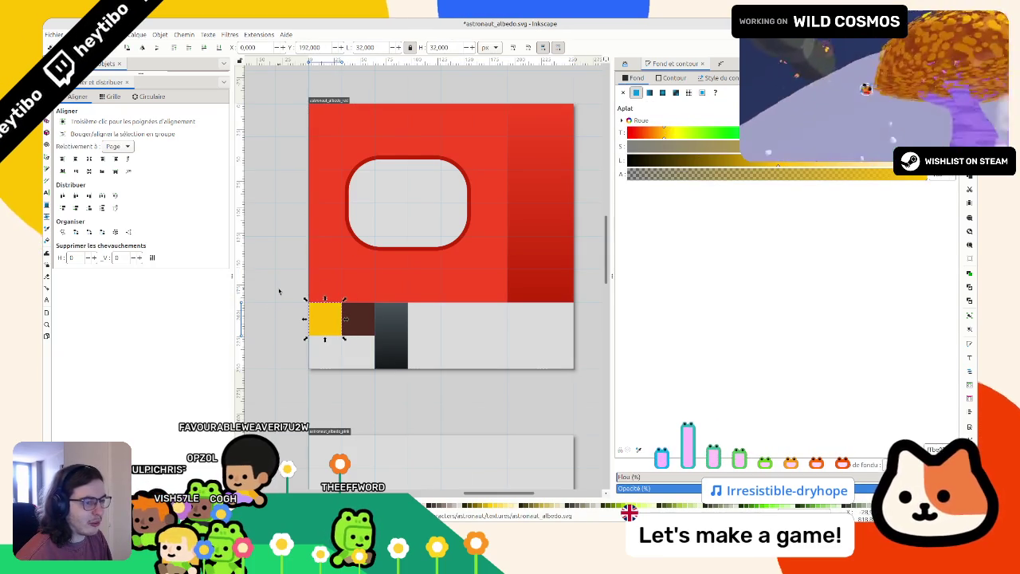
click(279, 292)
scroll(379, 279, down, 5)
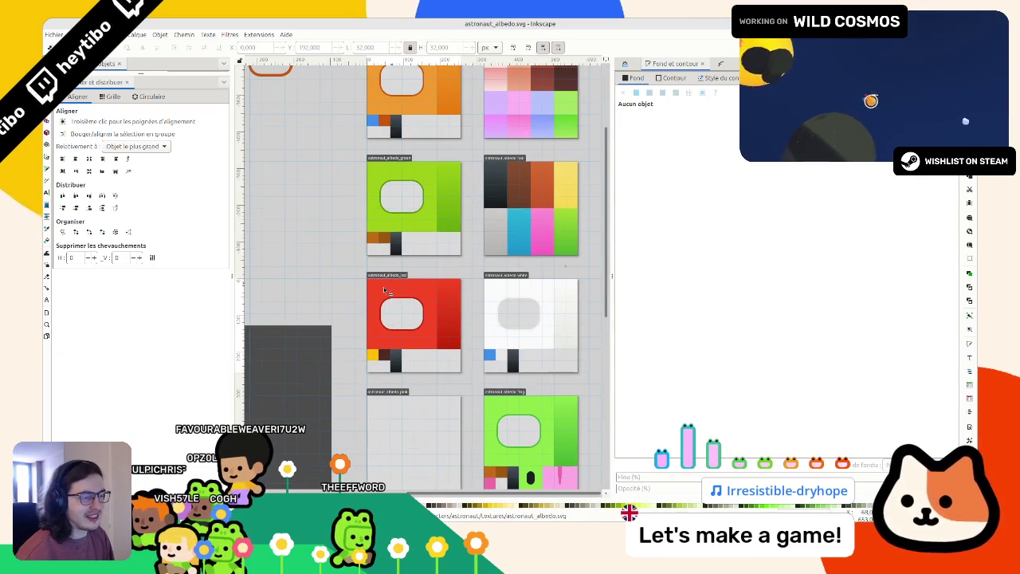
scroll(383, 291, down, 5)
scroll(379, 295, up, 2)
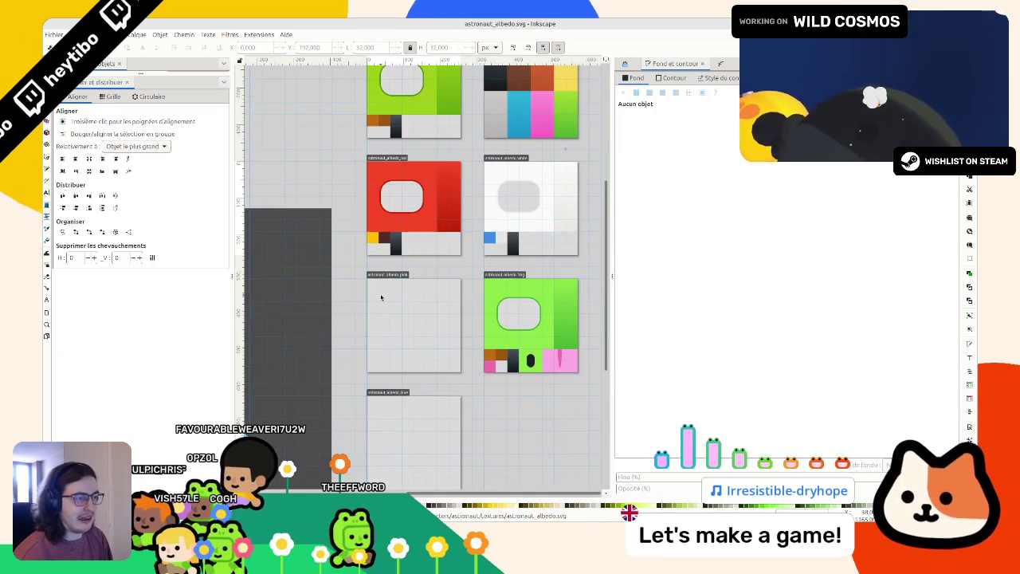
Step: Copy the red suit page onto the empty page below and make its body pink
click(372, 176)
drag(372, 176, 371, 293)
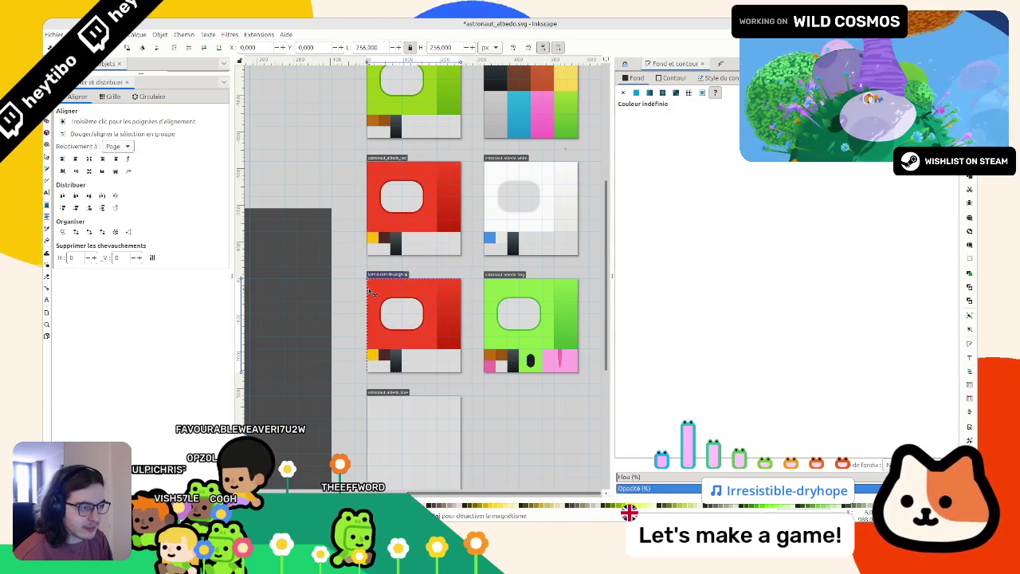
click(421, 283)
click(877, 132)
click(855, 169)
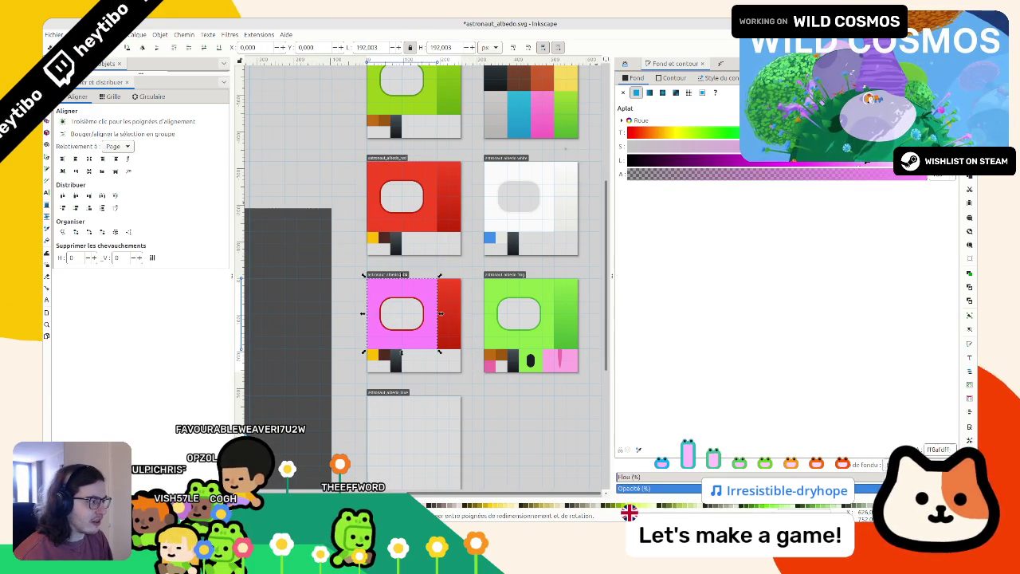
drag(849, 164, 861, 168)
scroll(474, 300, up, 2)
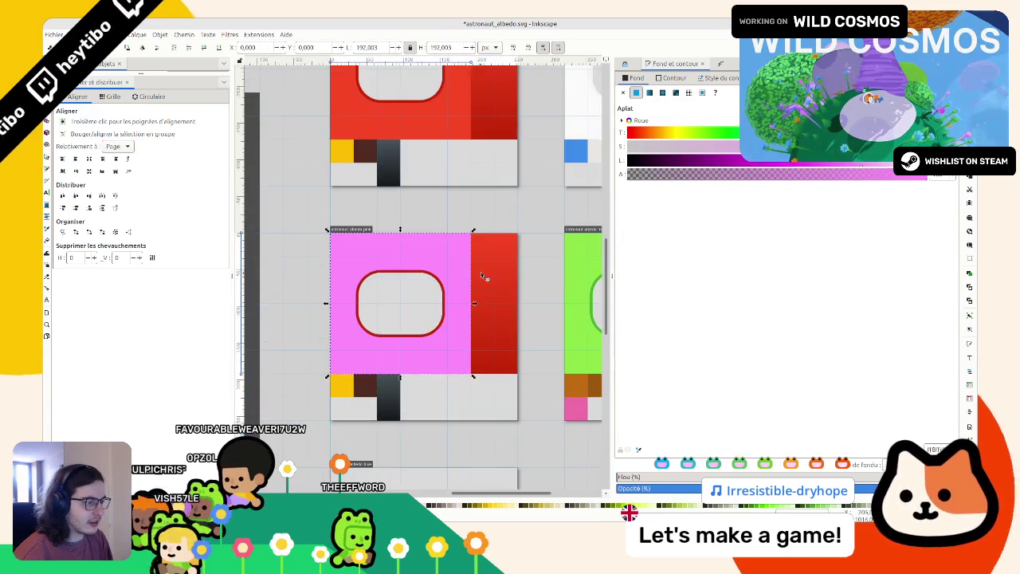
Step: Make the first gradient stop of the red shading strip pink
click(481, 272)
click(631, 164)
key(d)
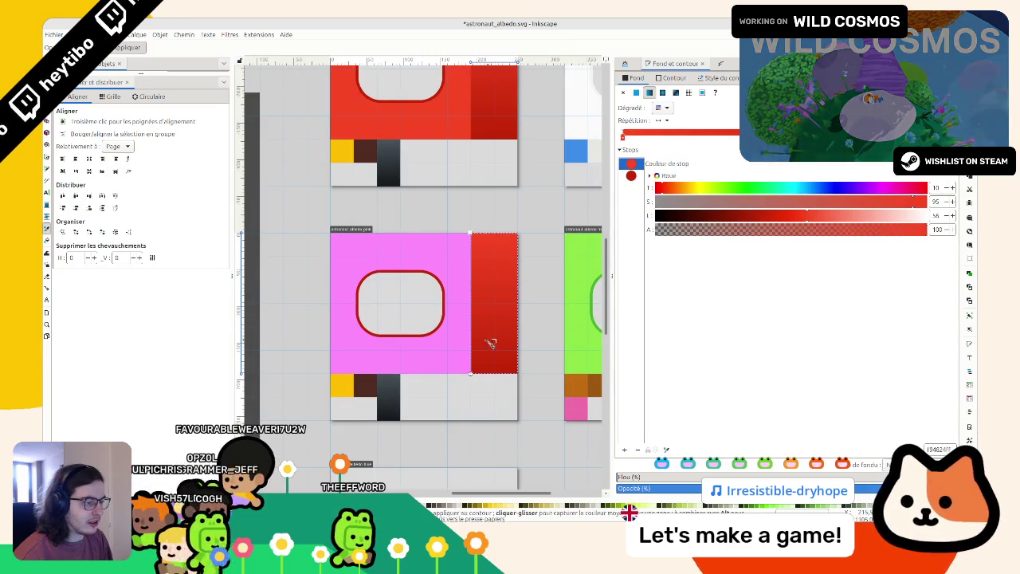
click(446, 351)
scroll(432, 328, up, 3)
Step: Turn the visor outline violet and the strip's red end stop a slightly darker pink
click(432, 329)
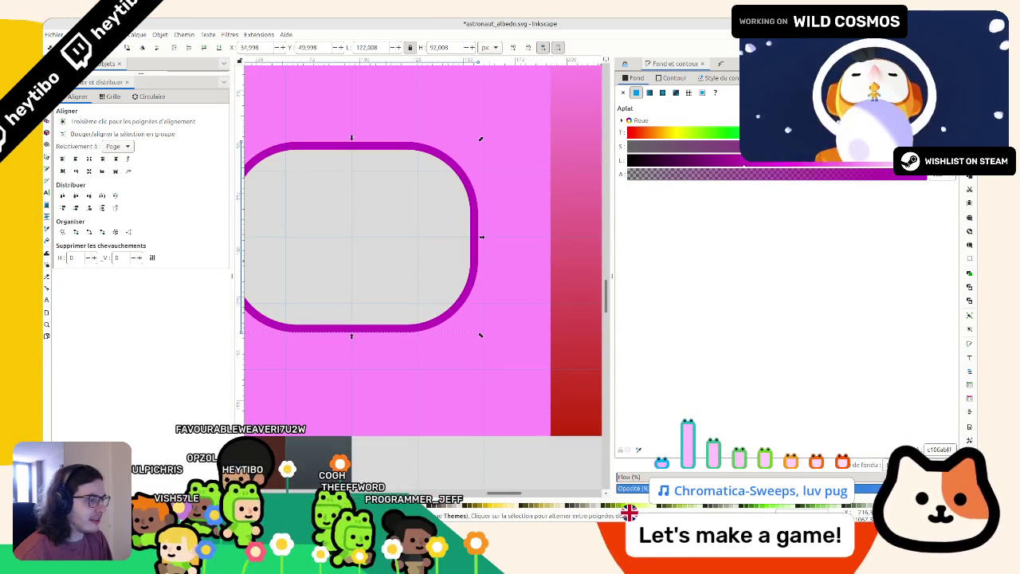
drag(877, 132, 861, 132)
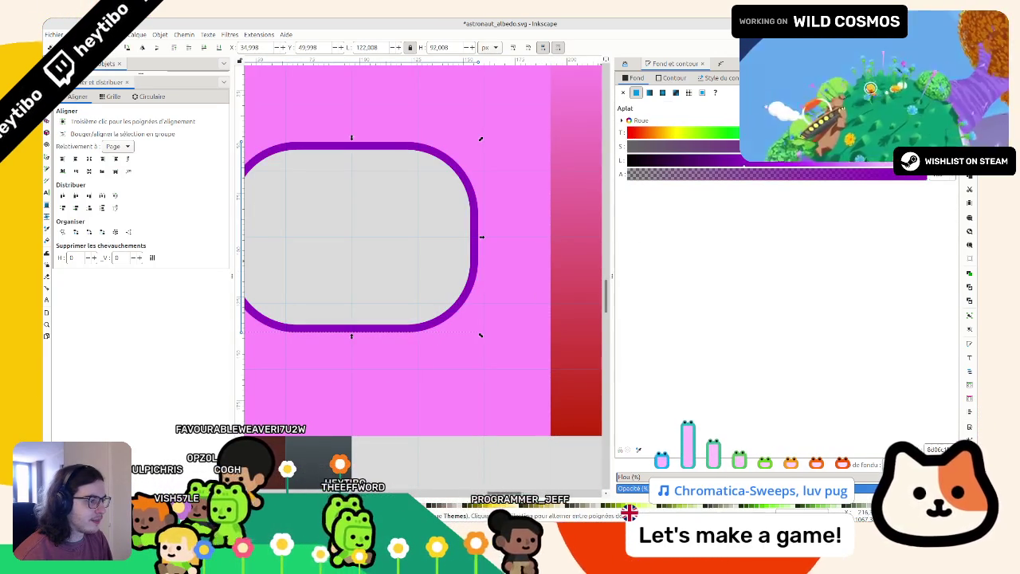
scroll(575, 248, down, 2)
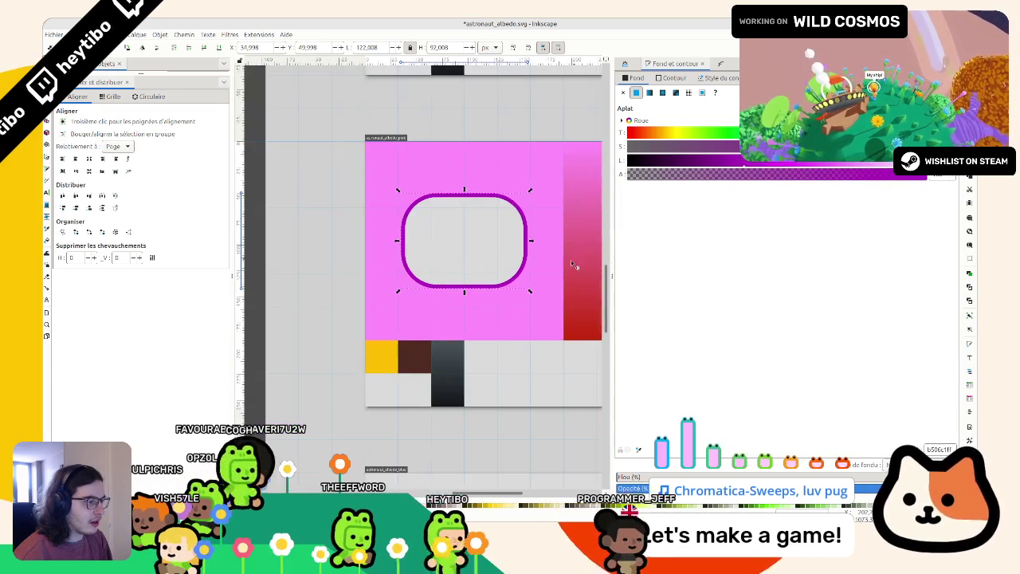
click(571, 262)
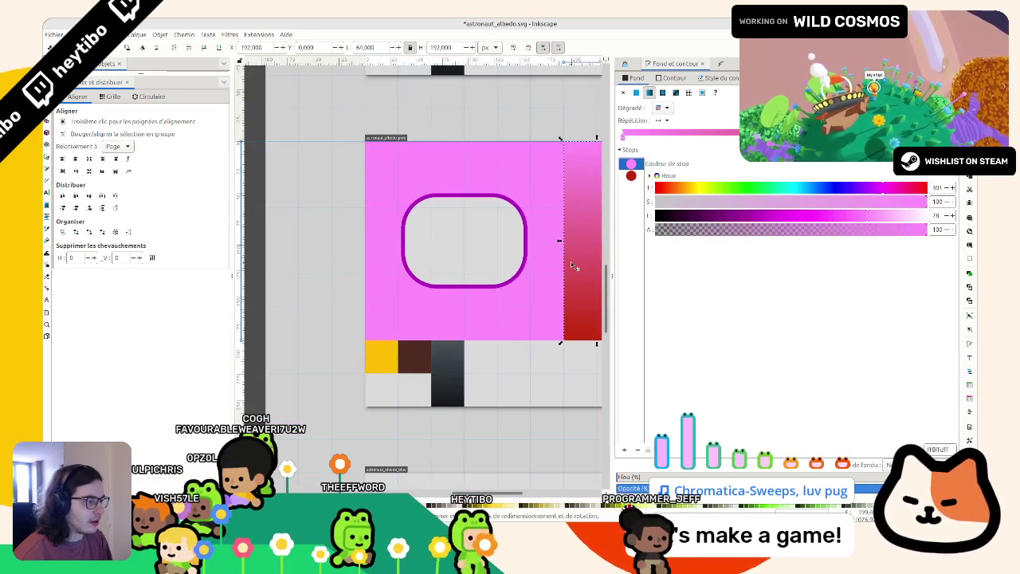
click(631, 176)
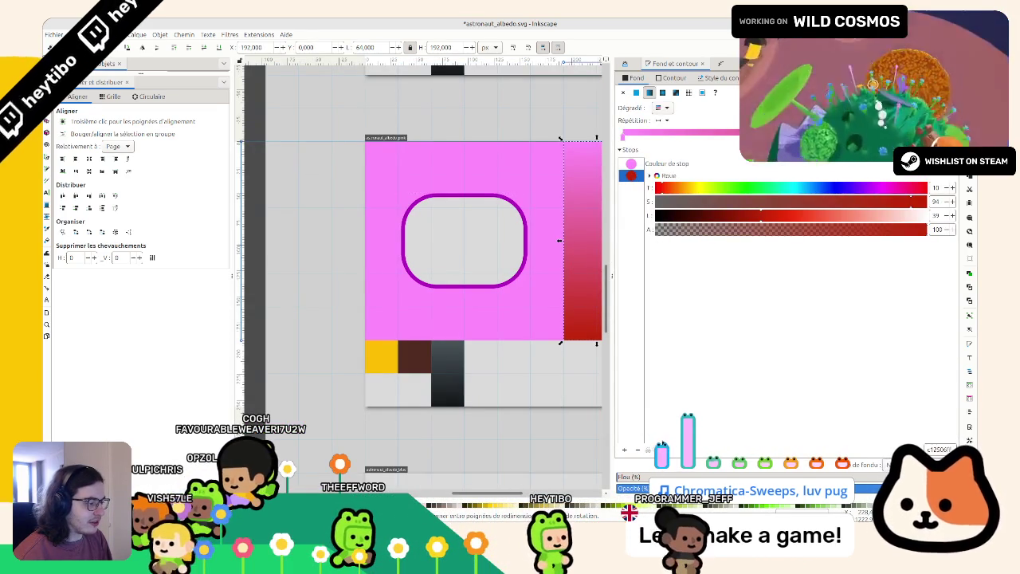
click(525, 281)
click(849, 223)
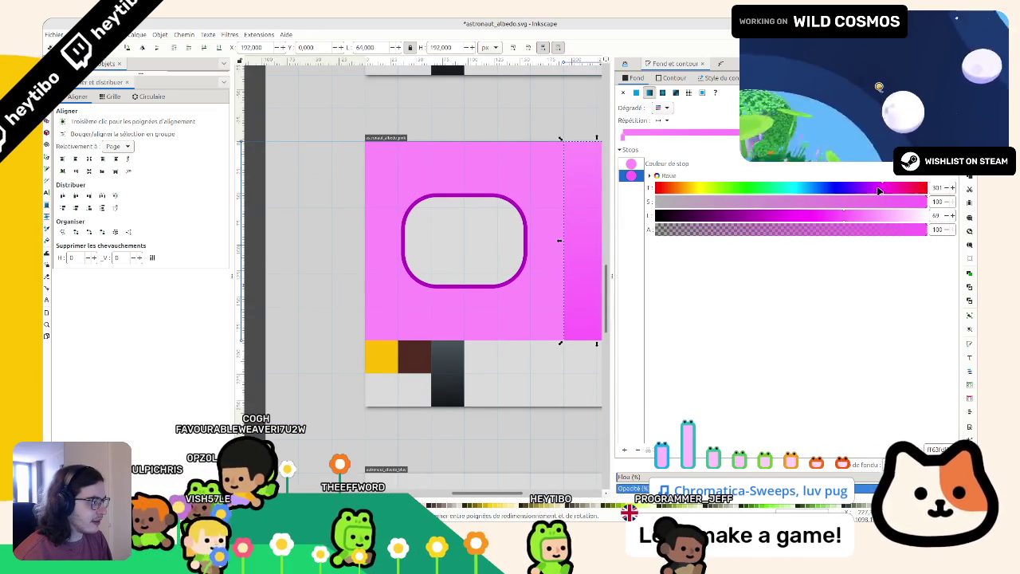
Step: Lighten the flat pink body colour of the pink page
click(345, 249)
scroll(346, 249, right, 4)
click(510, 272)
click(504, 208)
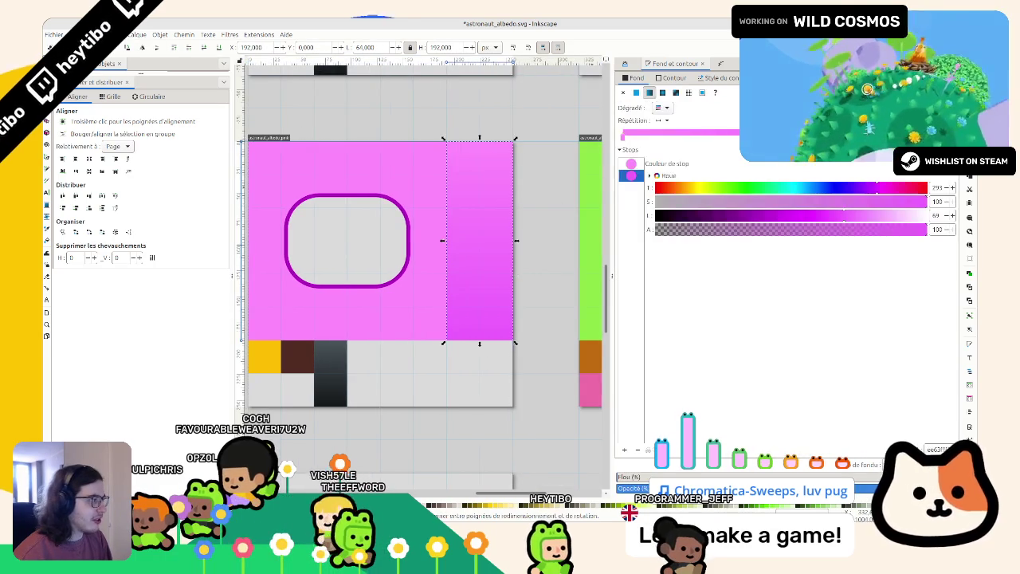
key(Tab)
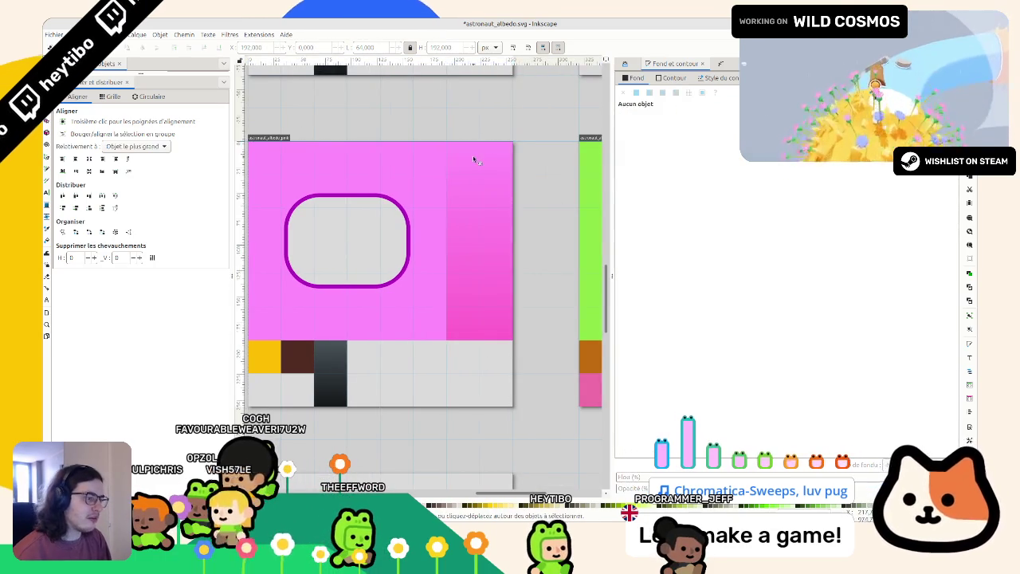
scroll(479, 161, down, 3)
scroll(449, 222, up, 3)
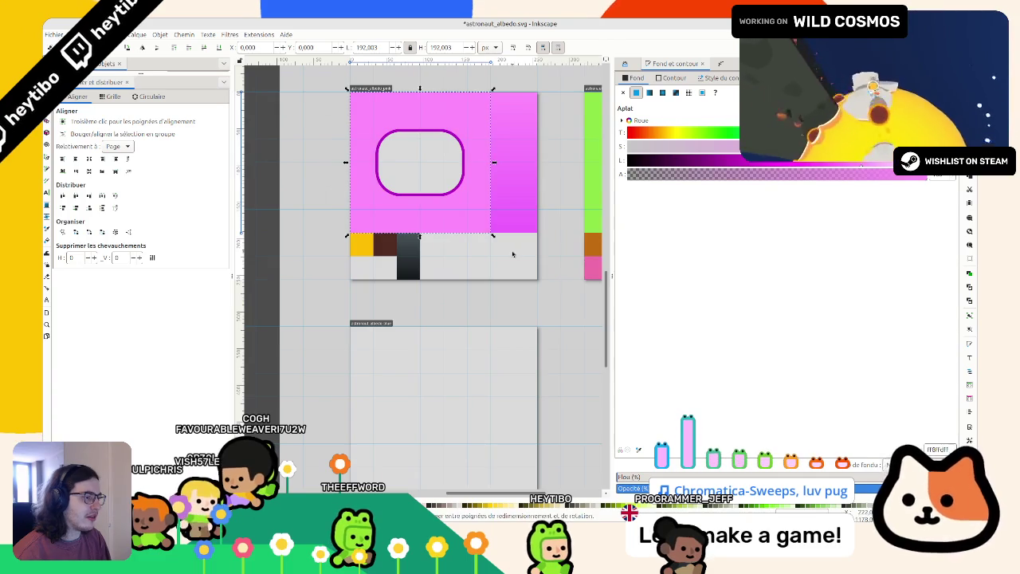
scroll(512, 254, up, 3)
drag(869, 165, 877, 168)
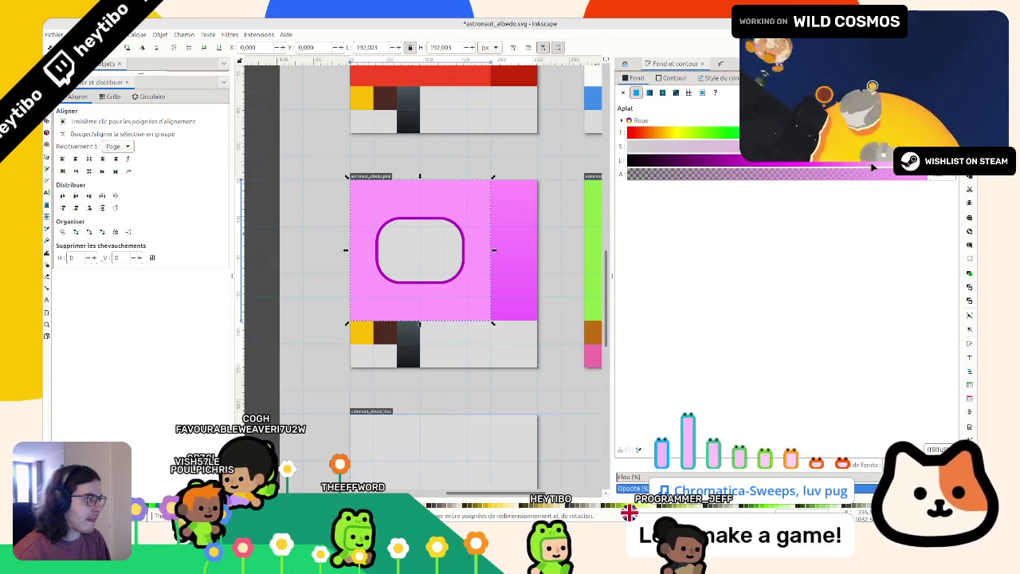
Step: Inspect the magenta side strip's gradient stops and the visor rectangle
key(g)
click(514, 209)
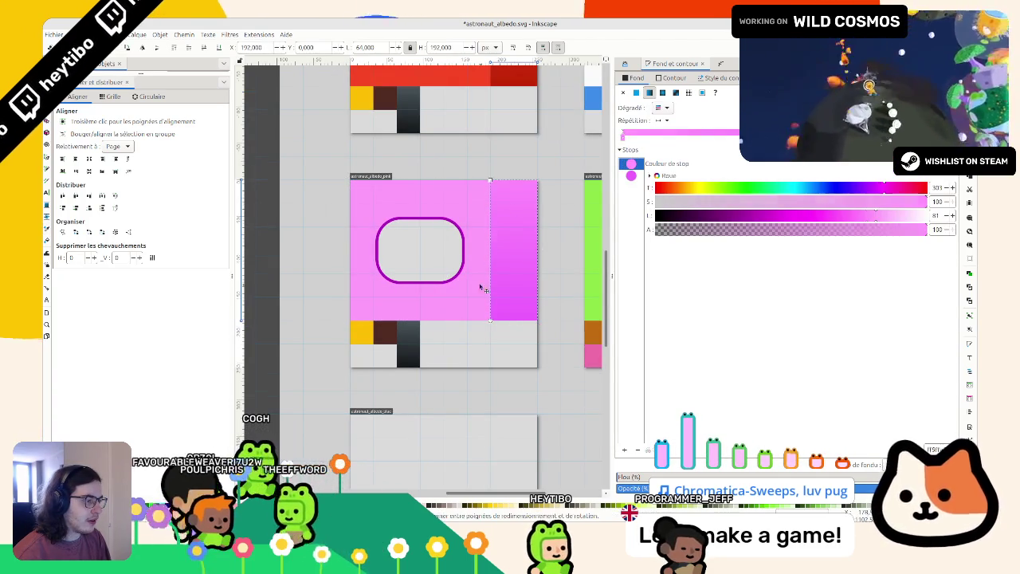
key(s)
click(454, 283)
ctrl+click(454, 283)
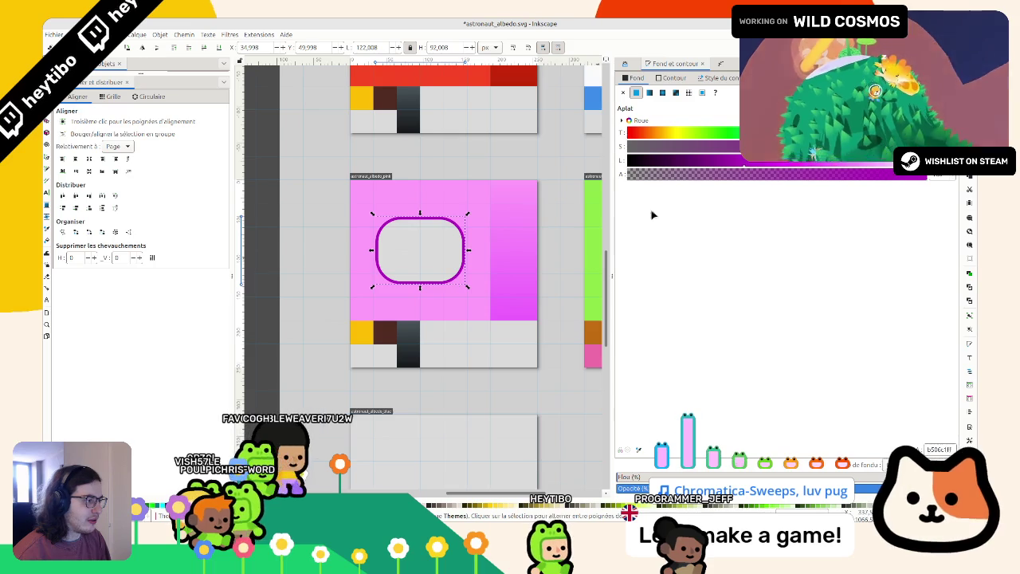
ctrl+click(501, 289)
click(631, 176)
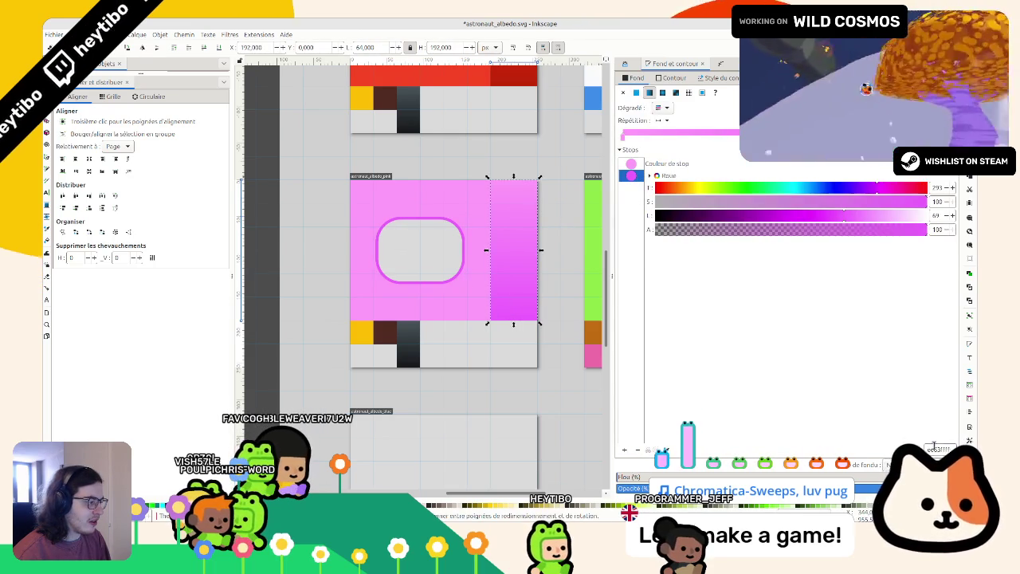
ctrl+click(455, 254)
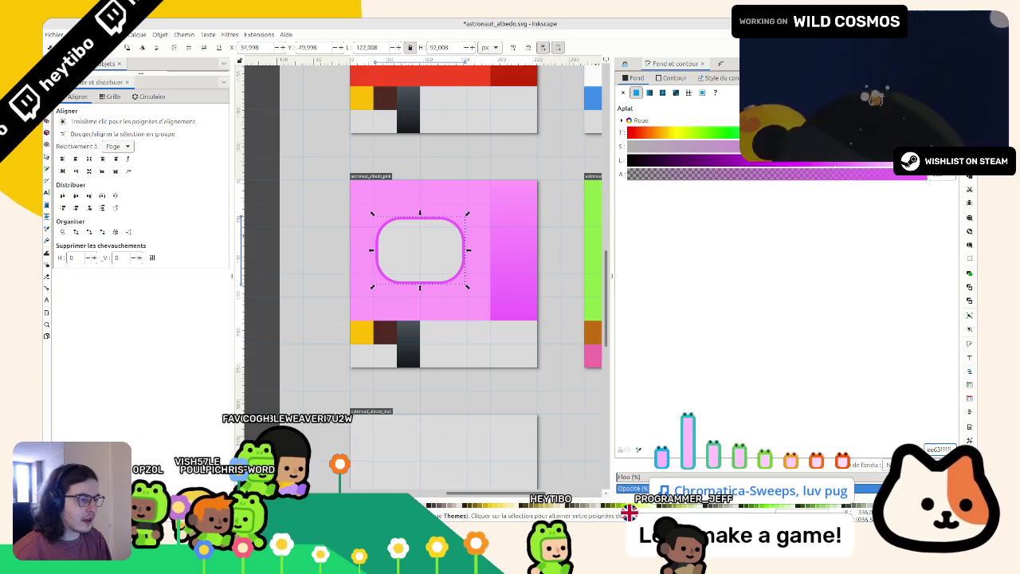
Step: Lighten the yellow swatch to cream, recolour the brown swatch violet, and save
ctrl+click(360, 331)
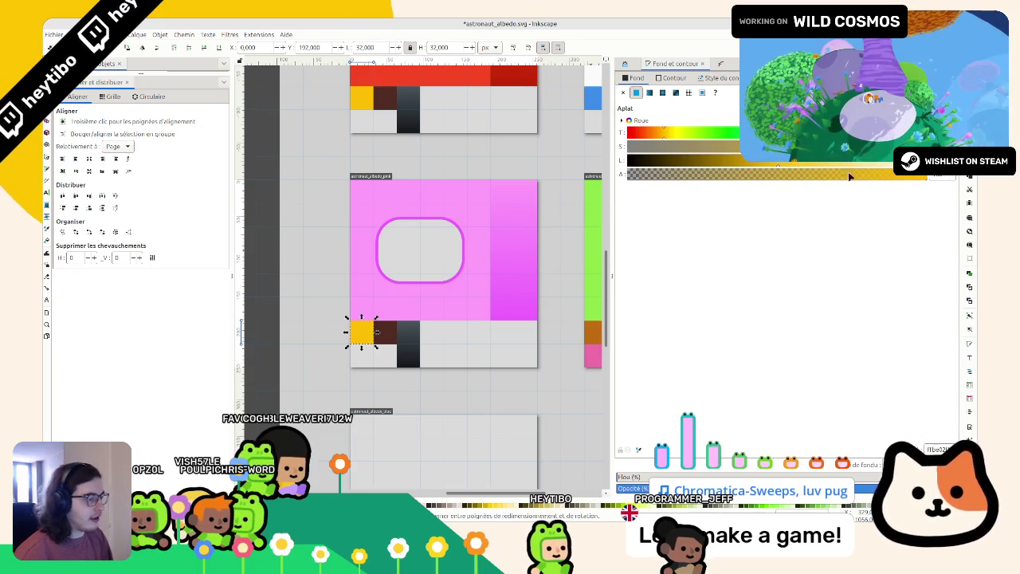
drag(882, 167, 870, 166)
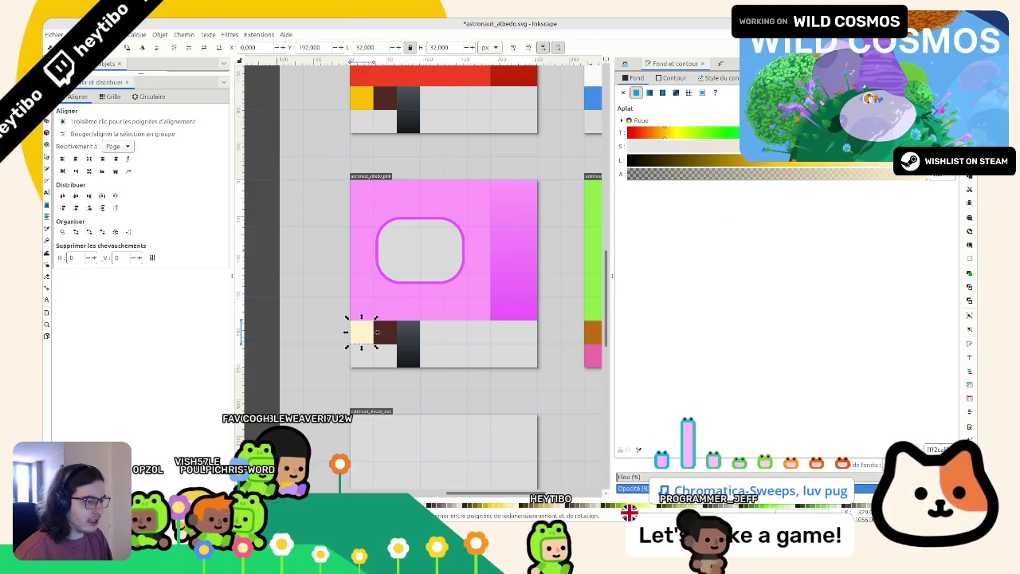
ctrl+click(388, 343)
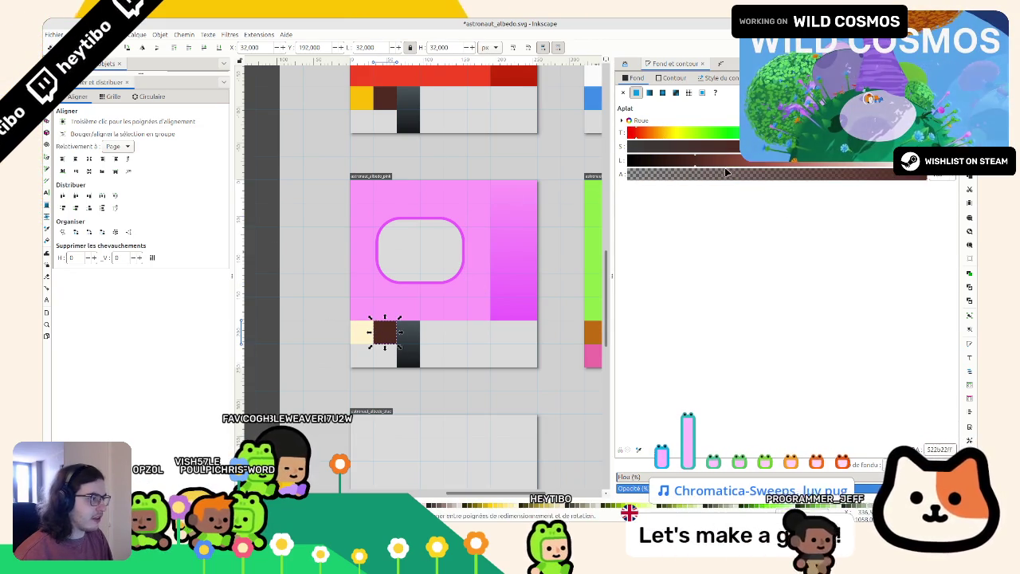
click(448, 285)
drag(815, 163, 811, 167)
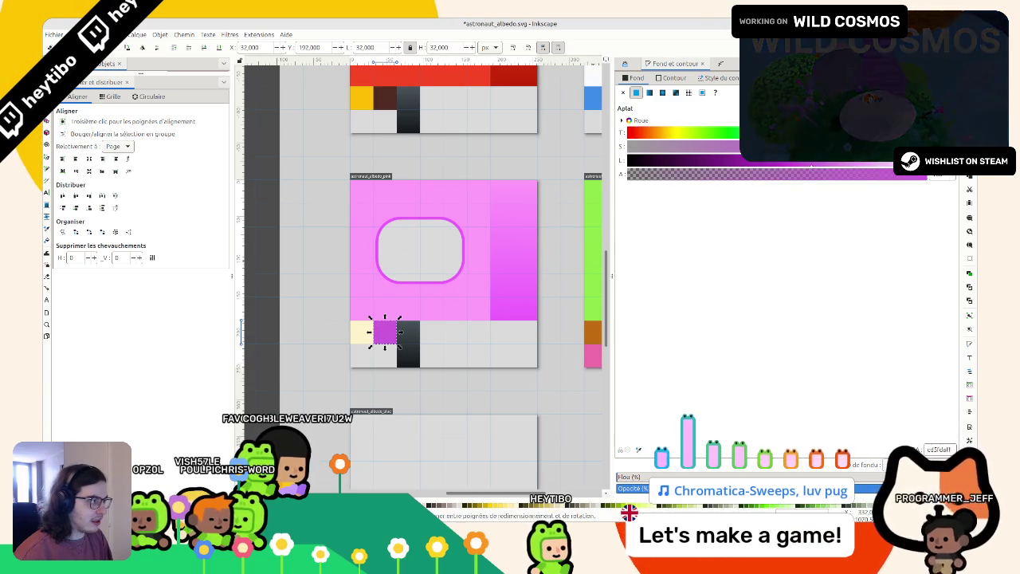
drag(877, 132, 860, 132)
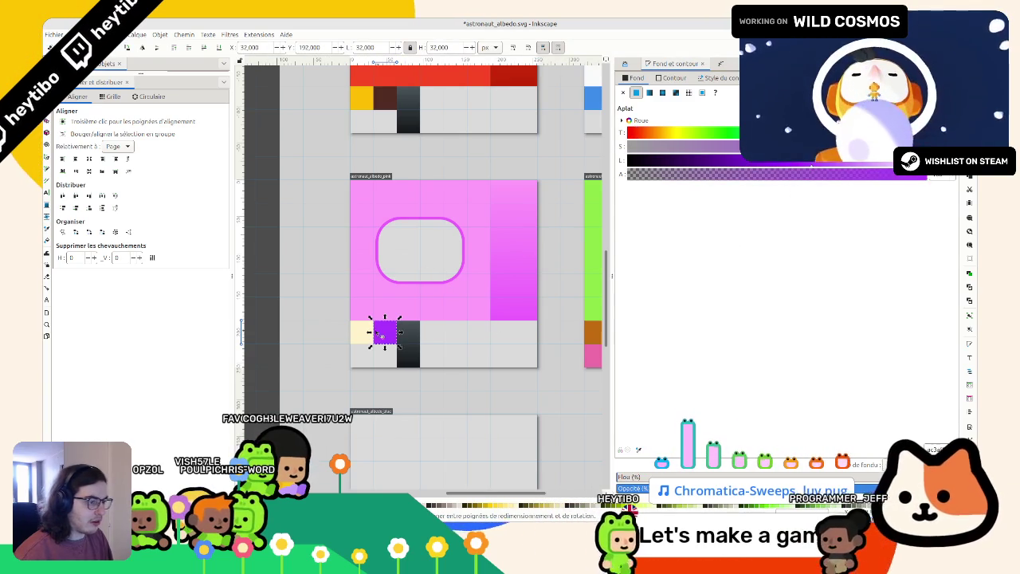
click(320, 310)
key(ctrl+s)
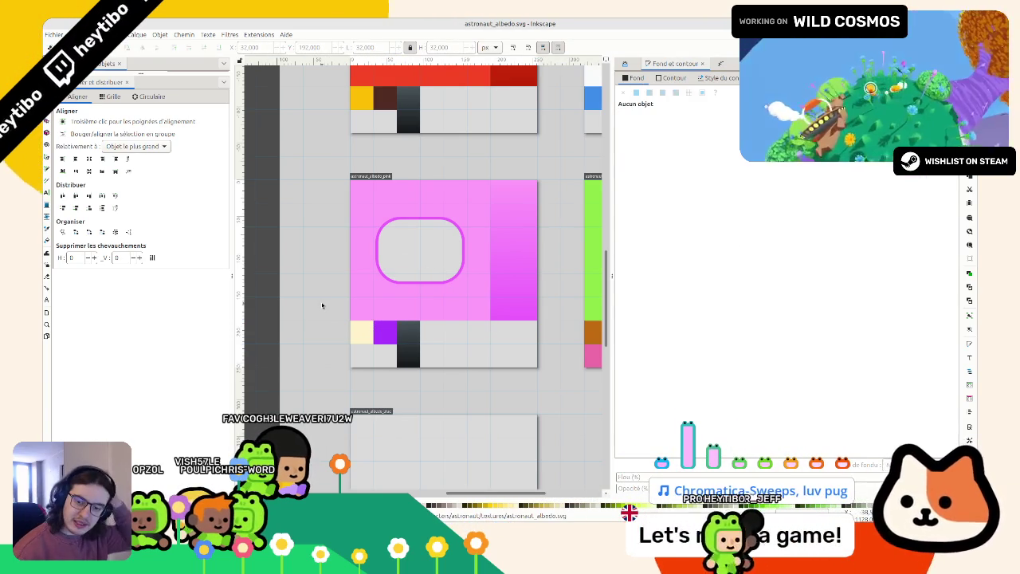
scroll(383, 227, down, 2)
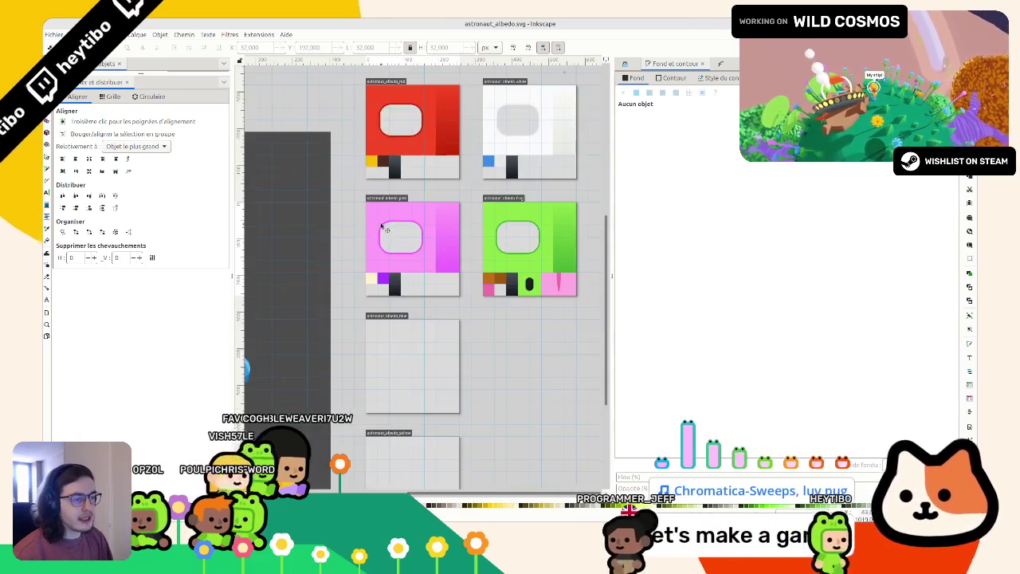
Step: Duplicate the pink suit page onto the next page slot below
scroll(384, 227, up, 1)
click(380, 191)
key(ctrl+d)
drag(377, 189, 377, 356)
click(347, 299)
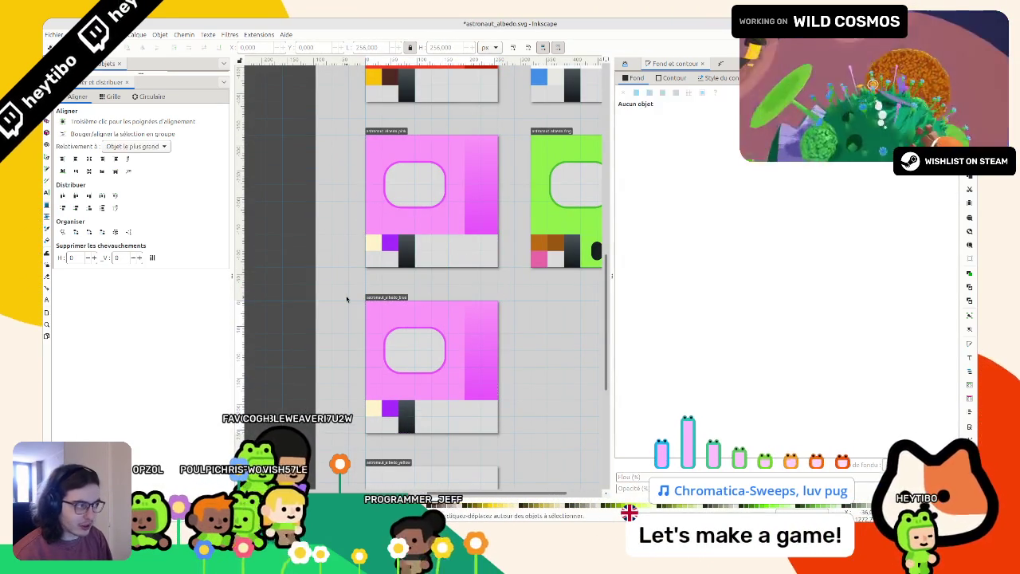
Step: Recolour the copy's body blue and its visor outline dark blue
click(368, 305)
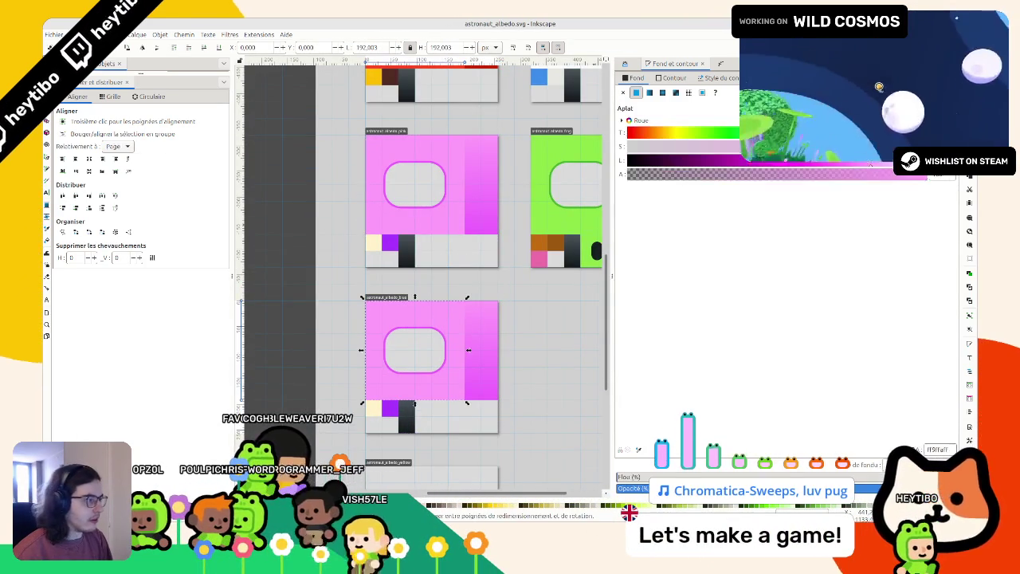
drag(877, 132, 806, 132)
drag(871, 160, 806, 160)
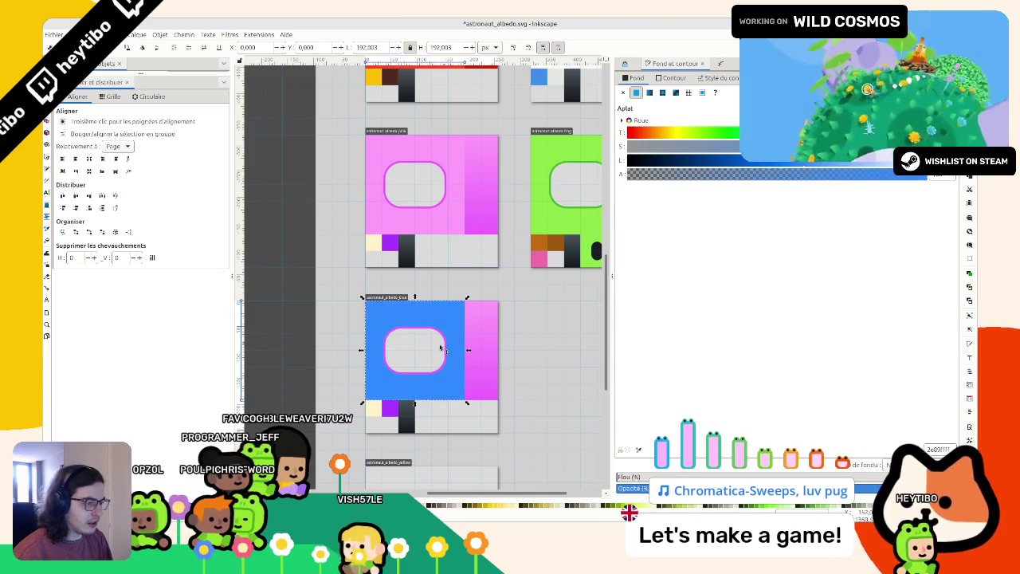
key(3)
click(451, 345)
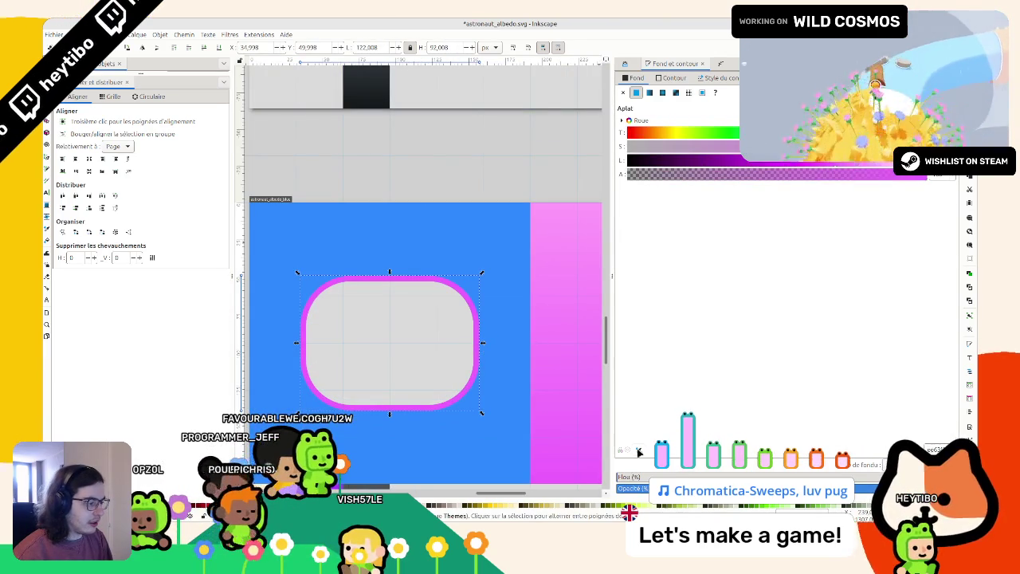
mouse_move(876, 132)
mouse_down()
mouse_move(806, 132)
mouse_move(774, 160)
mouse_move(741, 165)
mouse_move(780, 165)
mouse_up()
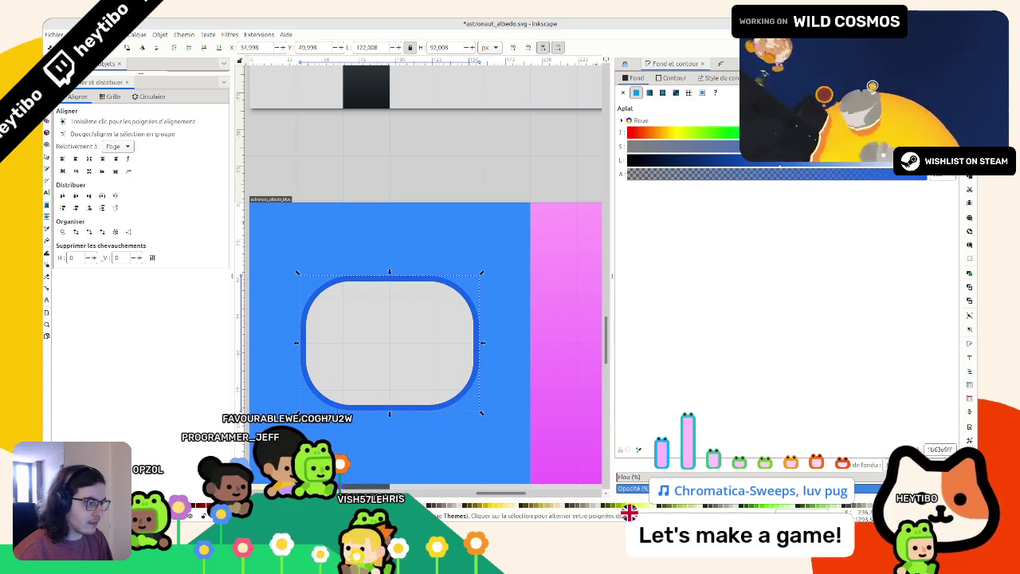
click(539, 180)
Step: Turn the first gradient stop of the side strip blue
click(569, 276)
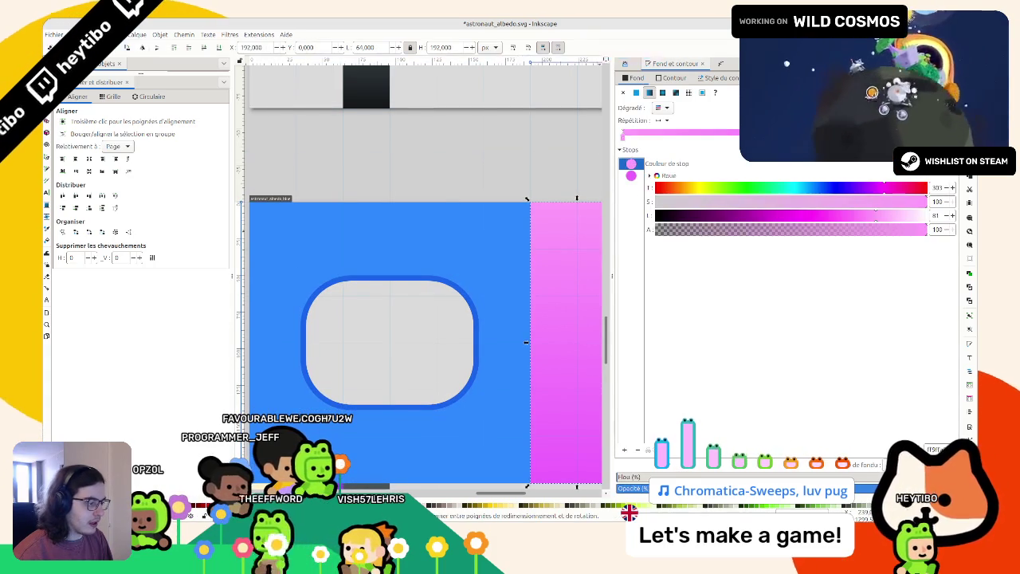
click(631, 175)
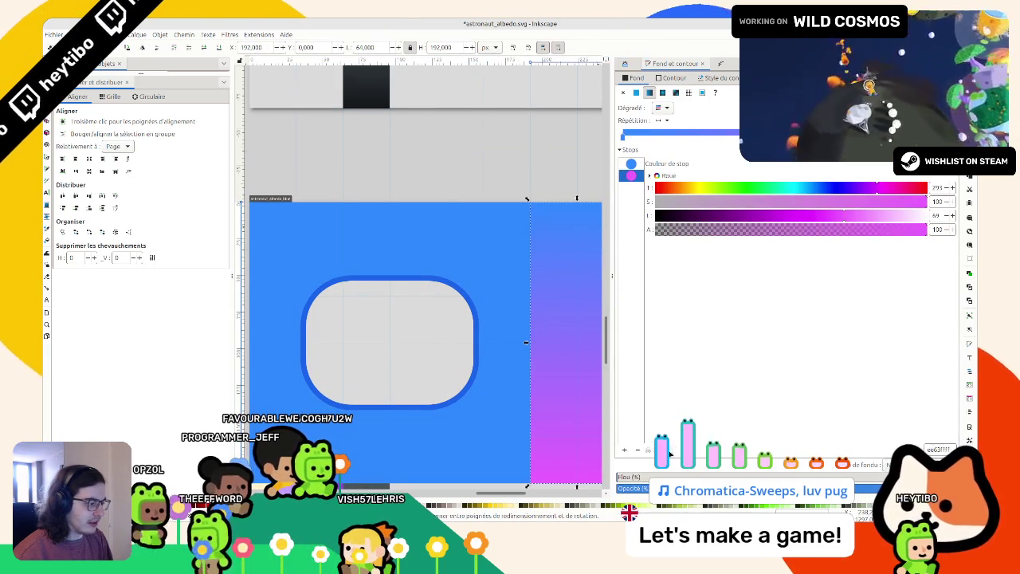
scroll(478, 383, up, 3)
scroll(421, 366, down, 6)
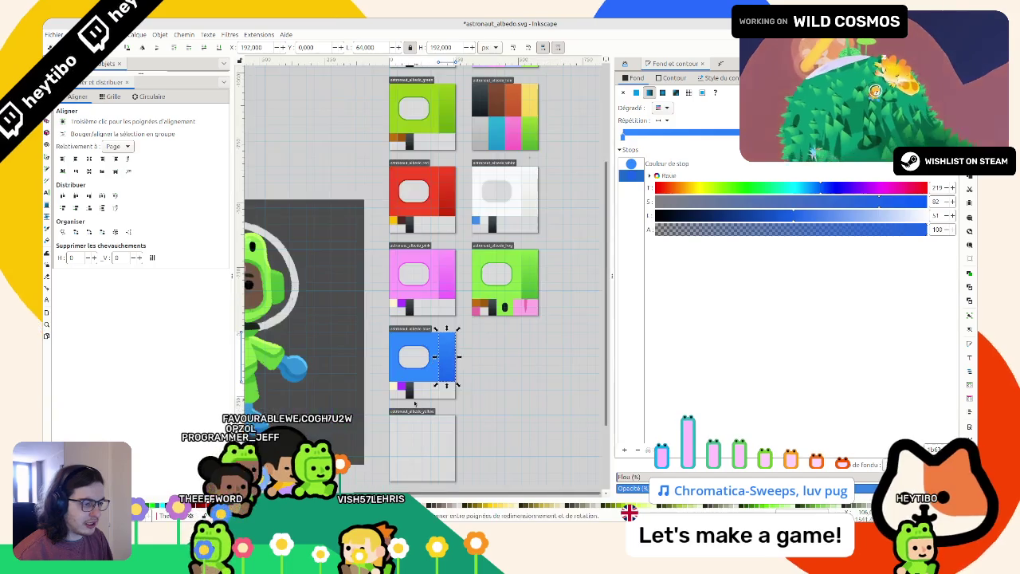
scroll(406, 392, up, 4)
Step: Shift the cream swatch's hue toward lavender
click(361, 361)
scroll(360, 361, down, 2)
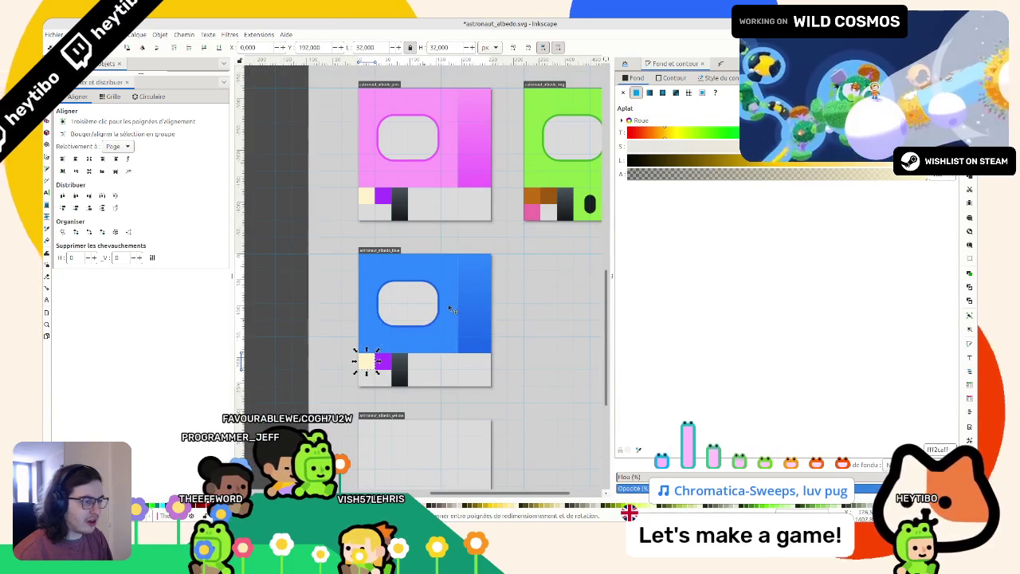
scroll(373, 361, up, 1)
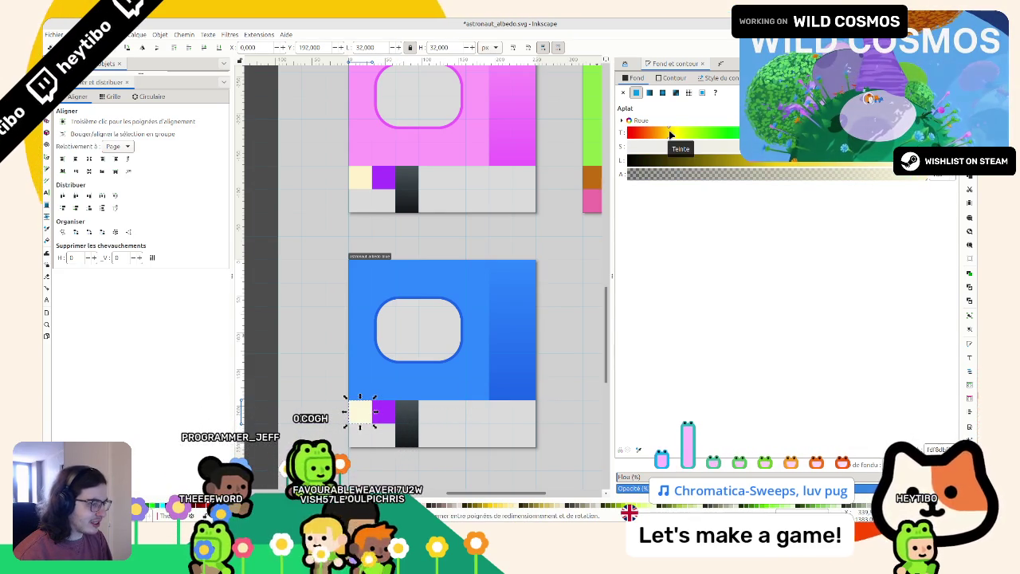
drag(677, 133, 861, 132)
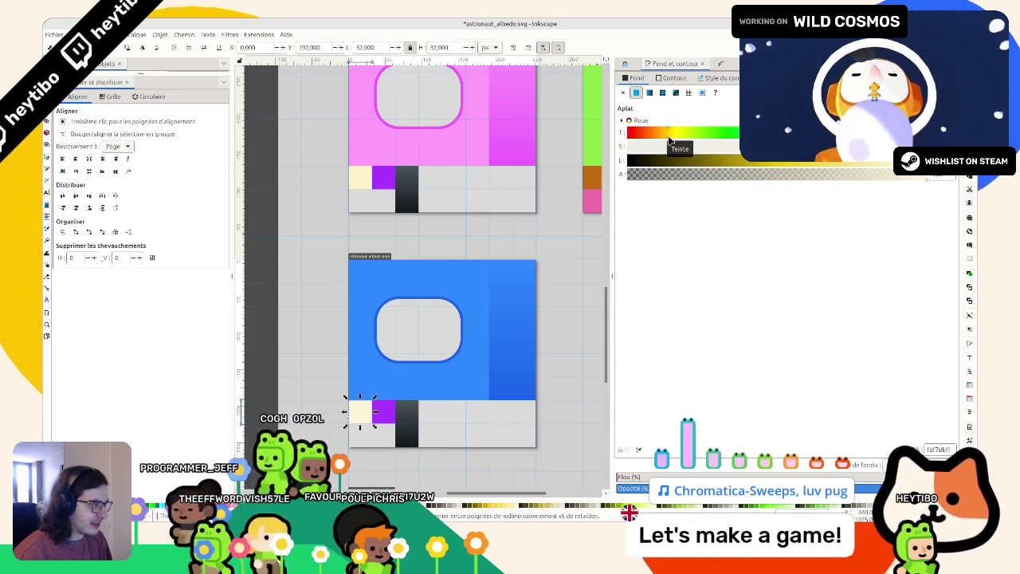
click(327, 346)
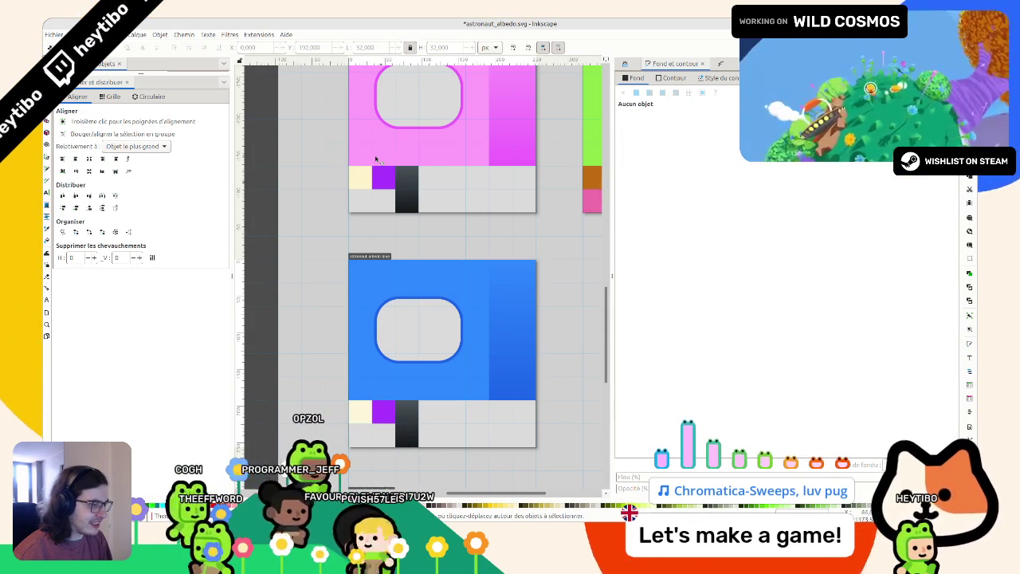
Step: Recolour the purple swatch a darker blue and save the file
click(385, 412)
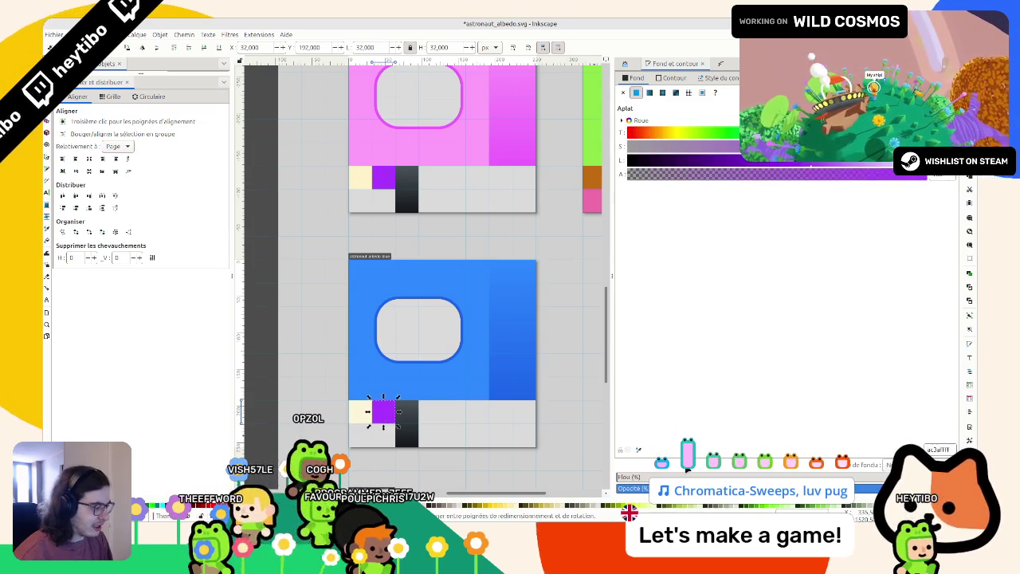
click(451, 363)
drag(797, 165, 755, 165)
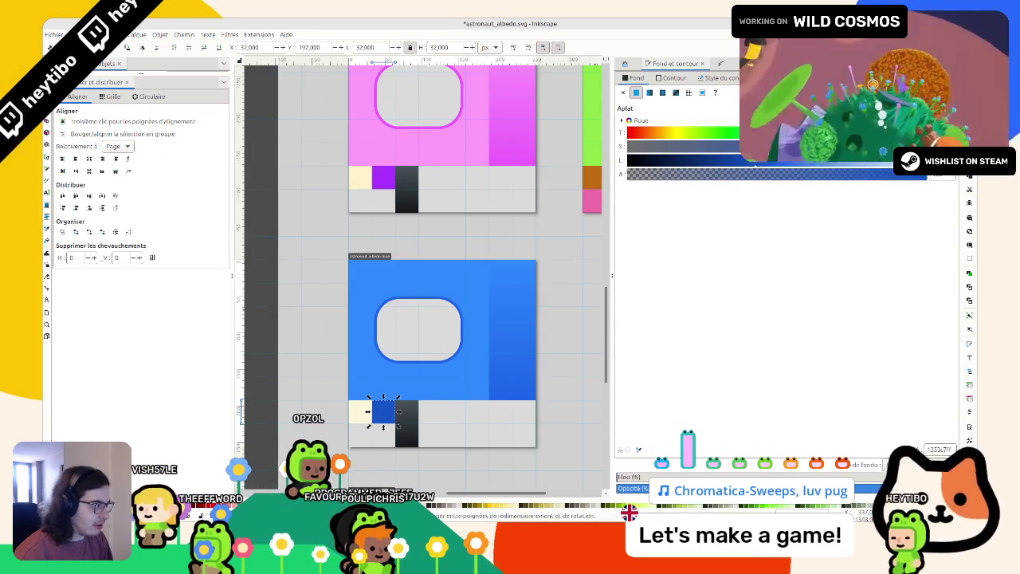
click(335, 280)
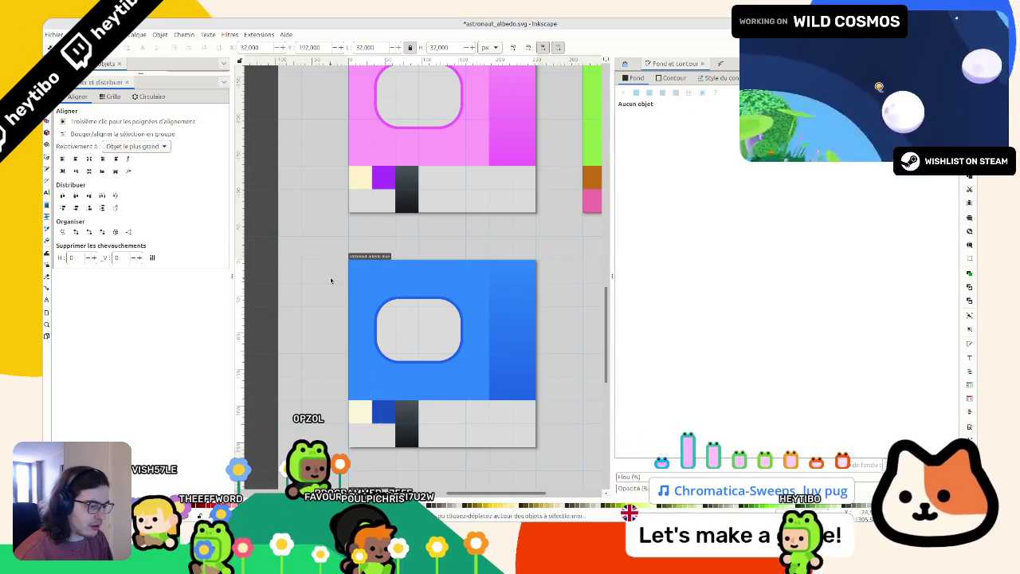
key(ctrl+s)
Step: Check the small blue swatch, then save astronaut_albedo.svg again
click(384, 412)
ctrl+click(384, 412)
key(Escape)
key(ctrl+s)
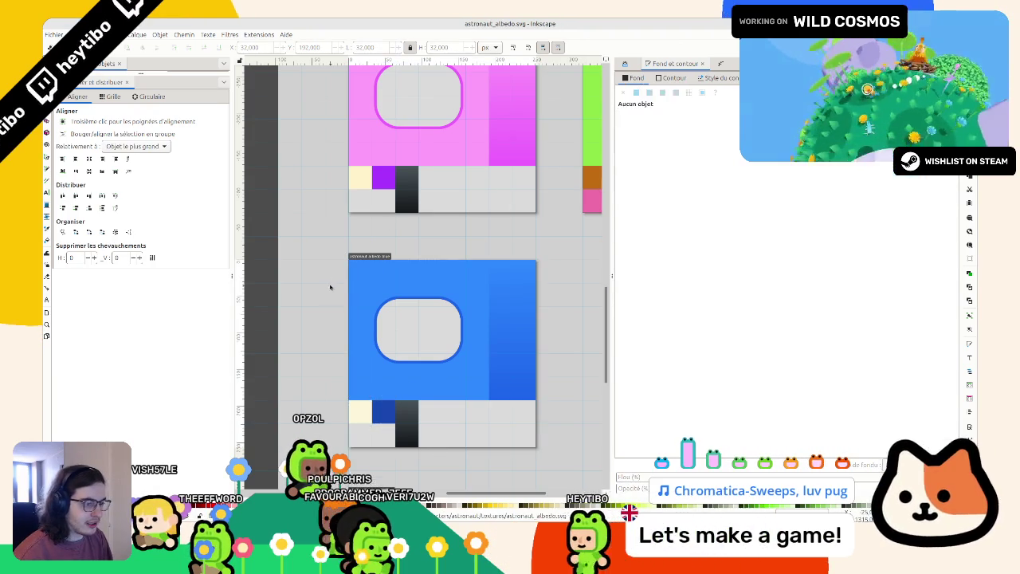
scroll(356, 269, down, 5)
scroll(356, 269, down, 2)
click(358, 210)
Step: Duplicate the blue suit page onto the slot below
key(ctrl+d)
drag(358, 209, 358, 325)
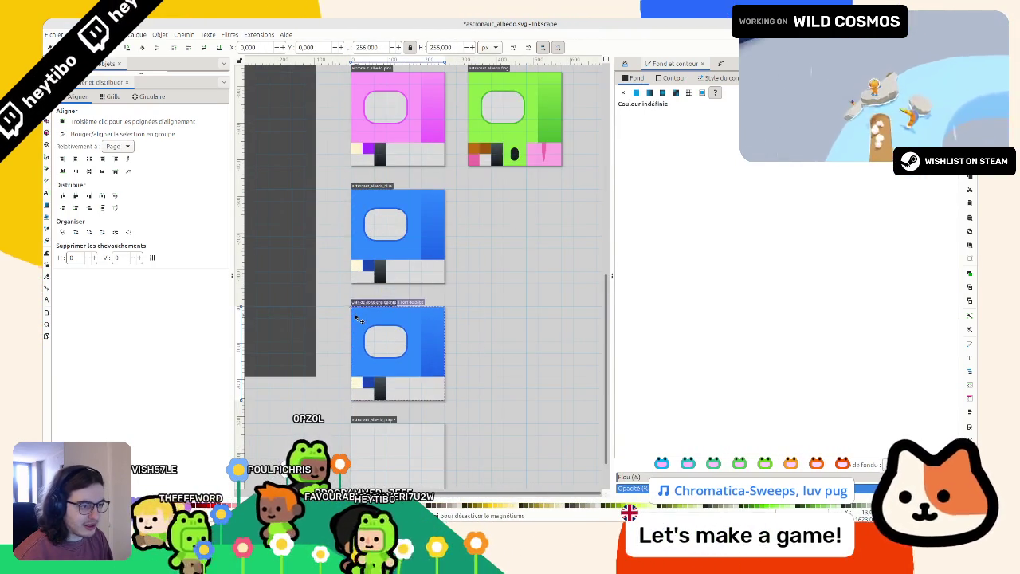
scroll(358, 326, down, 2)
scroll(357, 325, up, 2)
Step: Turn the copy's main fill pale yellow and its window outline orange
ctrl+click(357, 326)
scroll(359, 323, up, 1)
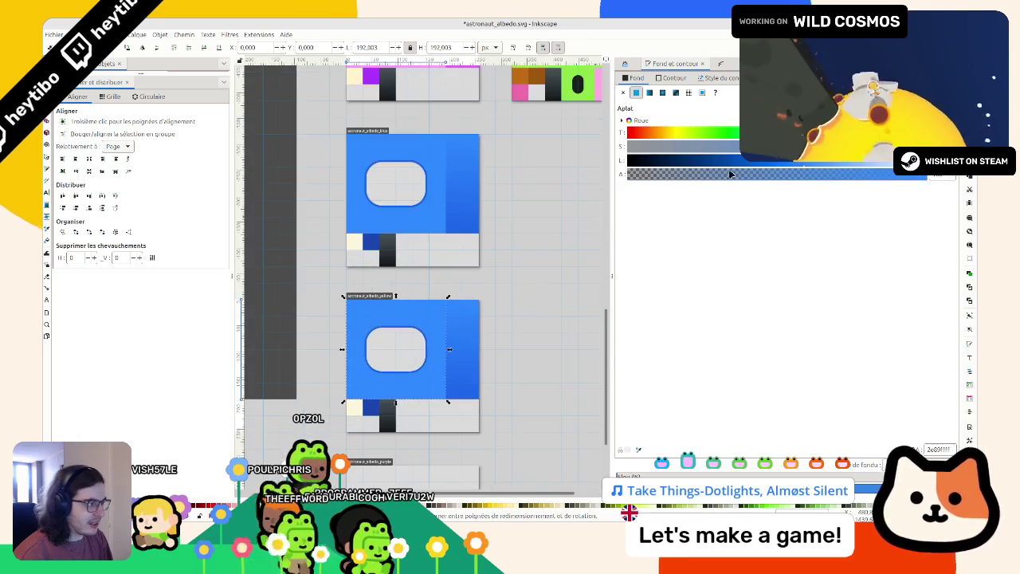
click(682, 133)
drag(801, 164, 830, 163)
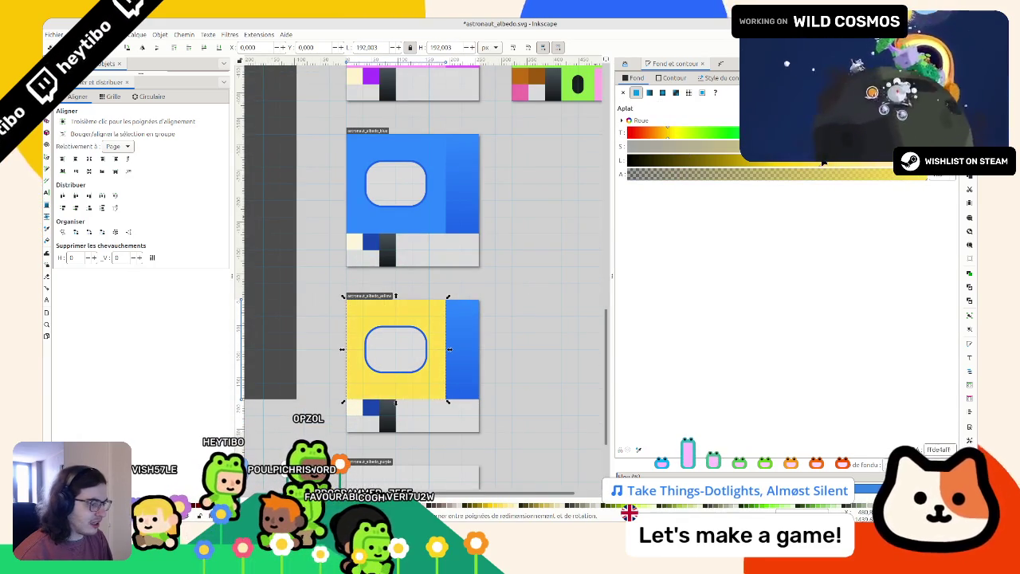
scroll(439, 376, up, 1)
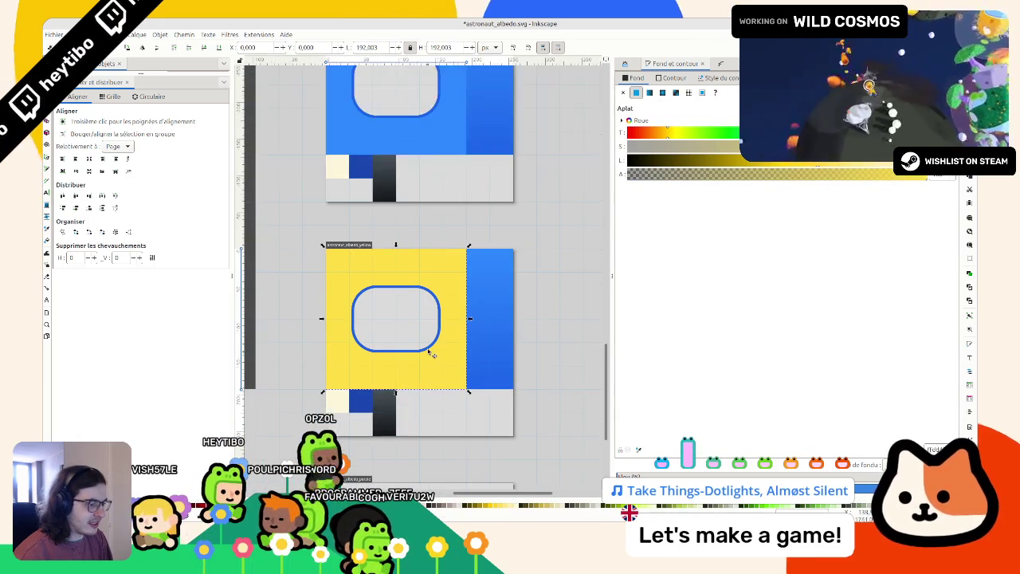
ctrl+click(487, 345)
click(435, 345)
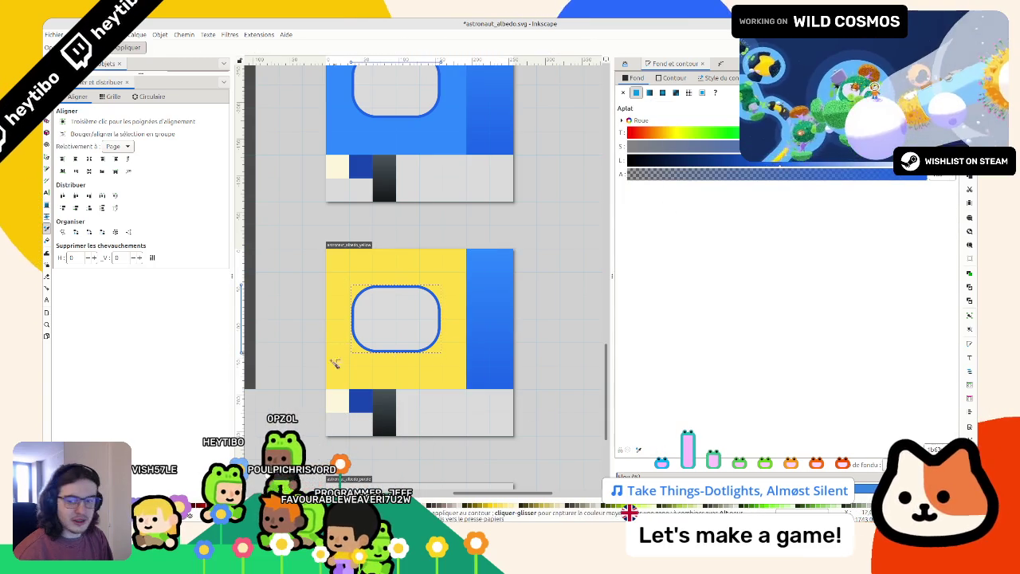
click(805, 174)
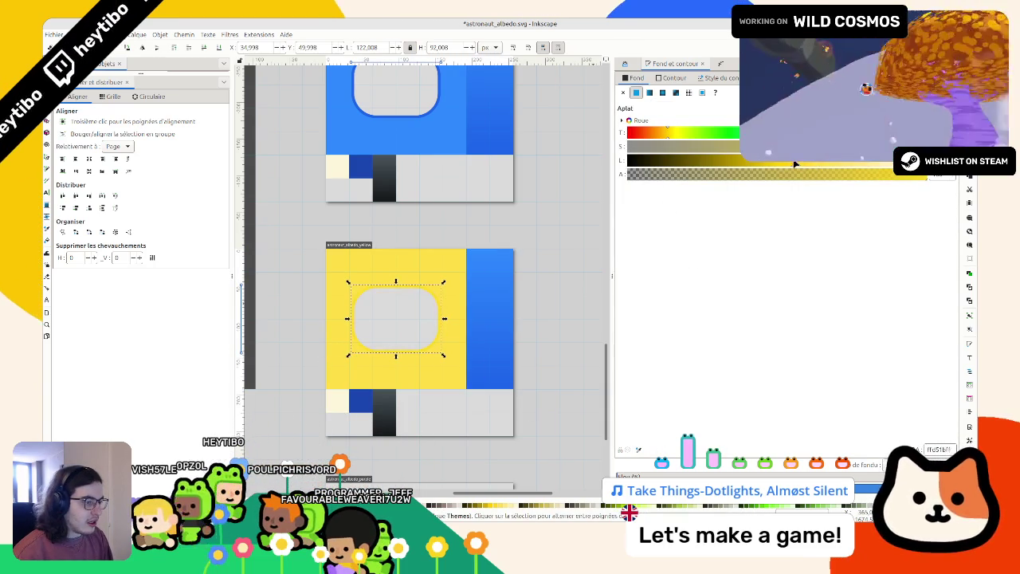
click(662, 133)
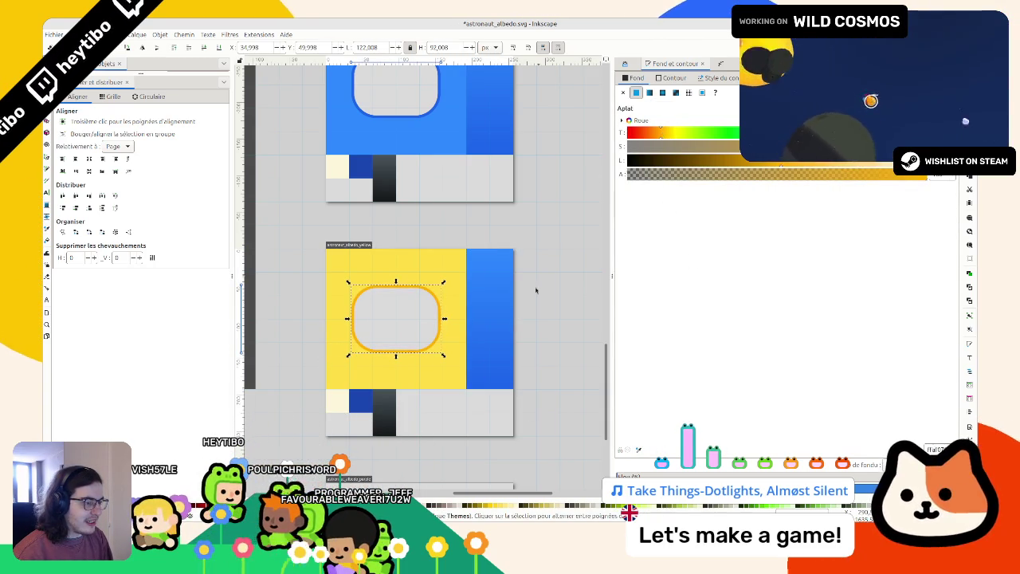
Step: Give the right-hand strip a yellow-to-orange gradient
click(498, 295)
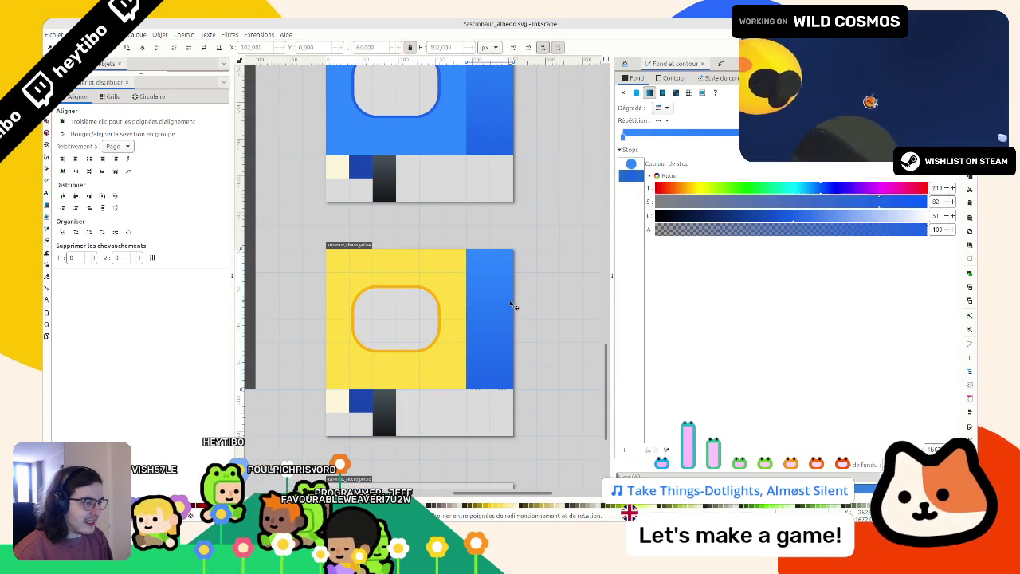
click(665, 450)
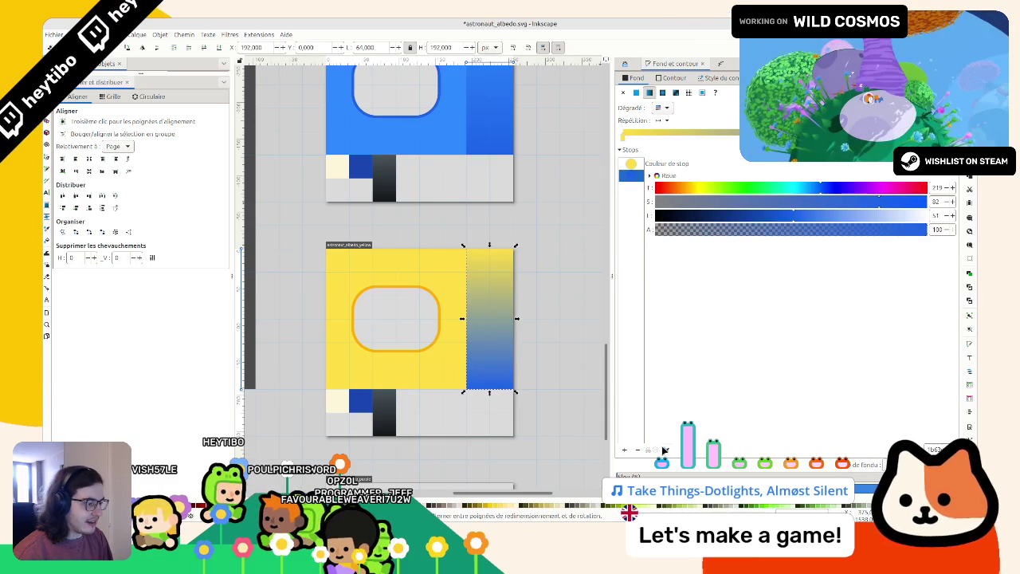
scroll(429, 354, up, 5)
click(428, 364)
scroll(428, 365, down, 5)
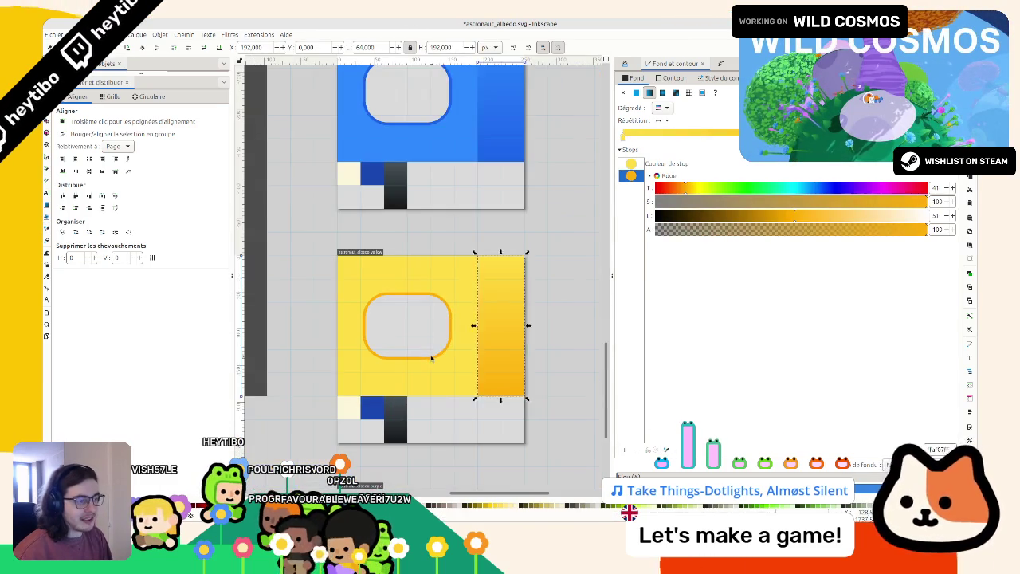
key(s)
key(Escape)
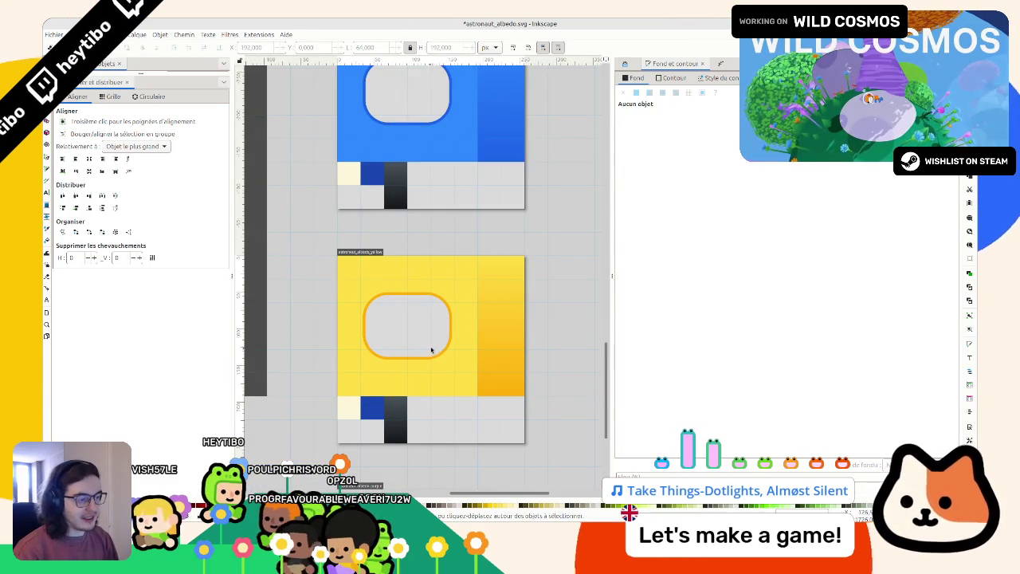
scroll(429, 350, down, 3)
Step: Recolour the bottom-row swatches a redder dark orange and a darker orange
click(352, 321)
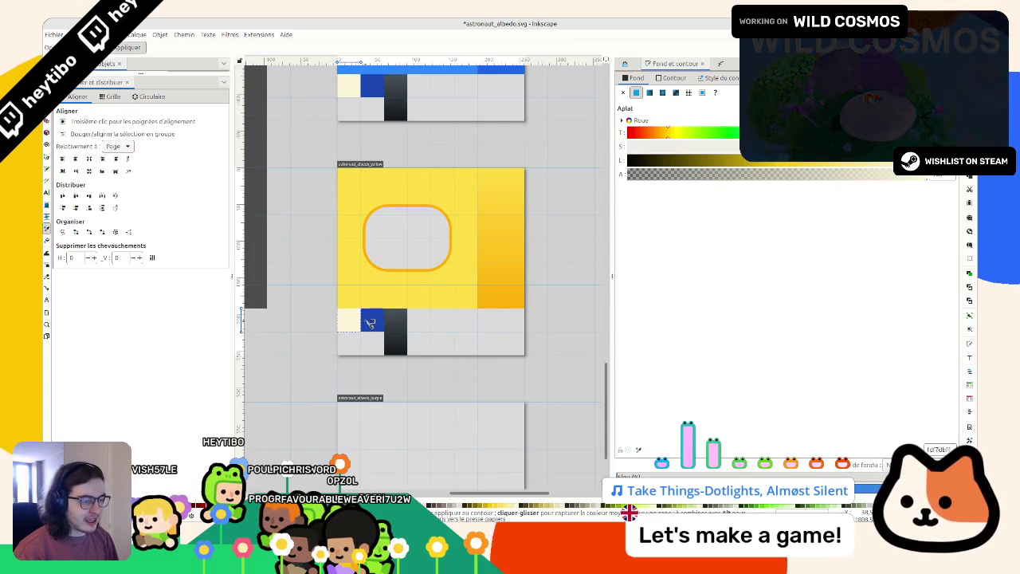
scroll(412, 271, up, 3)
scroll(412, 278, down, 2)
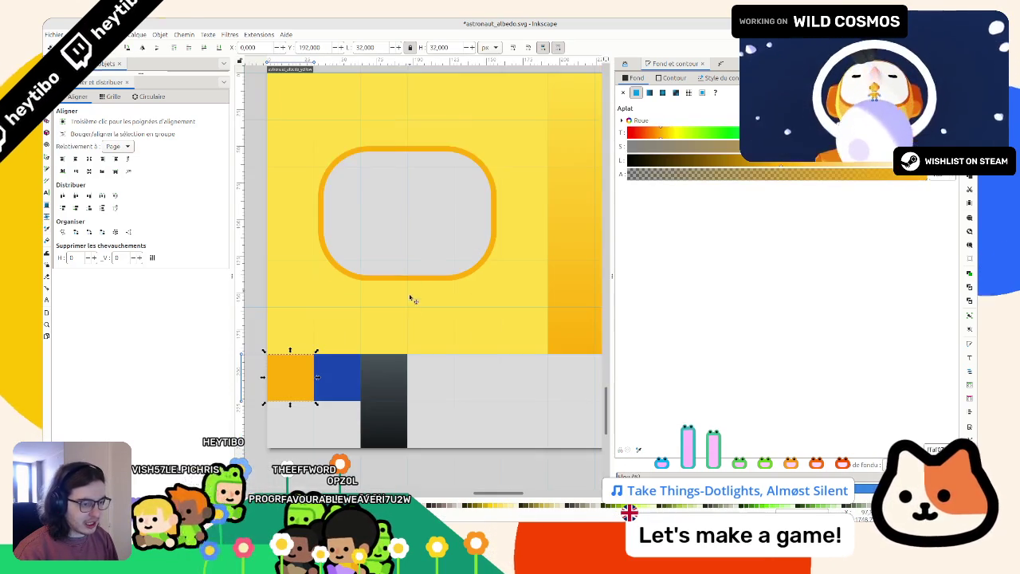
click(355, 382)
ctrl+click(330, 374)
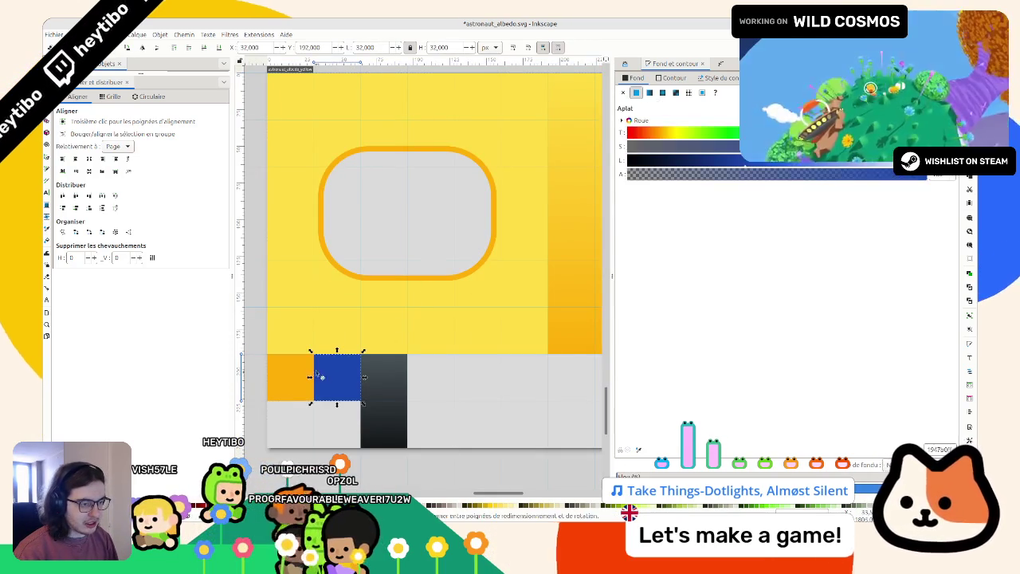
ctrl+click(285, 387)
click(768, 165)
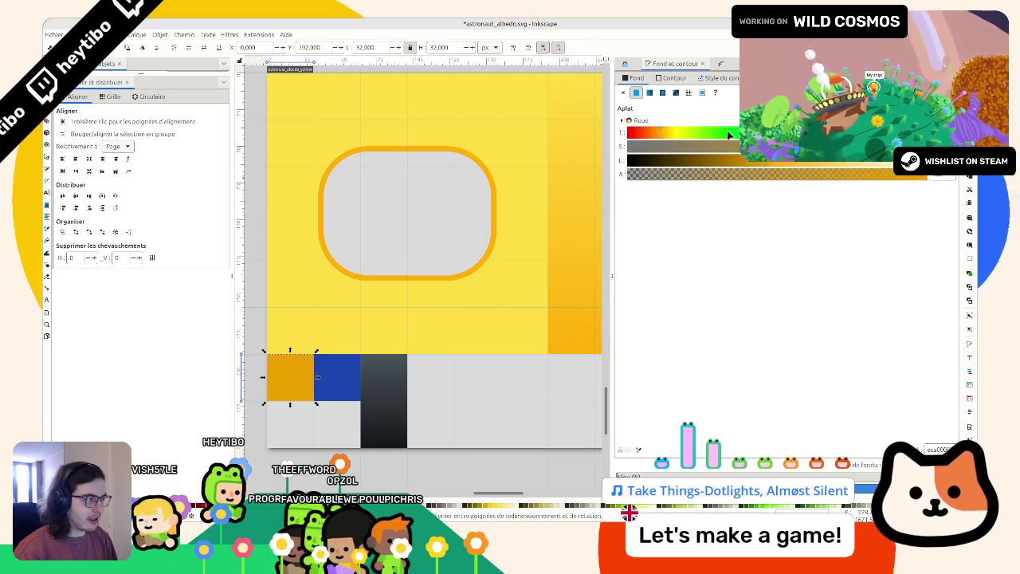
click(655, 135)
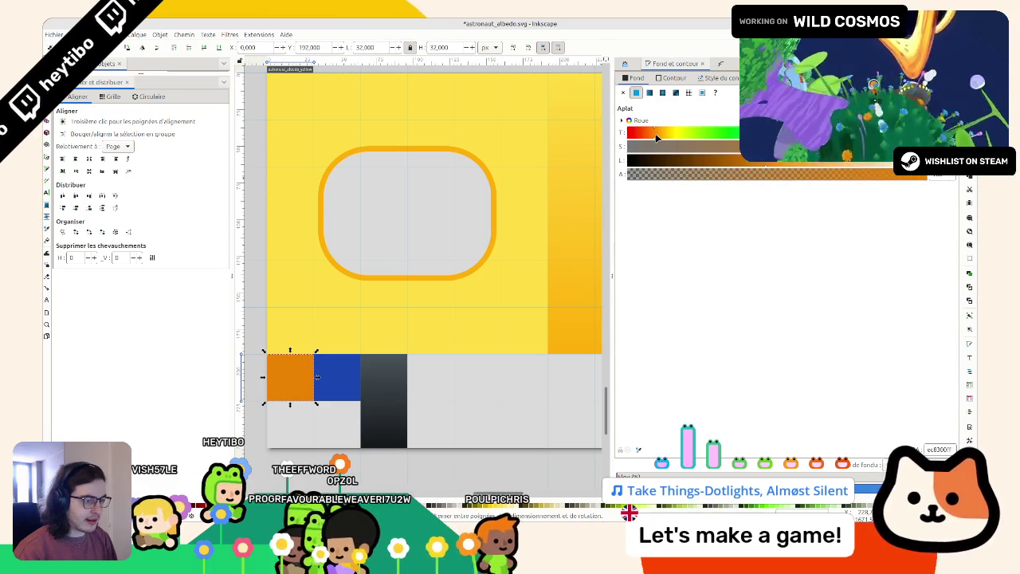
ctrl+click(350, 380)
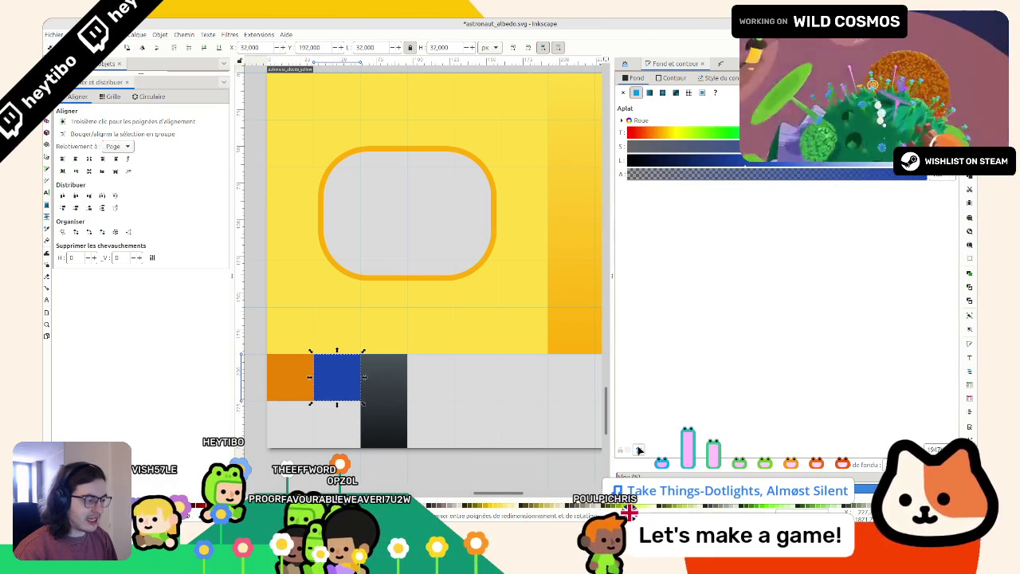
click(655, 134)
click(742, 165)
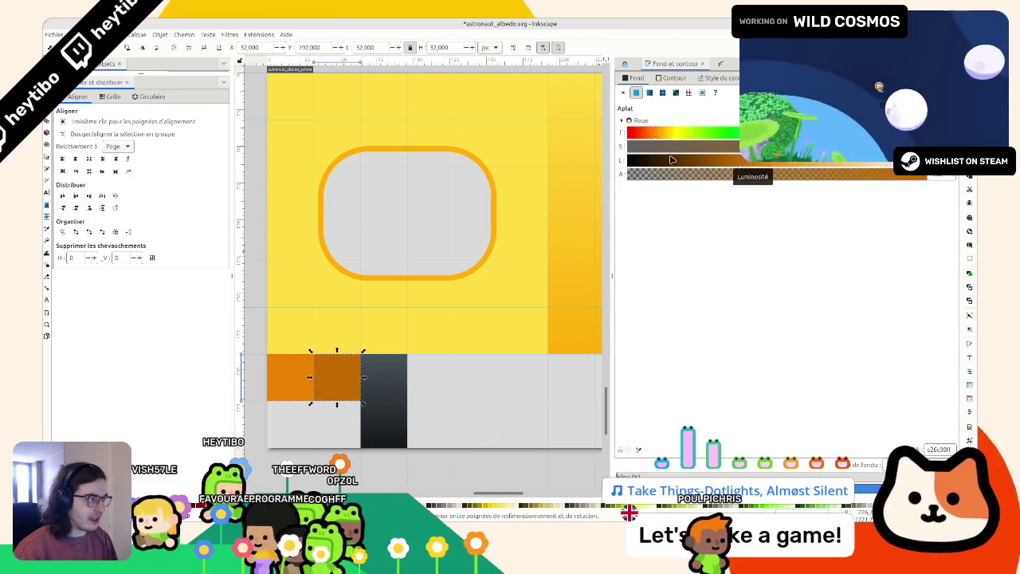
Step: Place a duplicate of the yellow texture on the empty purple page
key(Escape)
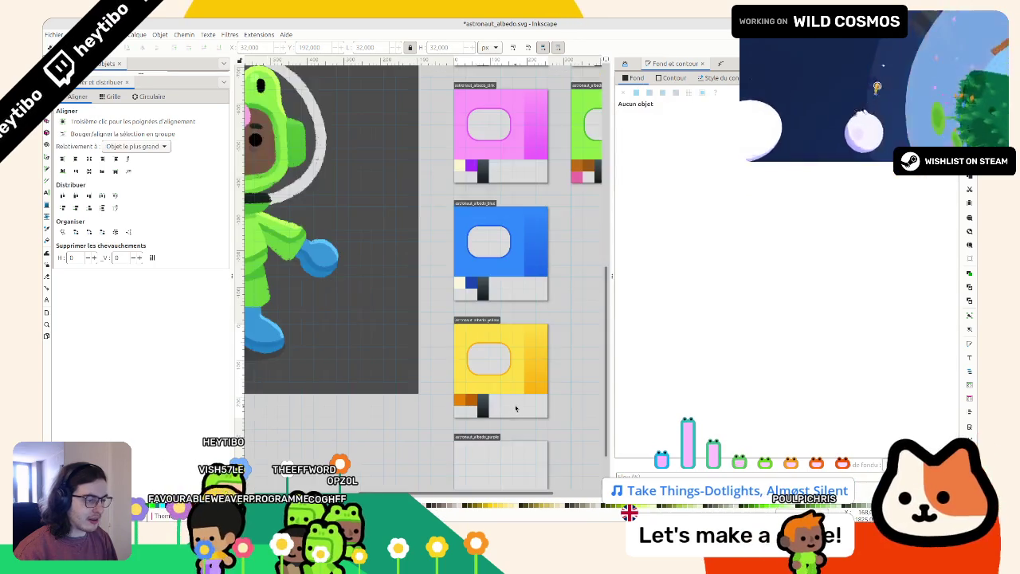
scroll(518, 417, down, 5)
scroll(411, 311, down, 1)
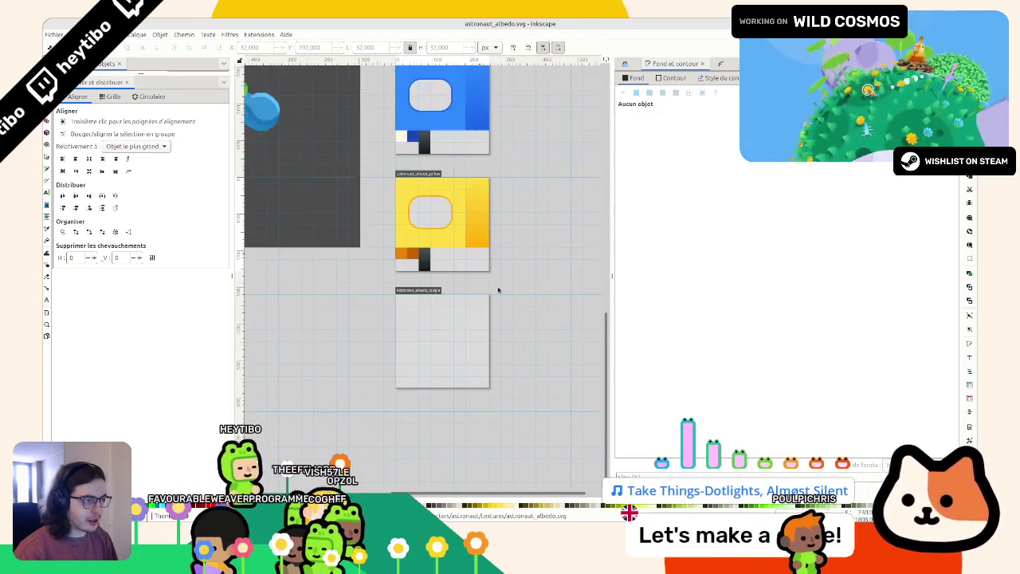
scroll(378, 291, up, 6)
scroll(404, 295, up, 3)
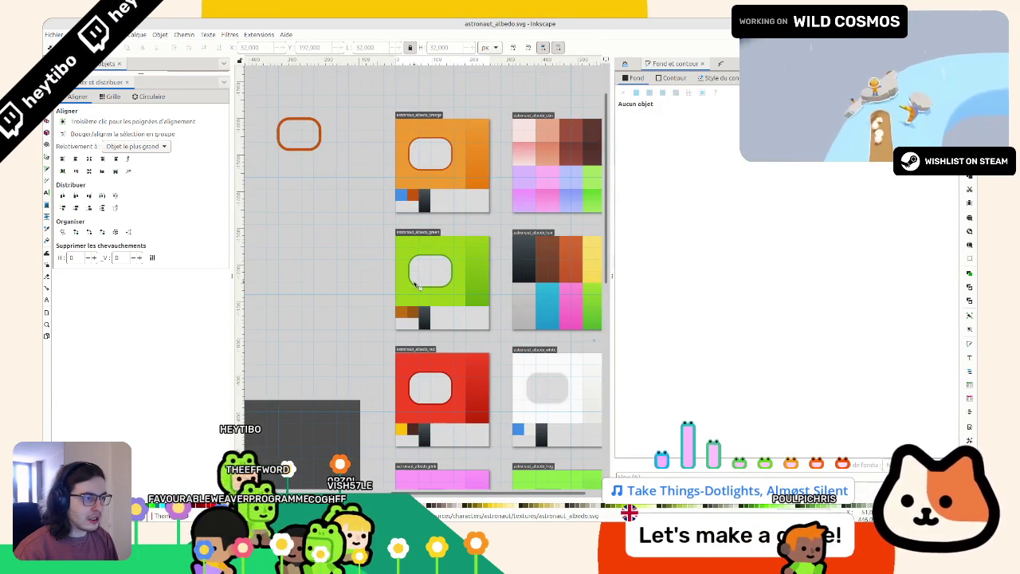
scroll(415, 285, down, 8)
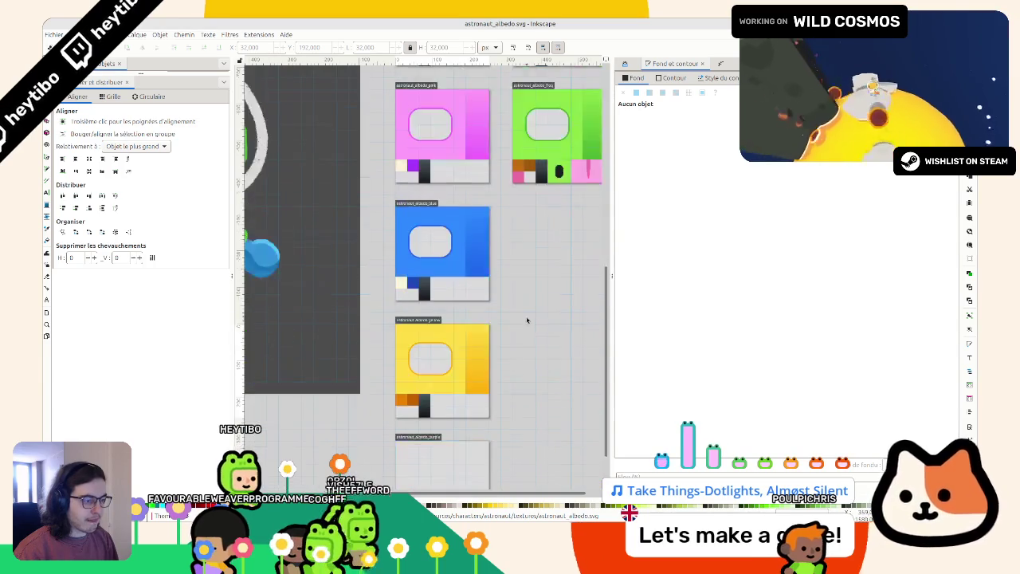
scroll(527, 317, down, 2)
key(ctrl+d)
mouse_move(413, 256)
mouse_down()
mouse_move(421, 341)
mouse_move(404, 365)
mouse_up()
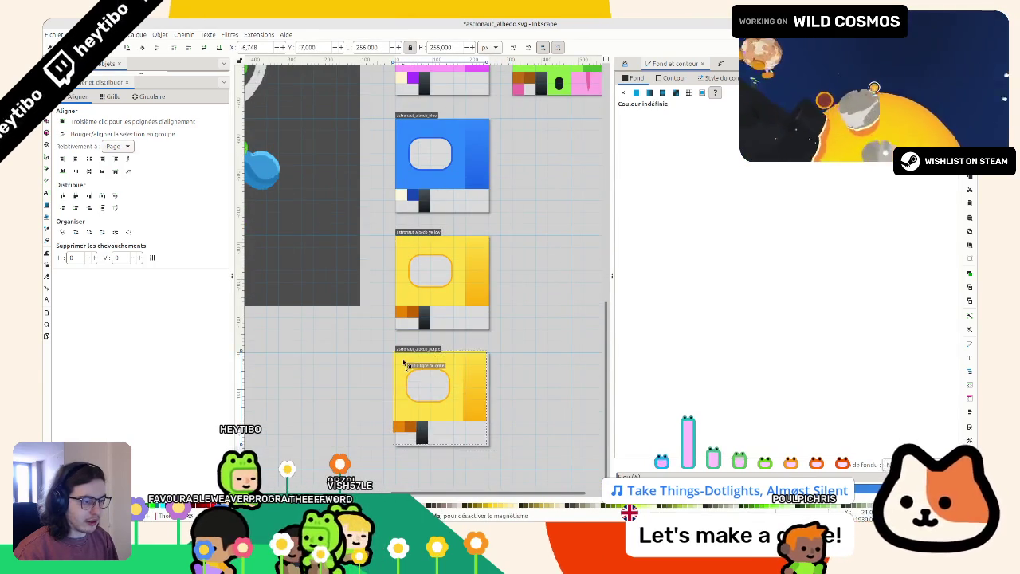
Step: Shift the copied card's main yellow fill to purple by adjusting its hue and lightness
click(372, 385)
ctrl+scroll(408, 335, up, 2)
ctrl+scroll(398, 311, down, 5)
scroll(406, 279, up, 3)
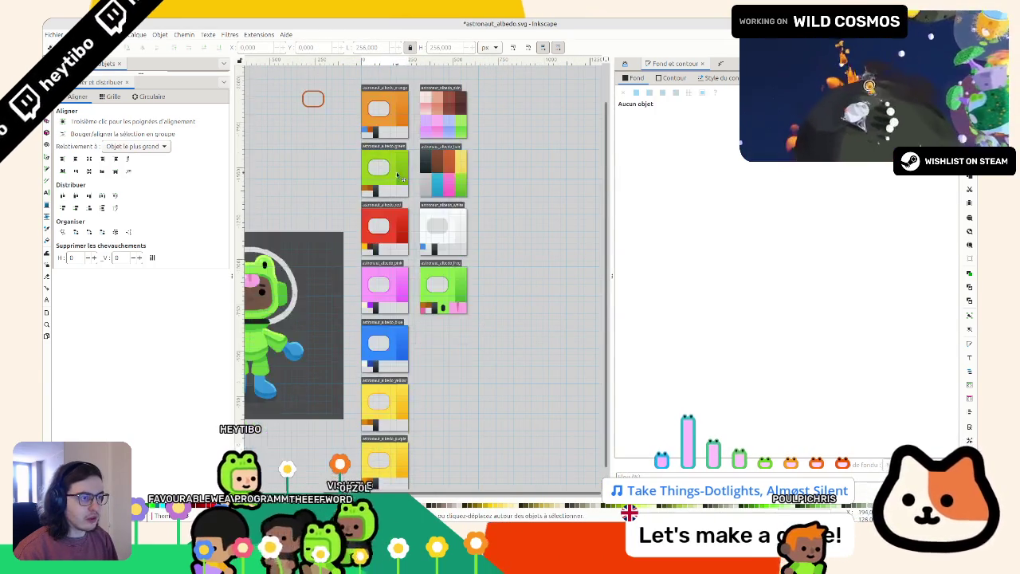
scroll(402, 243, down, 2)
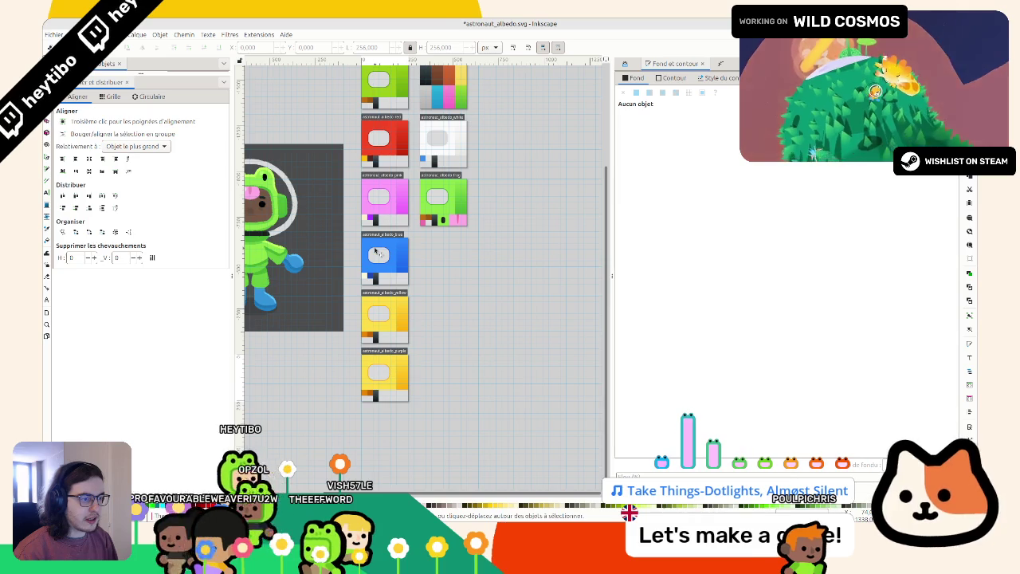
scroll(378, 239, down, 1)
ctrl+scroll(347, 364, up, 5)
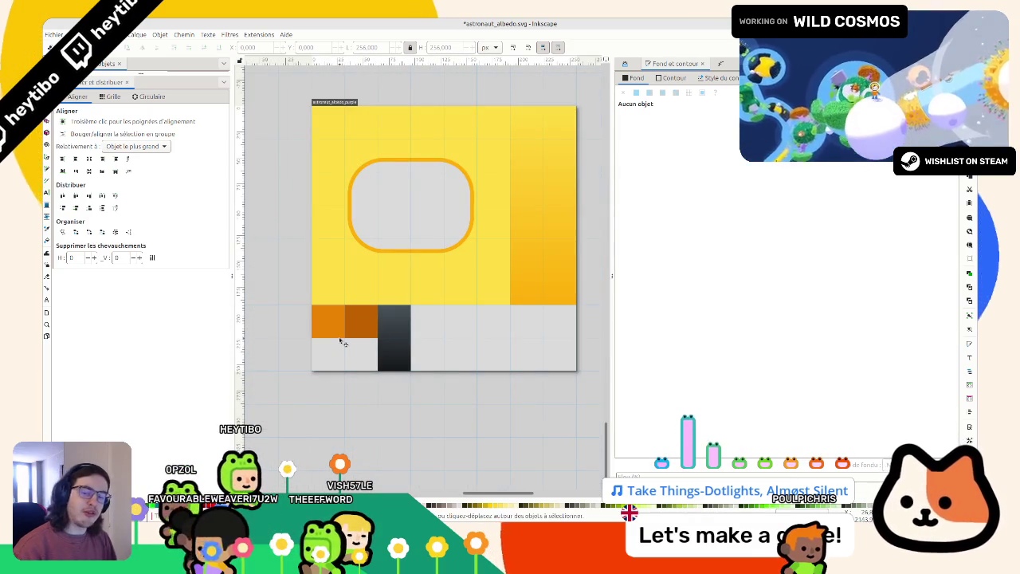
click(339, 264)
drag(667, 132, 826, 132)
ctrl+scroll(558, 215, down, 5)
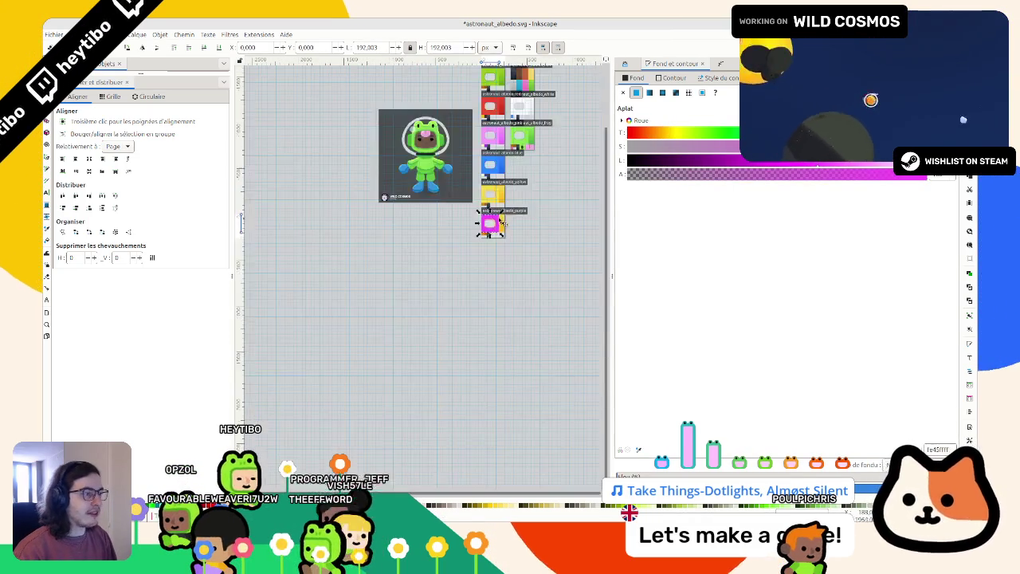
scroll(558, 215, up, 2)
ctrl+scroll(447, 253, up, 3)
scroll(447, 253, down, 5)
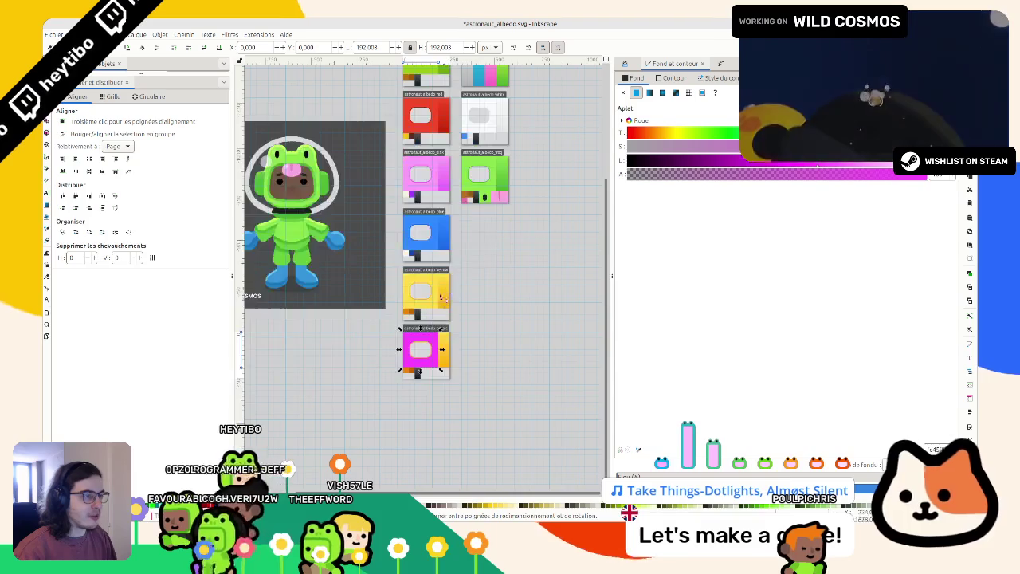
ctrl+scroll(422, 380, up, 3)
mouse_move(843, 161)
mouse_down()
mouse_move(875, 166)
mouse_move(823, 168)
mouse_up()
scroll(482, 278, up, 3)
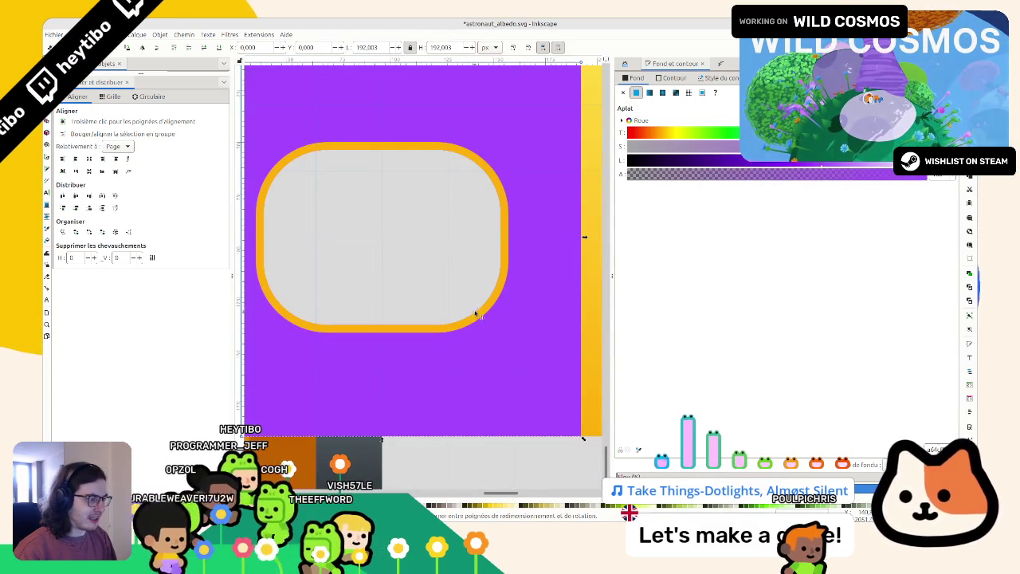
Step: Give the rounded window outline the background's purple and darken it slightly
click(480, 319)
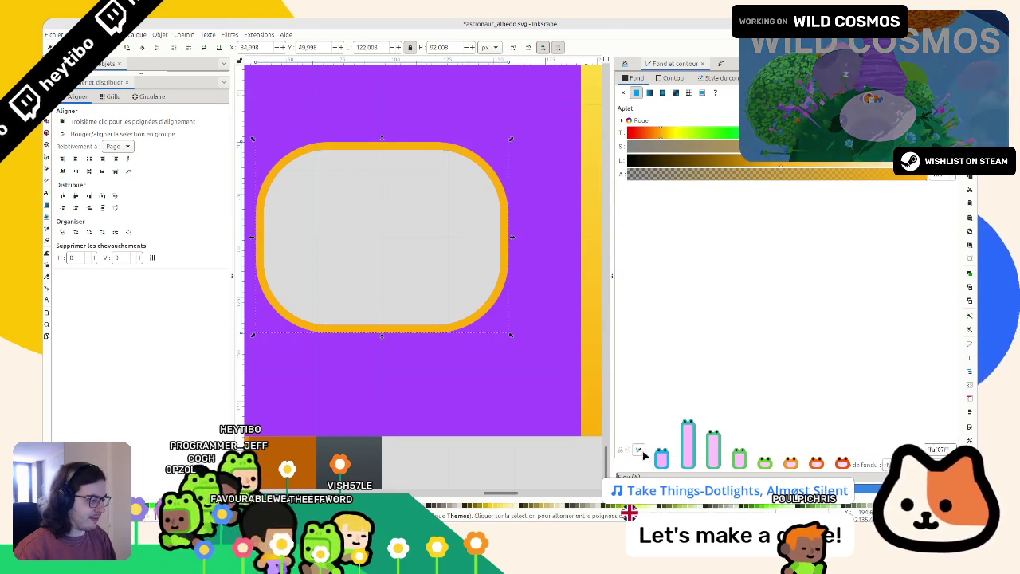
key(ctrl+shift+v)
drag(807, 170, 786, 167)
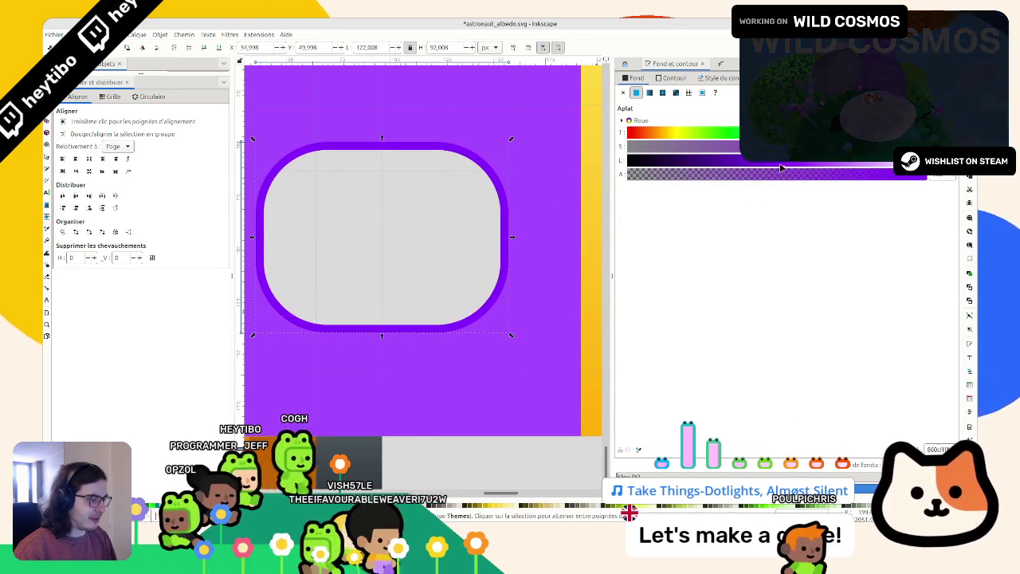
scroll(549, 212, down, 3)
scroll(574, 188, down, 3)
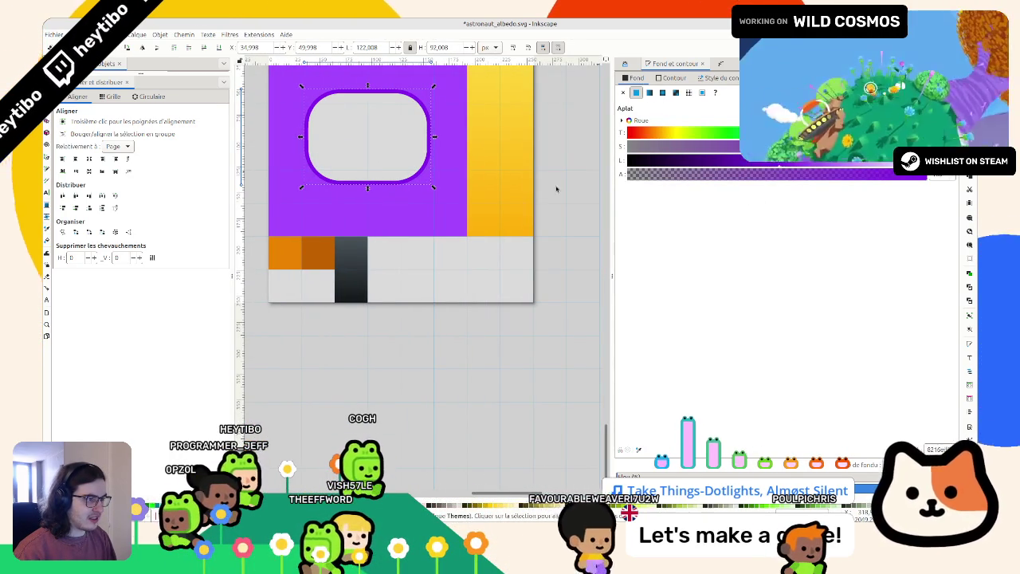
Step: Paste purple onto both stops of the right gradient strip
click(402, 224)
click(514, 199)
scroll(513, 216, up, 3)
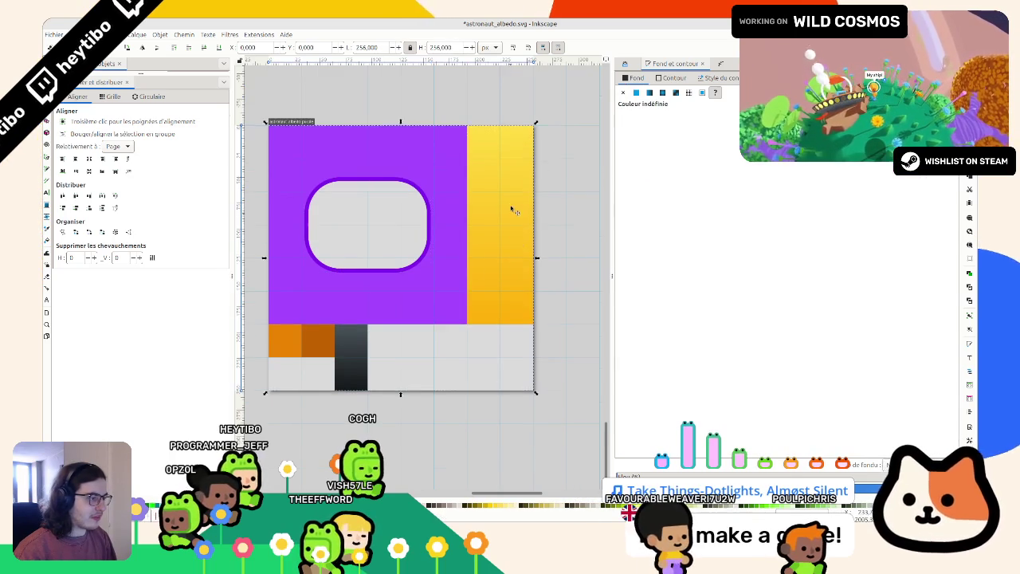
click(631, 165)
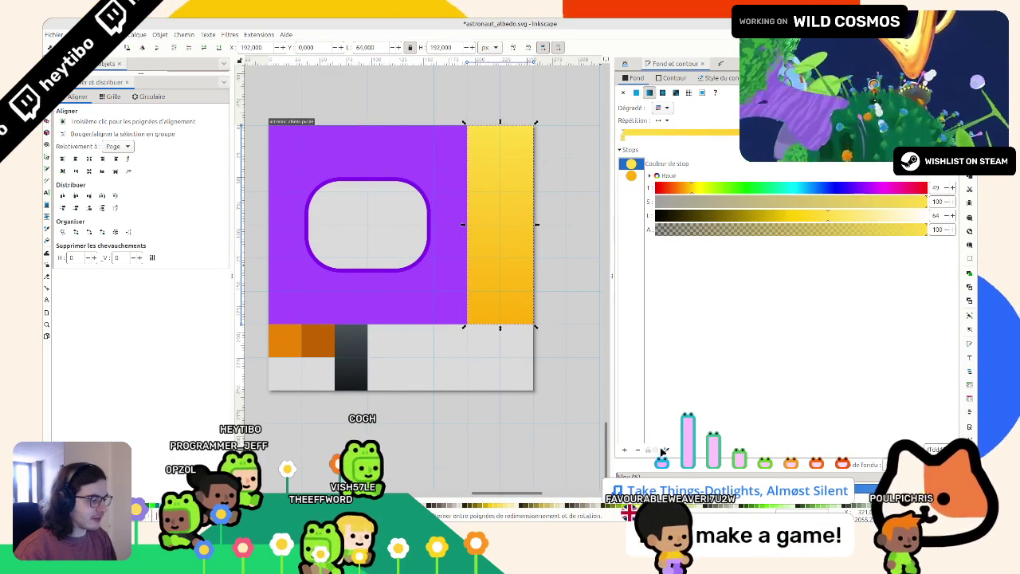
key(ctrl+v)
click(623, 175)
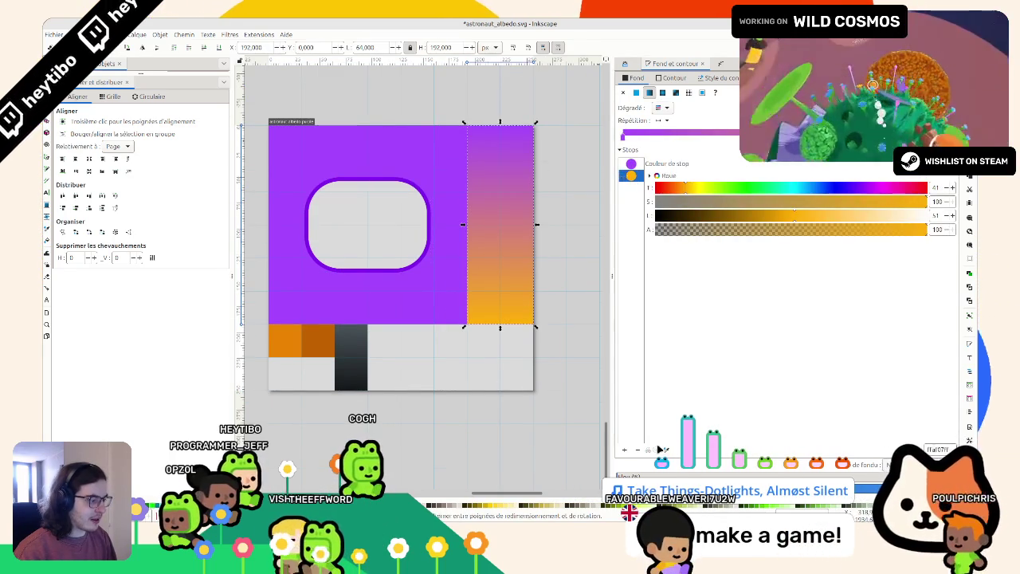
scroll(359, 257, up, 5)
key(ctrl+v)
scroll(403, 318, down, 7)
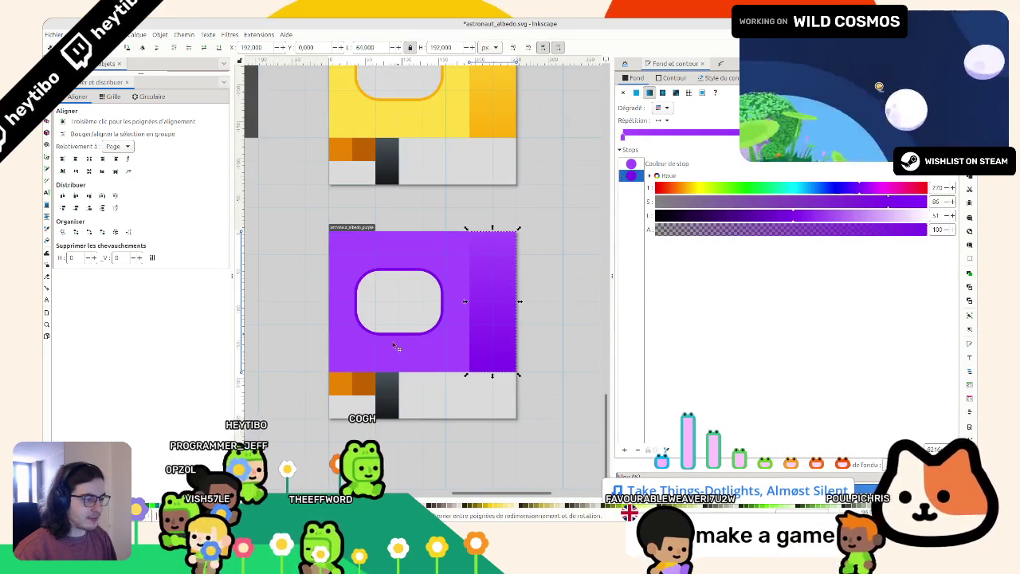
click(345, 384)
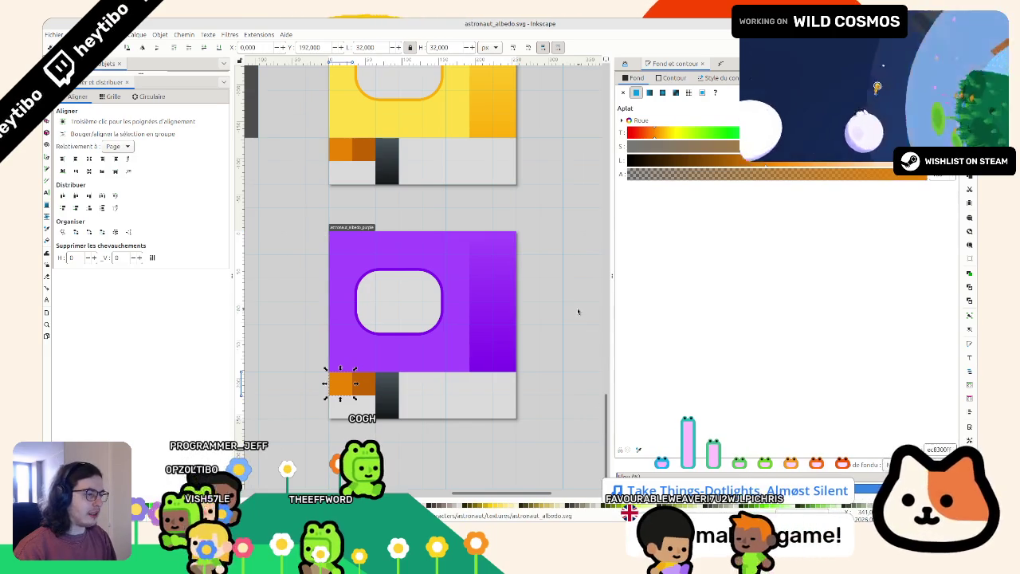
Step: Paste bright green onto the first small bottom swatch
key(ctrl+v)
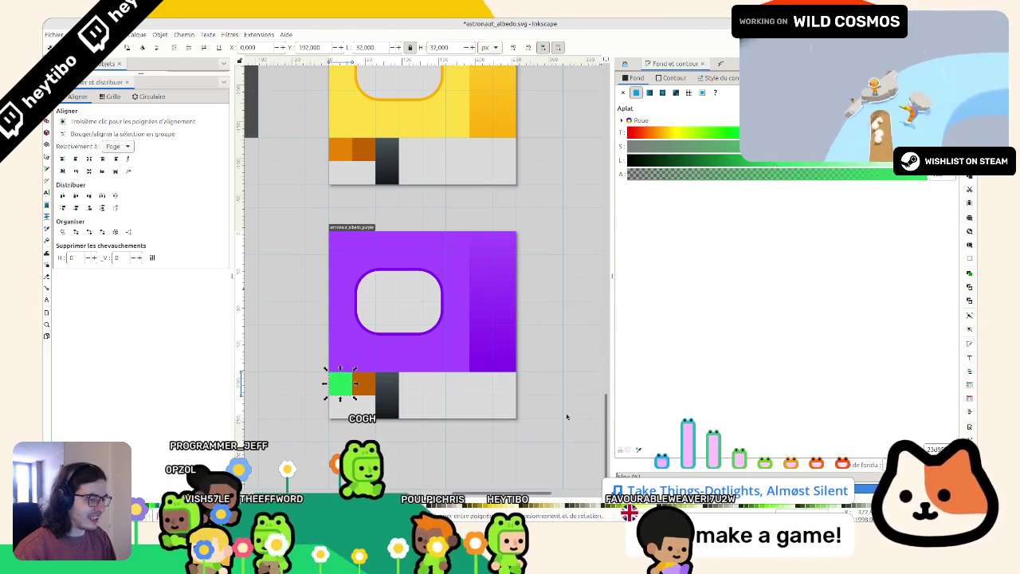
click(483, 420)
click(367, 387)
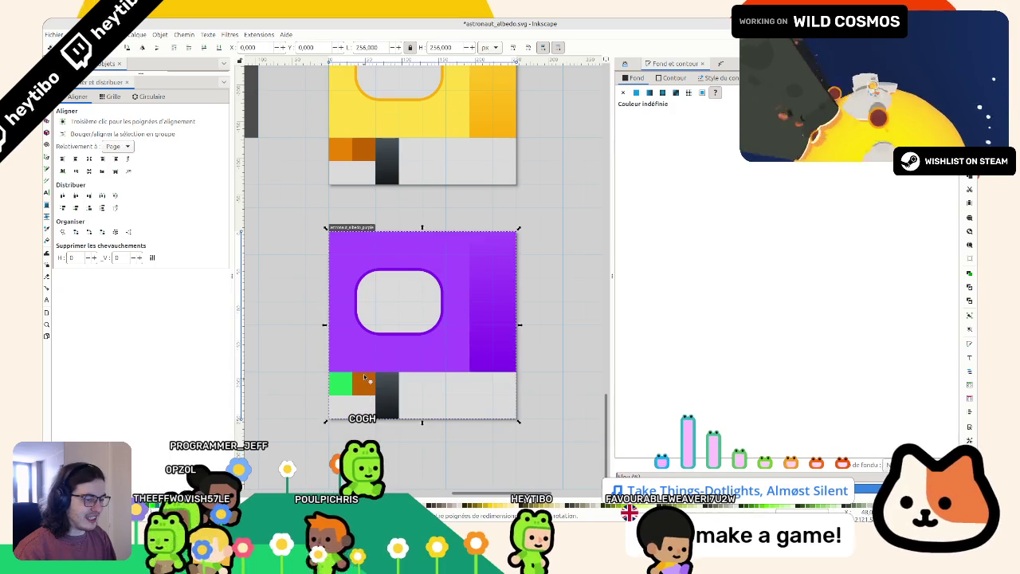
Step: Turn the second small orange swatch a dark purple by lowering its lightness
double_click(361, 383)
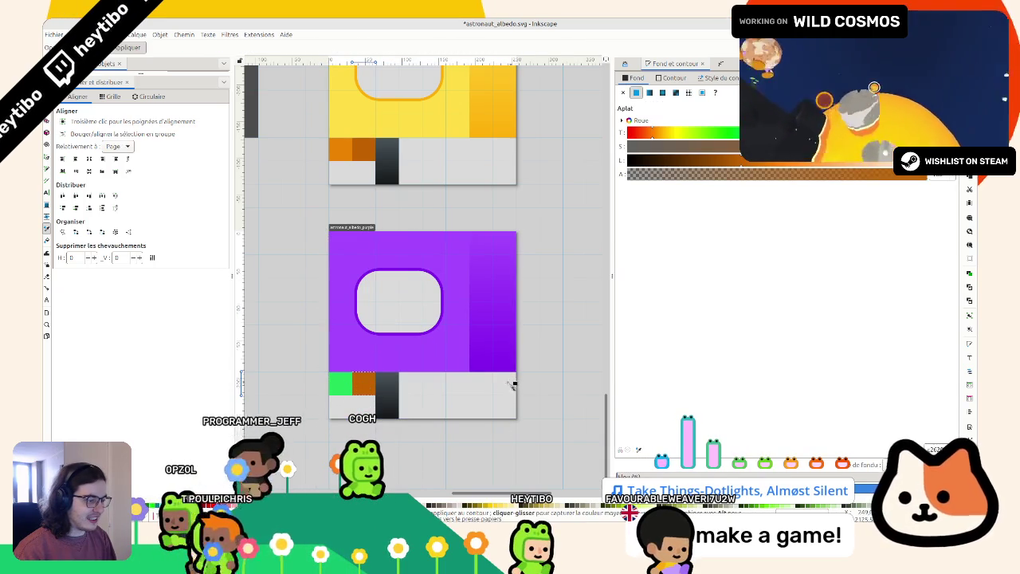
click(437, 331)
drag(780, 170, 769, 164)
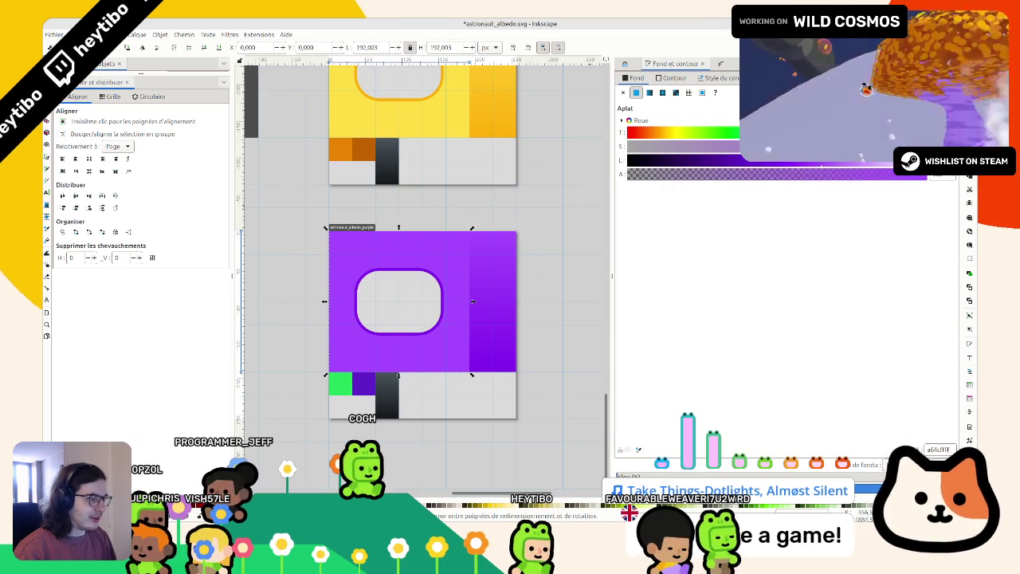
click(581, 237)
click(450, 258)
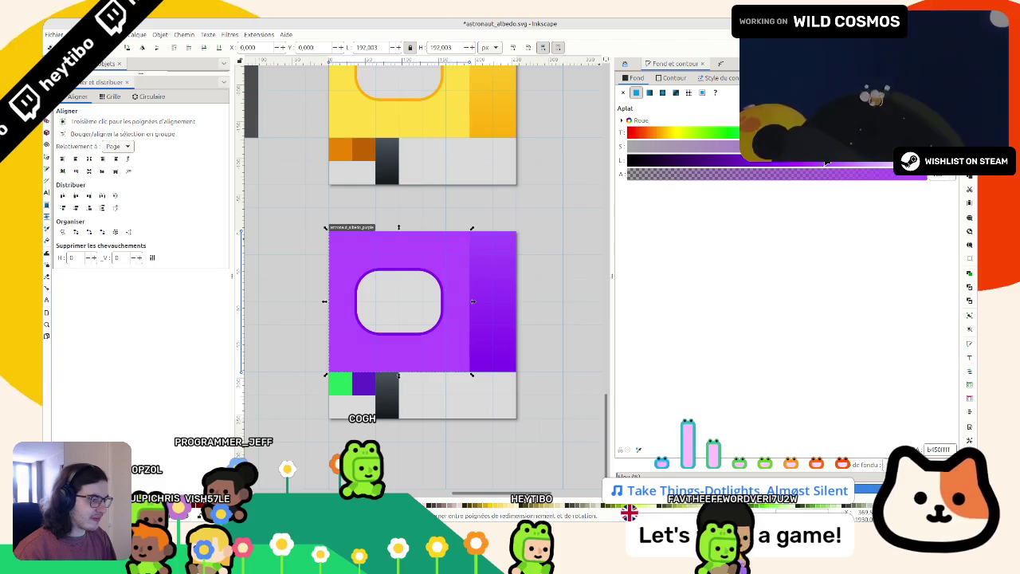
drag(831, 163, 826, 164)
click(506, 255)
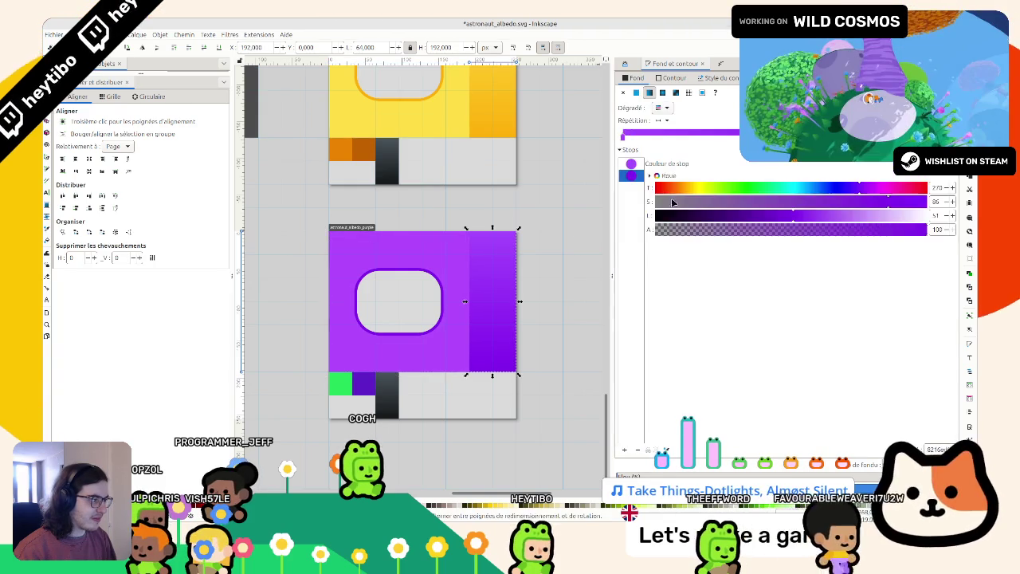
key(s)
click(543, 265)
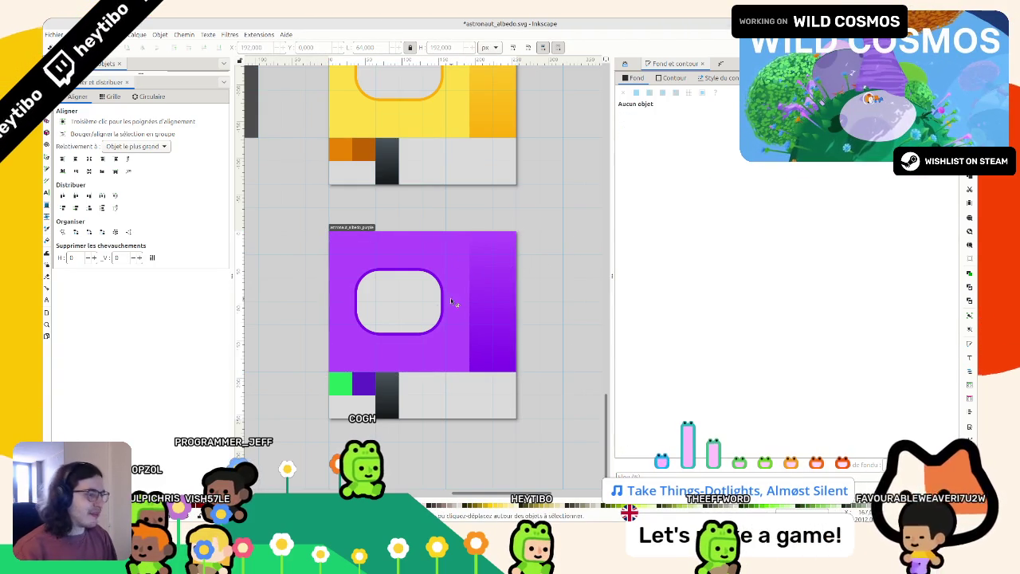
Step: Move the white texture page to the bottom of the page column and save
scroll(445, 321, down, 6)
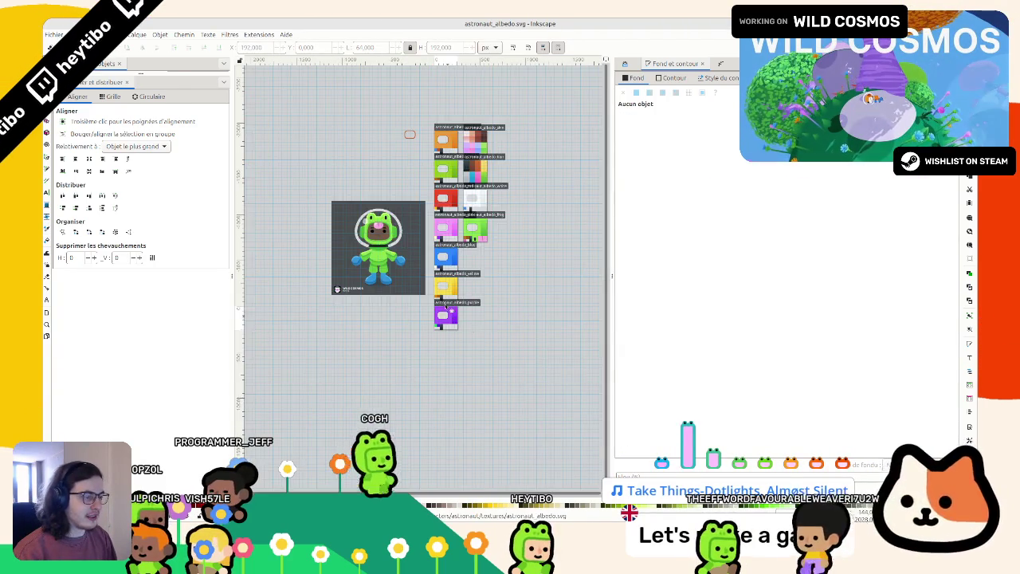
scroll(468, 452, up, 4)
scroll(458, 448, up, 15)
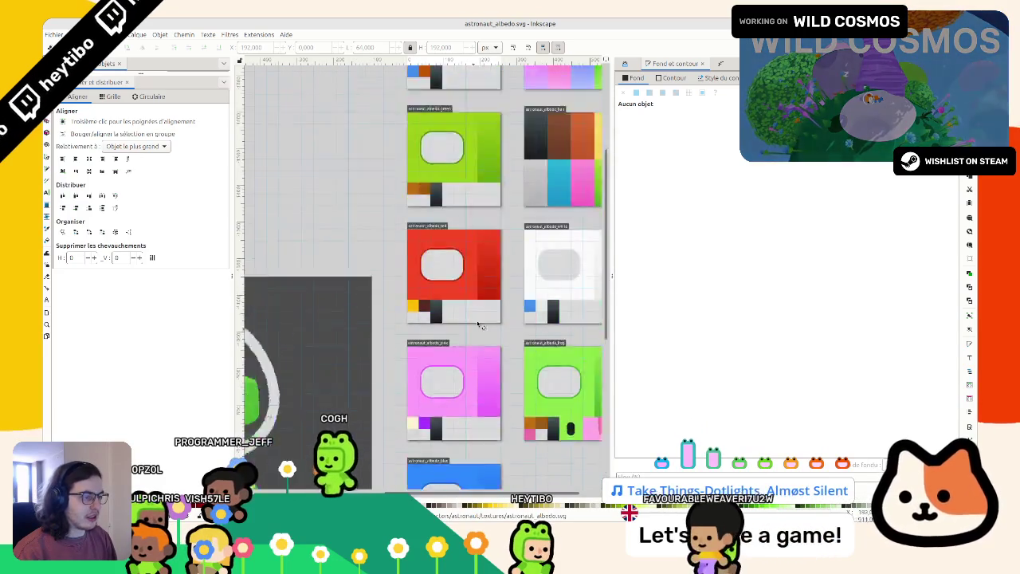
scroll(456, 286, down, 5)
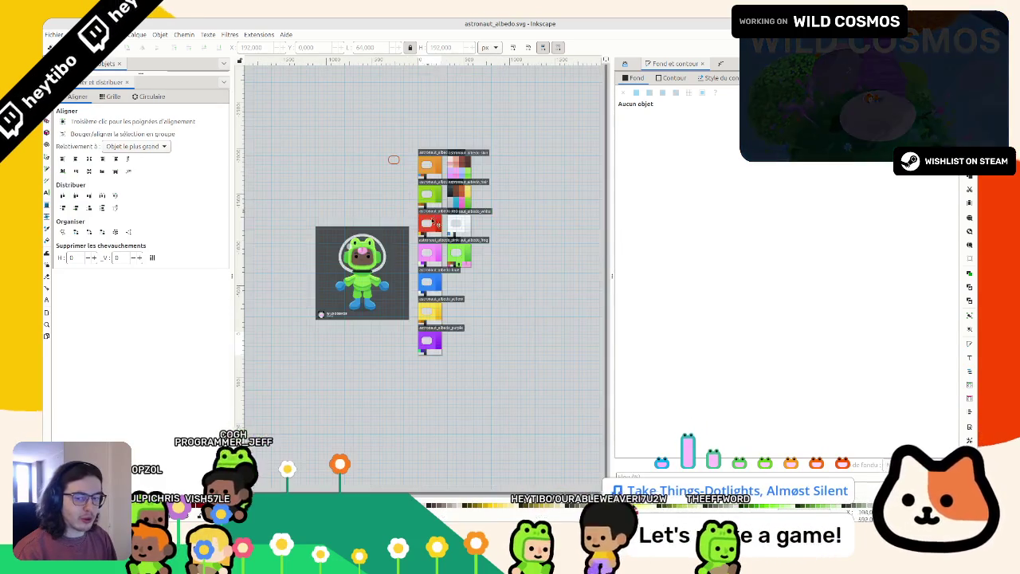
click(46, 338)
scroll(352, 305, up, 2)
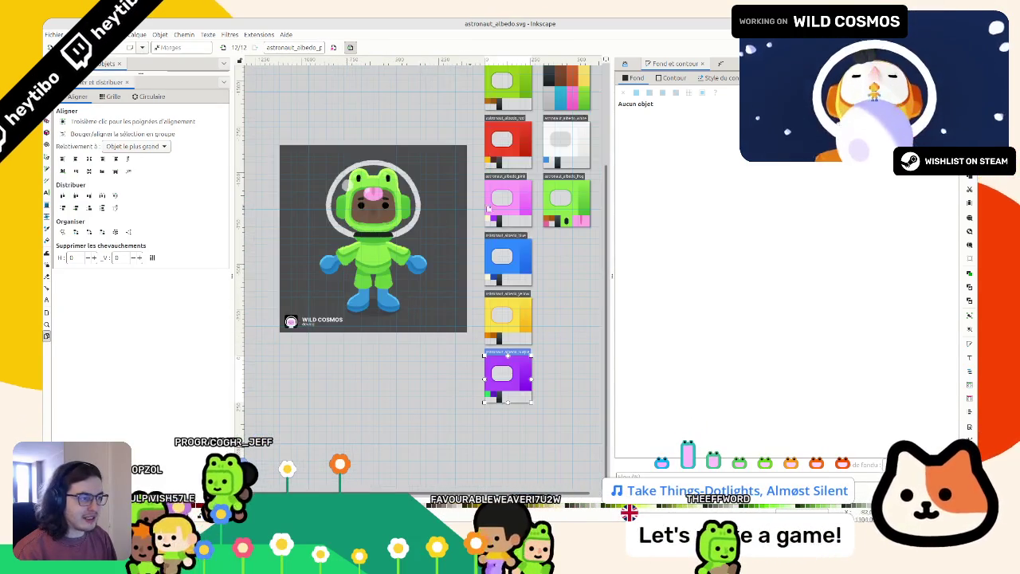
click(550, 160)
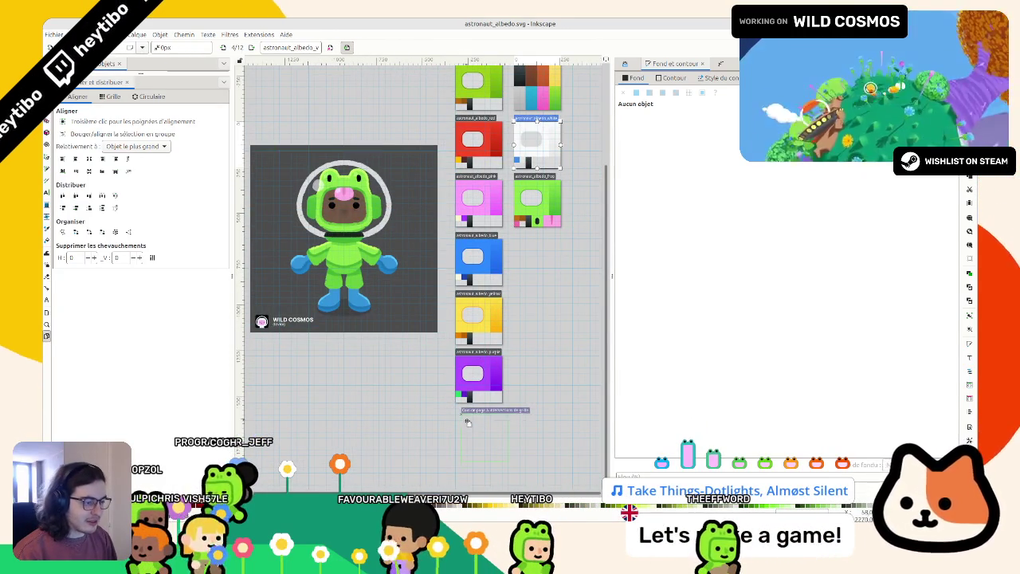
drag(465, 420, 467, 421)
key(ctrl+s)
Step: Move the green frog page into the right column
scroll(435, 379, up, 3)
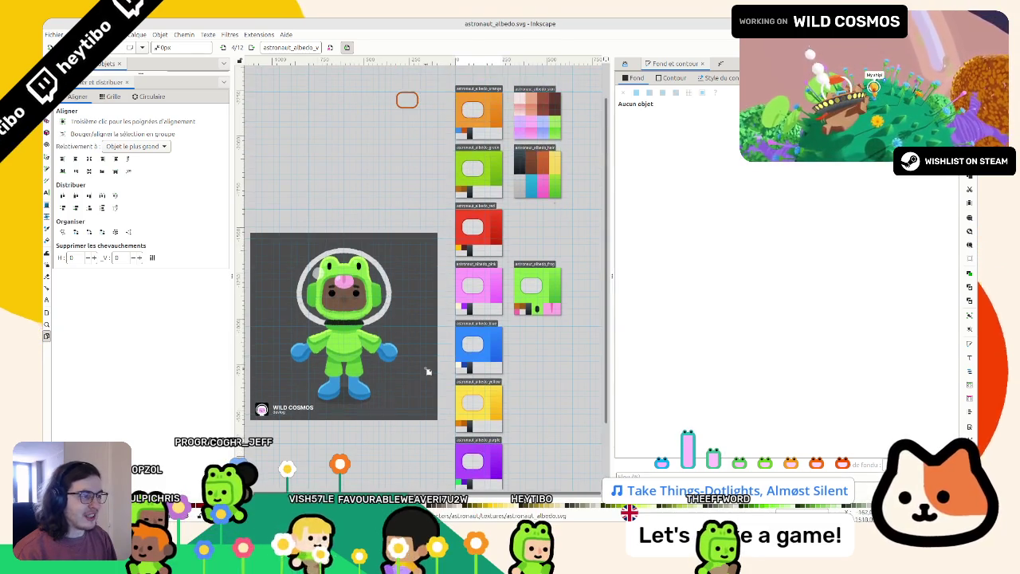
scroll(427, 361, right, 1)
scroll(462, 275, down, 2)
click(526, 235)
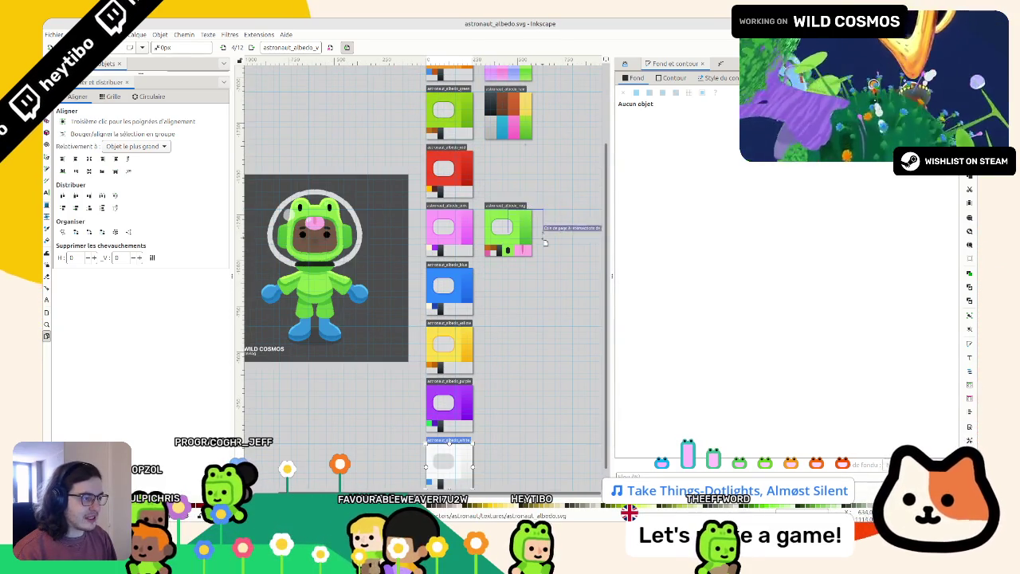
mouse_move(535, 239)
mouse_down()
mouse_move(597, 239)
mouse_move(508, 249)
mouse_up()
Step: Return to object selection, show the Objects list, then bring up the app launcher
scroll(358, 199, up, 4)
key(s)
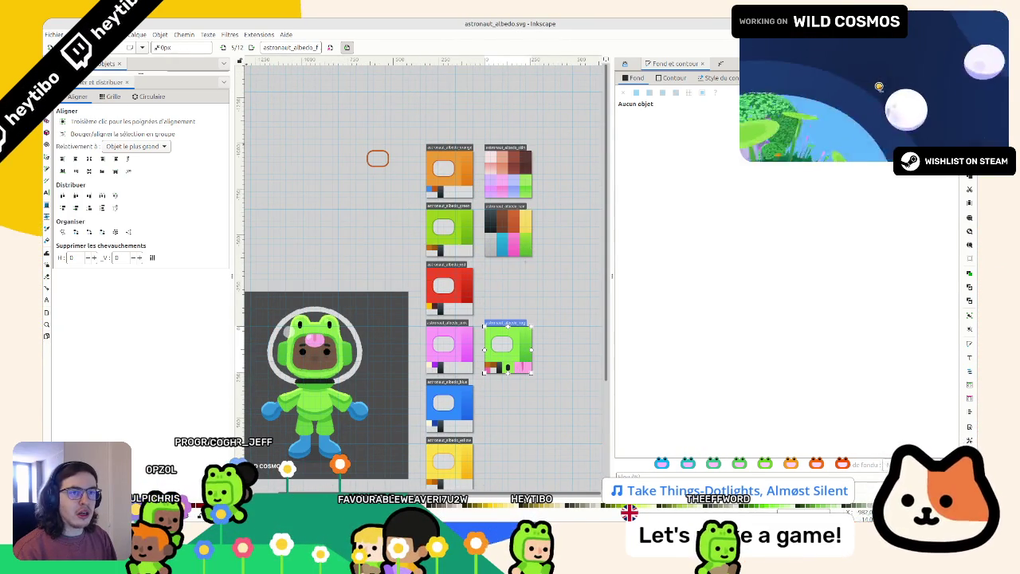
key(ctrl+shift+l)
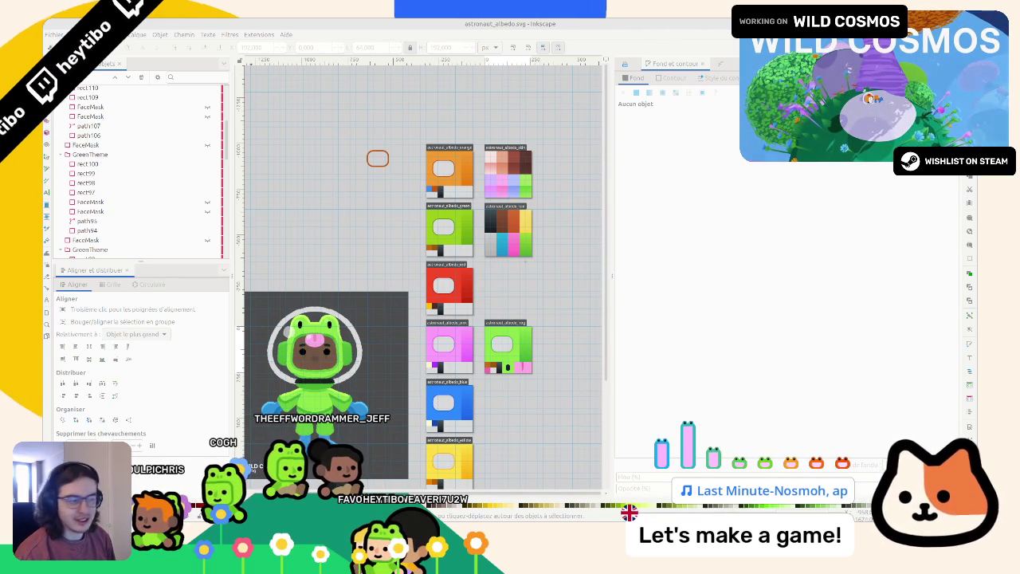
scroll(385, 236, down, 3)
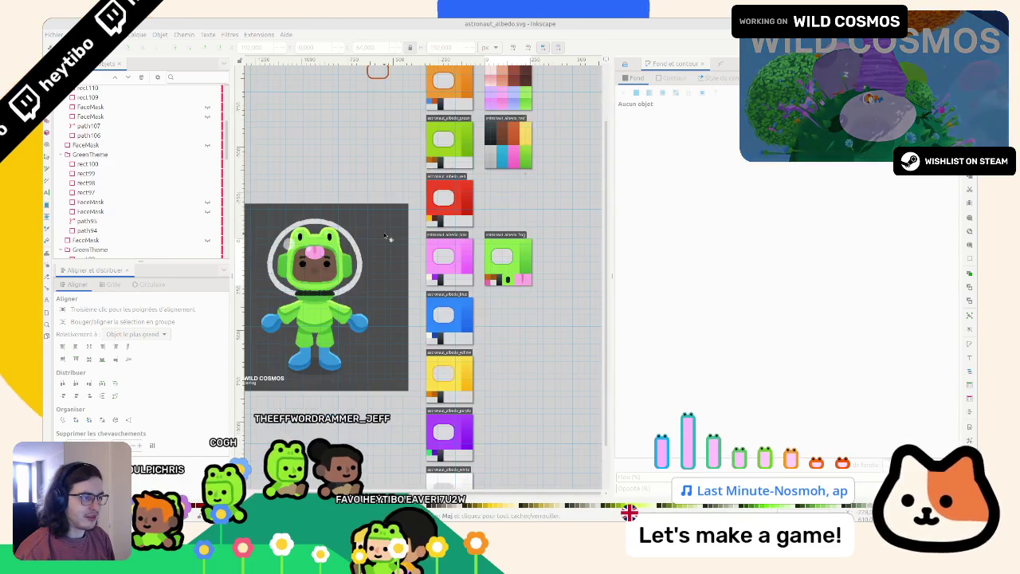
scroll(384, 236, down, 2)
key(super)
Step: Launch the screenshot tool and copy an area capture of the page column to the clipboard
text(capt)
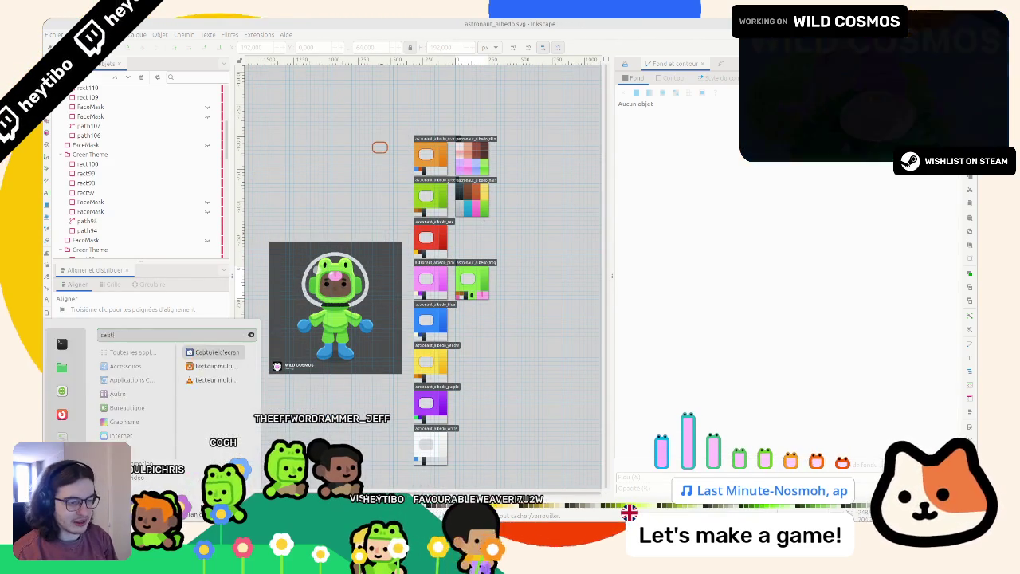
key(Return)
click(554, 258)
click(475, 214)
drag(397, 120, 469, 462)
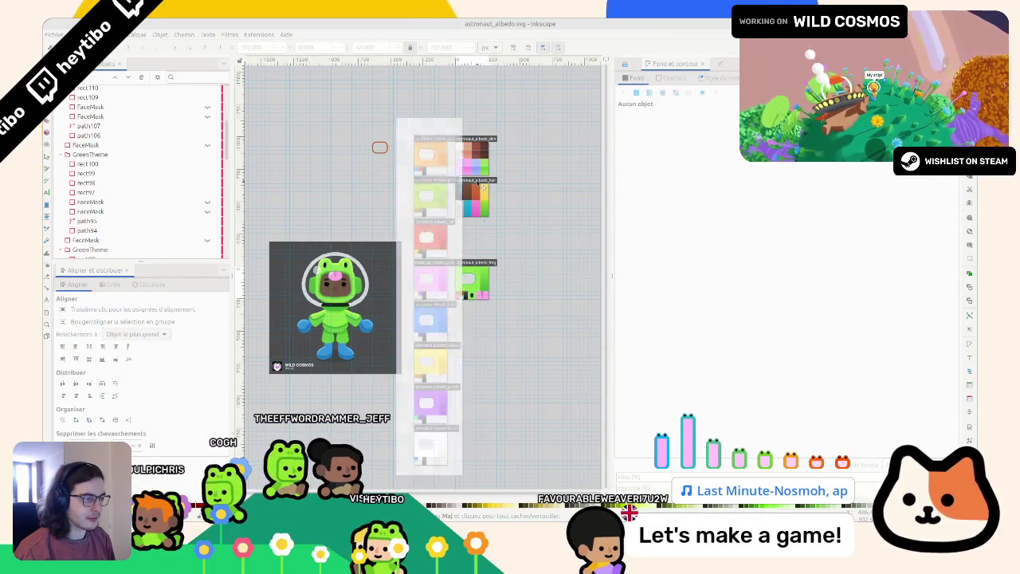
click(494, 196)
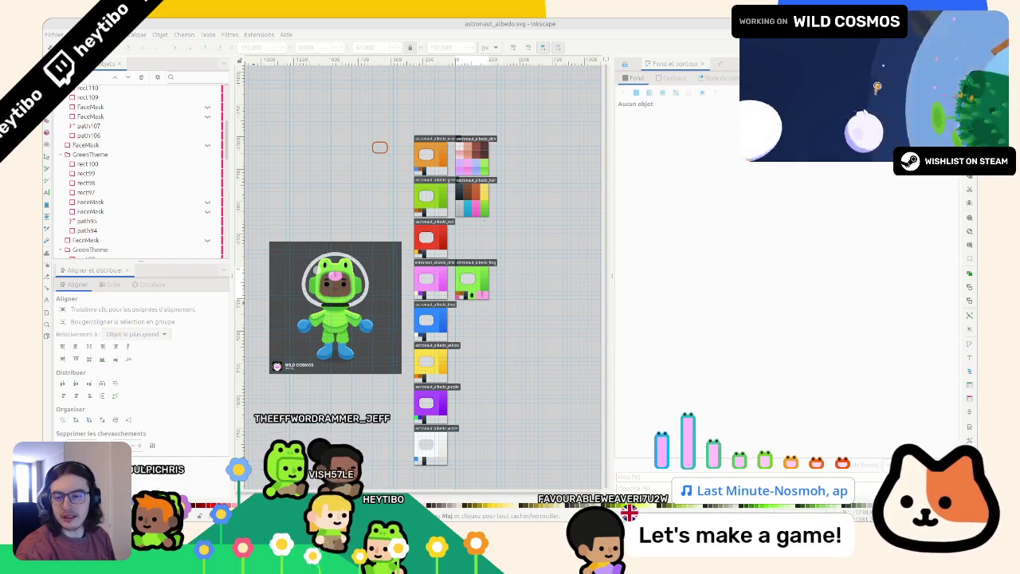
Step: Paste the capture into PureRef, shift it right, then close discarding the board
key(alt+Tab)
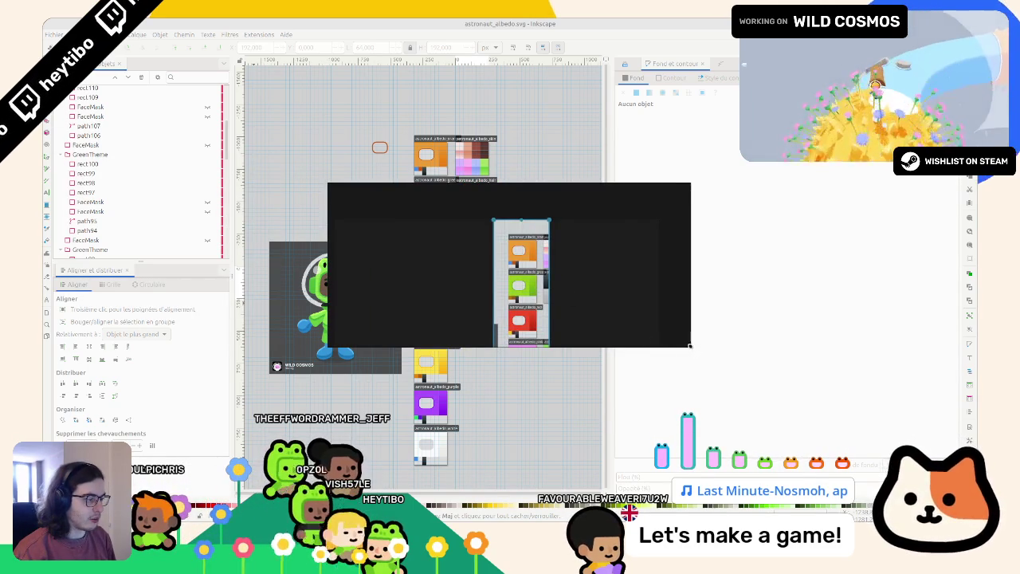
mouse_move(457, 350)
mouse_down()
mouse_move(567, 358)
mouse_move(667, 326)
mouse_up()
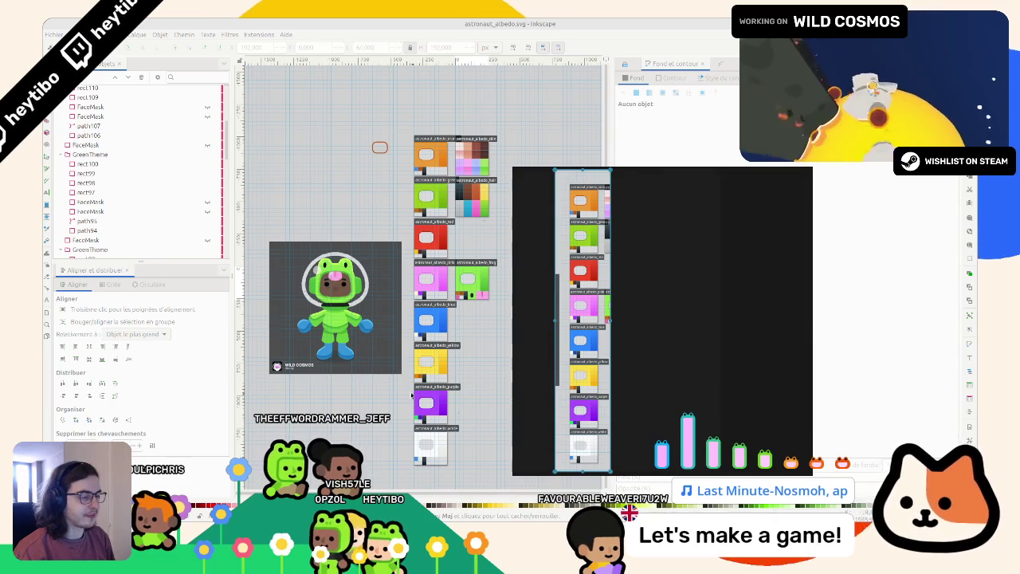
scroll(419, 400, down, 1)
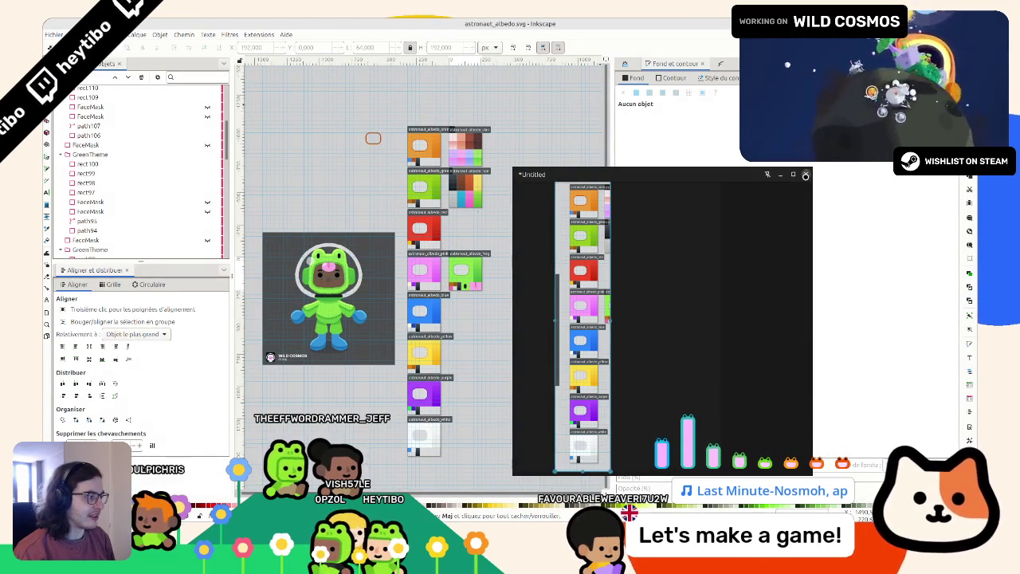
click(804, 175)
click(662, 346)
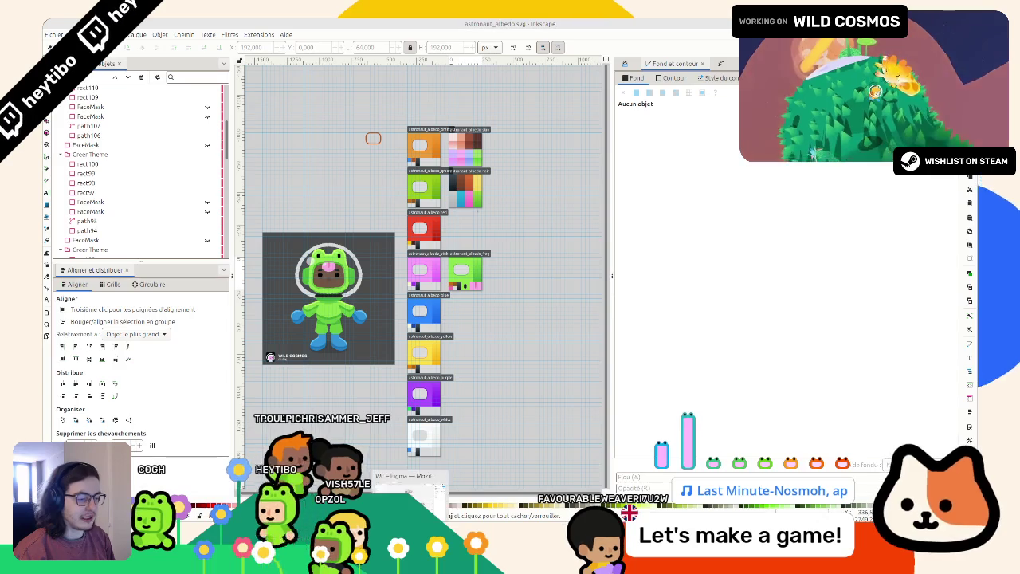
Step: Delete the three astronaut albedo frames in Figma
click(406, 478)
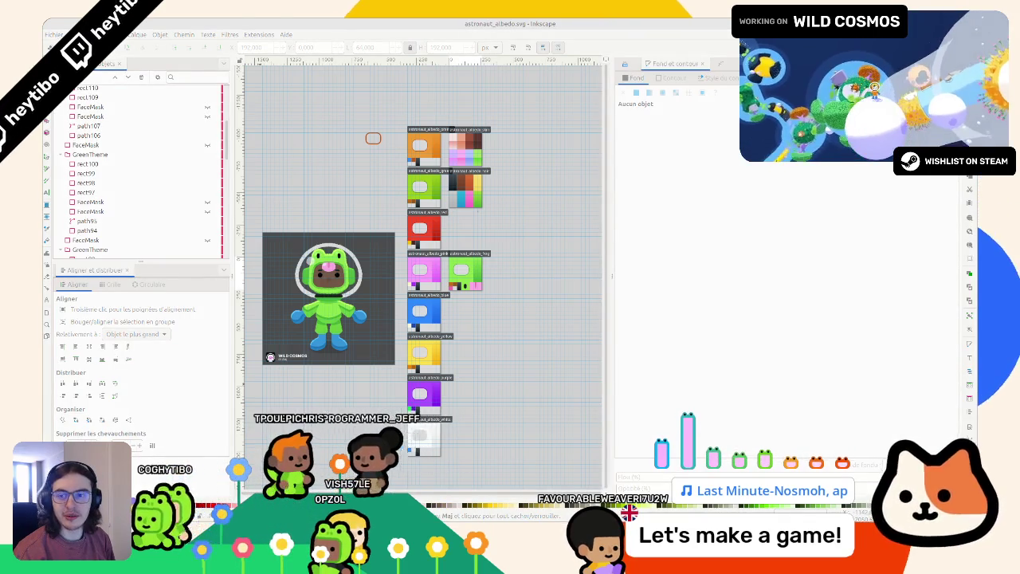
scroll(386, 345, down, 3)
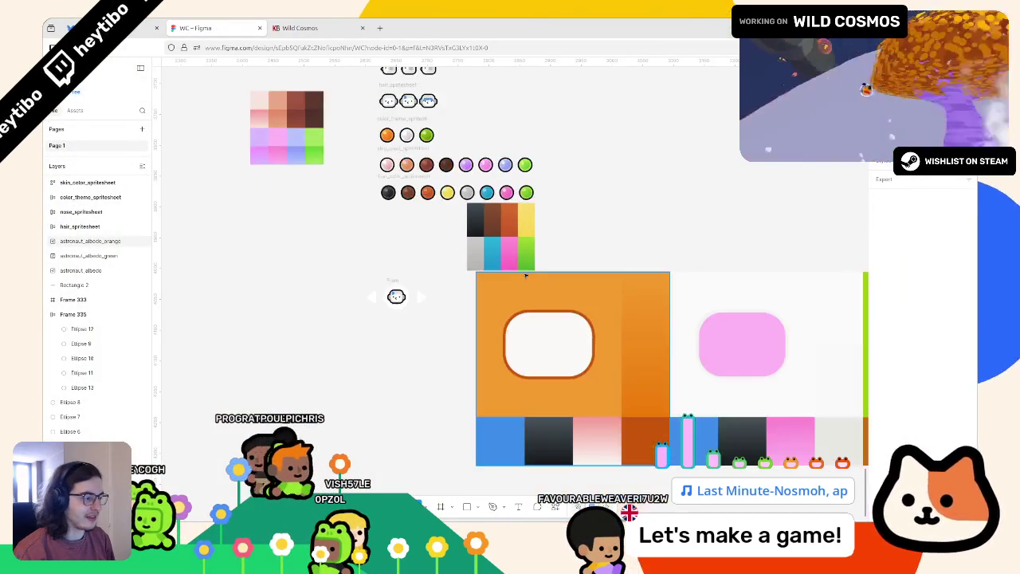
scroll(532, 331, down, 3)
scroll(532, 332, up, 3)
drag(760, 413, 531, 328)
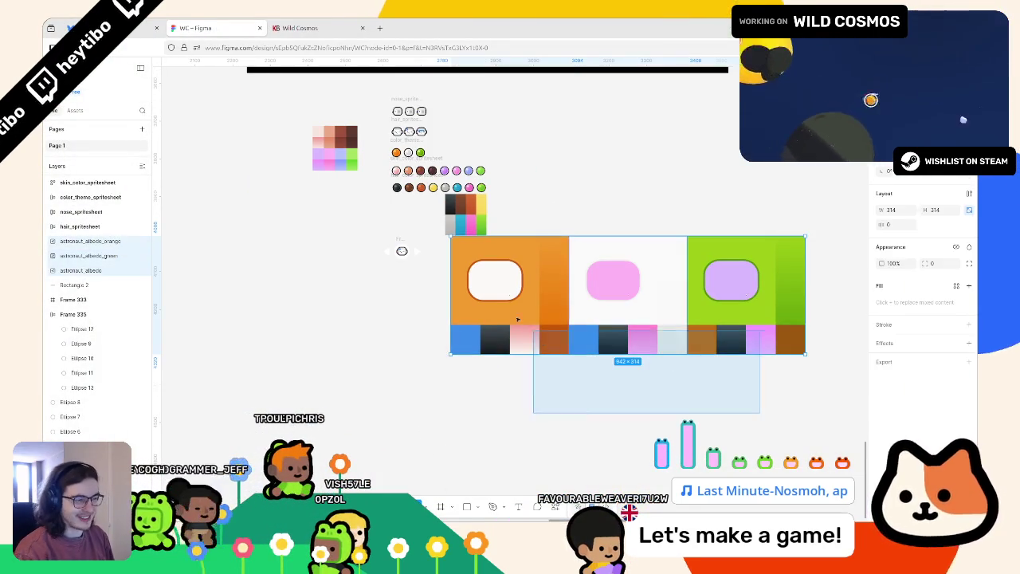
key(Delete)
Step: Move the colour-swatch images and group the two arrow textures
scroll(369, 288, up, 3)
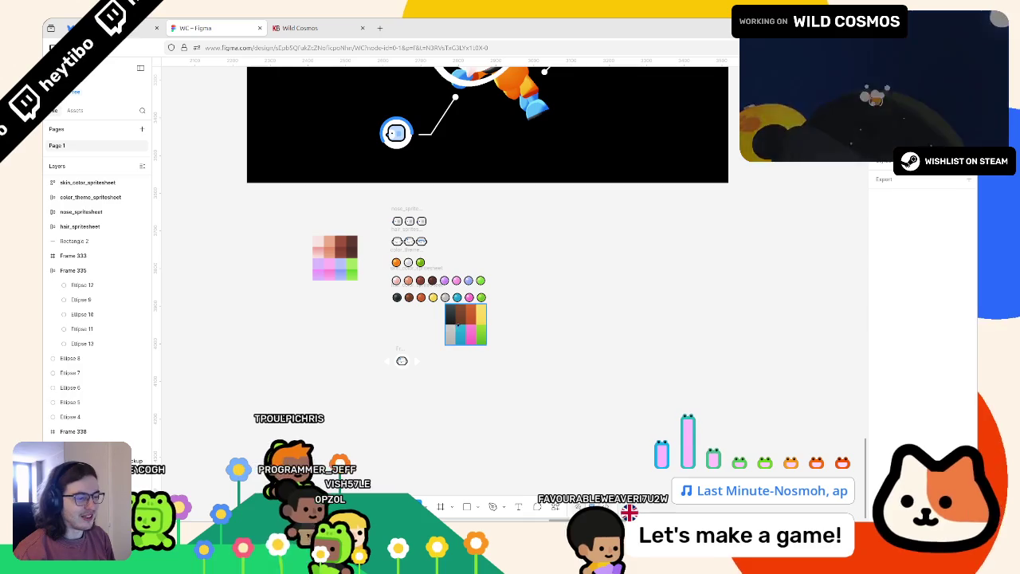
drag(456, 323, 271, 299)
mouse_move(353, 353)
mouse_down()
mouse_move(426, 373)
mouse_move(247, 213)
mouse_up()
key(ctrl+g)
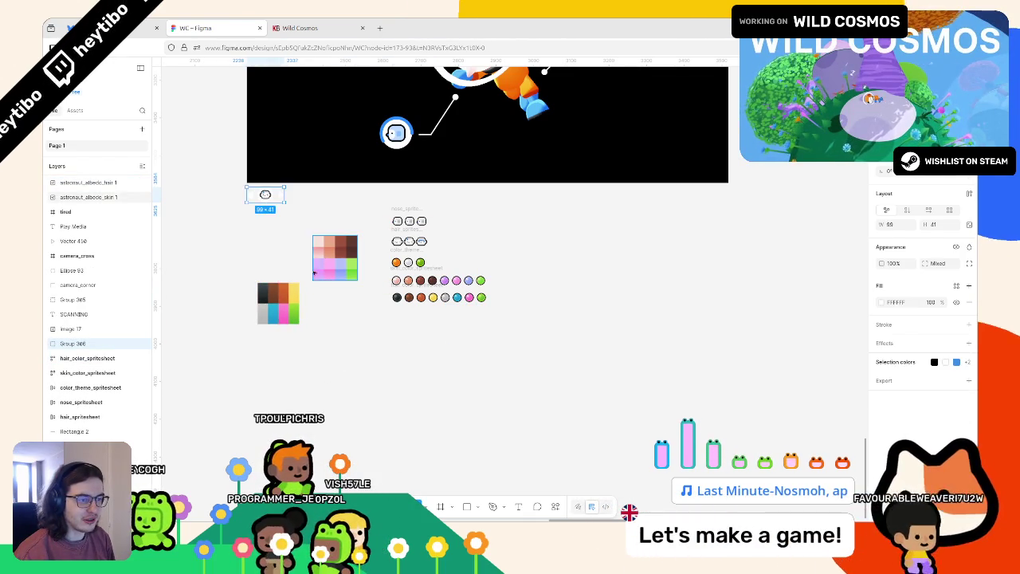
drag(289, 290, 346, 304)
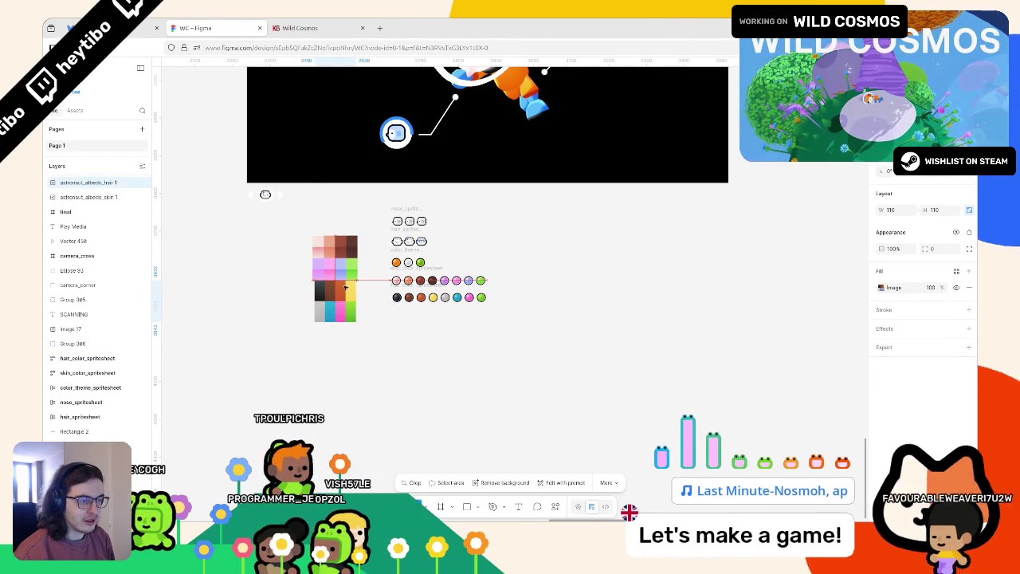
click(368, 331)
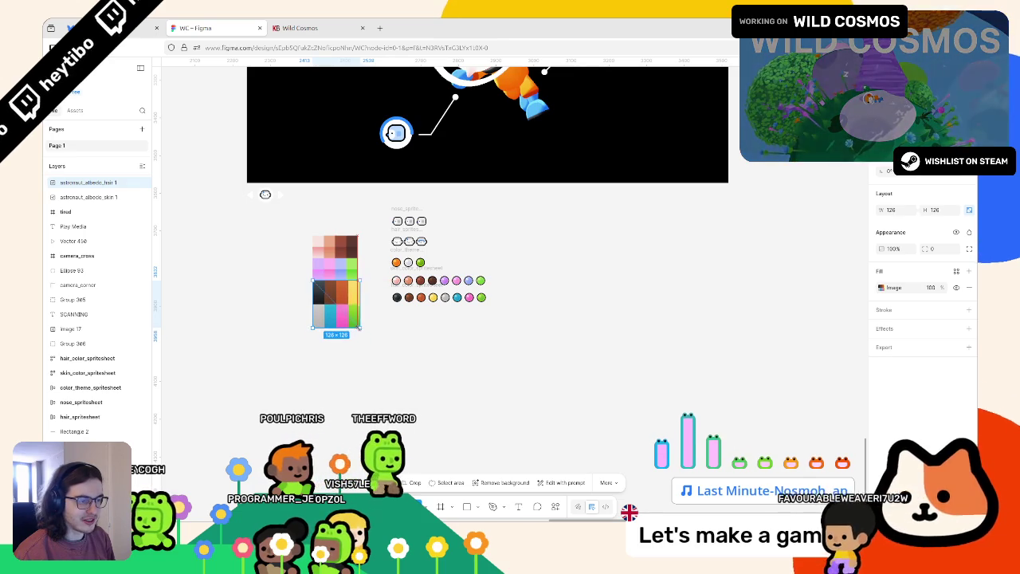
Step: Check the hair and skin colour spritesheet frames, then go back to Inkscape
scroll(375, 332, up, 1)
scroll(375, 333, up, 4)
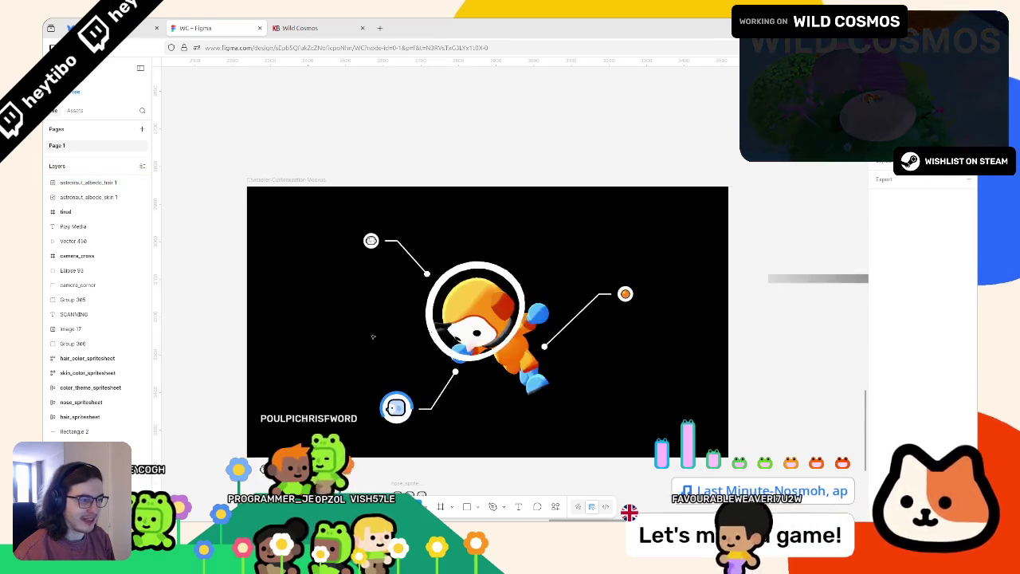
scroll(375, 333, down, 2)
ctrl+scroll(381, 303, up, 3)
click(444, 273)
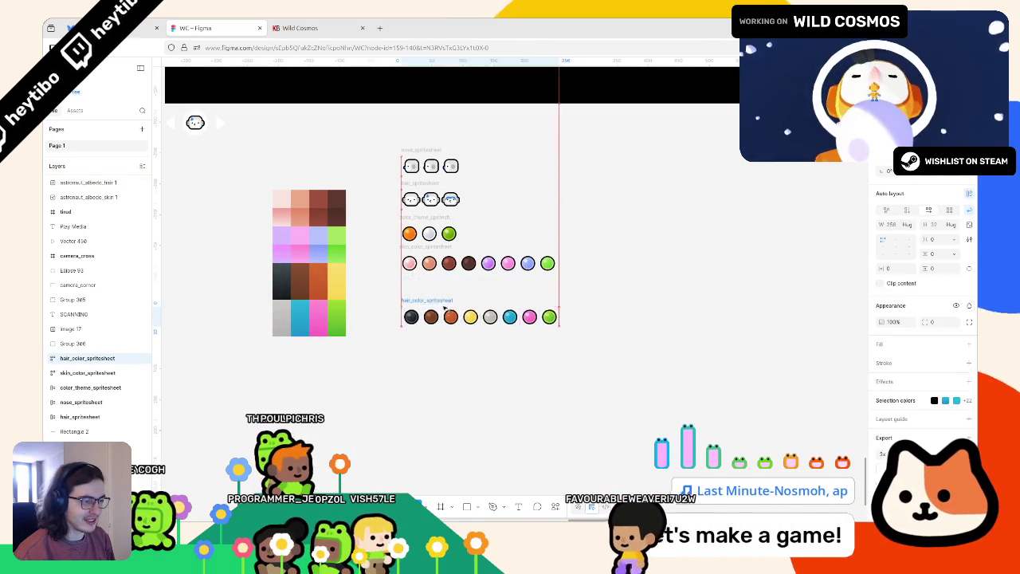
click(665, 284)
ctrl+scroll(567, 303, up, 3)
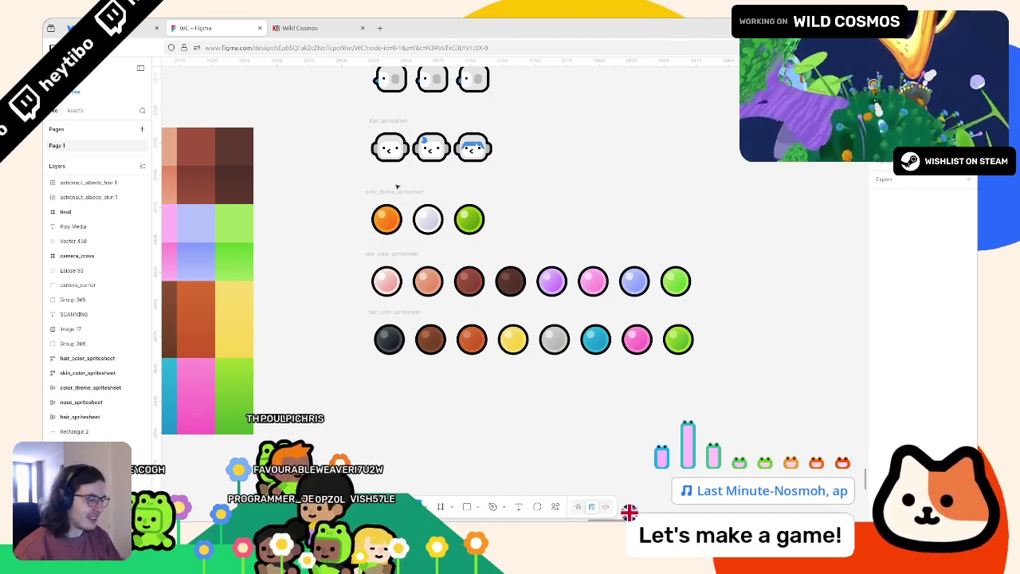
click(411, 280)
scroll(412, 278, up, 5)
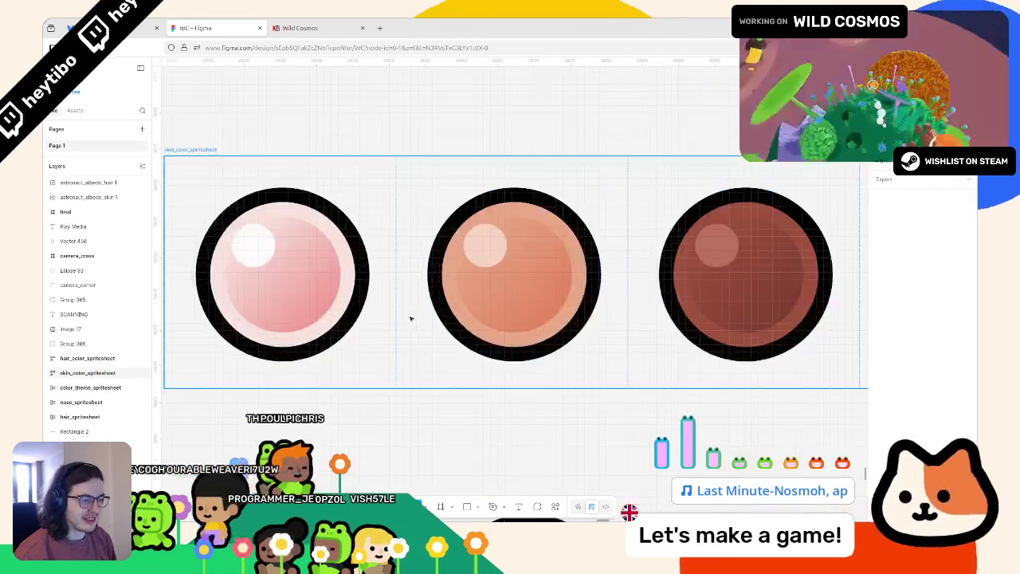
scroll(412, 317, down, 6)
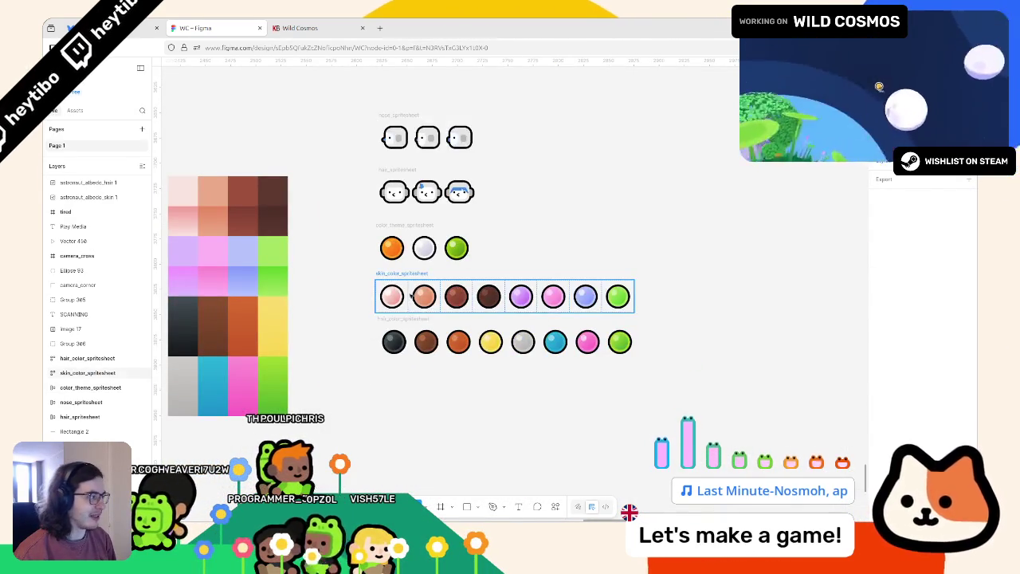
key(alt+Tab)
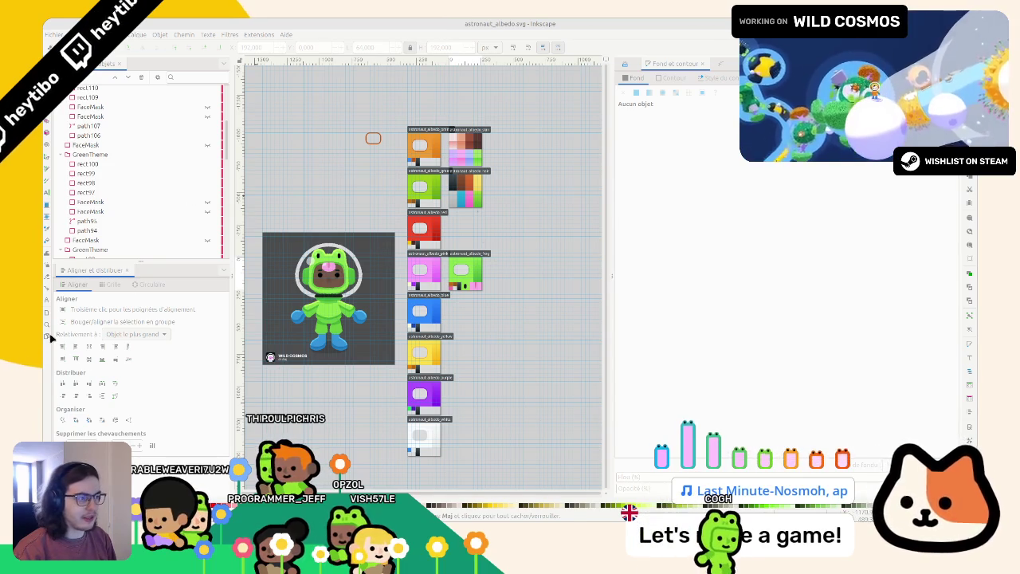
Step: Show the export settings with the green albedo page selected
click(466, 271)
click(418, 189)
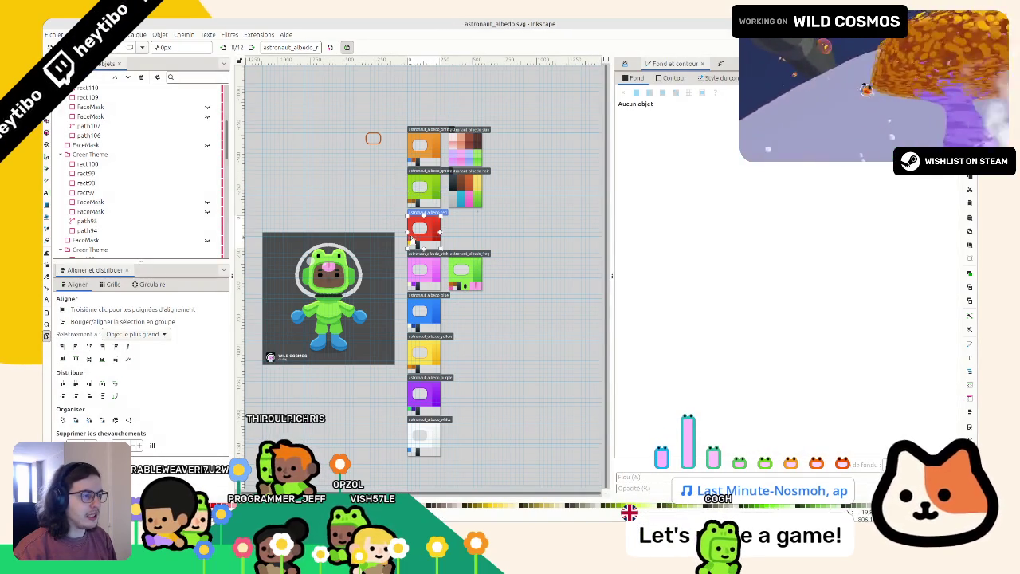
key(ctrl+shift+e)
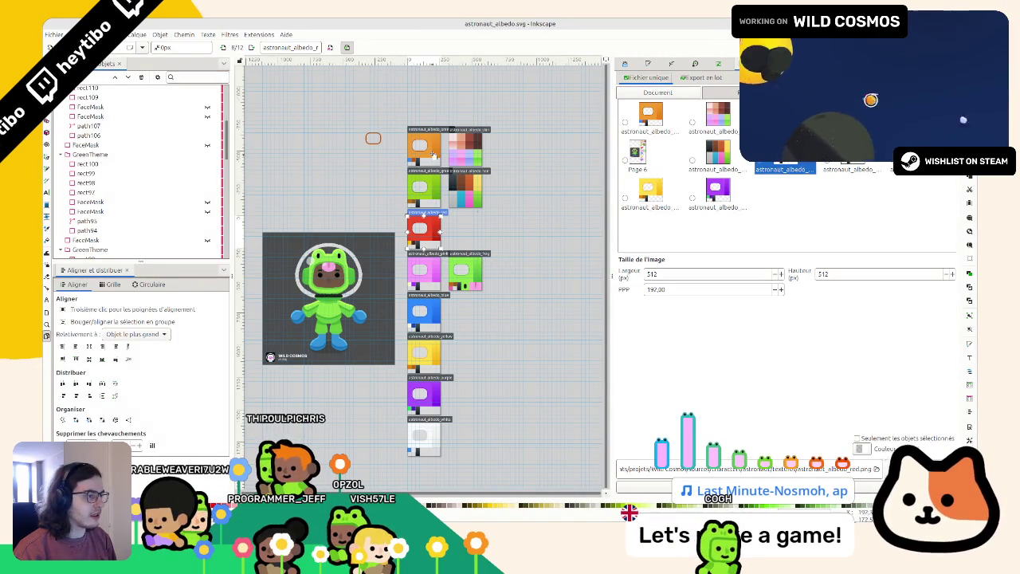
click(430, 153)
click(418, 189)
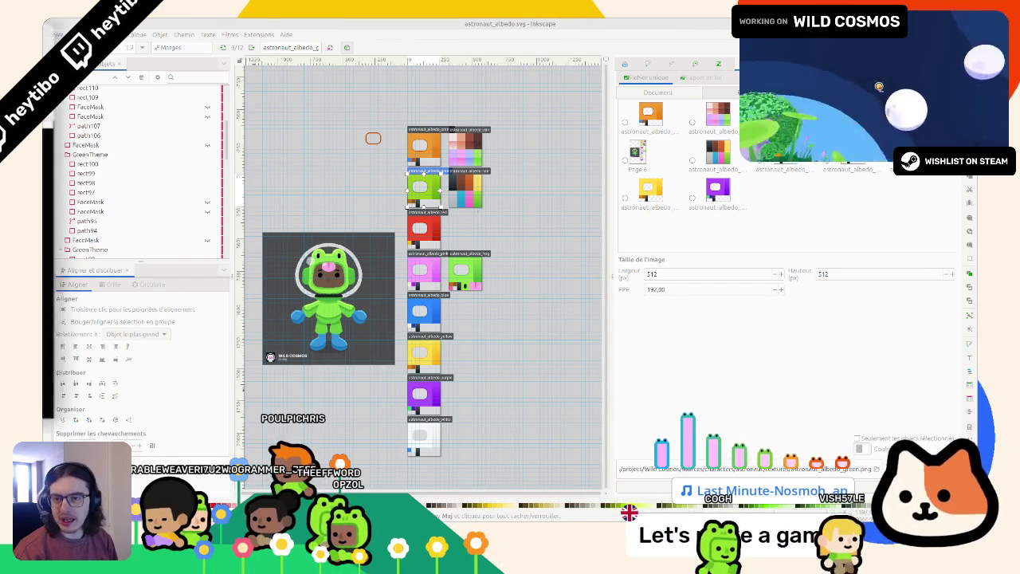
Step: Preview the orange albedo PNG, then run and stop the game in Godot
key(alt+Tab)
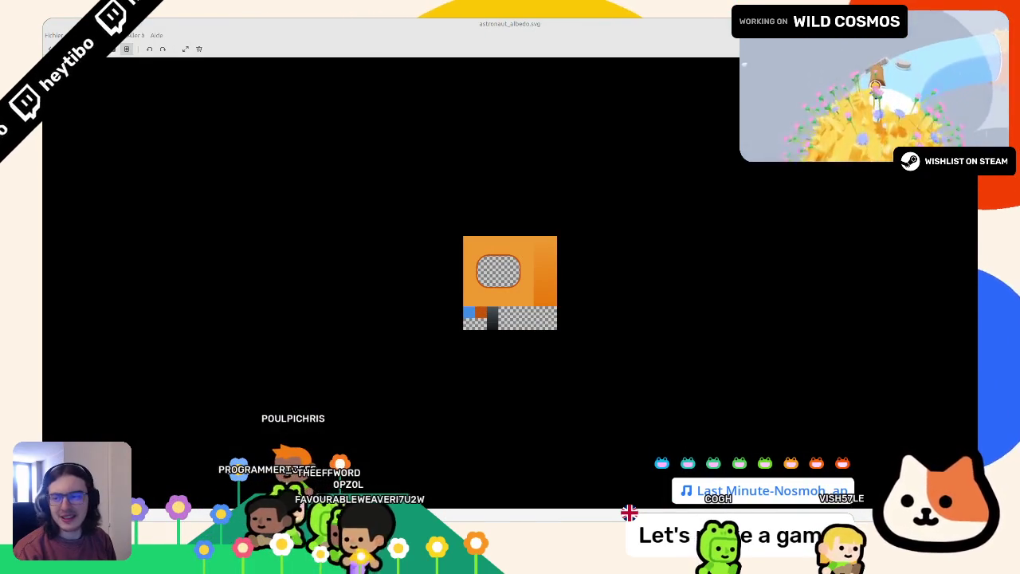
key(alt+Tab)
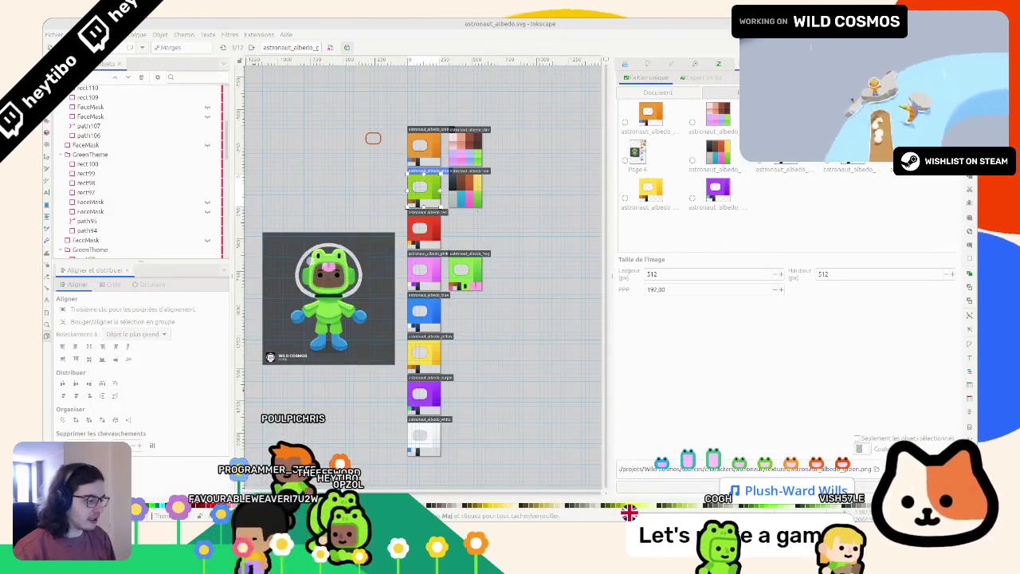
key(alt+Tab)
key(F5)
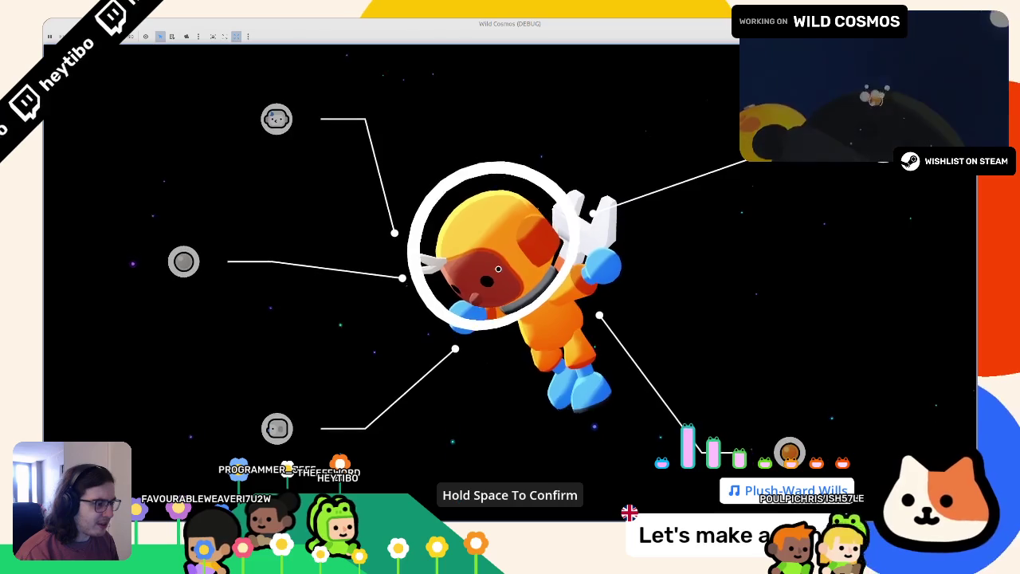
key(F8)
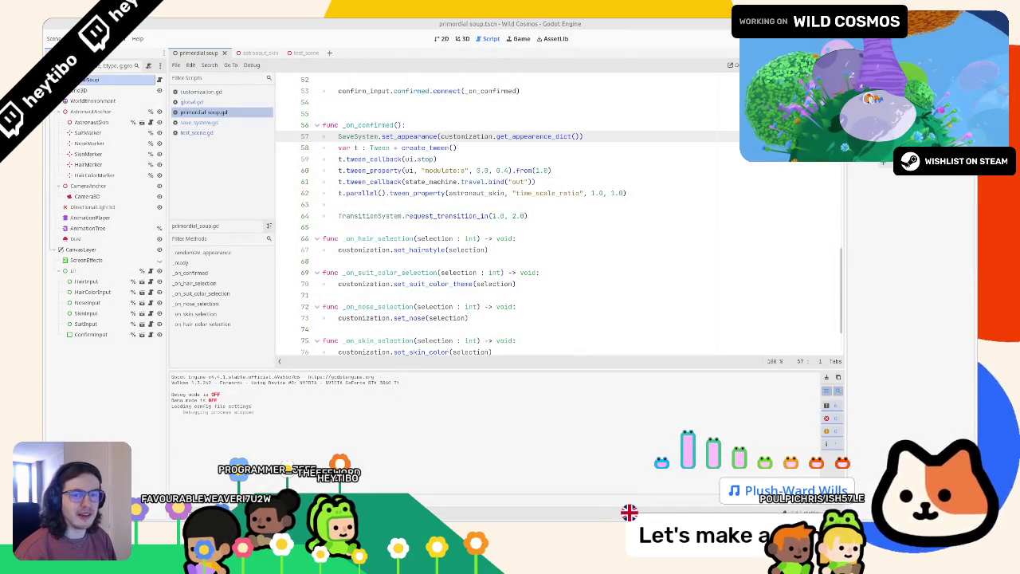
key(alt+Tab)
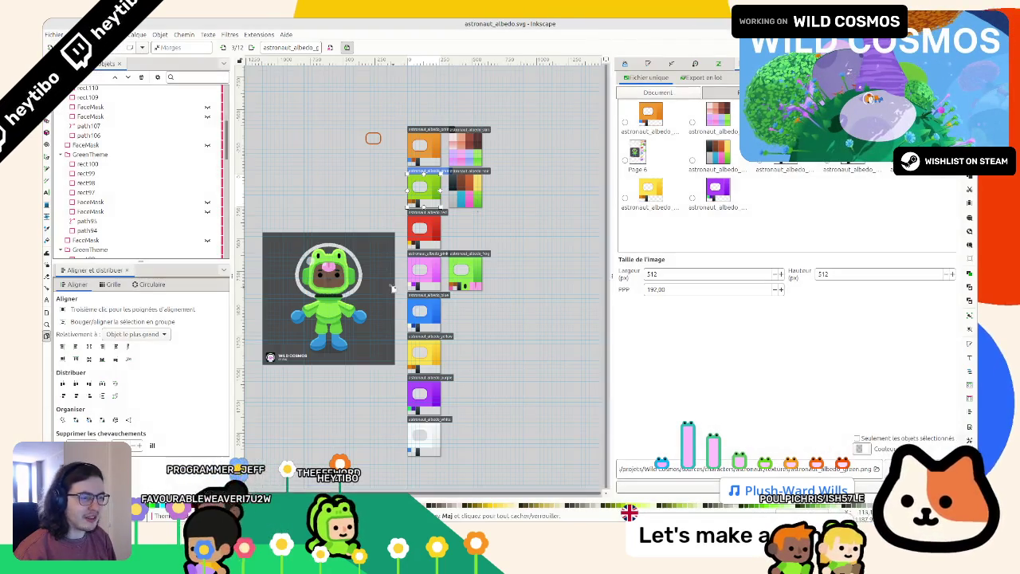
click(420, 146)
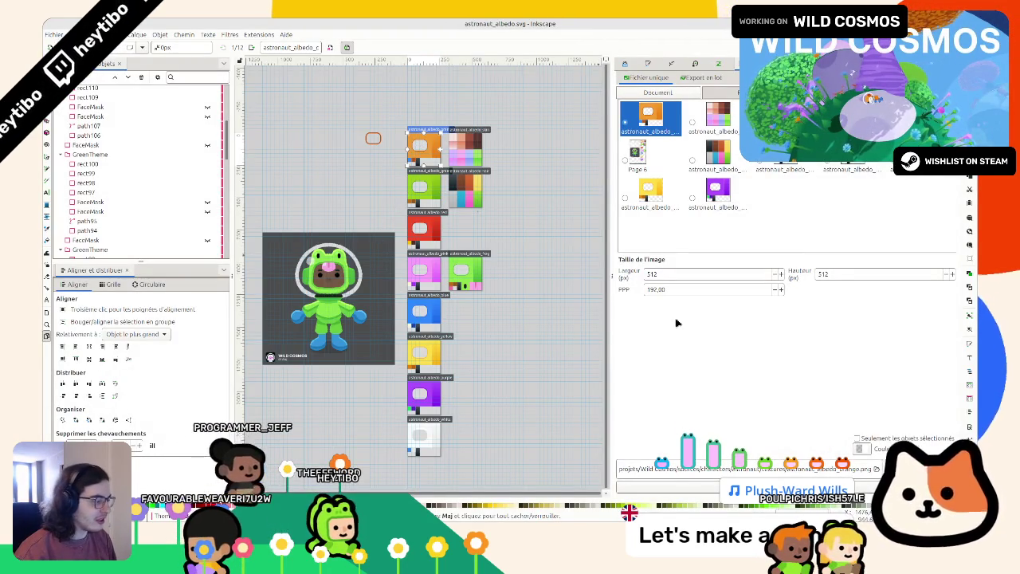
Step: Overwrite astronaut_albedo_orange.png, then batch-export the chosen albedo pages as PNGs
click(666, 487)
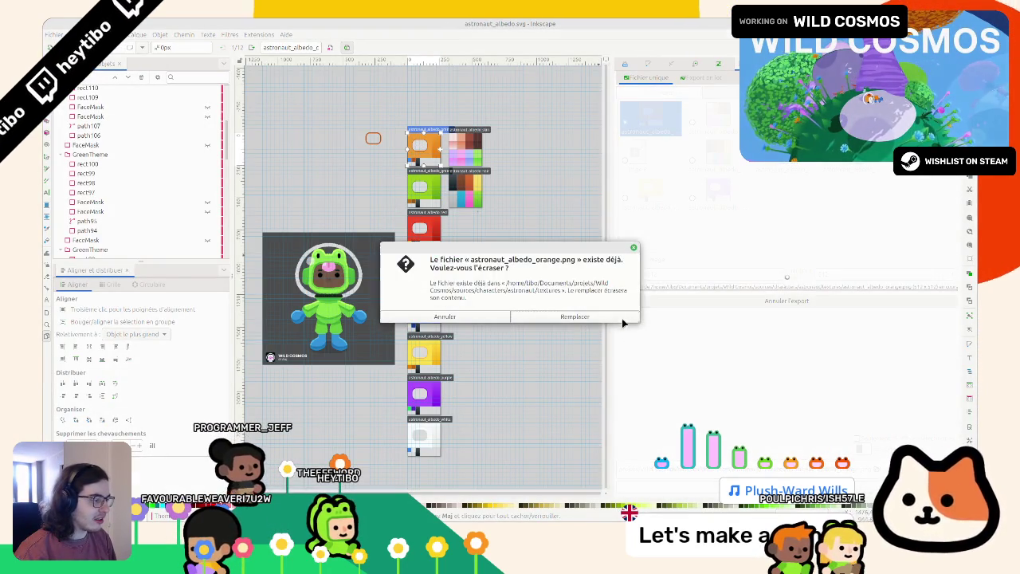
click(575, 319)
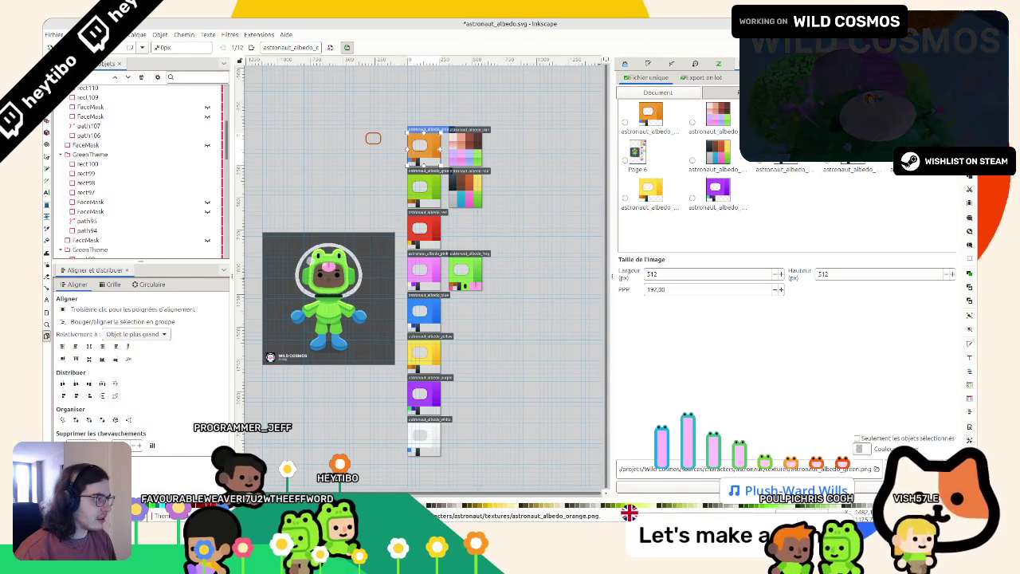
click(714, 79)
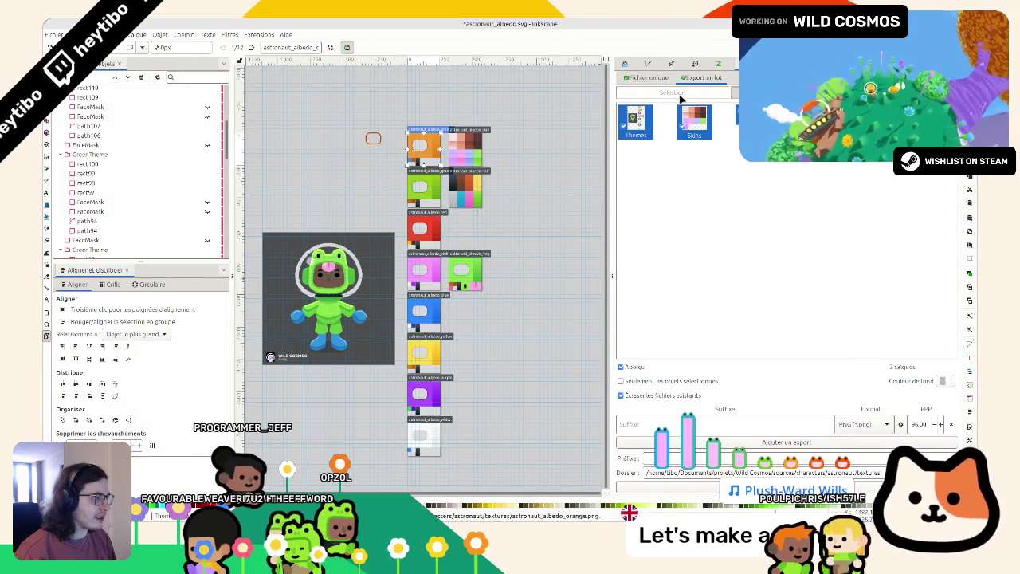
click(906, 92)
click(627, 122)
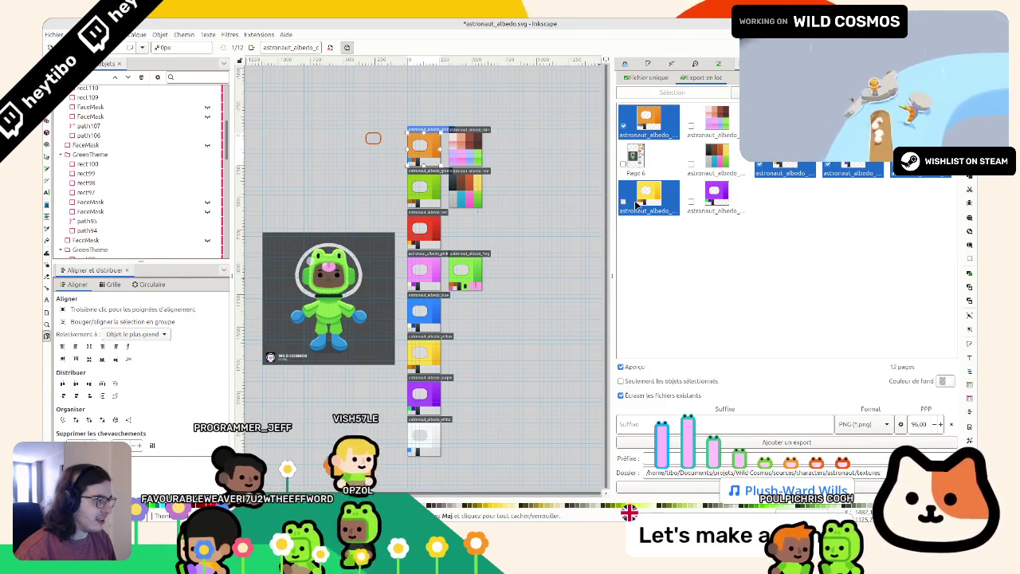
click(708, 492)
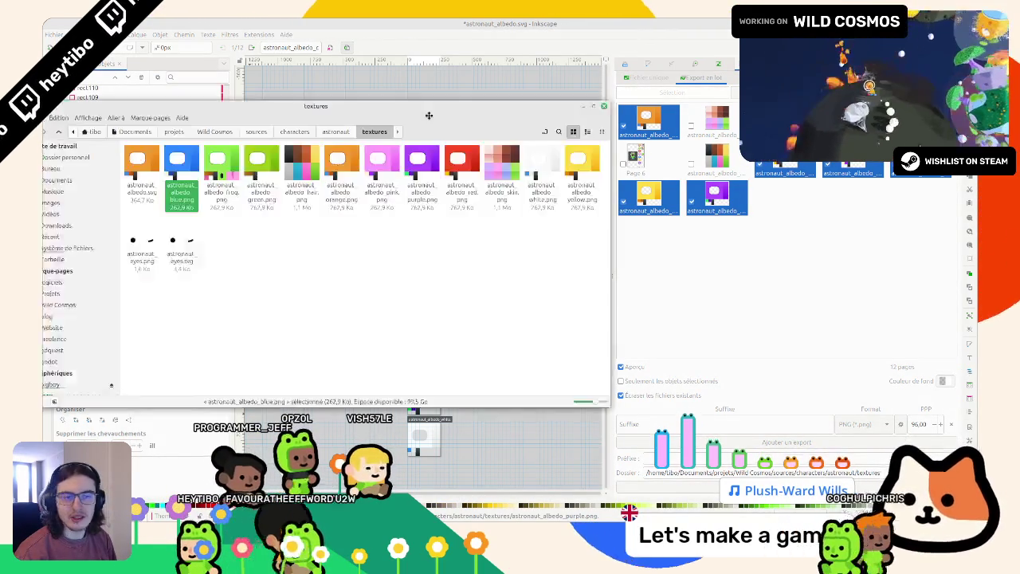
Step: Create a new folder inside textures, then browse the exported albedo PNGs and close the viewer
right_click(253, 252)
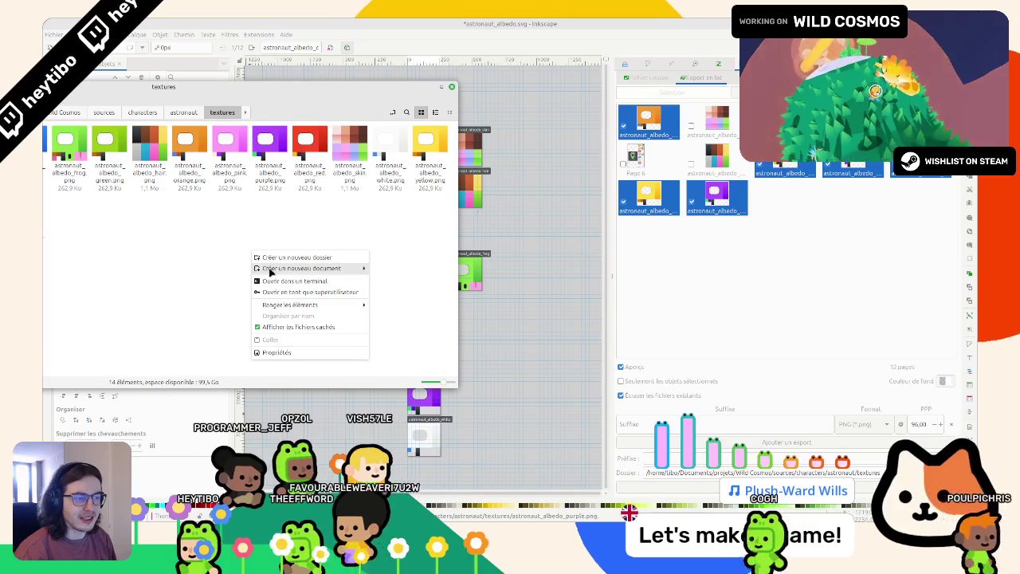
click(327, 257)
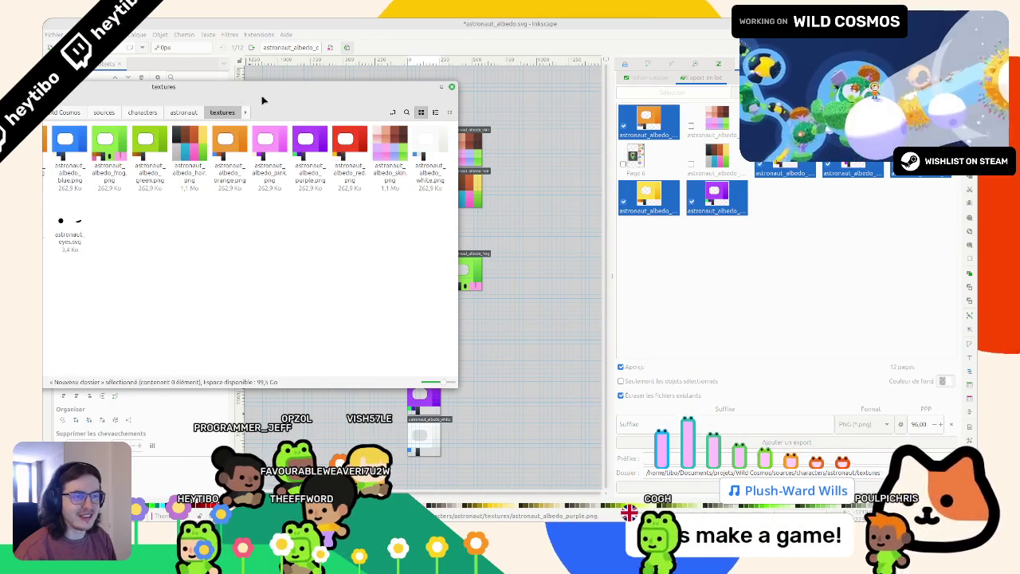
key(ctrl+w)
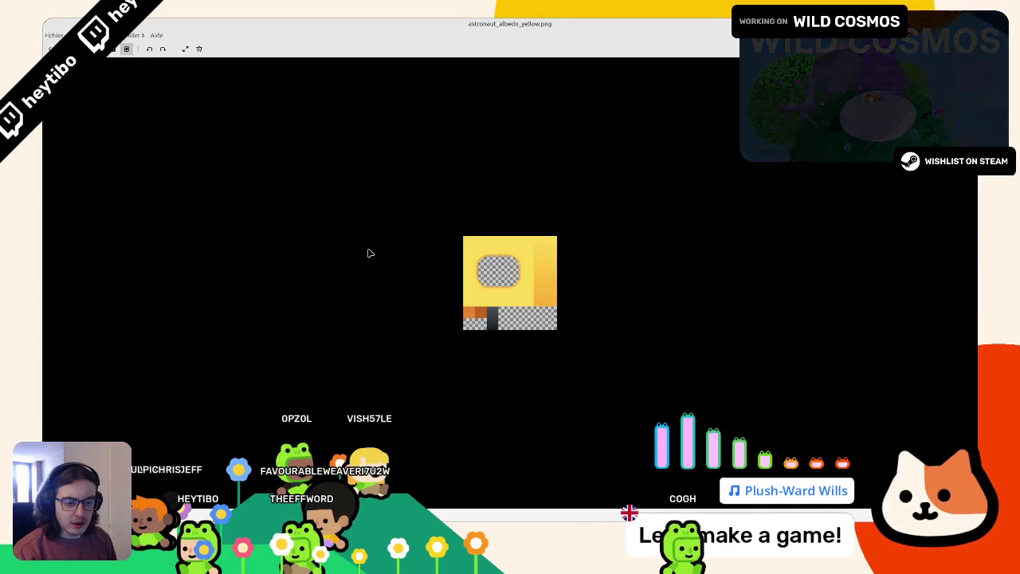
key(Right)
key(Right)
key(Right)
key(Right)
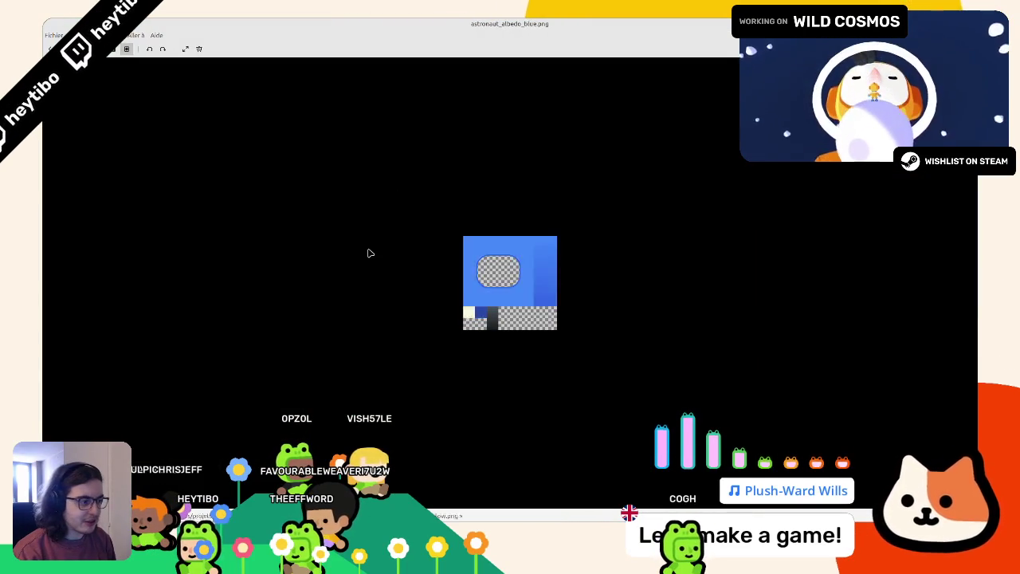
key(Escape)
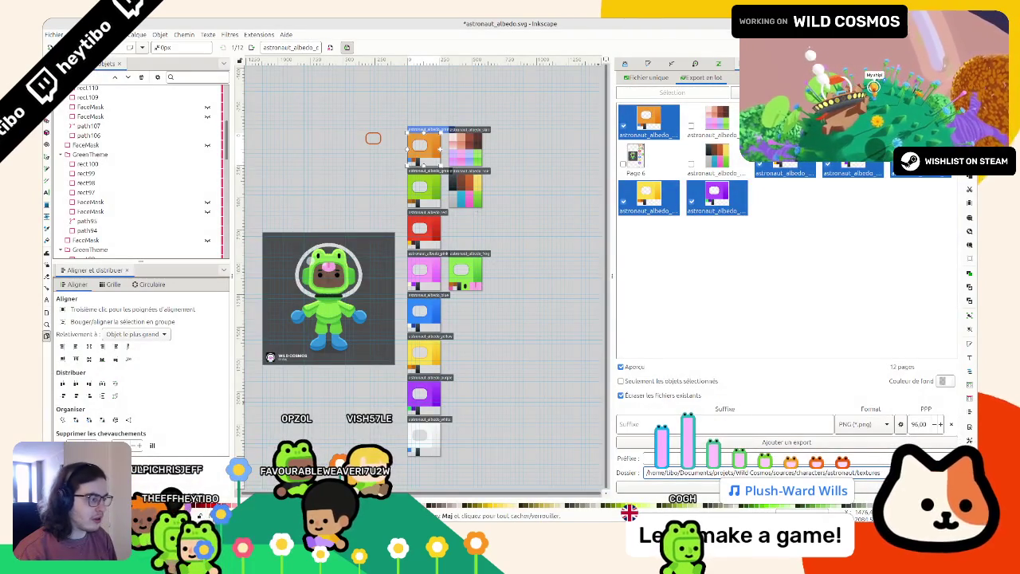
Step: Set the textures/suits folder as the batch export destination at 192 DPI
click(885, 473)
double_click(293, 127)
click(804, 470)
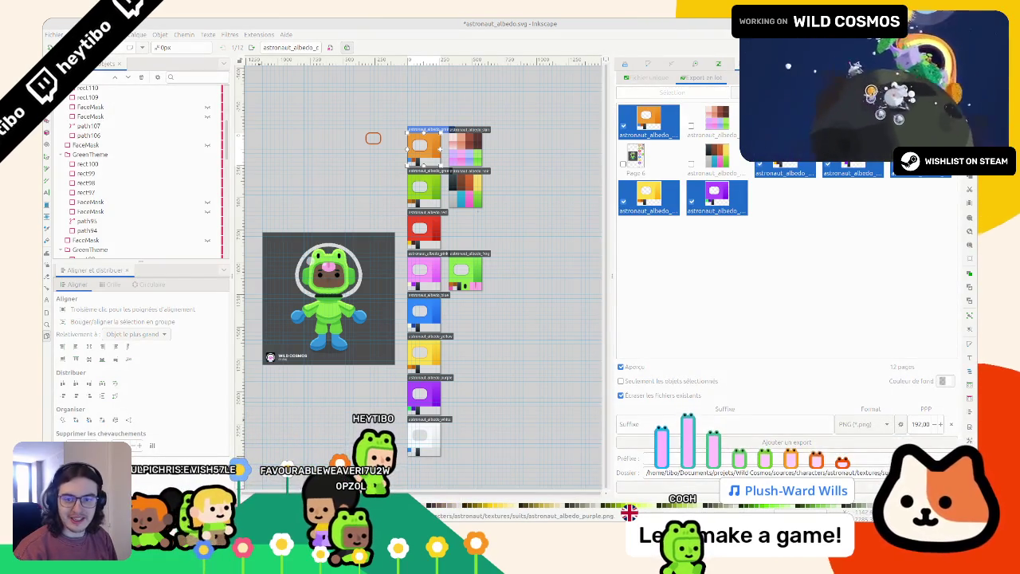
Step: Step through the exported suit textures in the image viewer, then close it
double_click(625, 52)
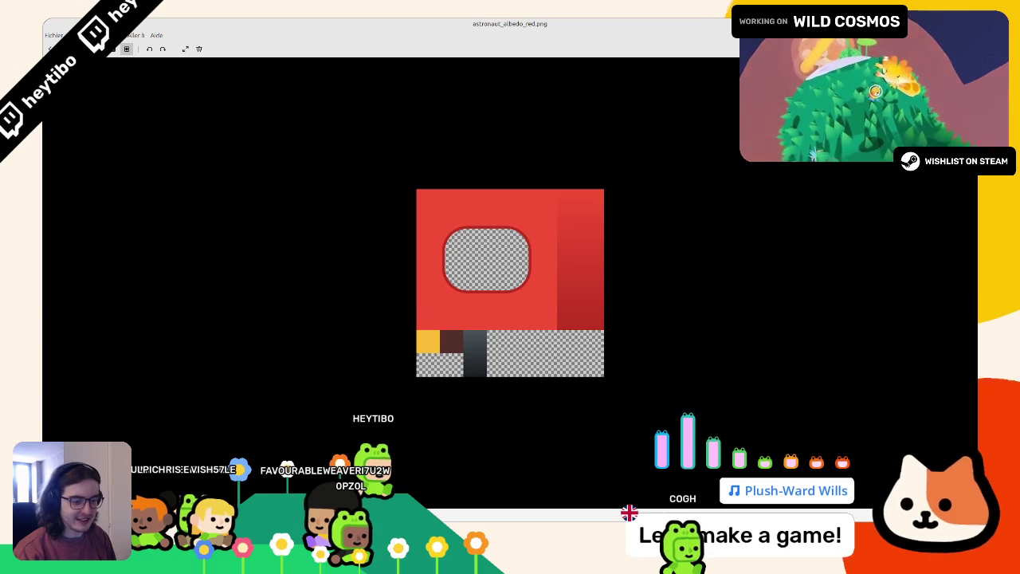
key(Left)
key(Left)
key(Left)
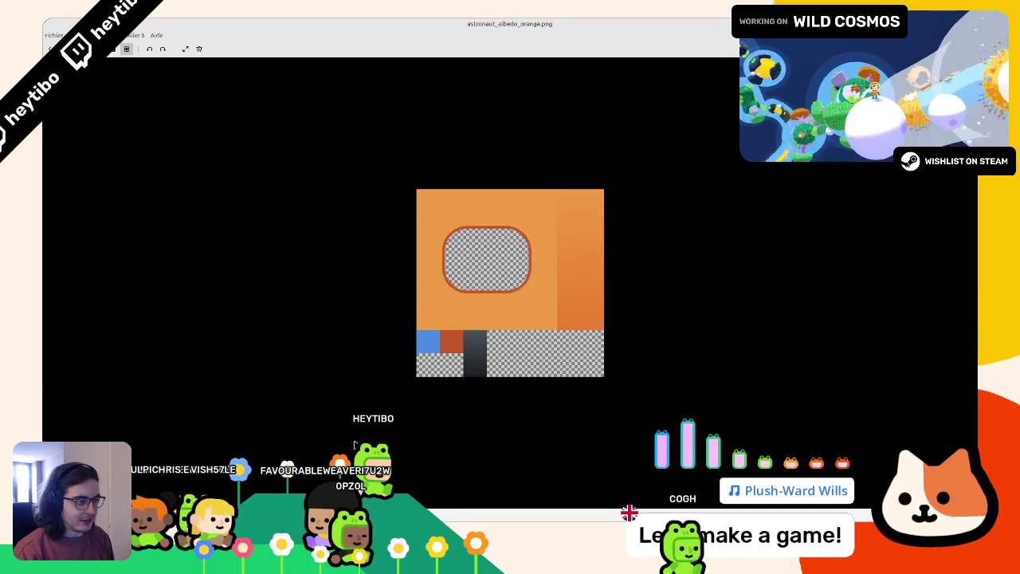
key(Left)
key(Left)
key(Left)
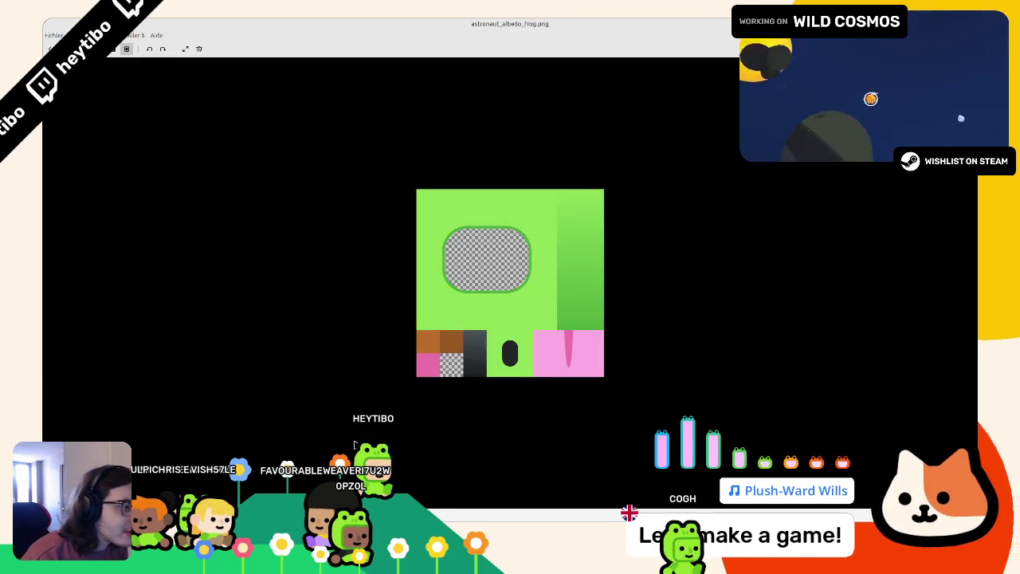
key(ctrl+w)
Step: Look over the suit colour pages on the canvas and save astronaut_albedo.svg
scroll(455, 435, up, 2)
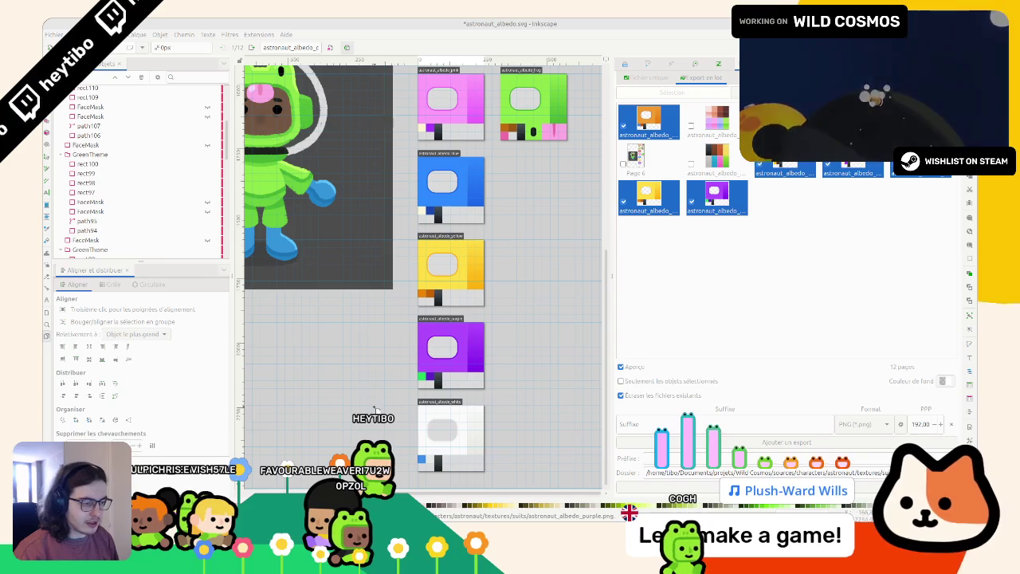
click(450, 267)
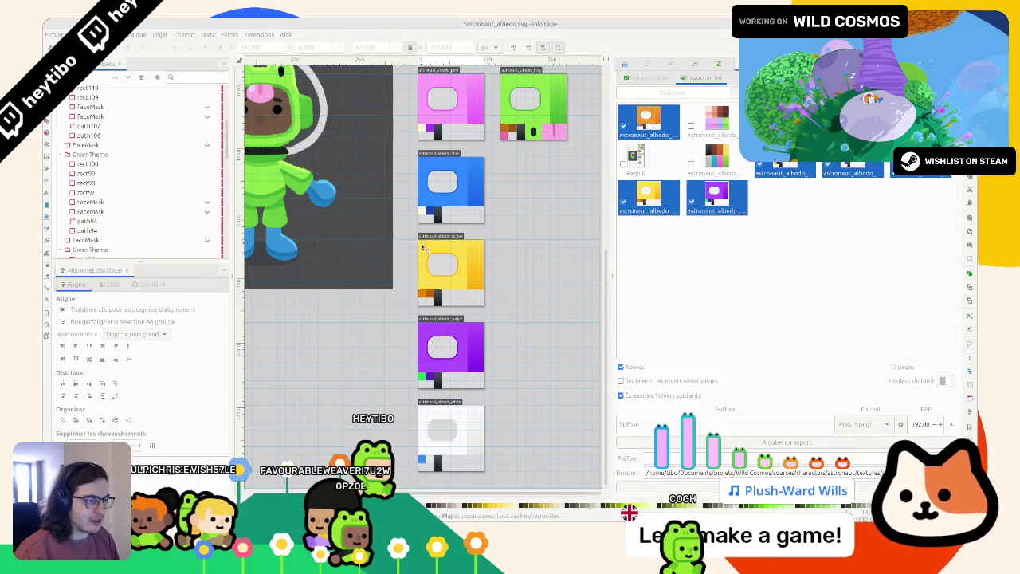
click(647, 67)
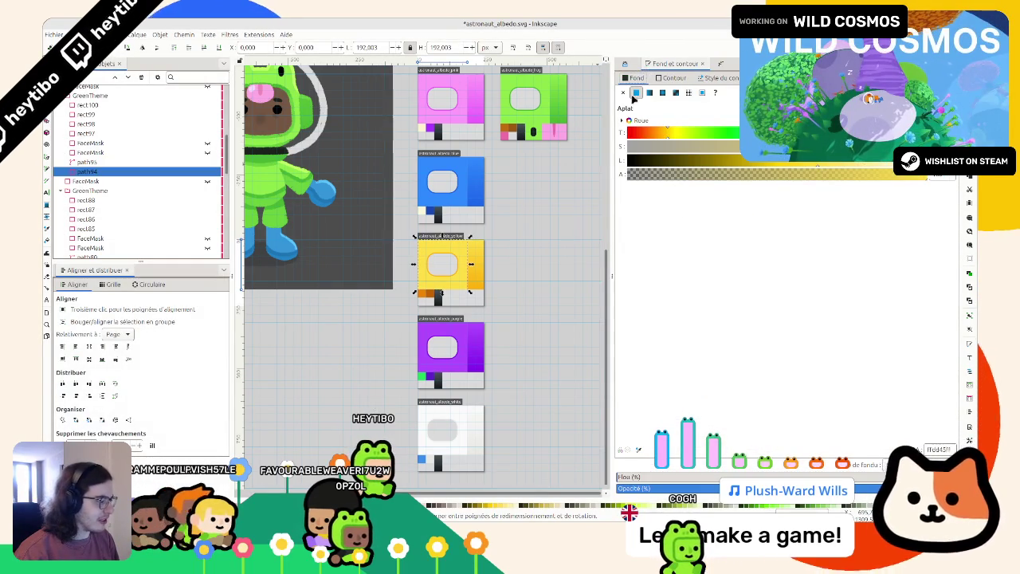
key(ctrl+d)
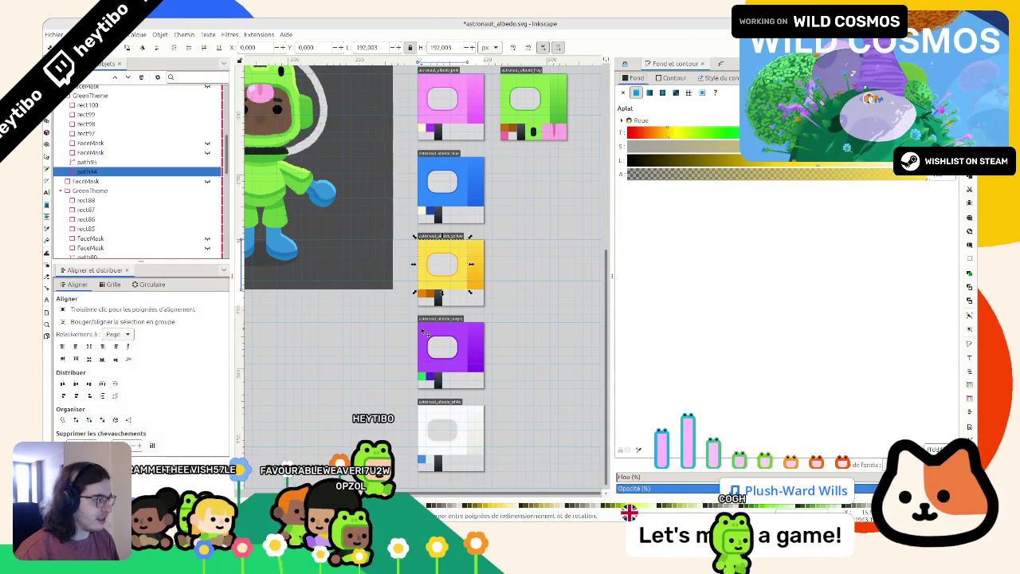
click(428, 412)
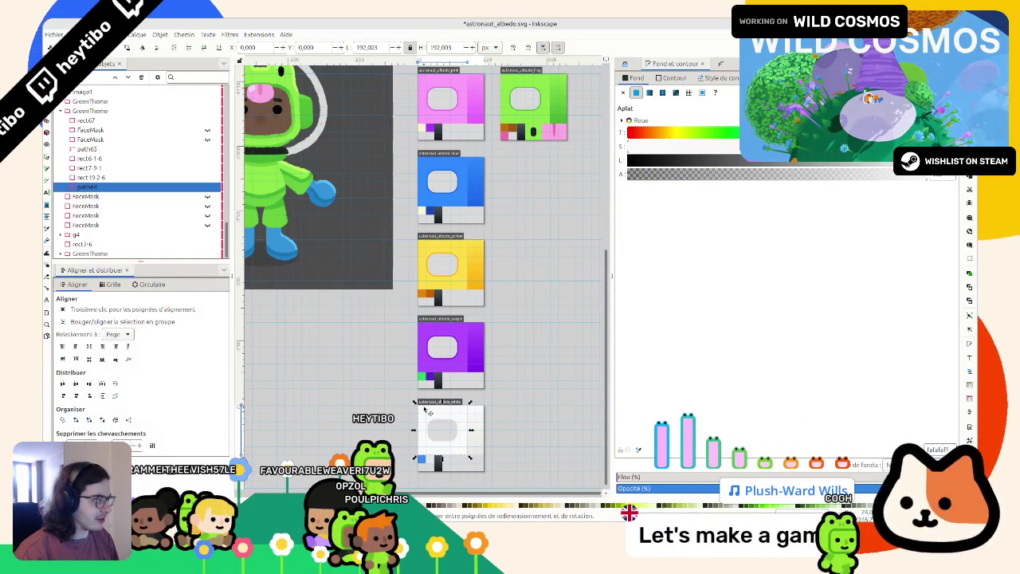
scroll(430, 339, up, 3)
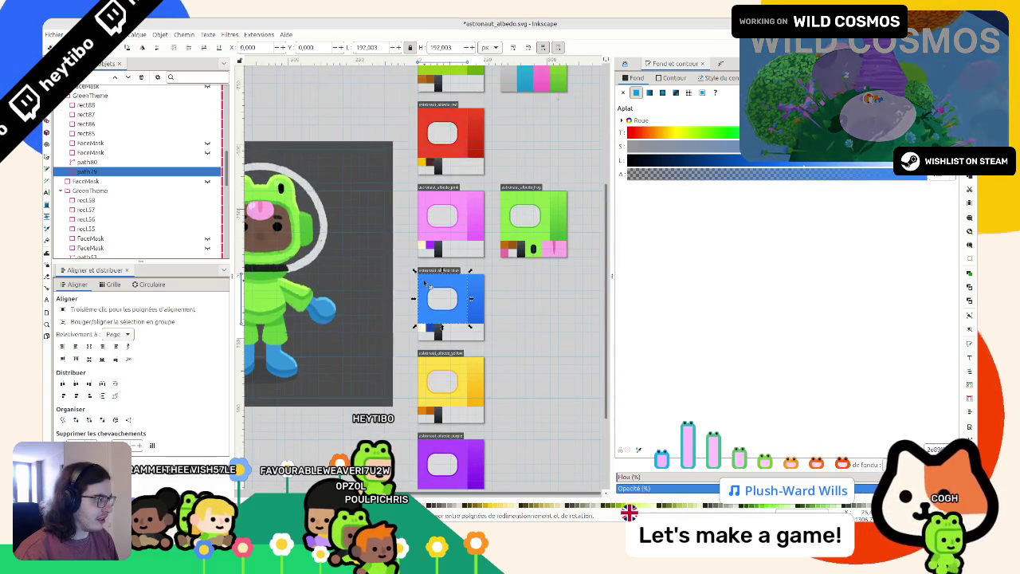
scroll(425, 283, up, 2)
click(426, 283)
click(526, 361)
key(ctrl+s)
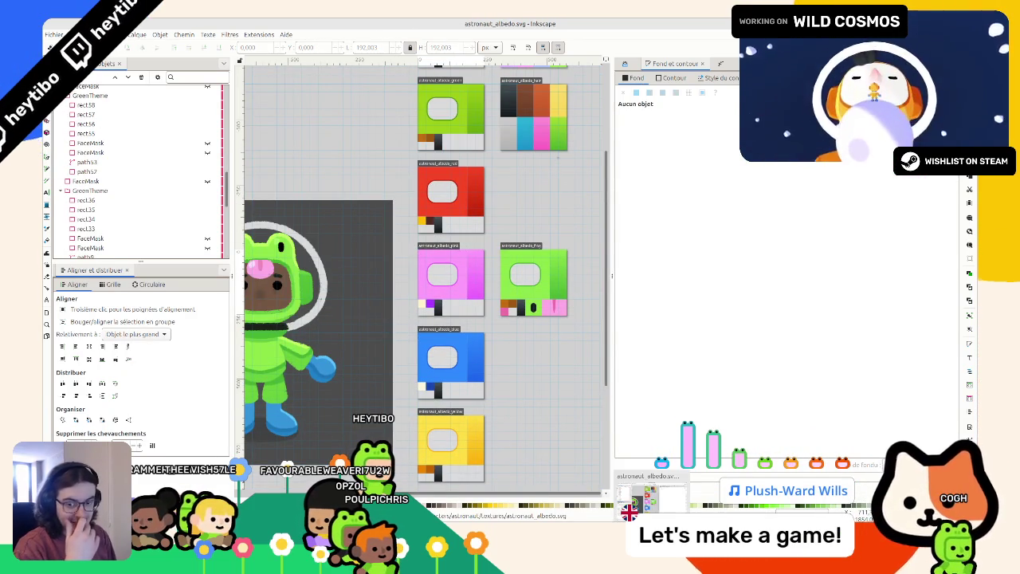
Step: Reimport the updated suit textures in res://assets/astronaut/materials/textures, then run Wild Cosmos
key(alt+Tab)
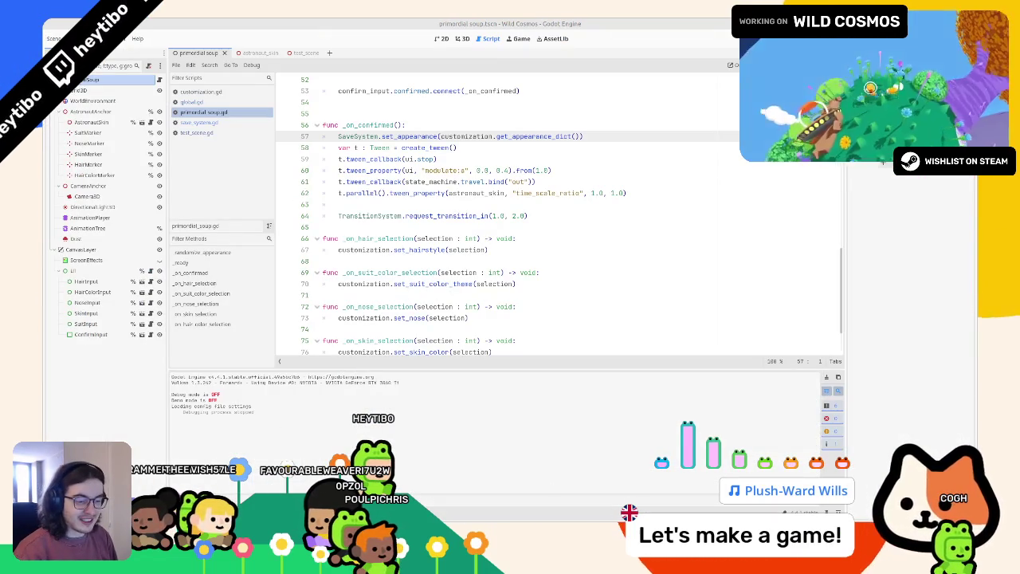
key(alt+f)
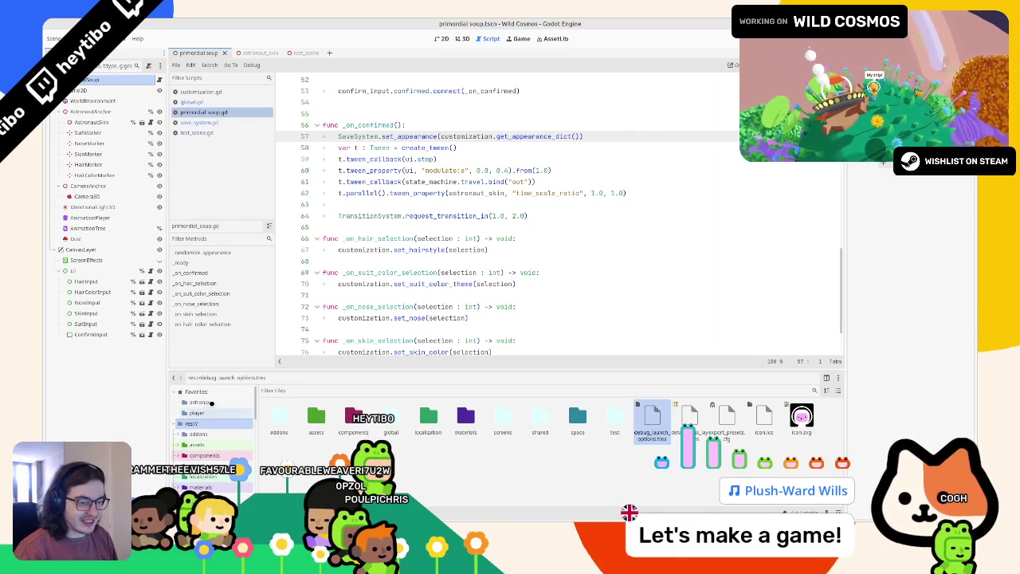
click(211, 404)
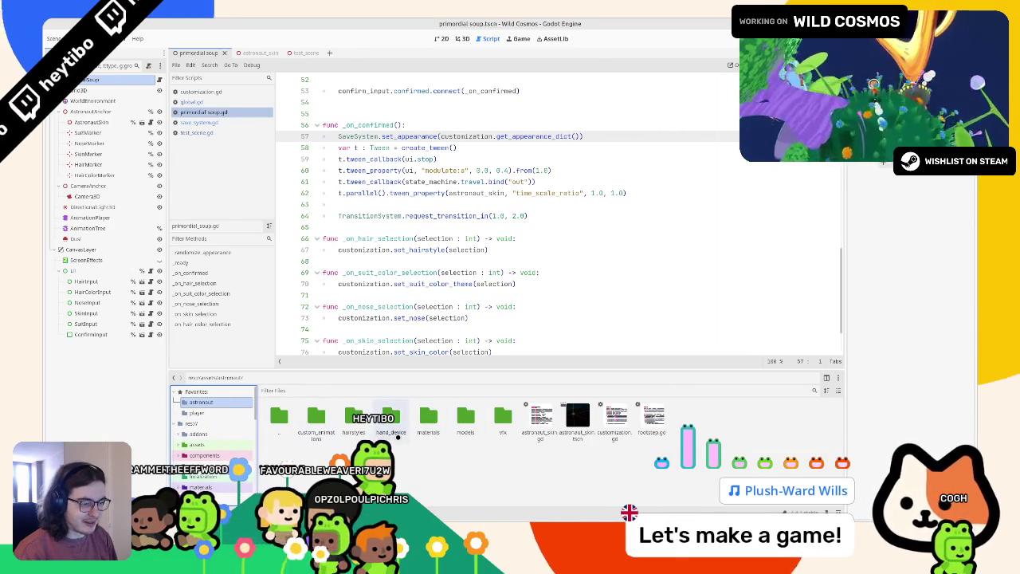
double_click(428, 416)
double_click(428, 416)
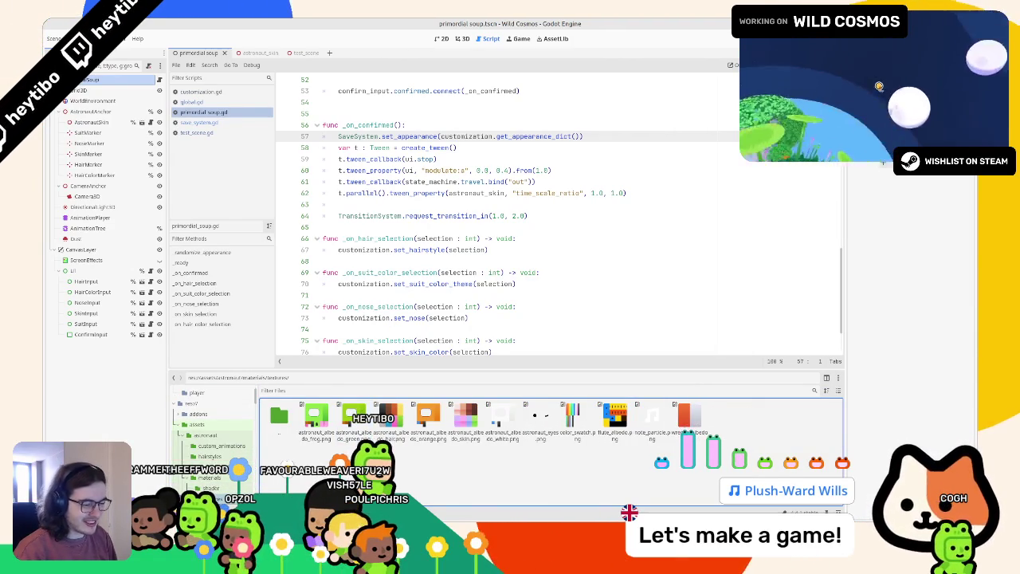
drag(432, 473, 443, 467)
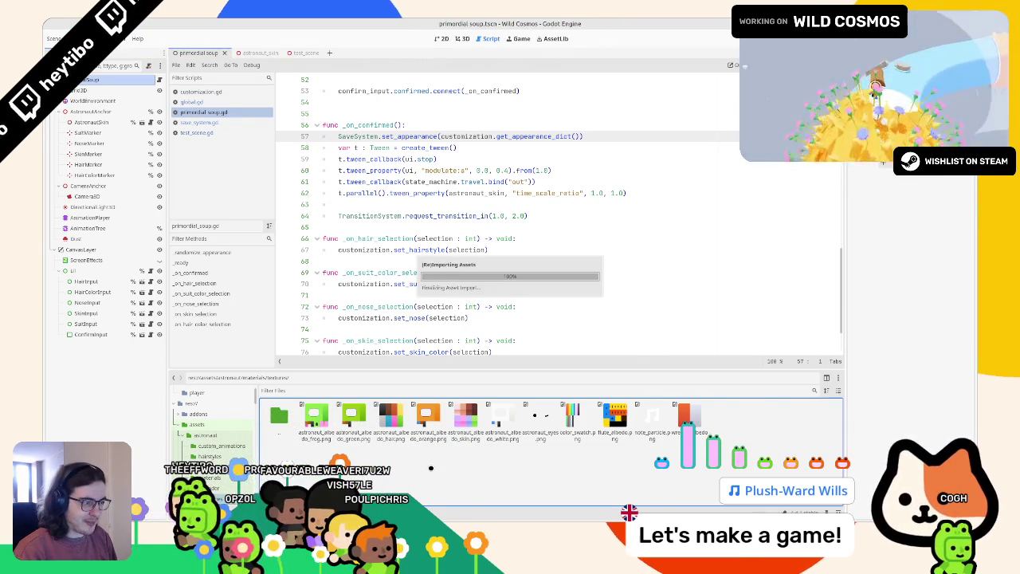
key(F5)
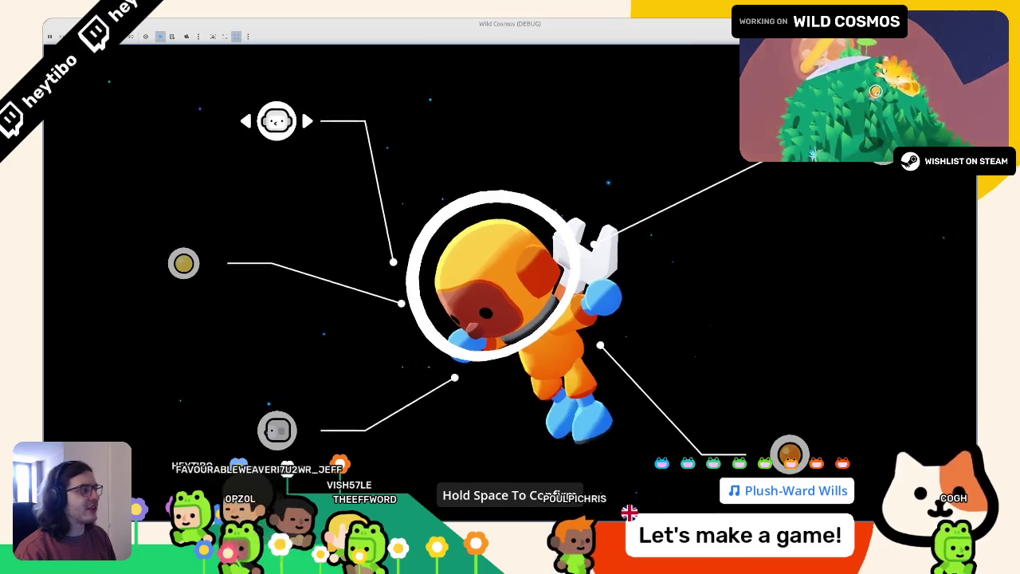
Step: Stop the game, run the test scene, and walk the white-suited astronaut forward and left
key(F8)
key(ctrl+s)
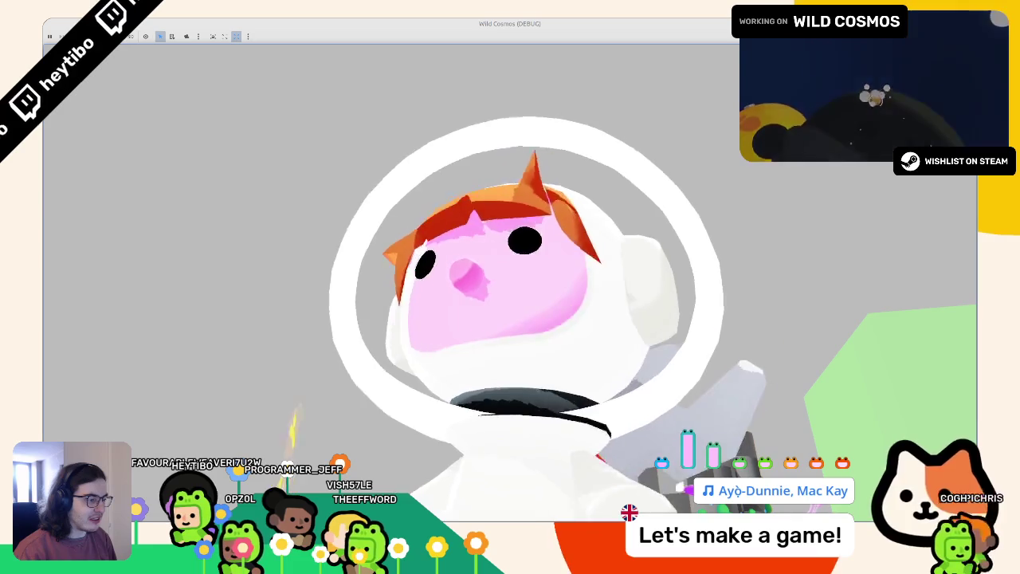
key(w)
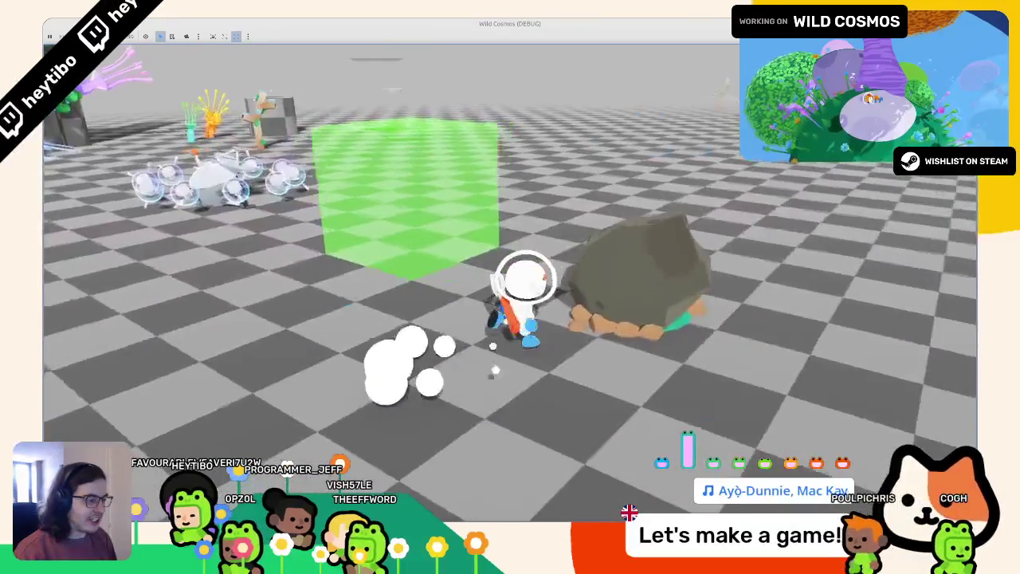
key(a)
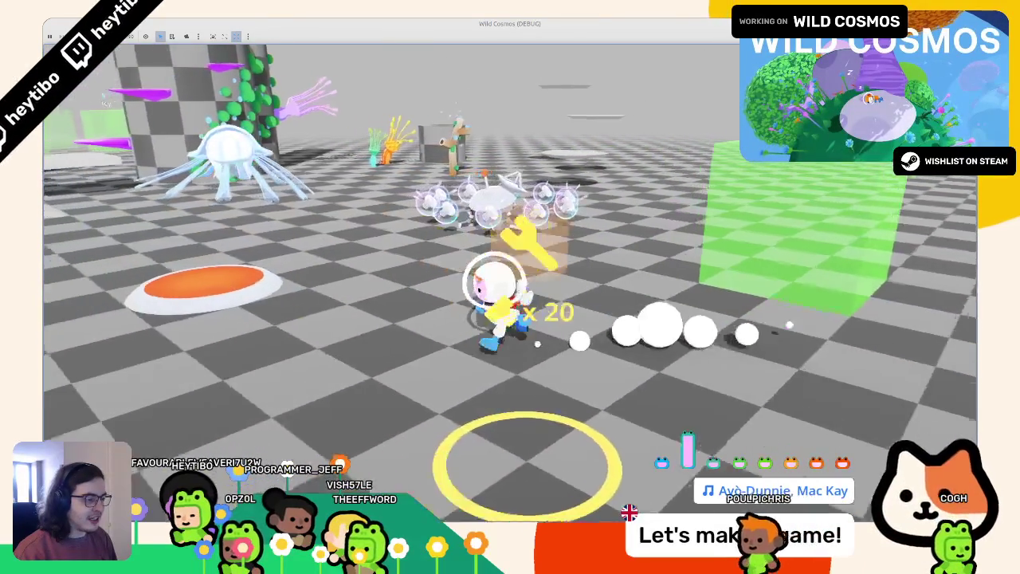
key(super+period)
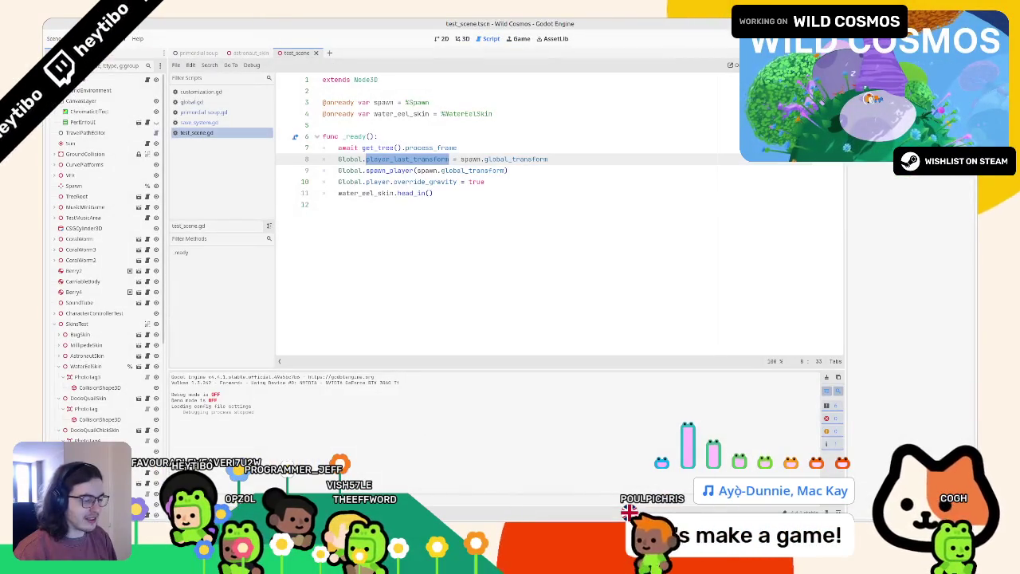
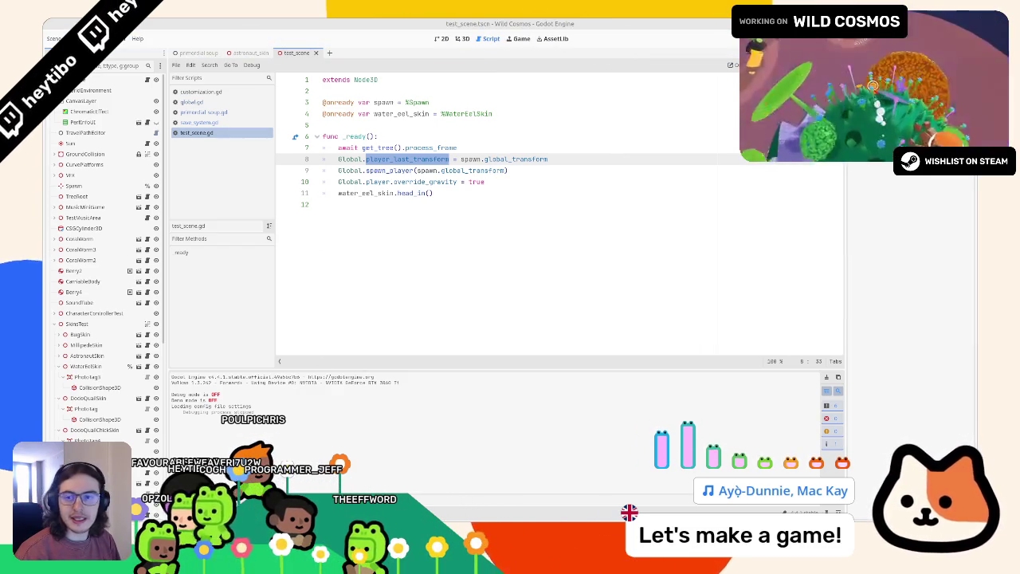
Step: Switch from Godot's test_scene.gd script to the Figma file with the palette spritesheets
key(alt+Tab)
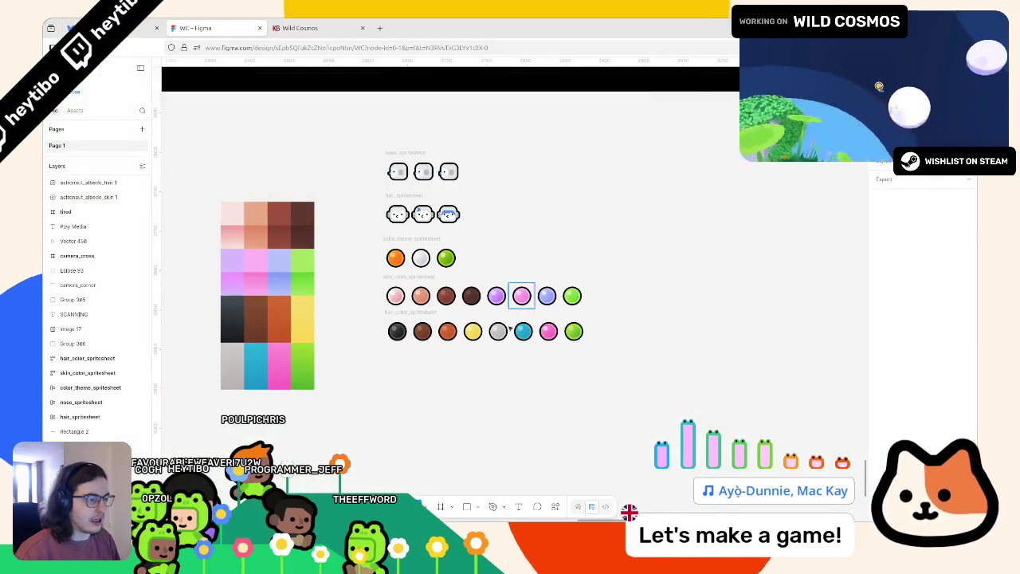
Step: Move the color_theme_spritesheet row below the hair colour palettes
scroll(338, 243, down, 3)
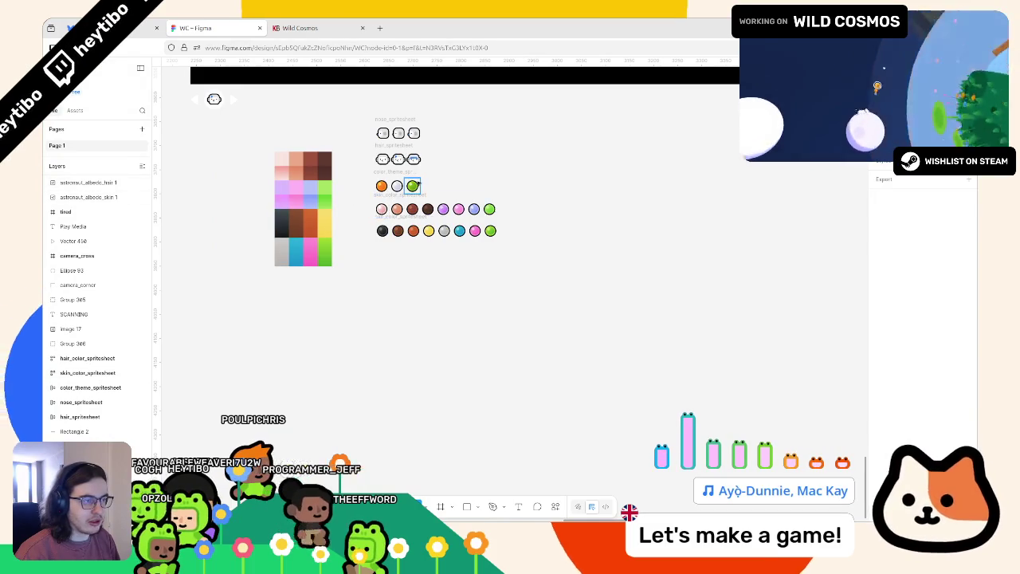
drag(396, 173, 397, 250)
click(410, 294)
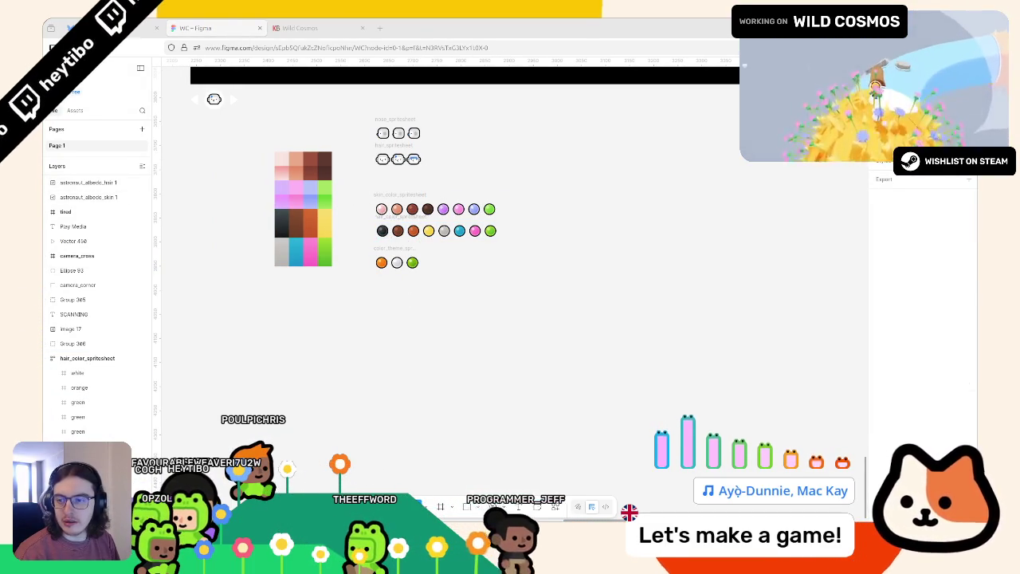
Step: Import the coloured suit tile PNG onto the canvas, reposition it and scale the grid down
drag(194, 344, 329, 353)
scroll(330, 353, down, 5)
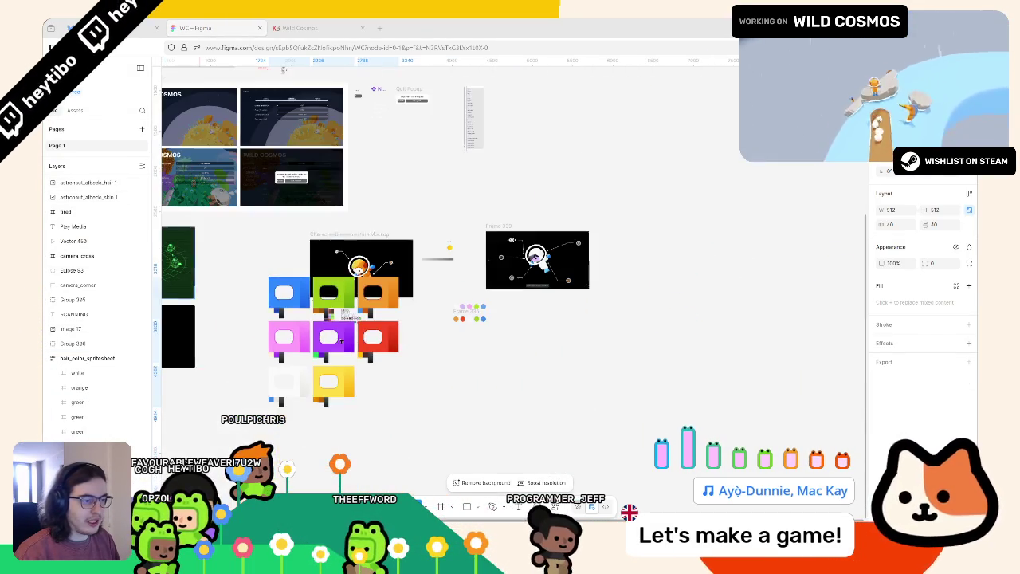
drag(335, 342, 358, 424)
scroll(834, 271, down, 3)
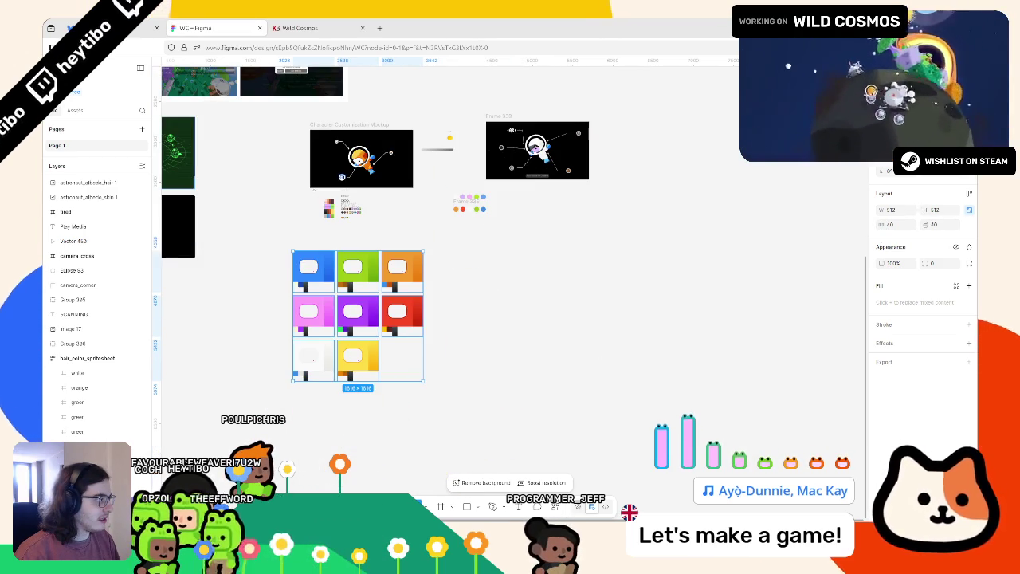
click(961, 156)
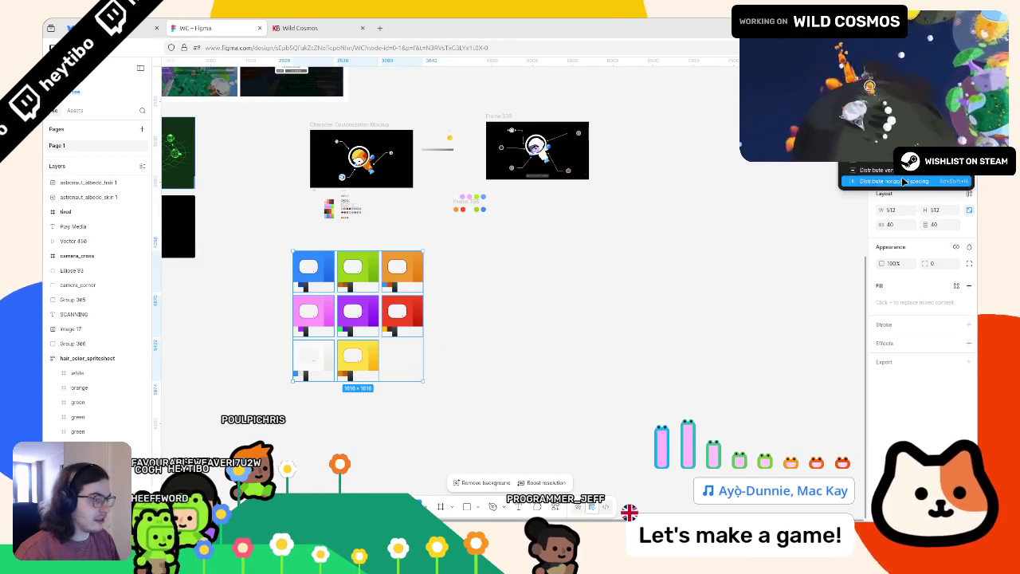
key(Escape)
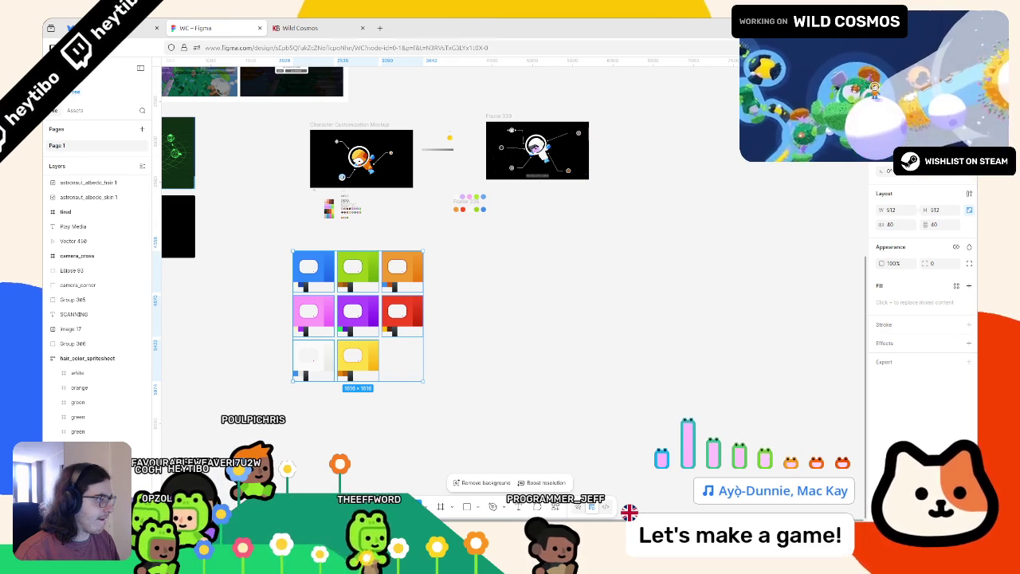
drag(421, 383, 319, 289)
Step: Select the suit tile grid and set its auto-layout gap to 0
scroll(276, 233, up, 2)
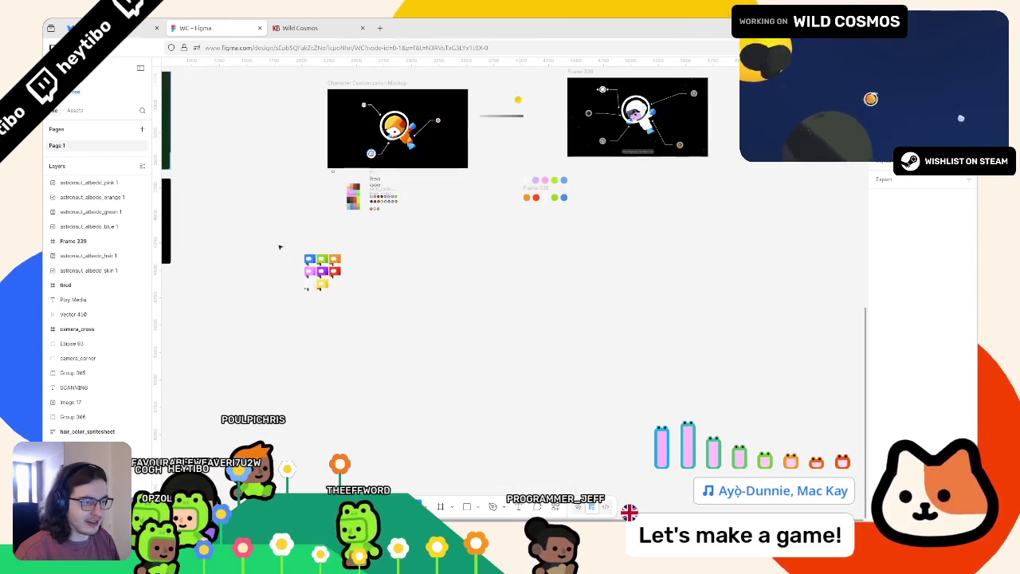
drag(276, 233, 456, 321)
drag(915, 221, 895, 228)
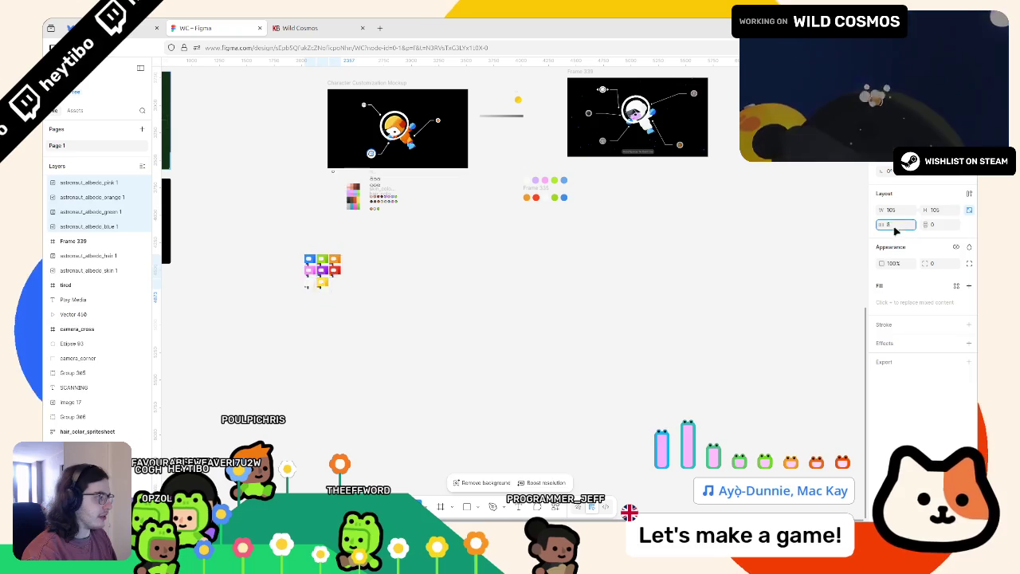
Step: Reorder the tiles into one row: white, red, orange, yellow, green, blue, purple, pink
scroll(459, 204, up, 5)
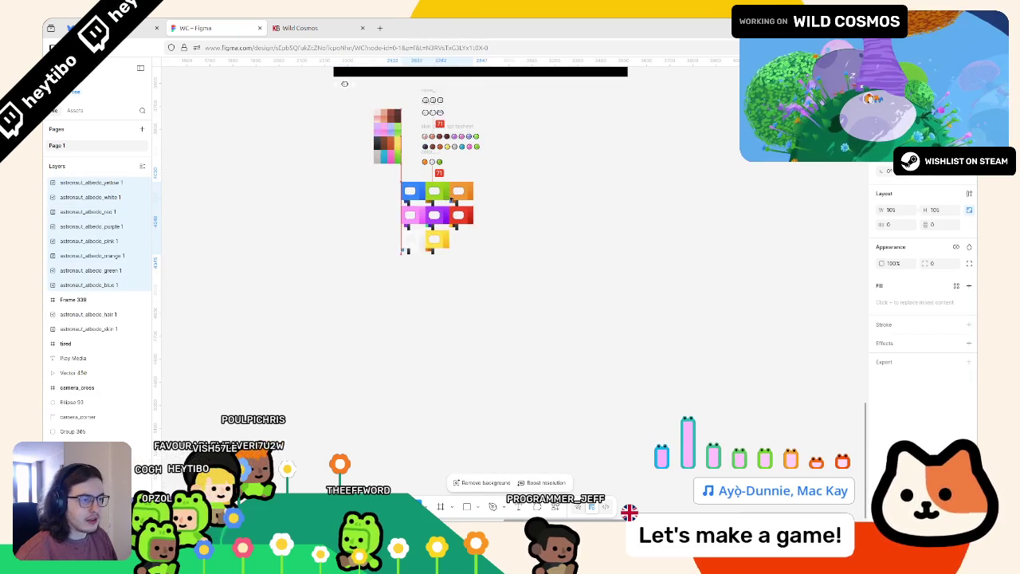
scroll(498, 265, up, 2)
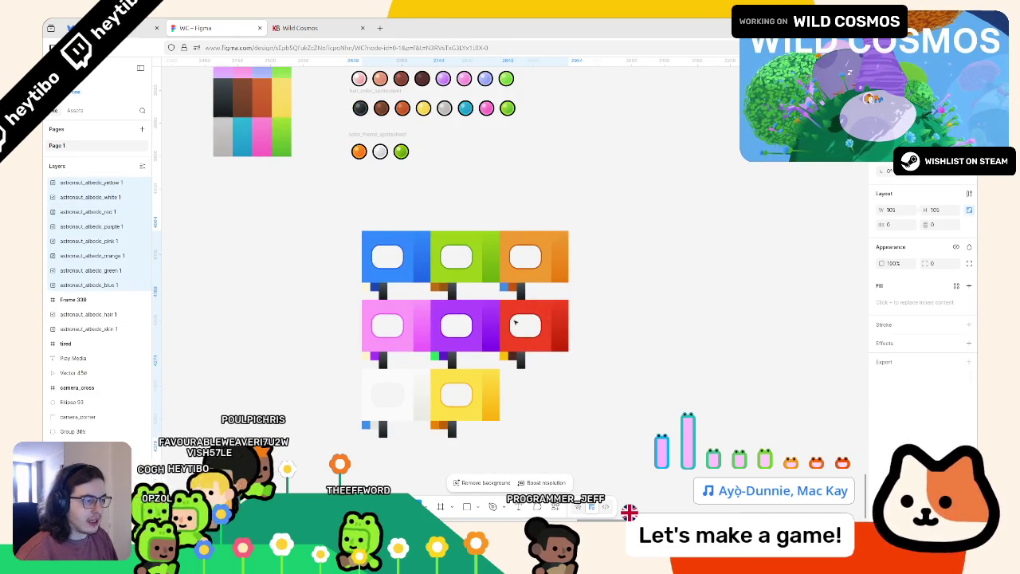
drag(534, 269, 399, 263)
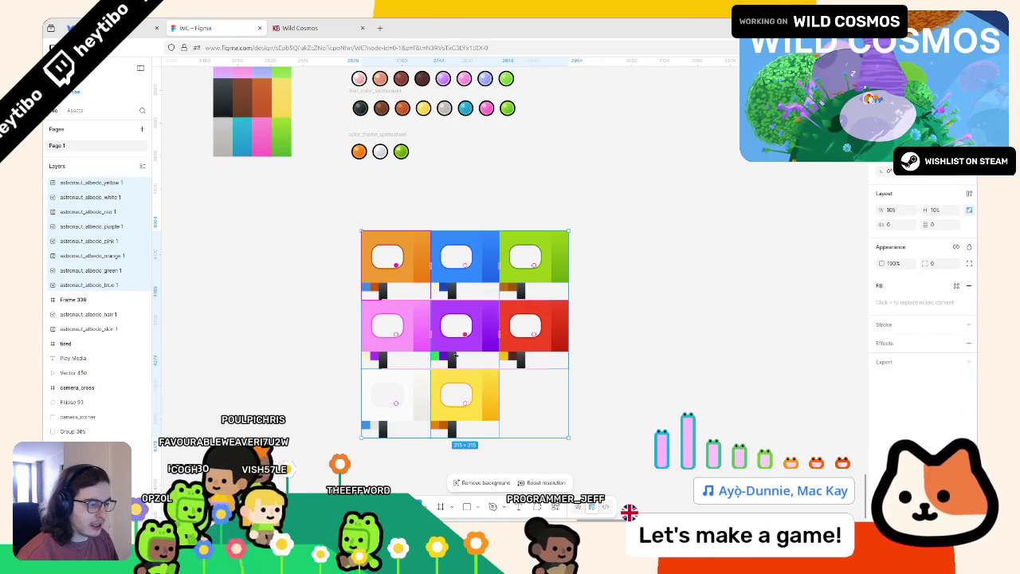
mouse_move(394, 399)
mouse_down()
mouse_move(382, 250)
mouse_move(390, 259)
mouse_up()
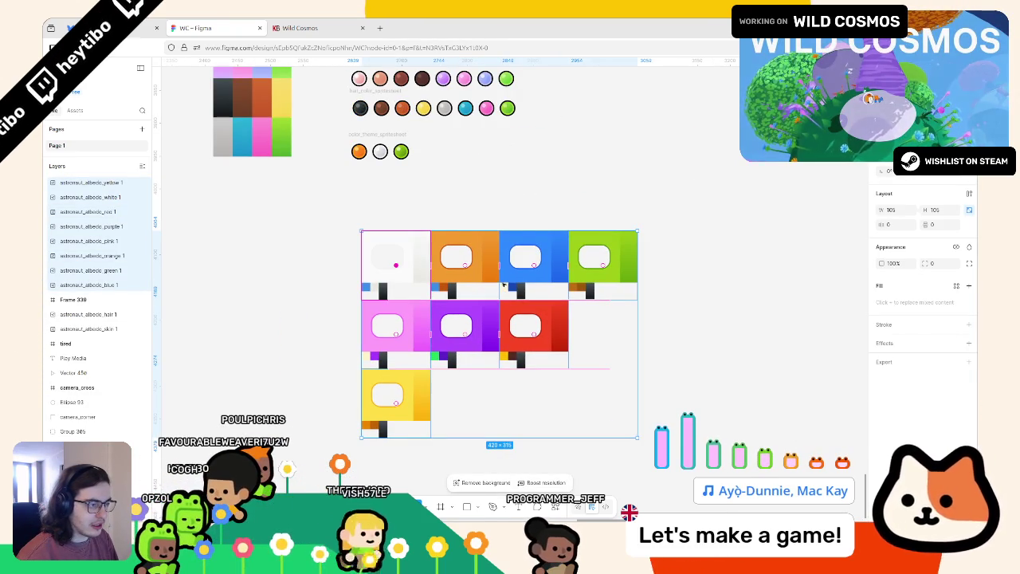
mouse_move(535, 337)
mouse_down()
mouse_move(409, 264)
mouse_move(459, 267)
mouse_up()
mouse_move(399, 407)
mouse_down()
mouse_move(552, 289)
mouse_move(568, 293)
mouse_up()
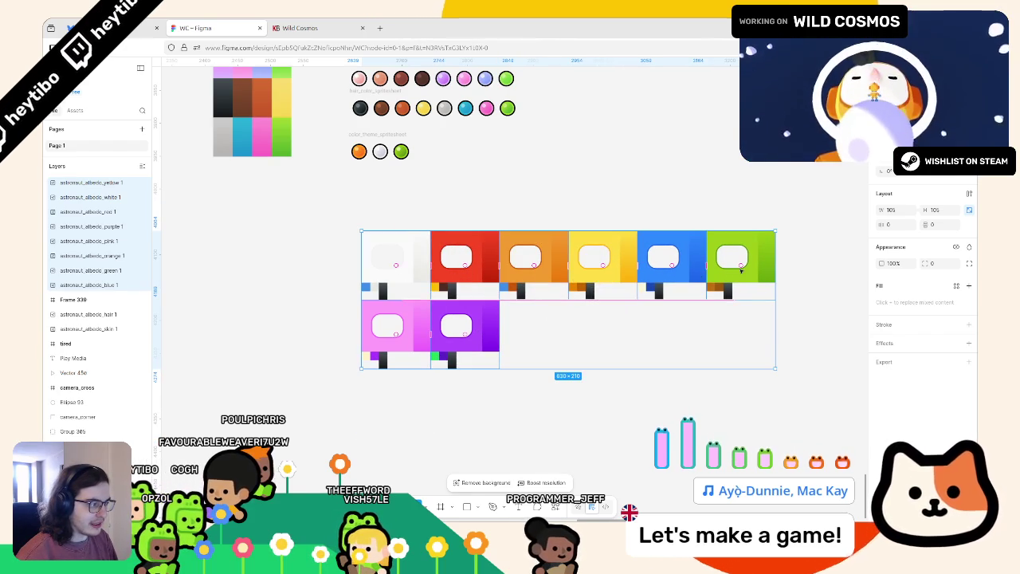
drag(739, 270, 671, 275)
mouse_move(396, 338)
mouse_down()
mouse_move(731, 277)
mouse_move(817, 274)
mouse_move(807, 273)
mouse_up()
drag(401, 341, 806, 273)
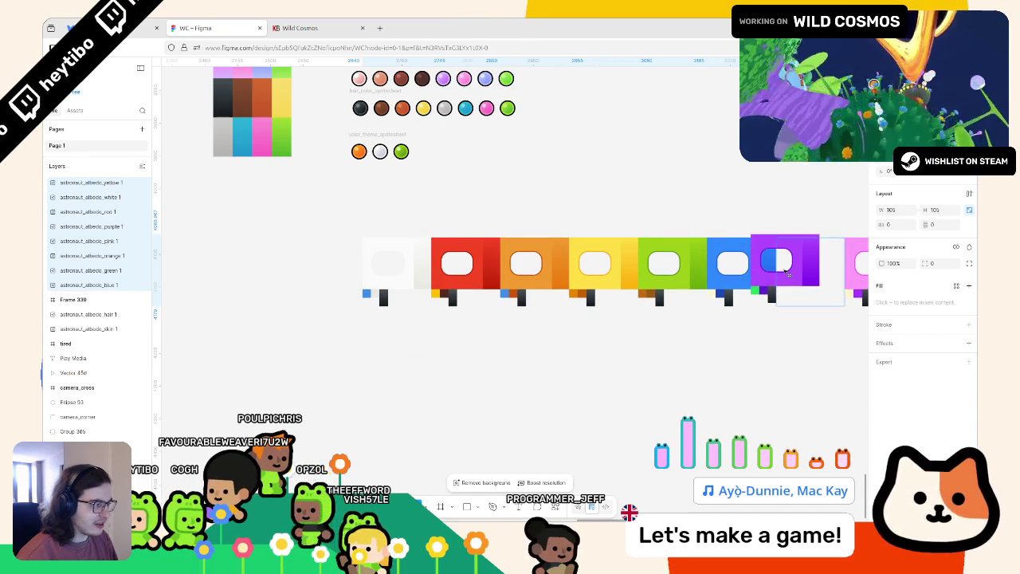
Step: Select the eight-tile row and compare the red tile's fill colour in Inkscape
mouse_move(302, 209)
mouse_down()
mouse_move(333, 242)
mouse_move(421, 273)
mouse_move(907, 360)
mouse_up()
scroll(414, 268, left, 5)
scroll(414, 269, up, 3)
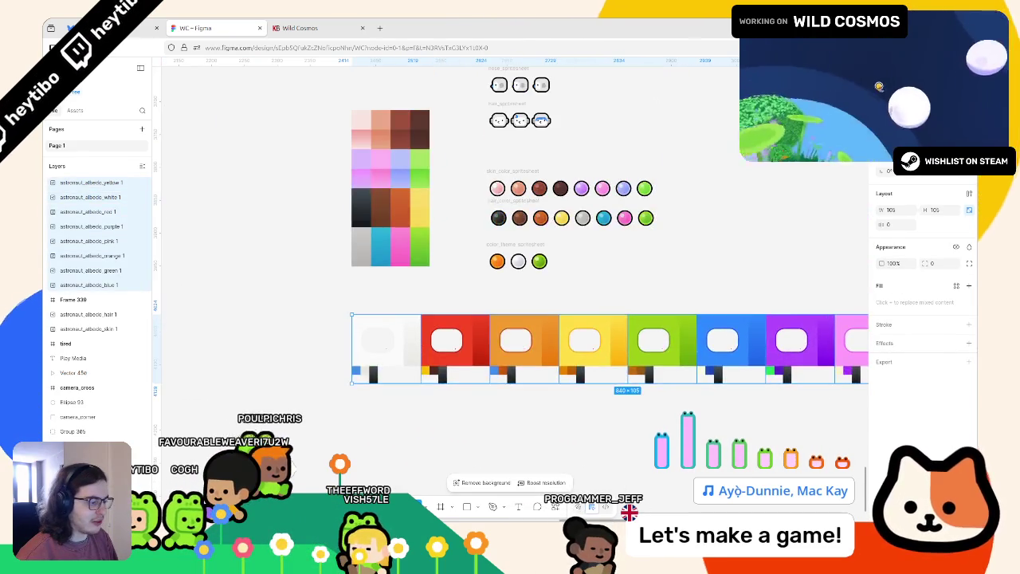
key(alt+Tab)
click(463, 201)
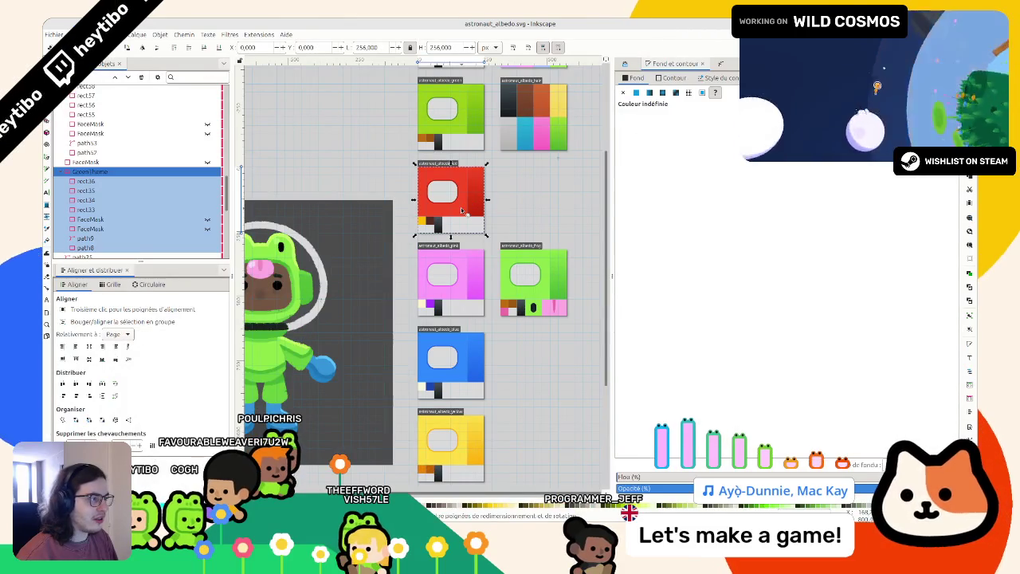
key(alt+Tab)
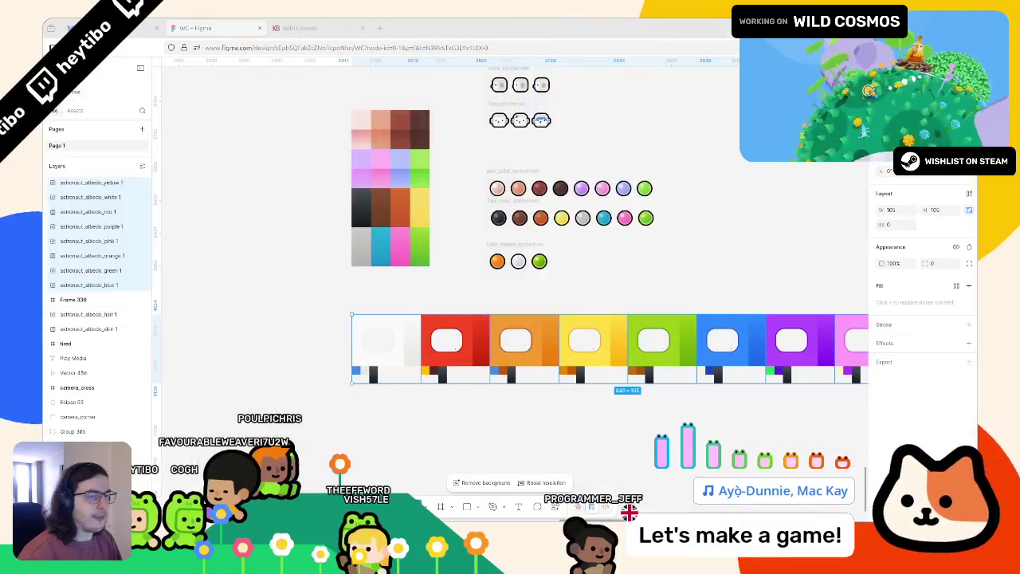
Step: Move the suit tile row up and left toward the palettes
scroll(389, 362, right, 3)
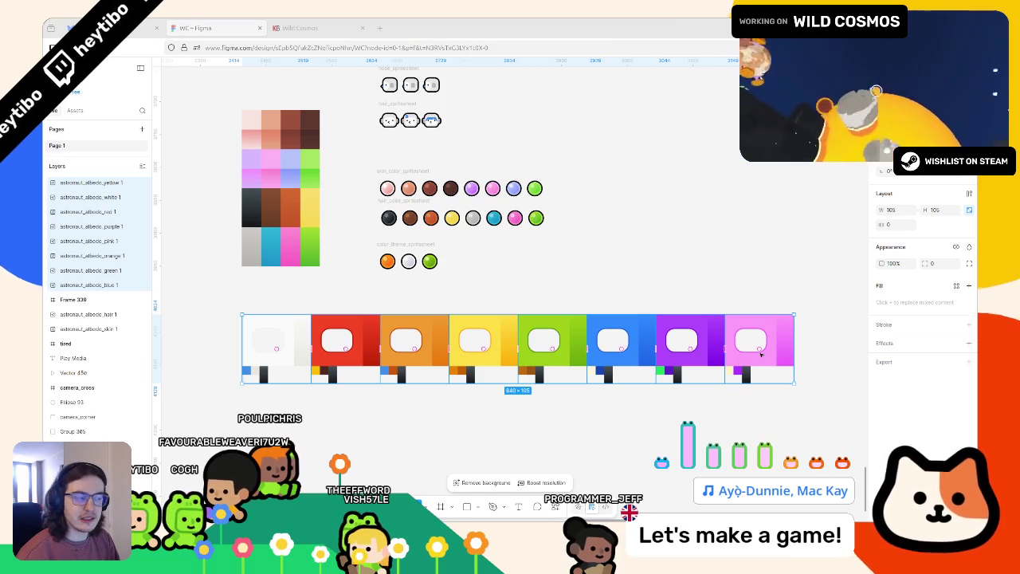
drag(693, 361, 629, 346)
scroll(327, 262, up, 3)
Step: Put the white circle first in color_theme_spritesheet and select the orange circle
click(451, 262)
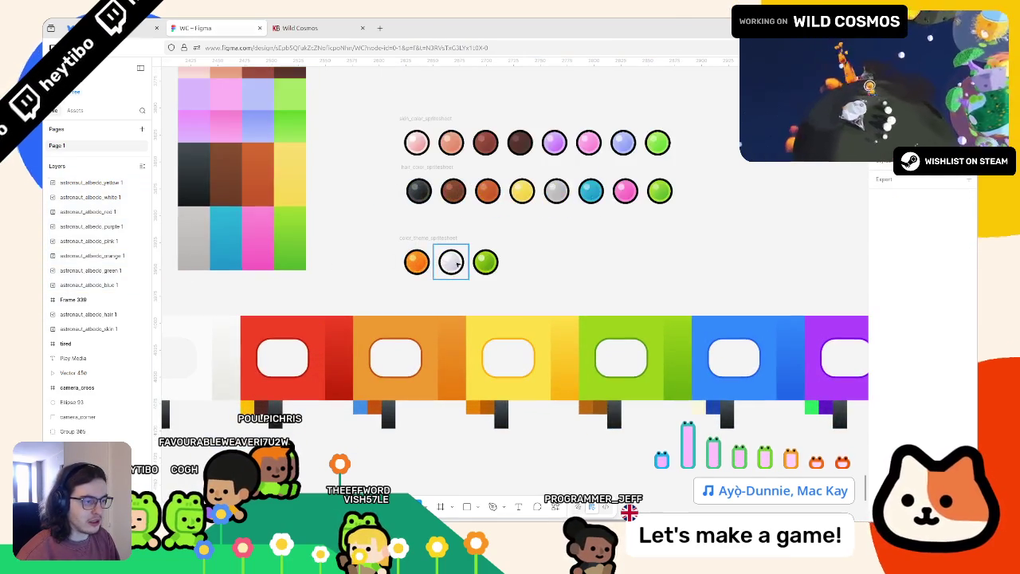
drag(451, 262, 416, 262)
scroll(471, 291, down, 3)
click(470, 271)
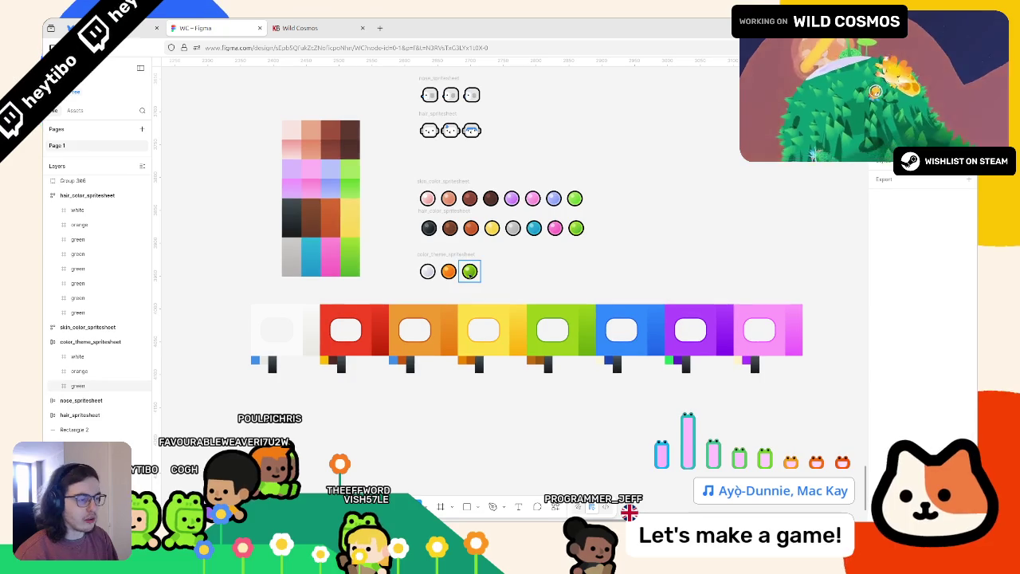
click(449, 271)
Step: Duplicate the orange circle and replace its FF9B1F colour with red sampled from the red suit tile
key(ctrl+d)
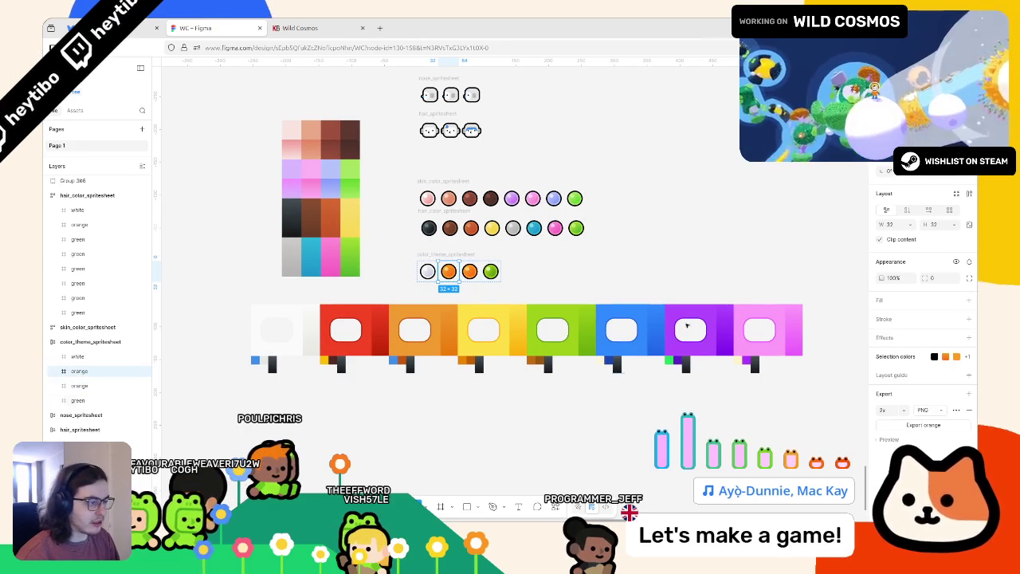
click(939, 360)
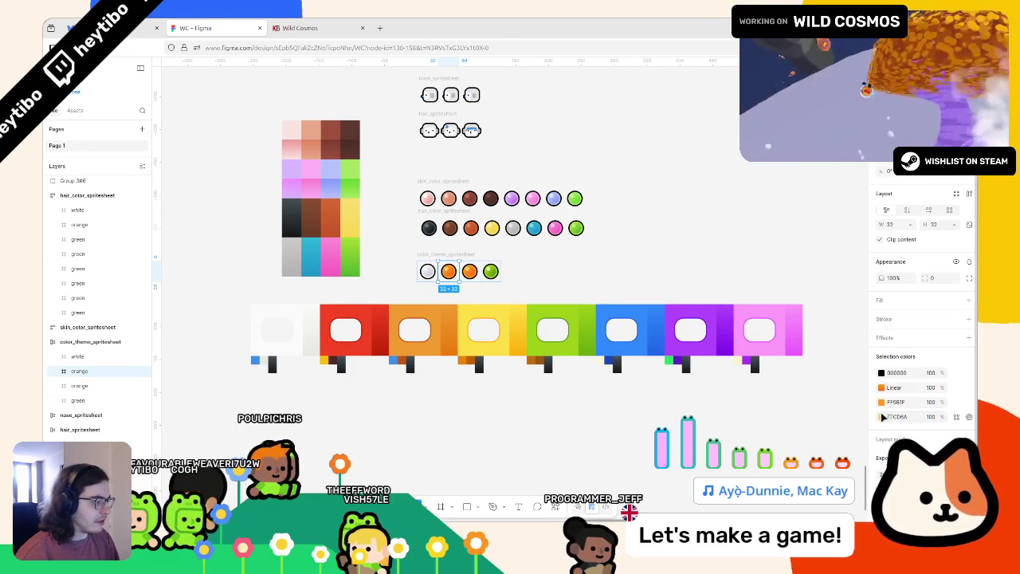
click(882, 401)
click(772, 425)
click(340, 342)
scroll(391, 295, up, 5)
scroll(507, 348, down, 8)
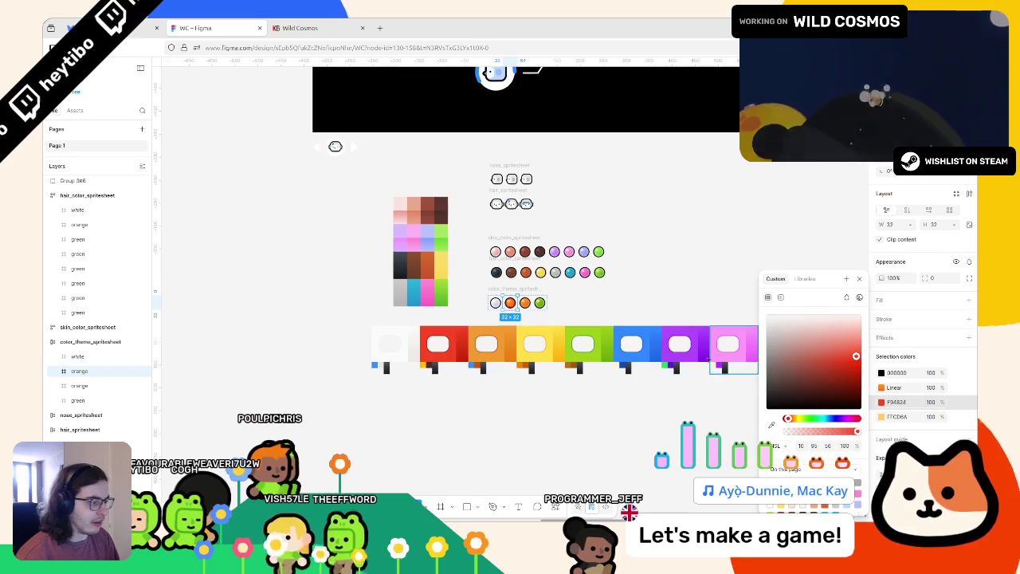
scroll(470, 332, up, 5)
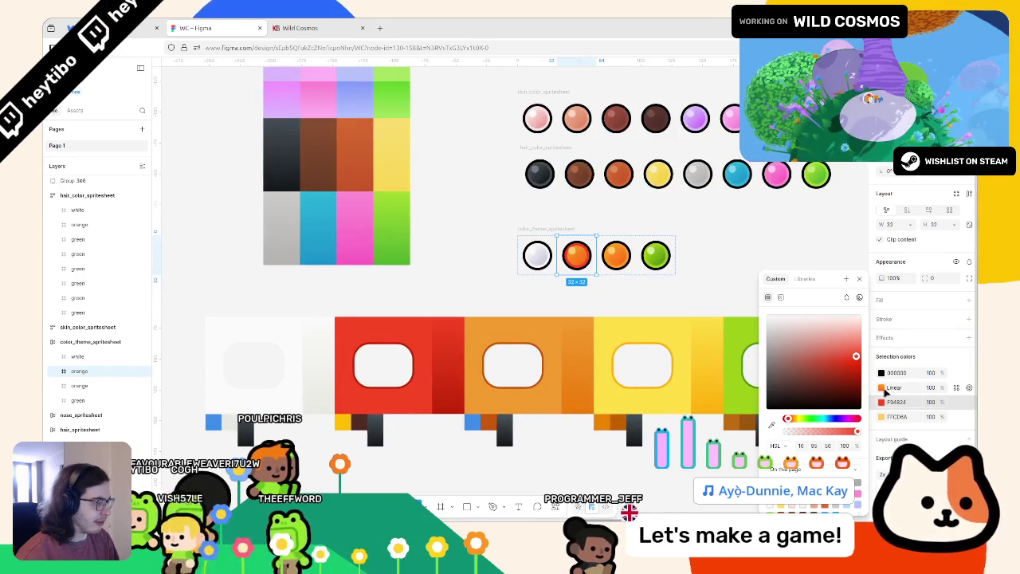
Step: Set both linear gradient stops of the new circle to the red suit tile's red
click(873, 391)
click(765, 443)
click(666, 424)
click(446, 347)
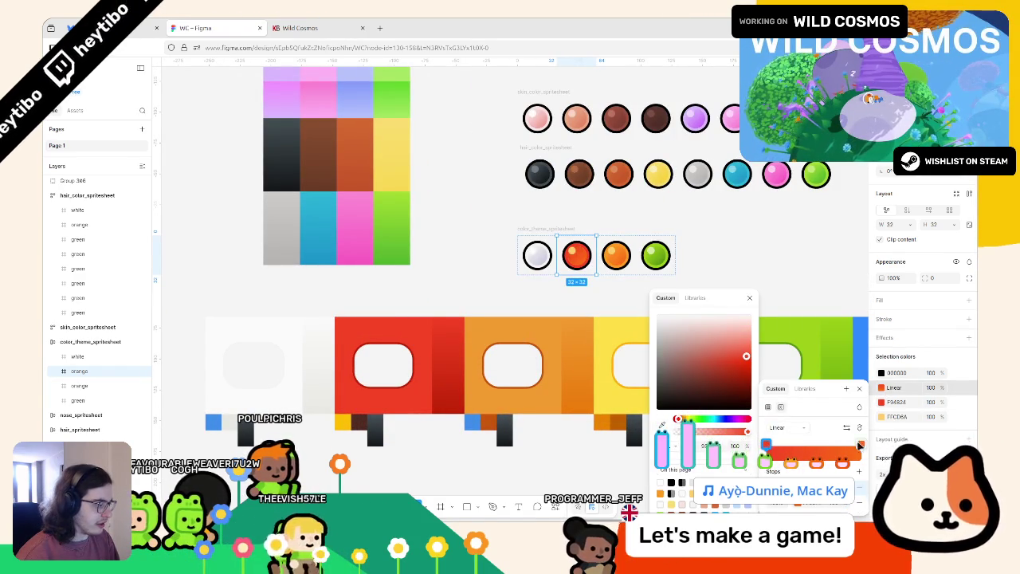
click(859, 444)
click(797, 504)
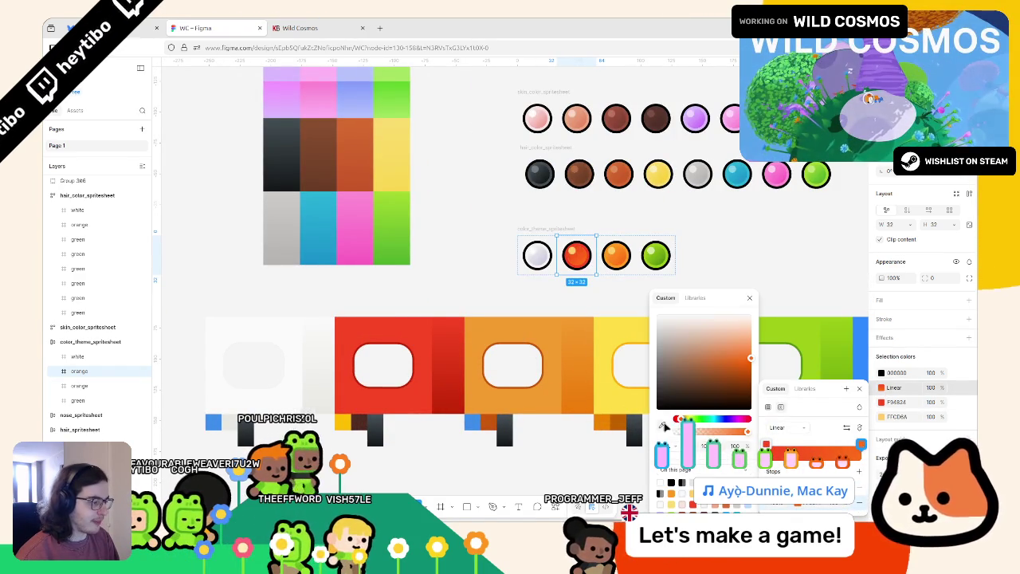
click(664, 427)
scroll(398, 383, up, 10)
click(415, 412)
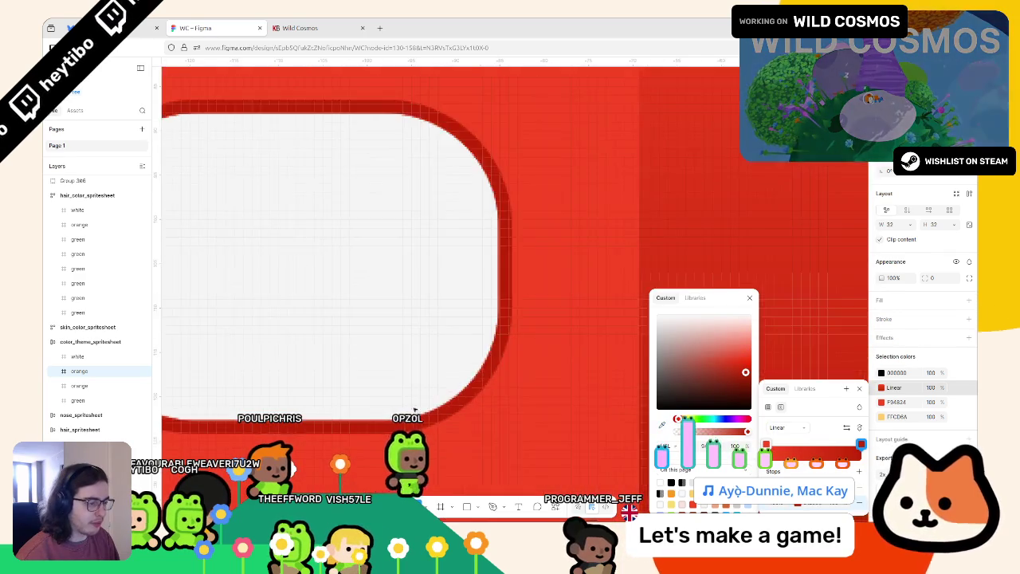
scroll(415, 413, down, 10)
key(Escape)
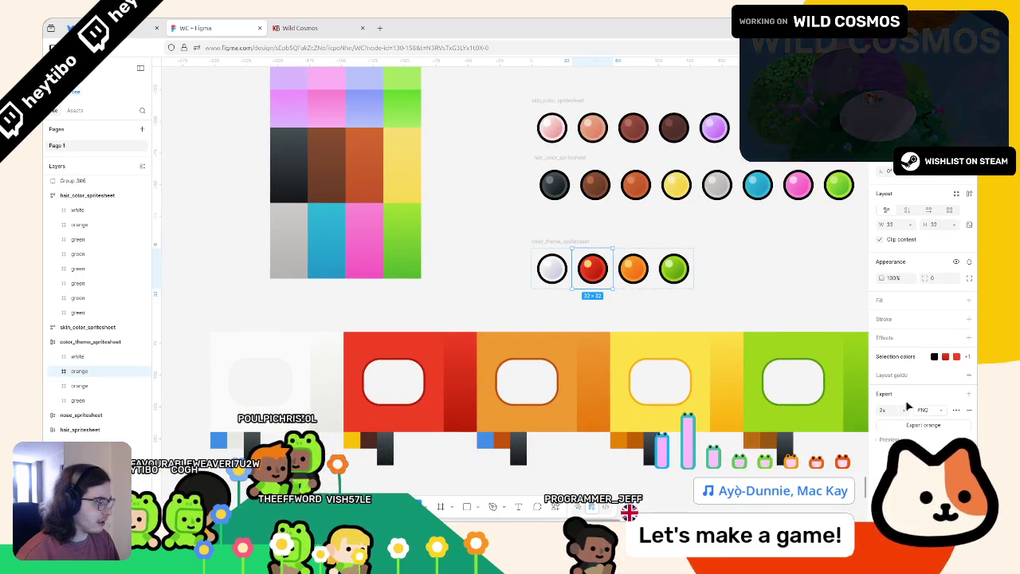
Step: Replace the FFCD6A highlight colour with red, then select the orange ball
click(913, 372)
click(881, 417)
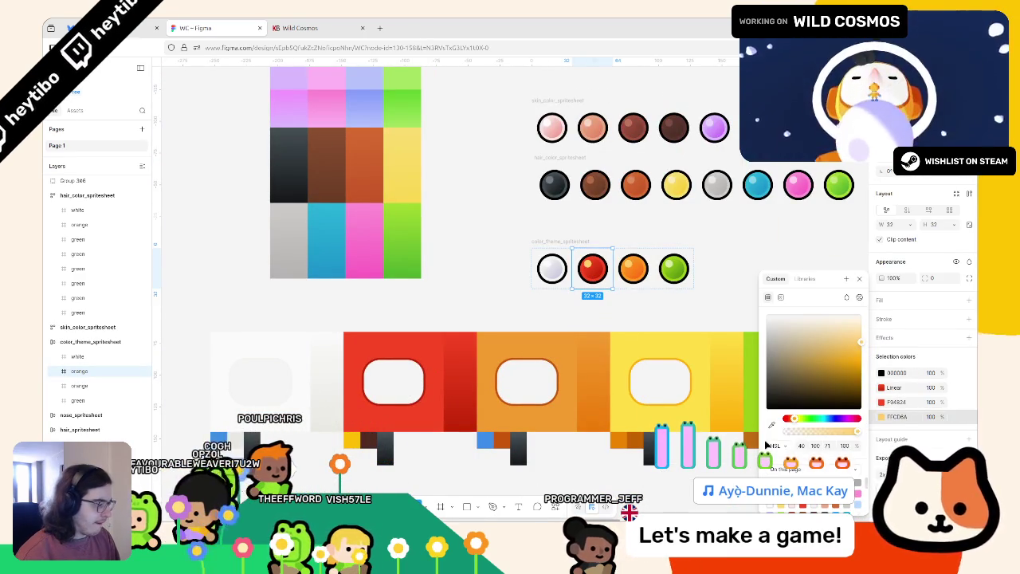
click(772, 424)
click(436, 339)
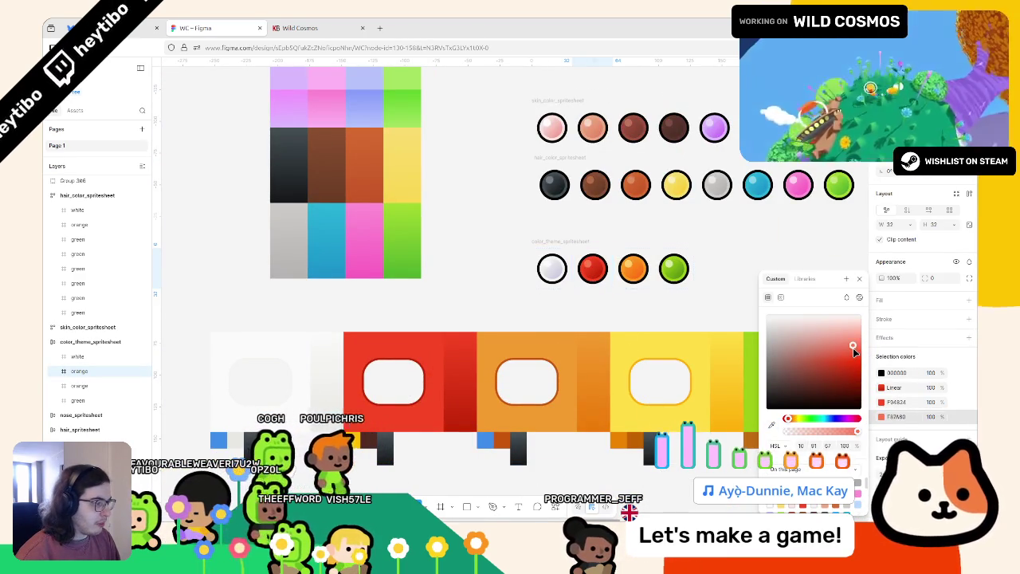
click(631, 294)
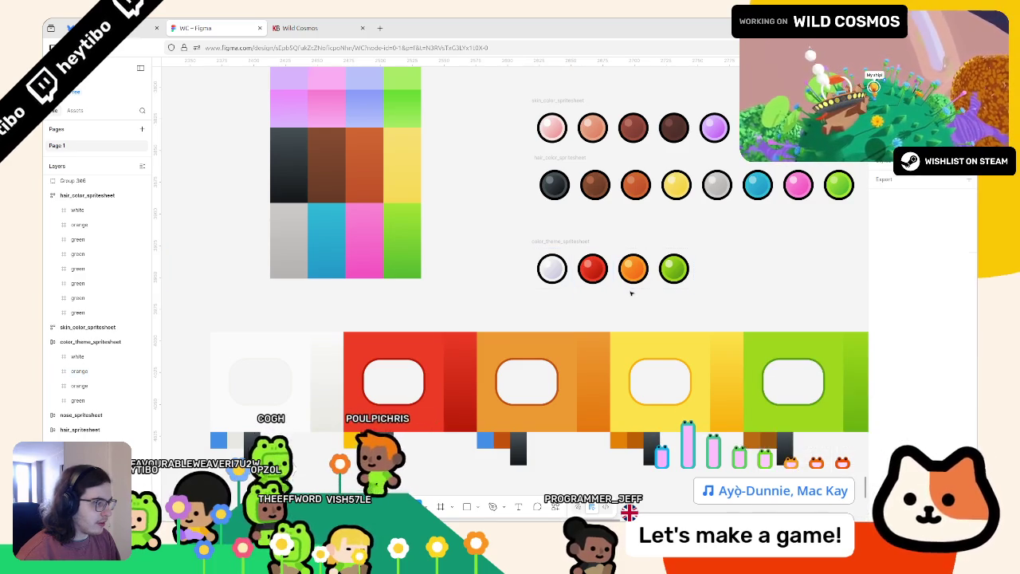
scroll(631, 293, right, 3)
click(469, 269)
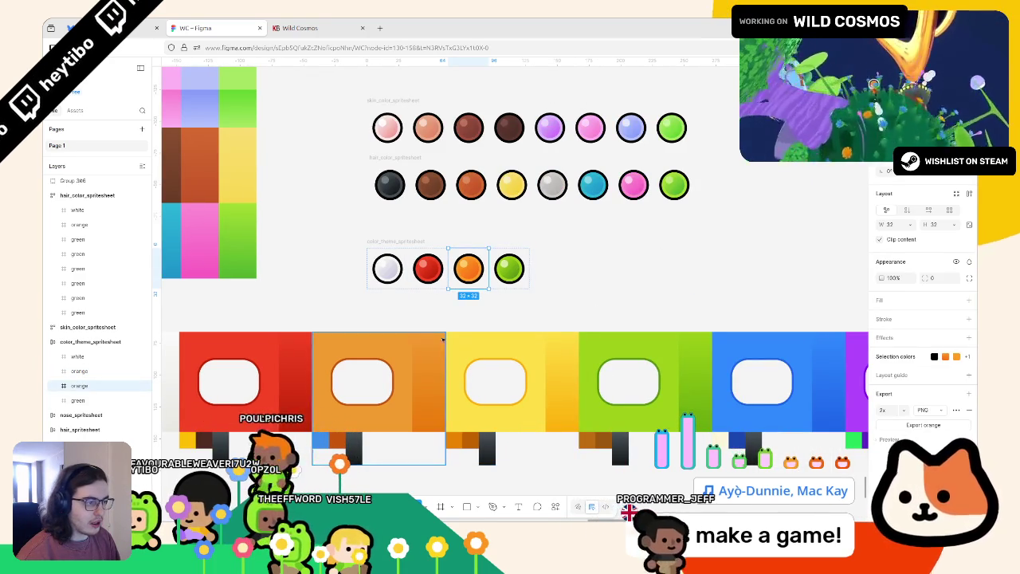
Step: Duplicate the orange ball and set its highlight and body colours to the suit panel's yellow
key(ctrl+d)
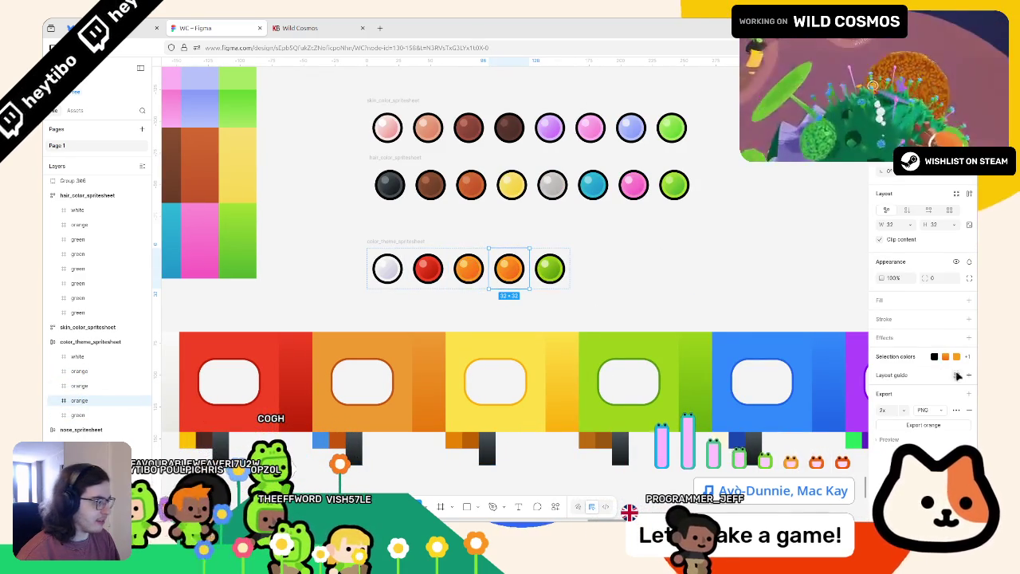
click(898, 358)
click(898, 417)
drag(795, 418, 778, 425)
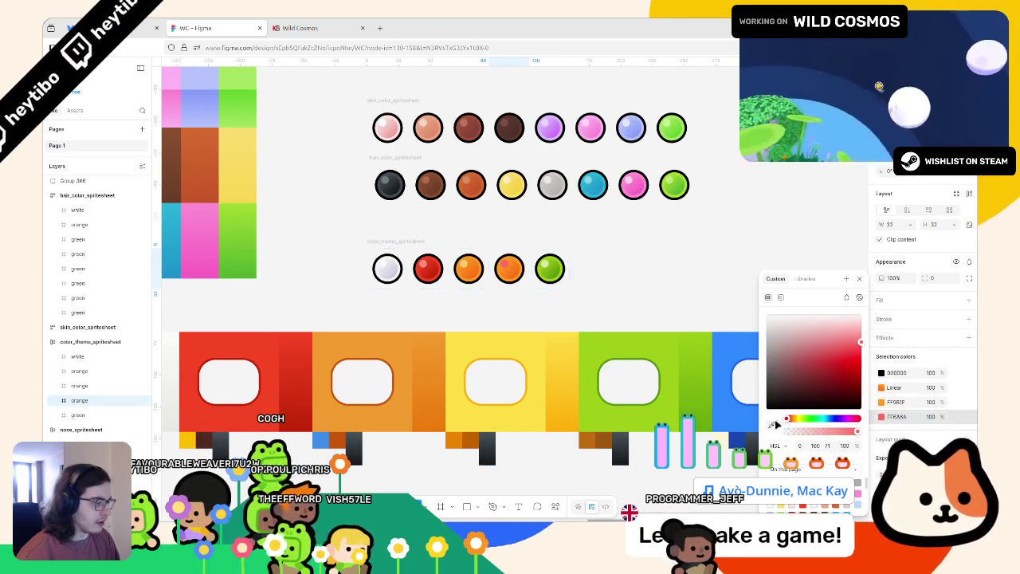
click(495, 342)
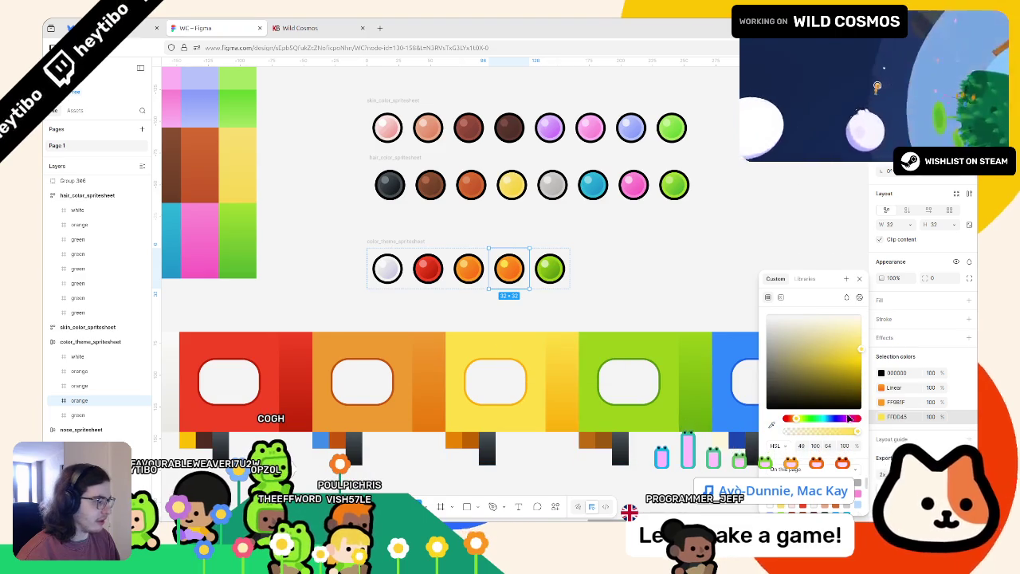
click(882, 403)
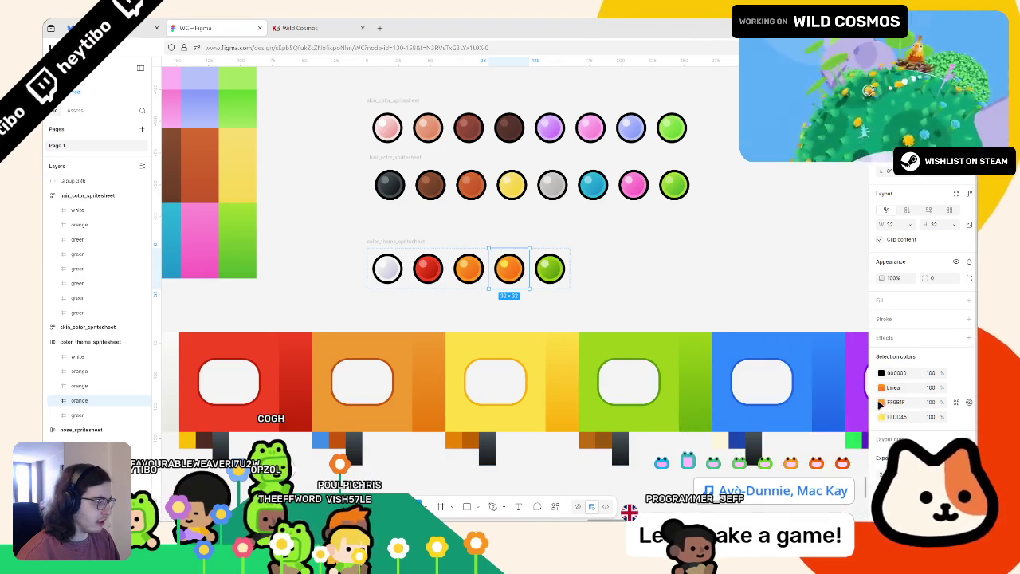
click(772, 425)
click(537, 339)
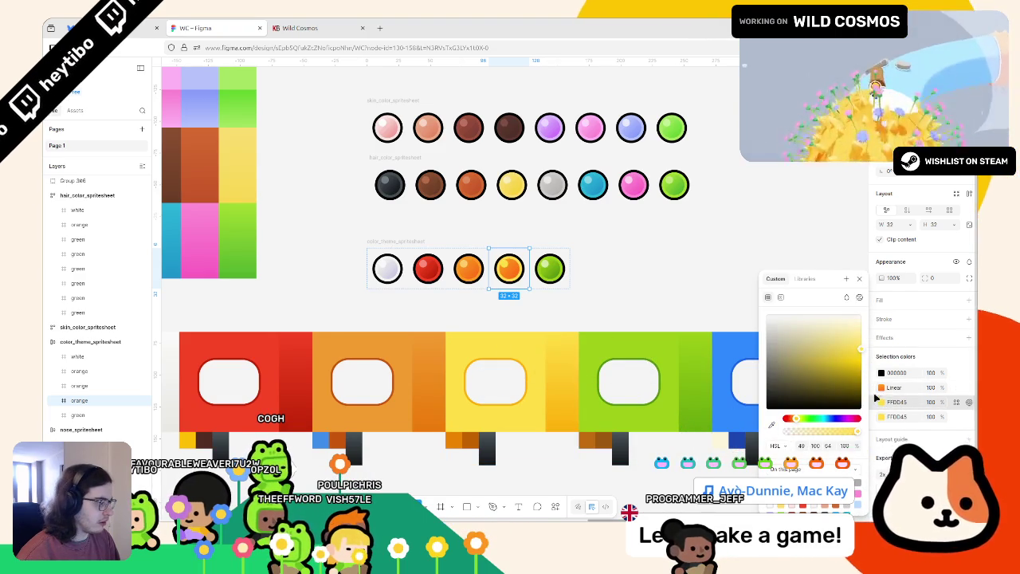
click(877, 402)
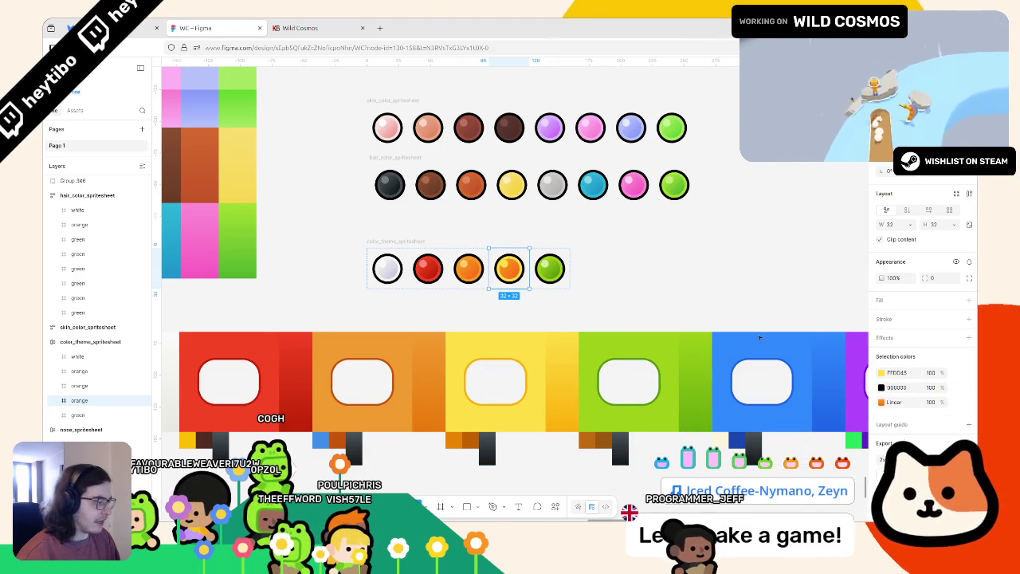
Step: Set the gradient stops to yellow and a deeper yellow-orange sampled from the suit panel
click(881, 402)
click(765, 444)
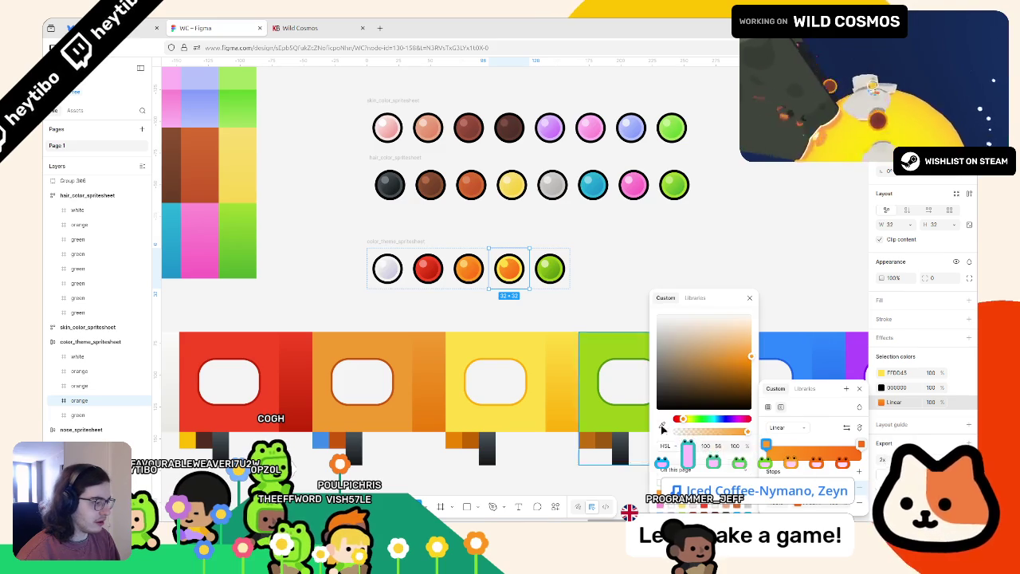
click(662, 426)
click(535, 350)
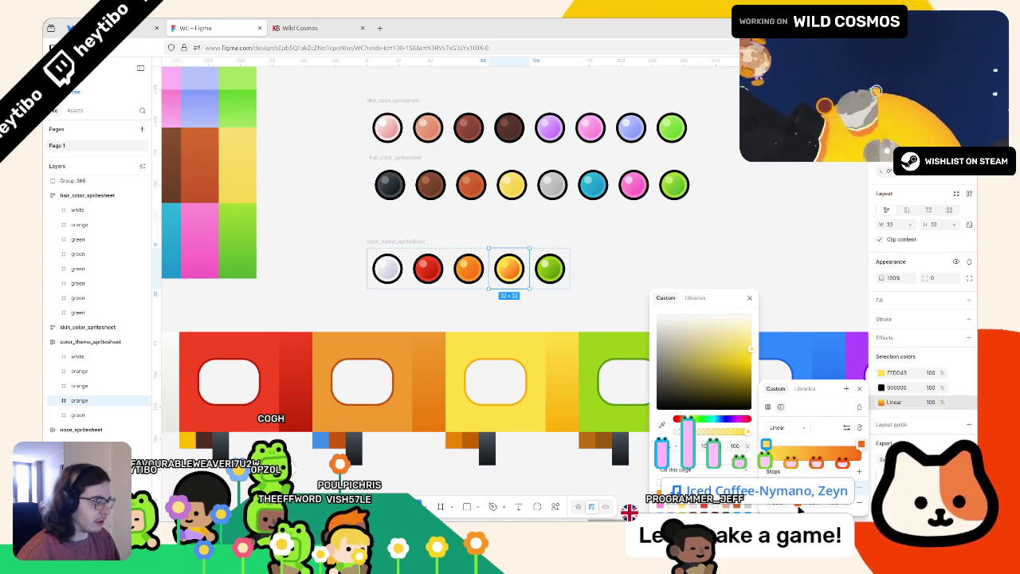
key(Tab)
click(662, 427)
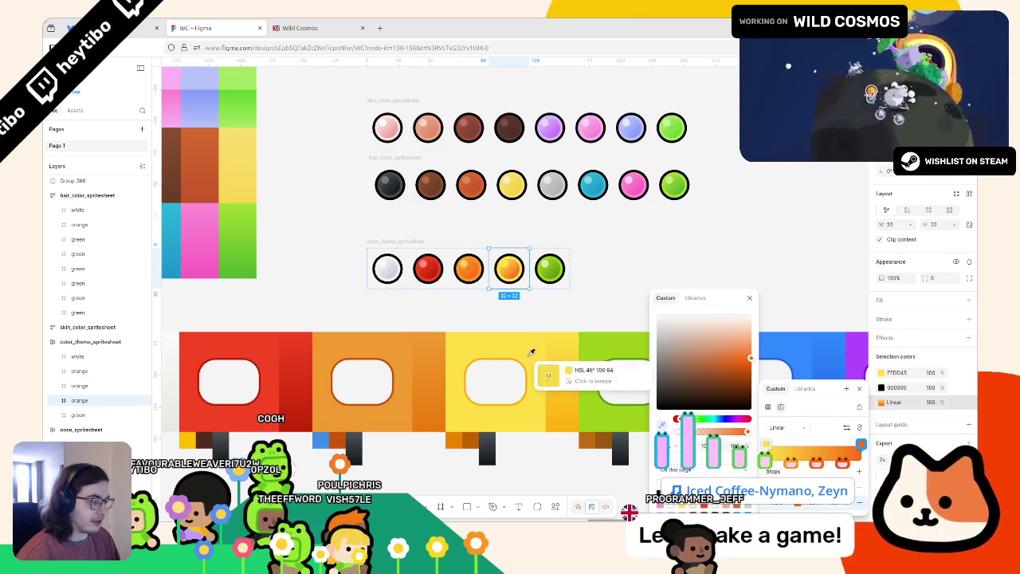
scroll(534, 406, up, 5)
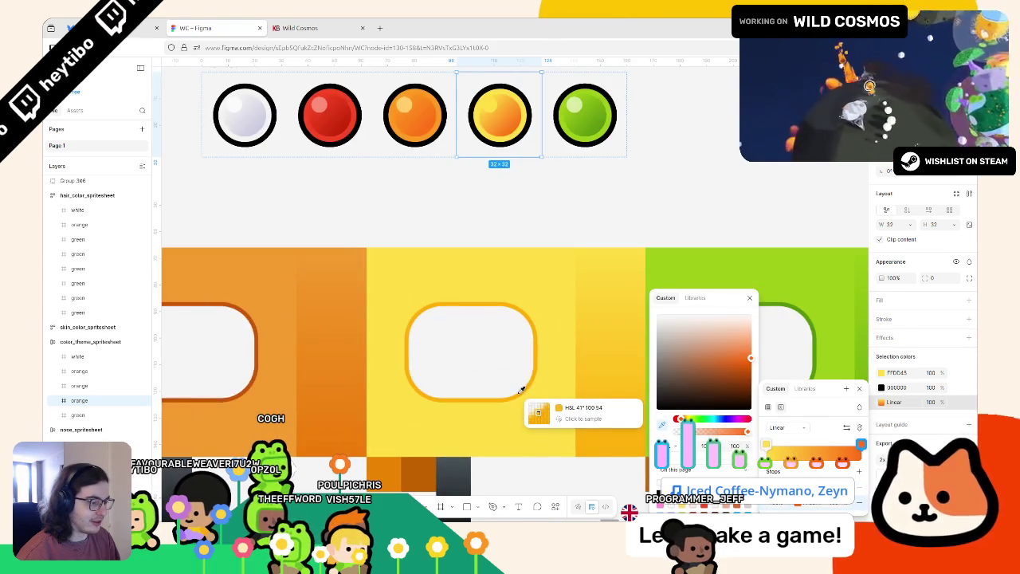
scroll(521, 389, up, 5)
click(521, 389)
scroll(518, 382, down, 10)
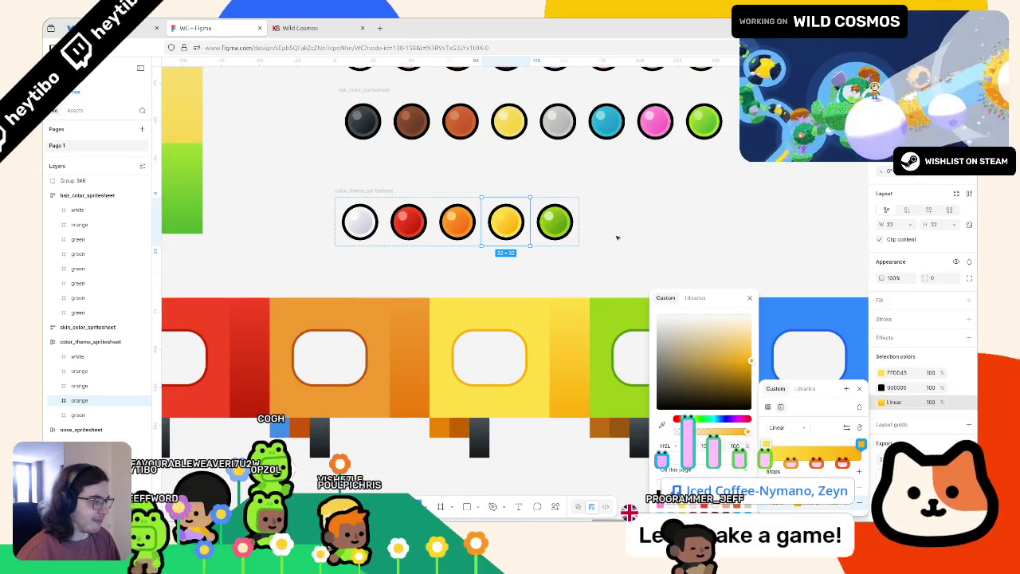
Step: Adjust the yellow ball's inner highlight fill and pale yellow highlight colour, then select the green ball
double_click(499, 215)
click(882, 317)
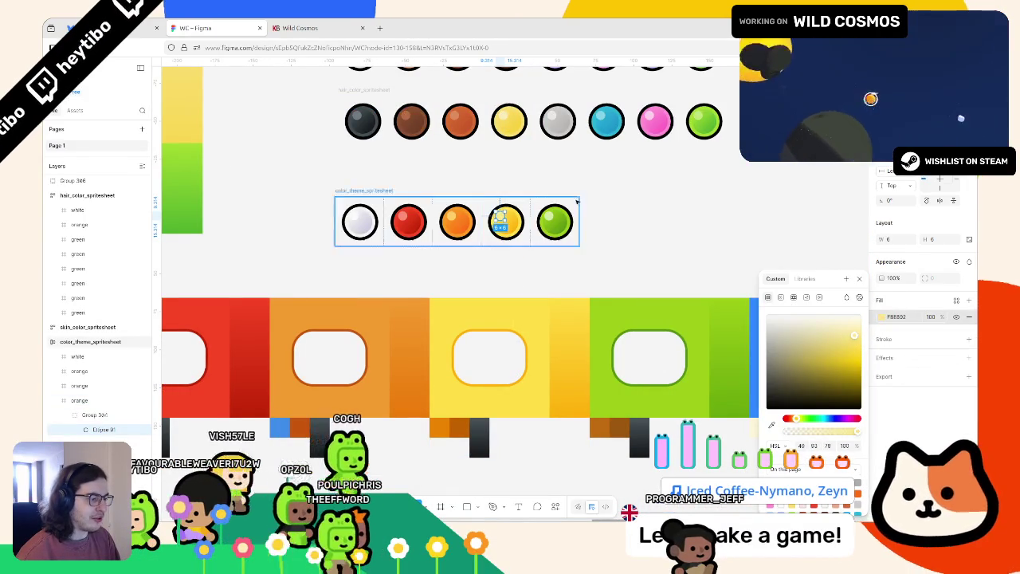
scroll(544, 211, up, 5)
scroll(417, 307, down, 6)
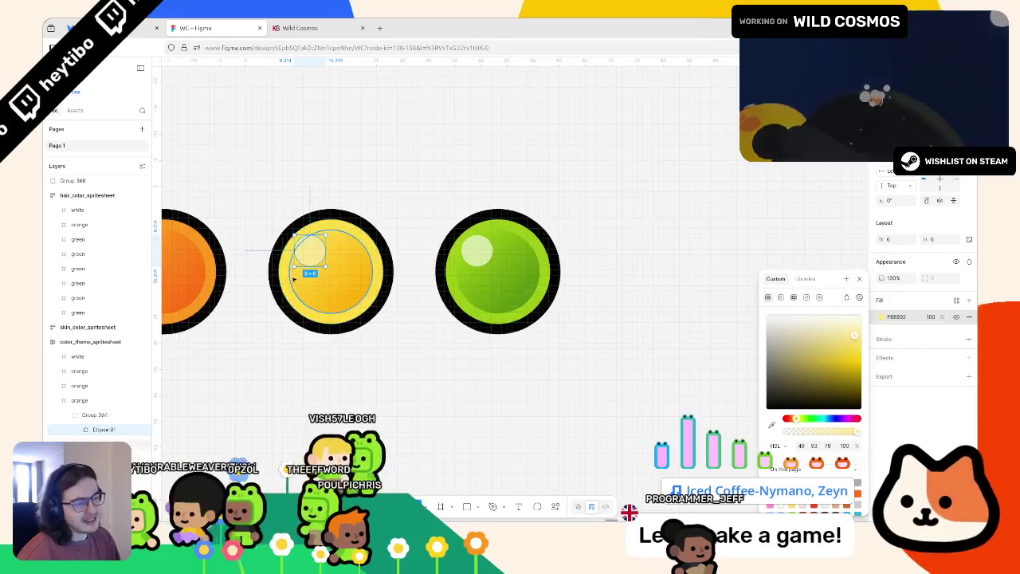
scroll(368, 260, up, 2)
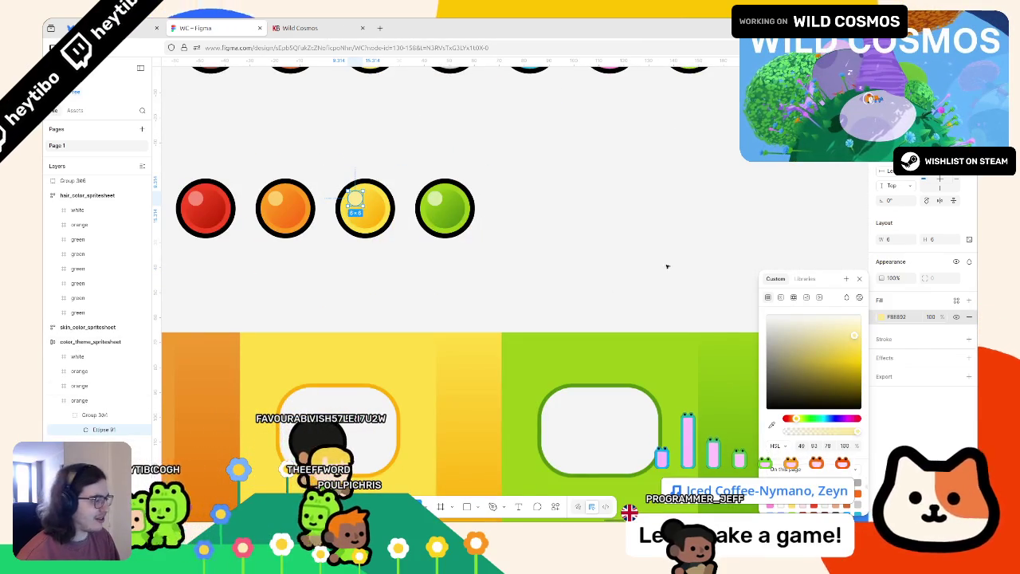
click(582, 253)
scroll(582, 253, down, 1)
click(435, 230)
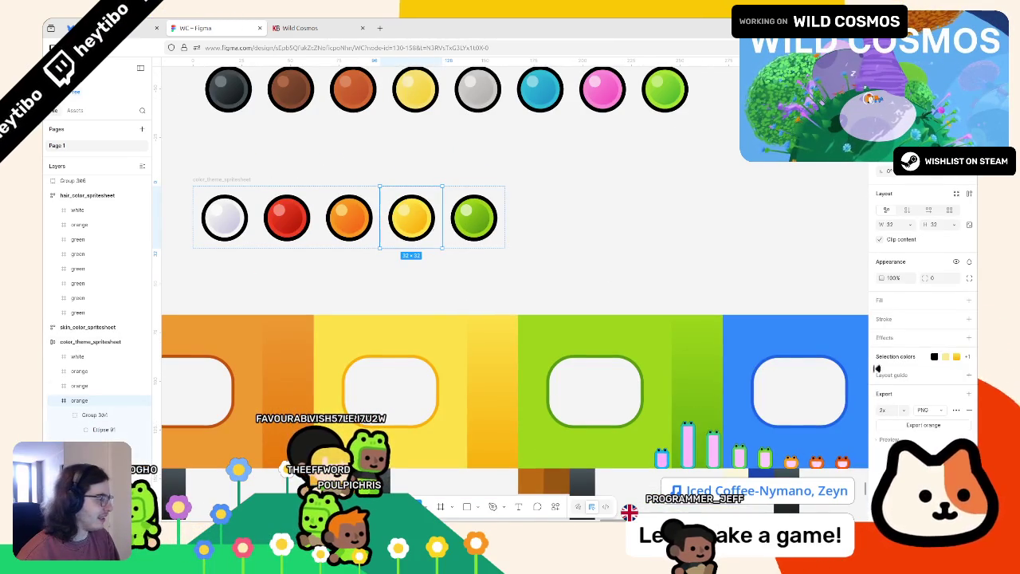
click(898, 358)
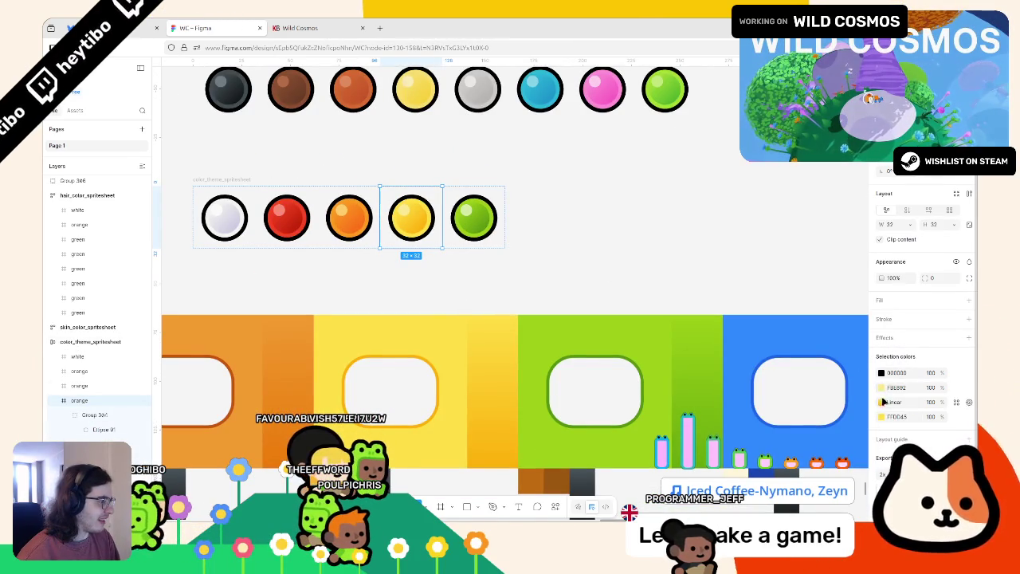
click(881, 388)
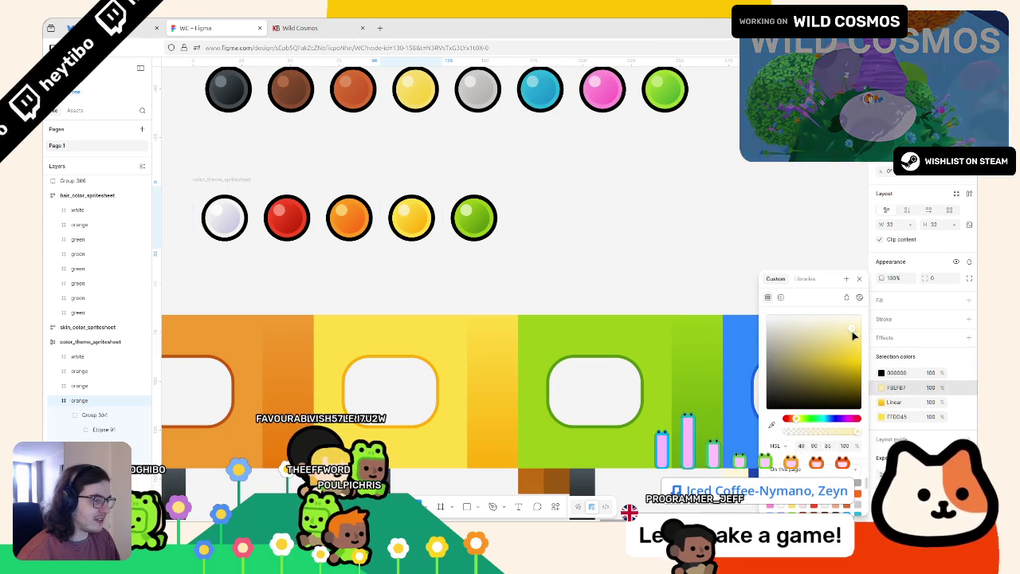
click(580, 242)
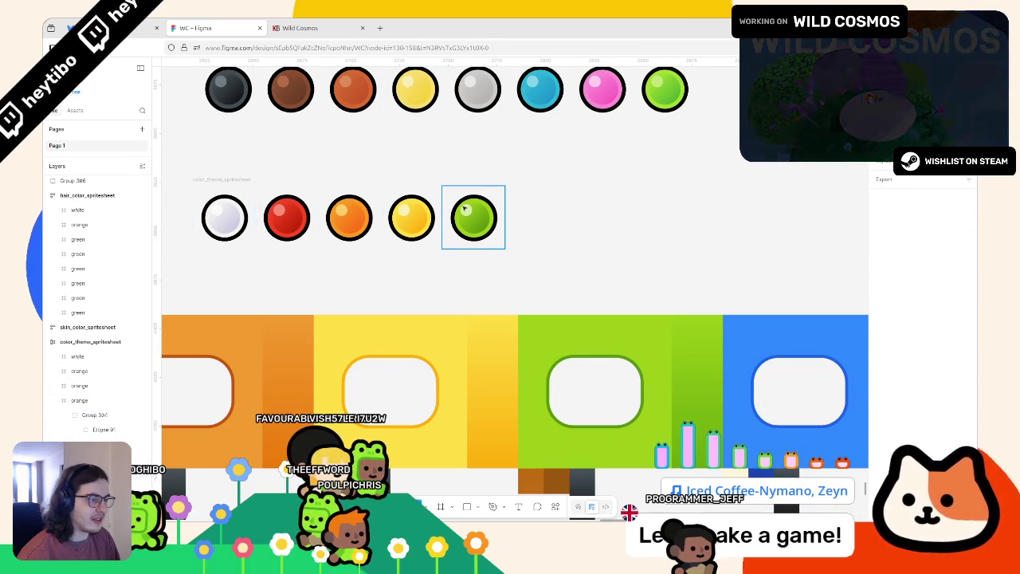
click(464, 209)
scroll(478, 219, right, 3)
Step: Duplicate the green ball as a new swatch at the end of the colour row
key(ctrl+d)
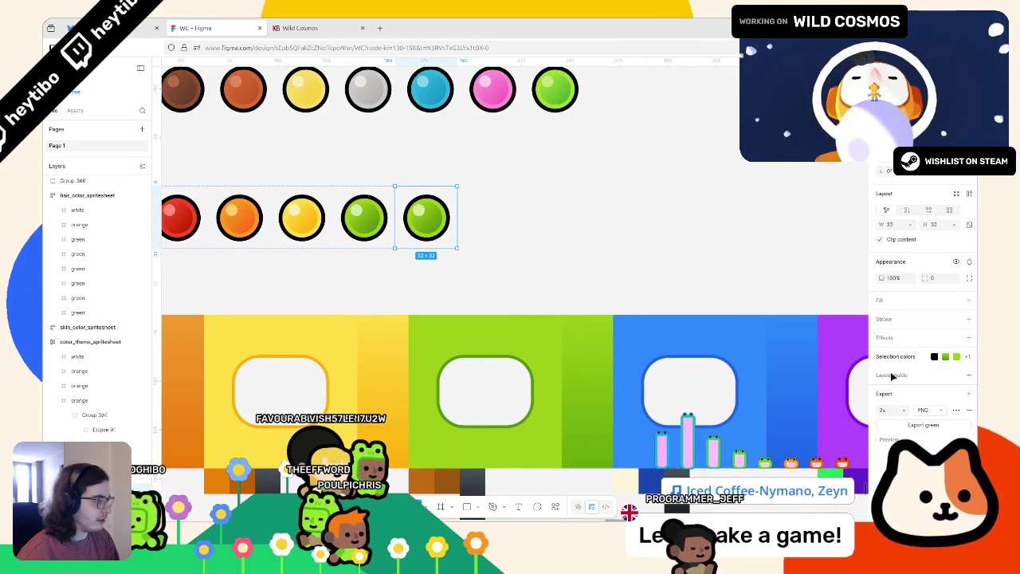
click(922, 357)
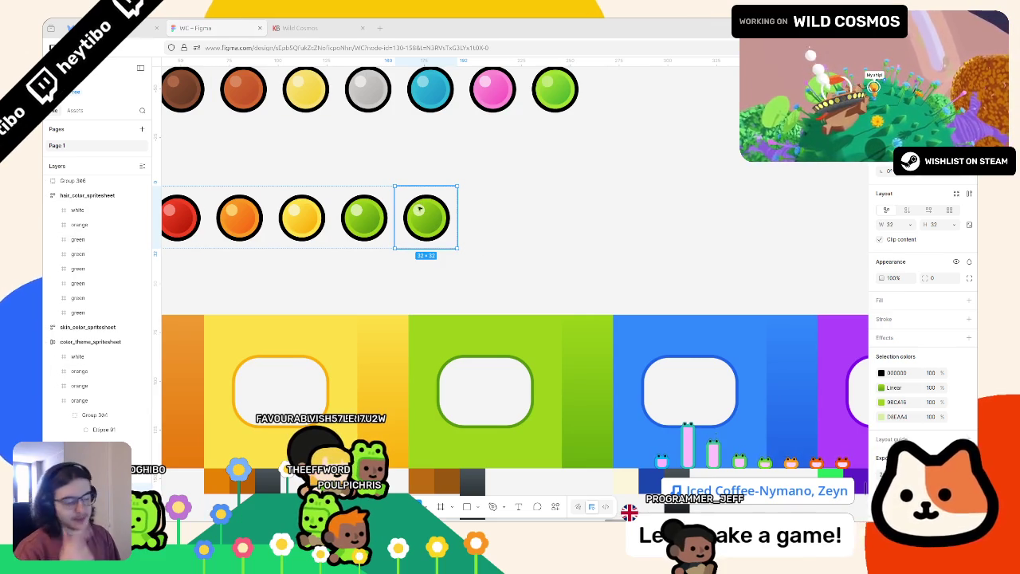
scroll(558, 309, right, 3)
scroll(530, 311, down, 6)
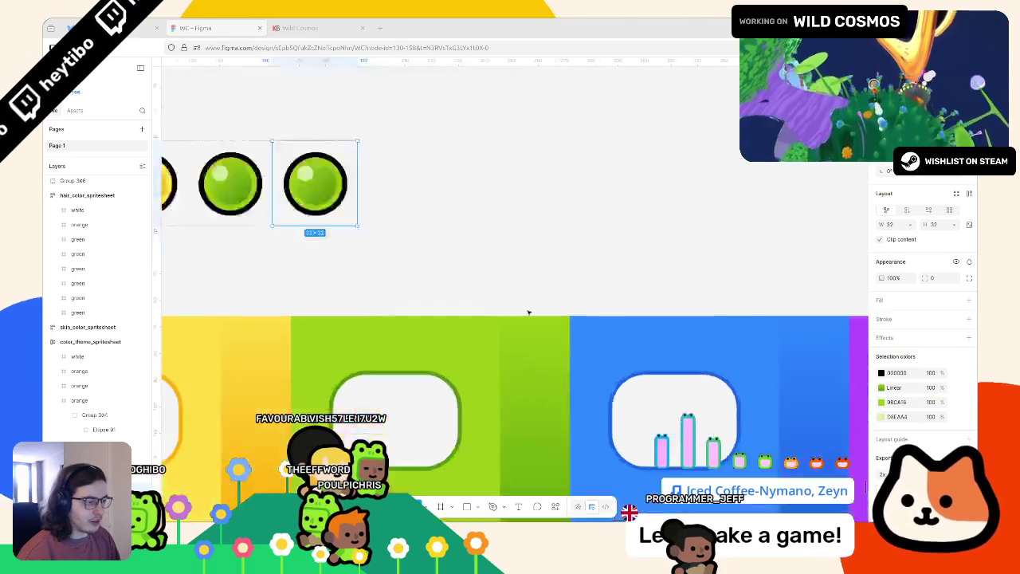
Step: Scale the astronaut suit row down to 434×54.25 and align it under the swatches
drag(851, 392, 354, 406)
mouse_move(815, 415)
mouse_down()
mouse_move(536, 399)
mouse_move(596, 367)
mouse_move(695, 360)
mouse_up()
click(489, 387)
drag(374, 344, 741, 432)
drag(677, 363, 569, 363)
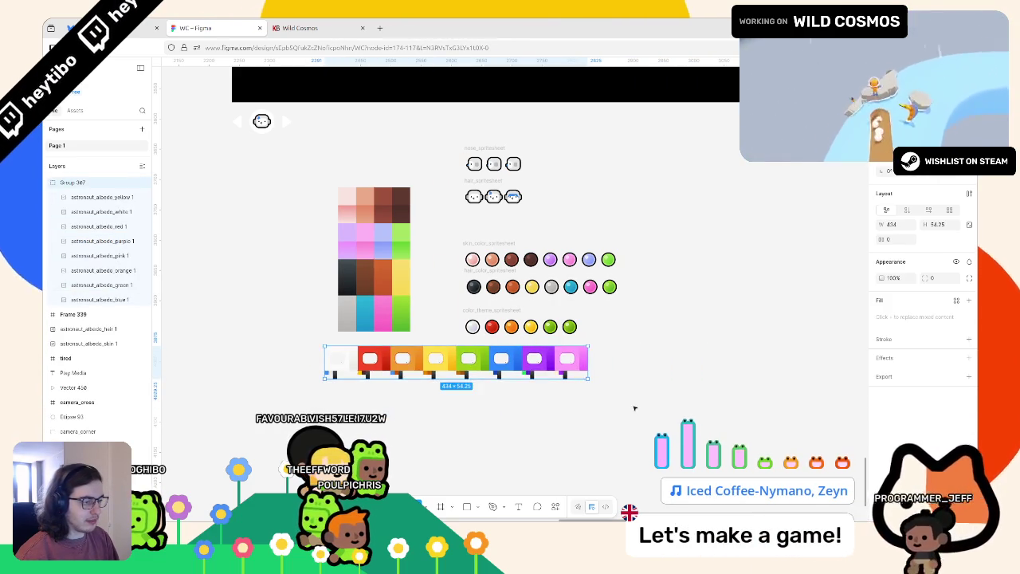
scroll(634, 408, up, 5)
drag(696, 347, 773, 348)
scroll(718, 342, right, 4)
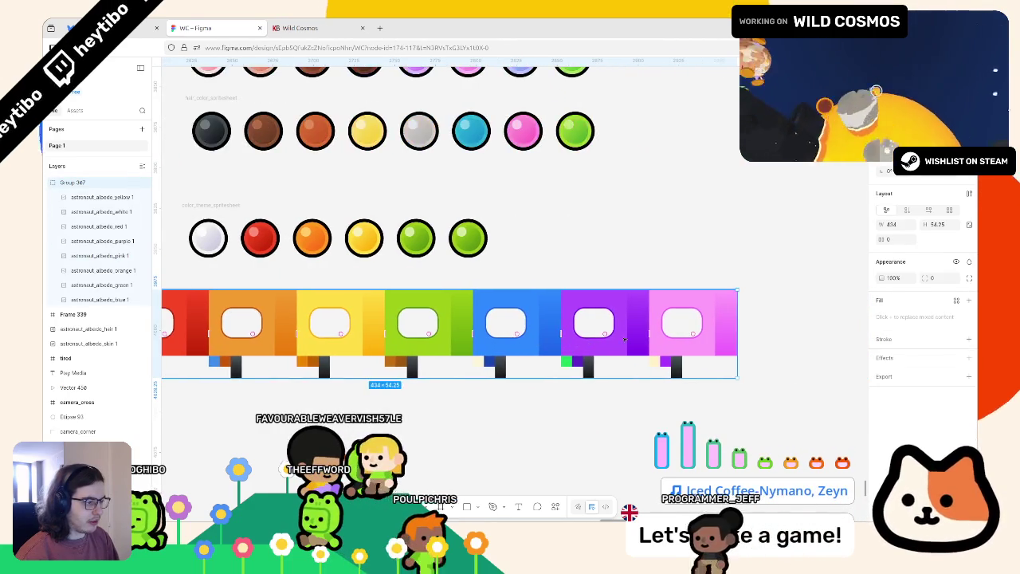
scroll(624, 339, up, 3)
Step: Set the new ball's ring and highlight colours to blue from the suit panel, lightening the highlight
click(382, 216)
click(895, 357)
click(882, 401)
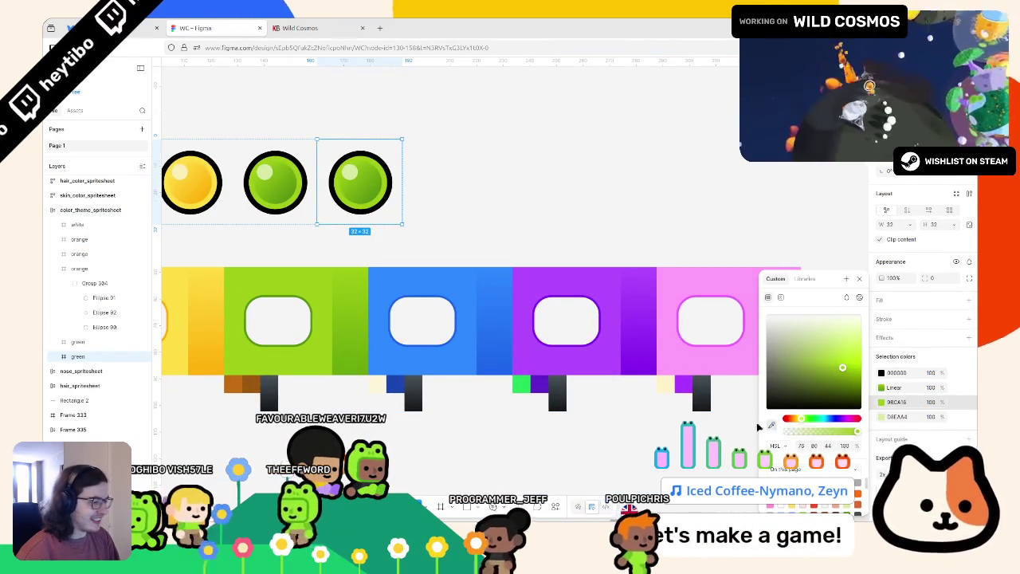
click(772, 426)
click(383, 315)
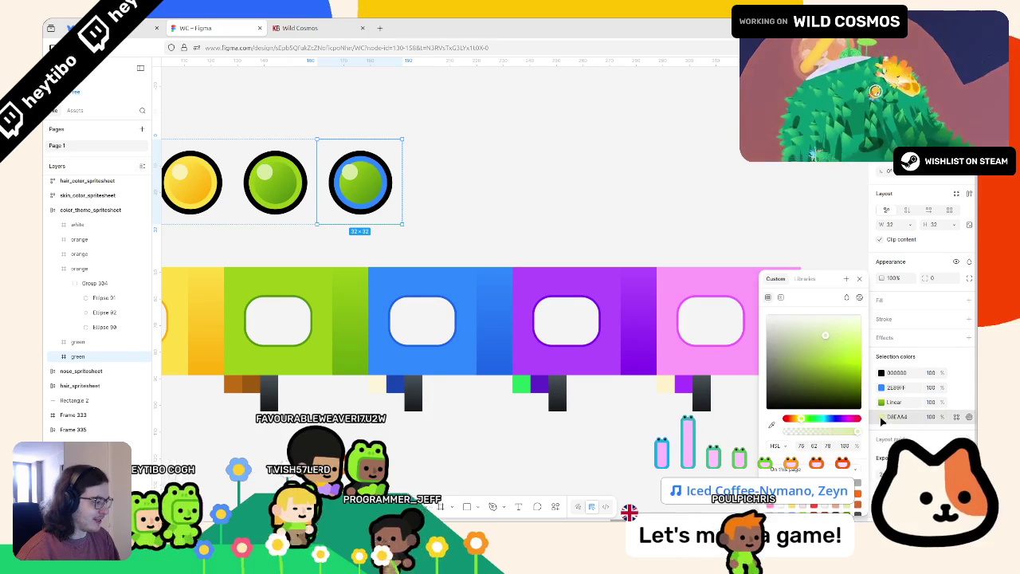
click(771, 426)
click(467, 291)
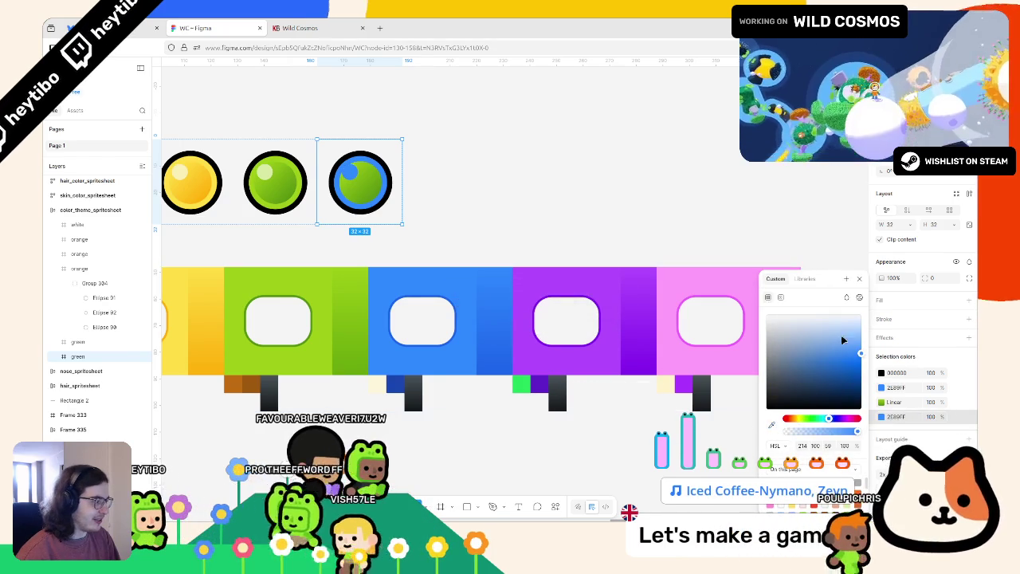
drag(855, 343, 852, 334)
scroll(307, 222, up, 3)
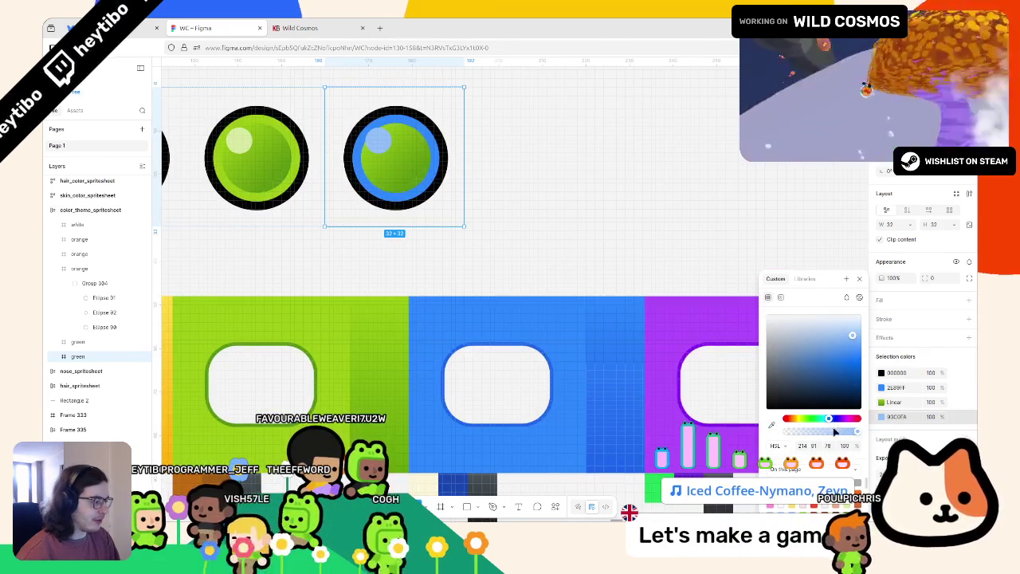
drag(827, 419, 825, 419)
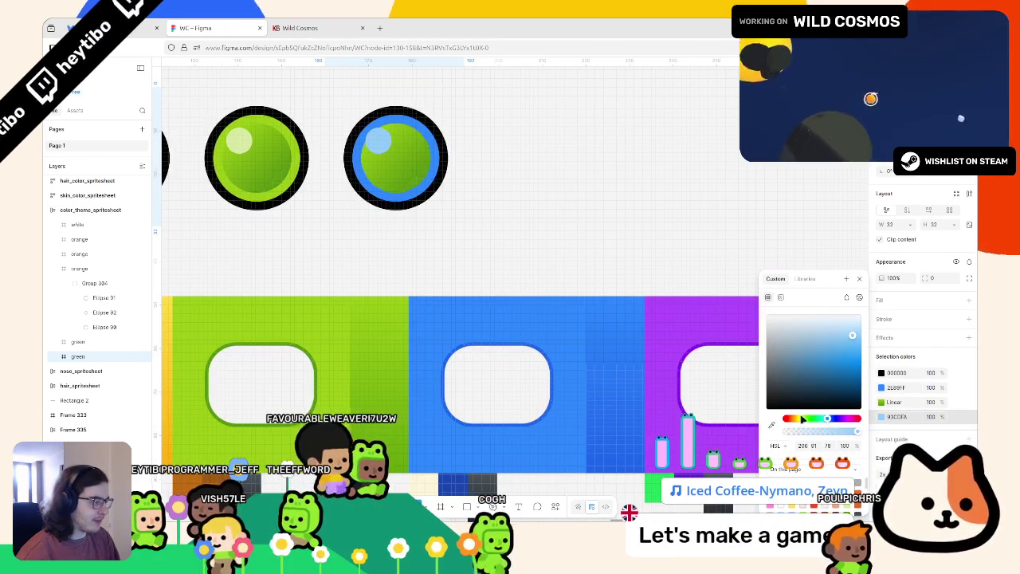
Step: Set both linear gradient stops to blue, sampling the blue suit tile for one
click(881, 401)
click(881, 416)
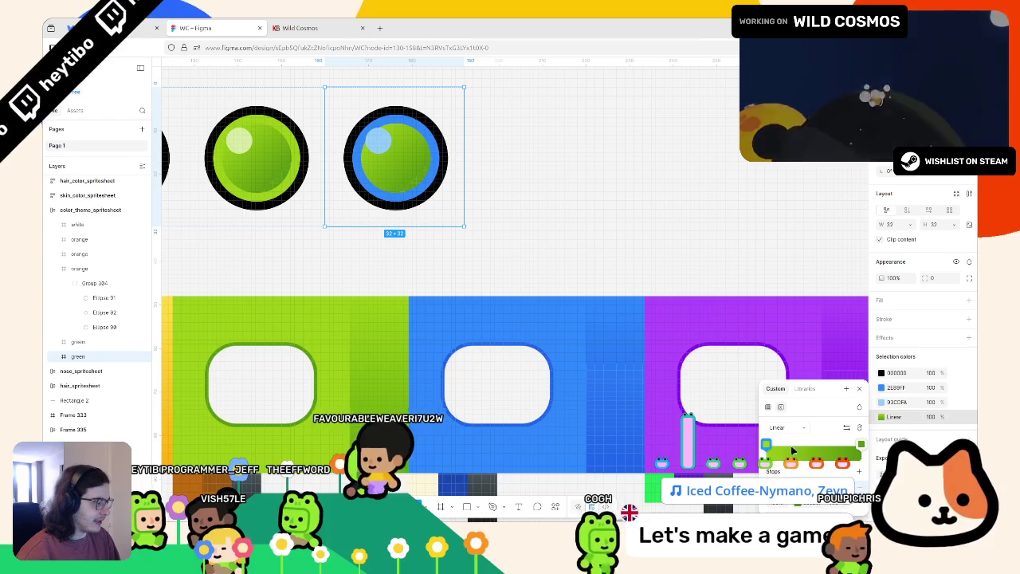
click(766, 444)
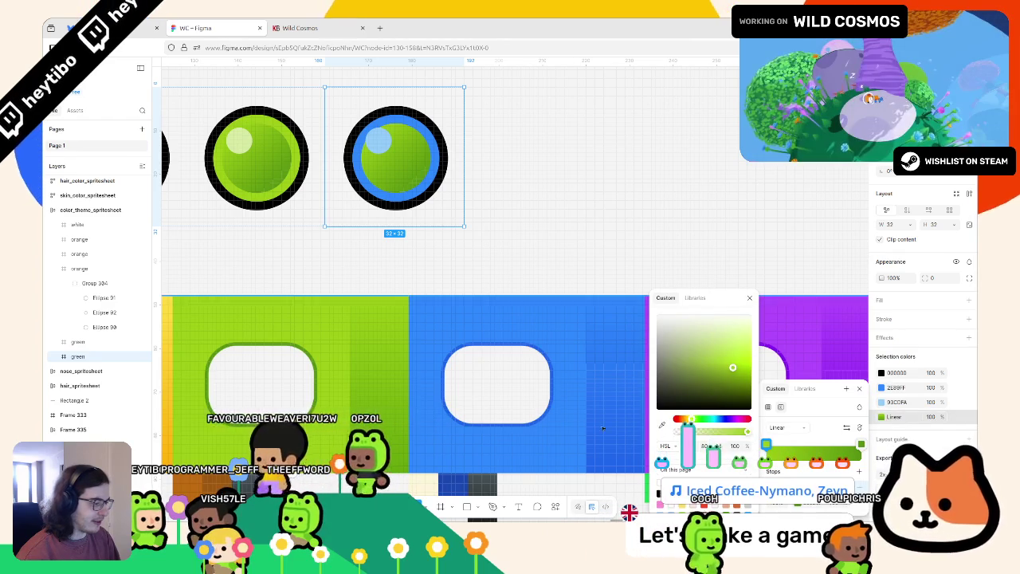
click(719, 418)
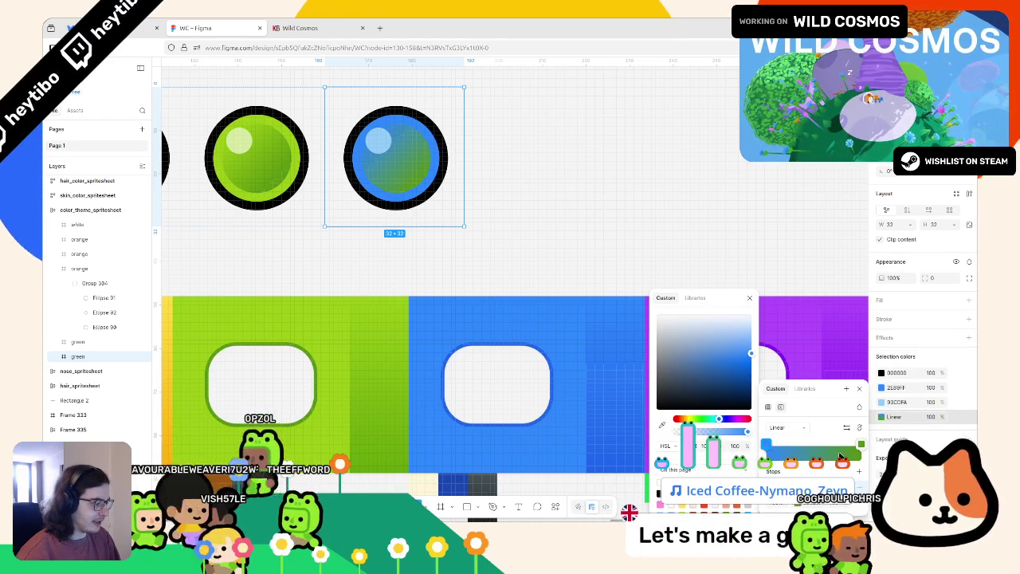
click(861, 444)
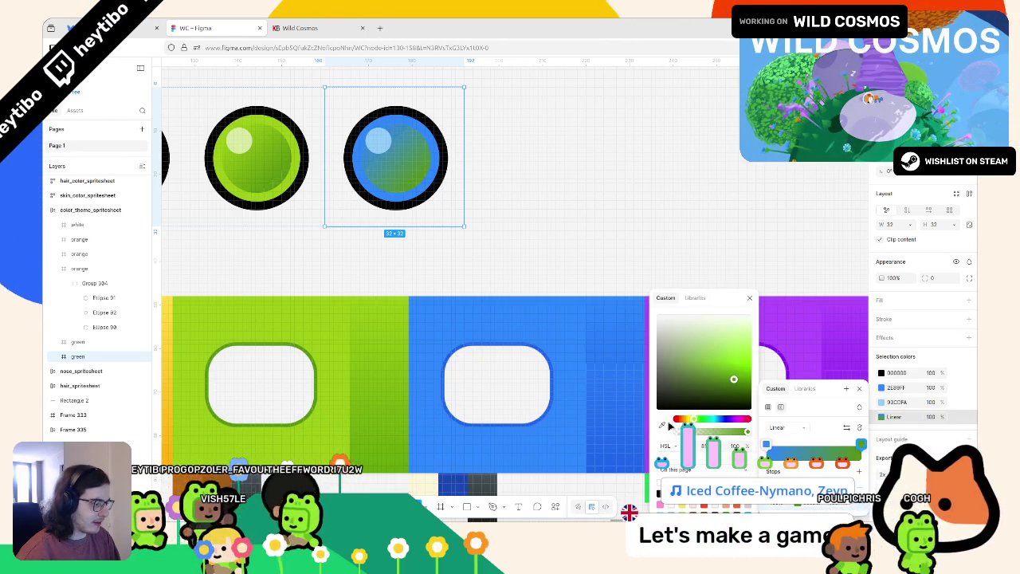
scroll(519, 417, up, 5)
click(515, 417)
scroll(514, 417, down, 5)
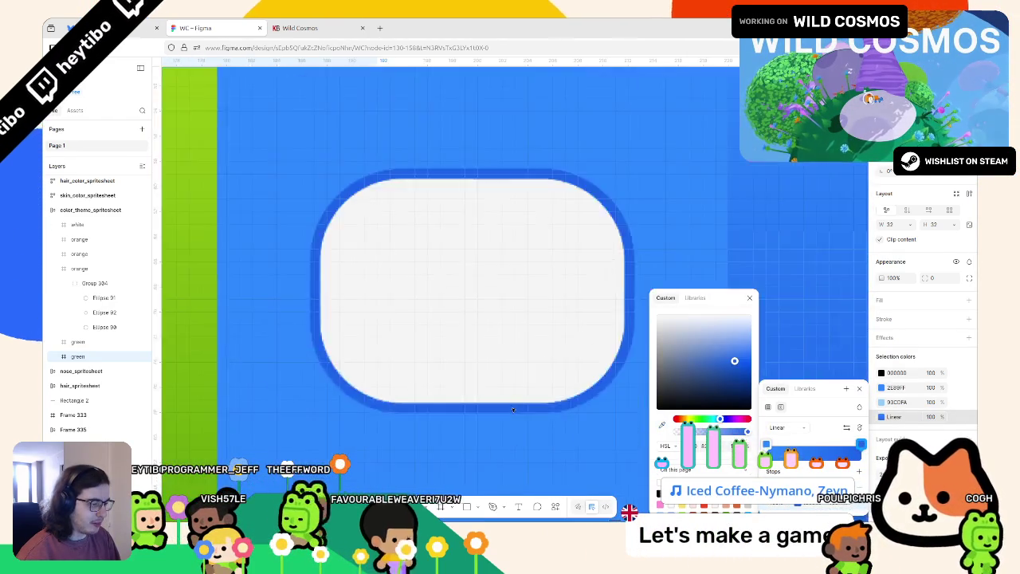
scroll(492, 353, down, 3)
key(Escape)
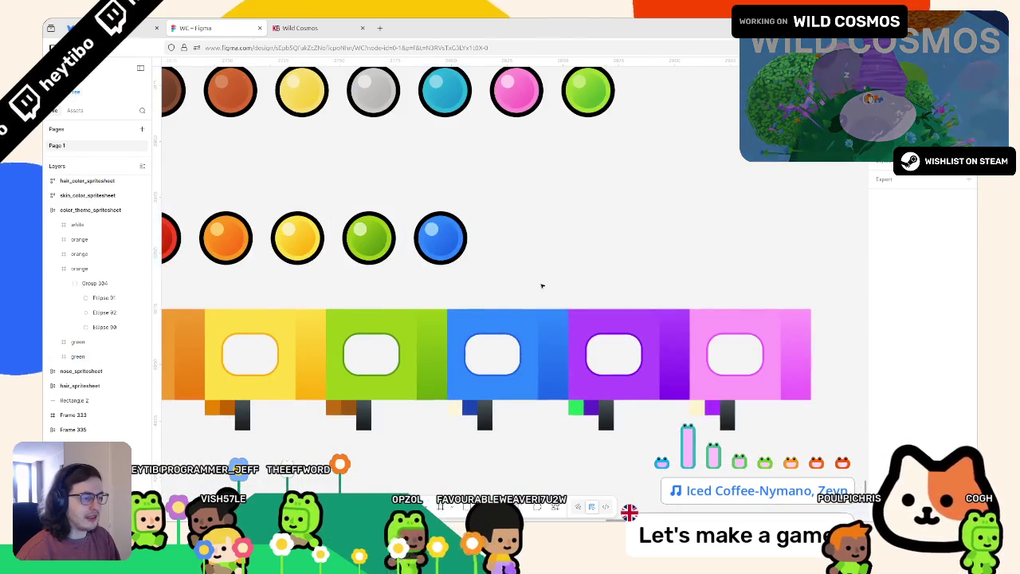
scroll(428, 306, down, 2)
scroll(428, 306, up, 1)
click(462, 206)
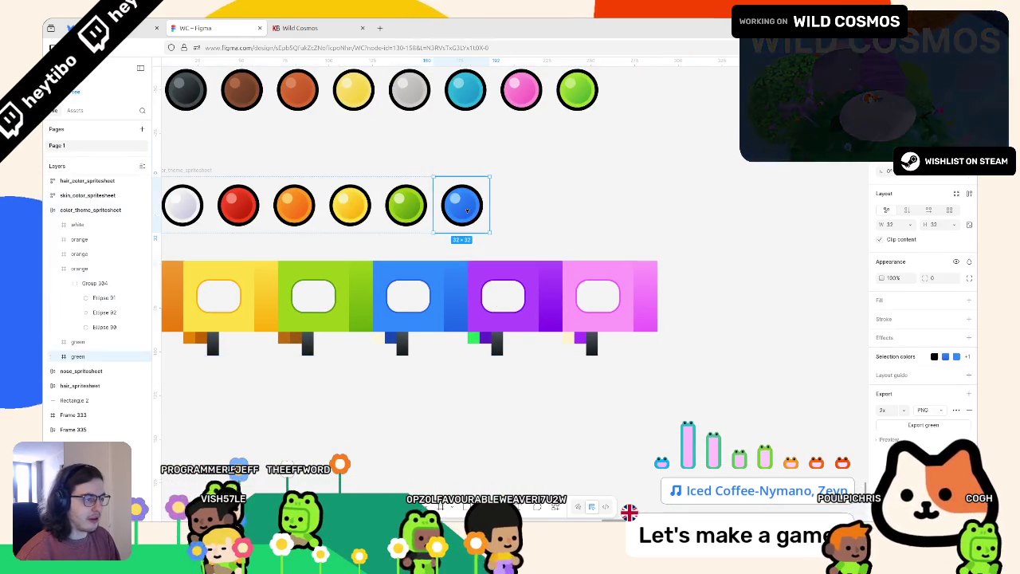
Step: Duplicate the blue circle and replace its 2E80FF and 93CDFA colours with purple sampled from the suit tile
key(ctrl+d)
key(ctrl+d)
scroll(516, 194, up, 2)
scroll(550, 222, up, 2)
click(895, 358)
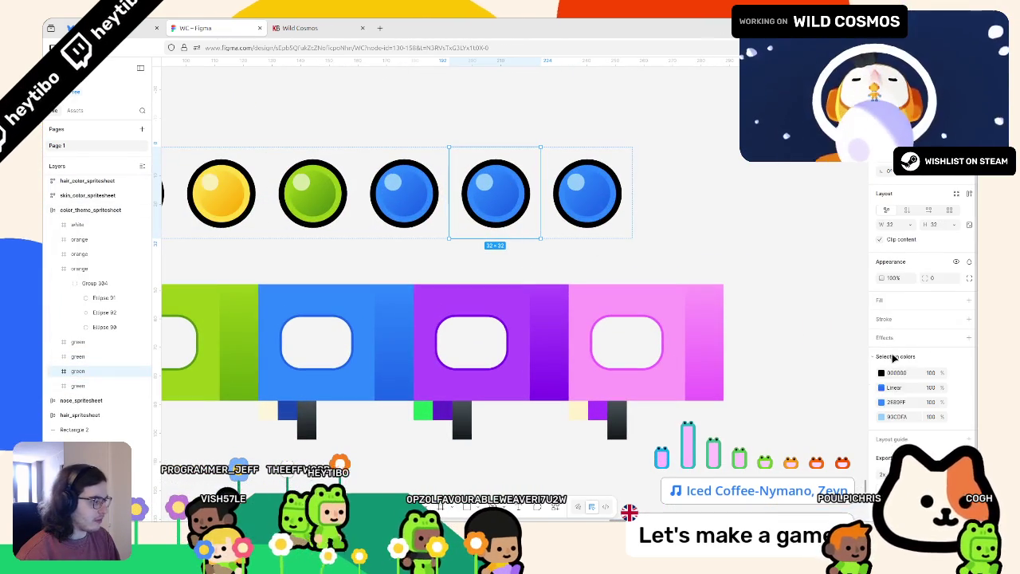
click(881, 402)
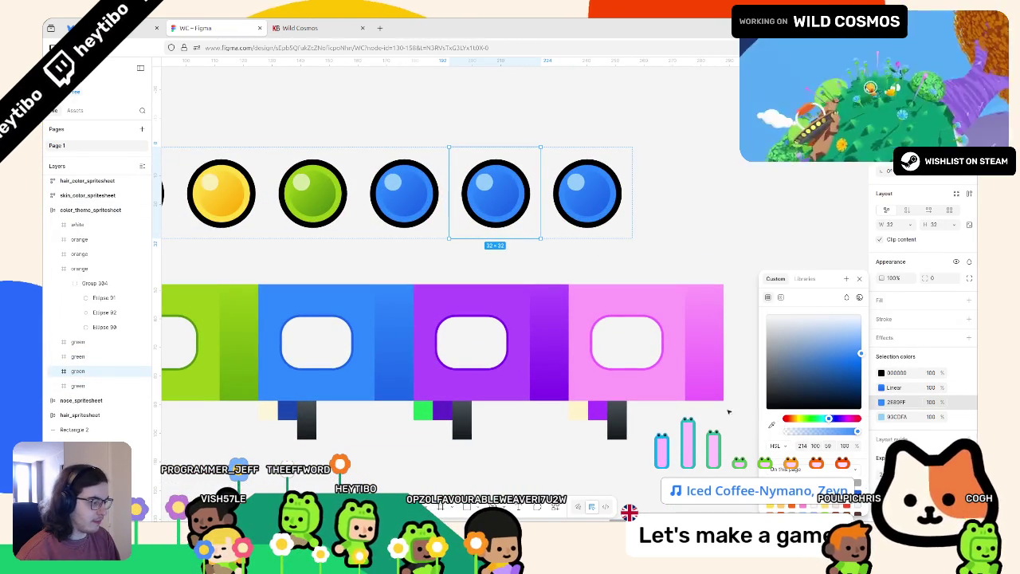
click(771, 428)
click(499, 301)
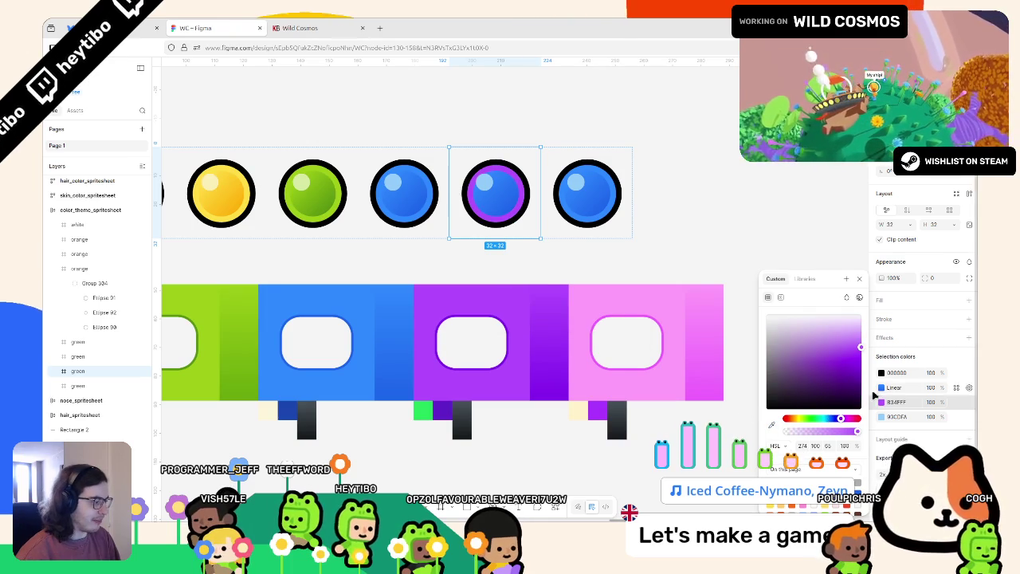
click(883, 418)
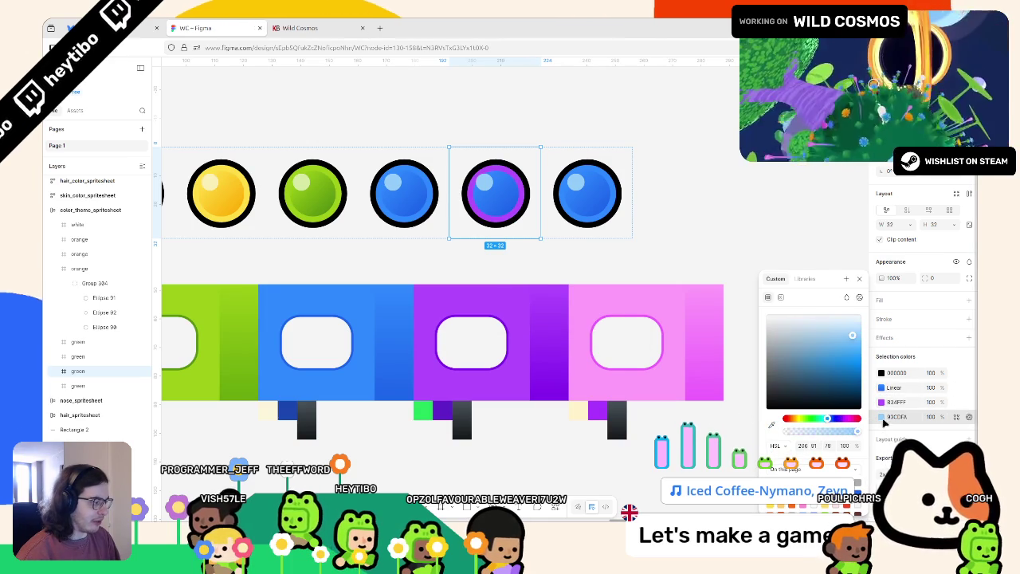
click(772, 427)
click(523, 307)
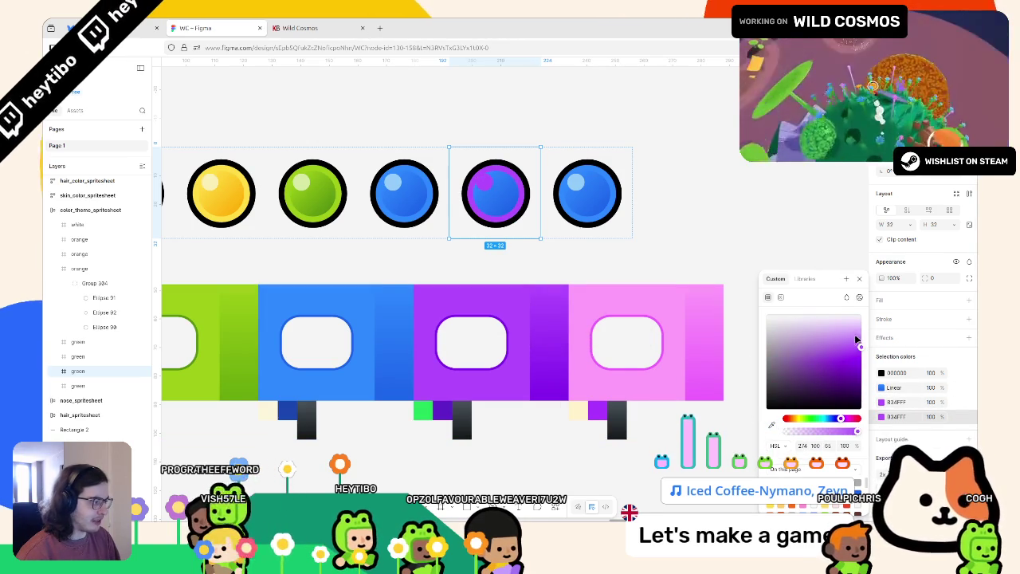
Step: Recolour the copy's linear gradient stops with purple sampled from the purple suit tile
click(882, 388)
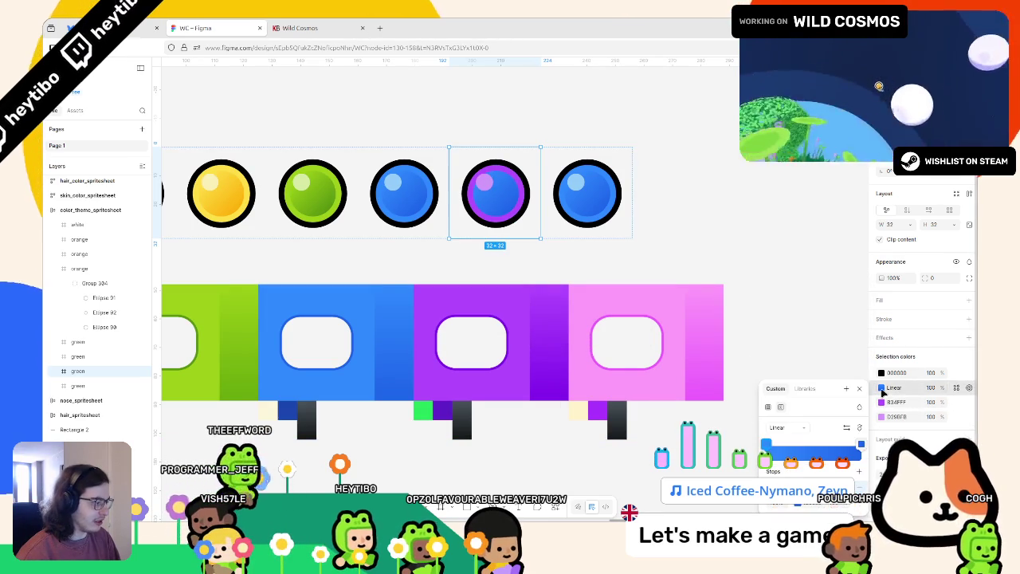
click(766, 444)
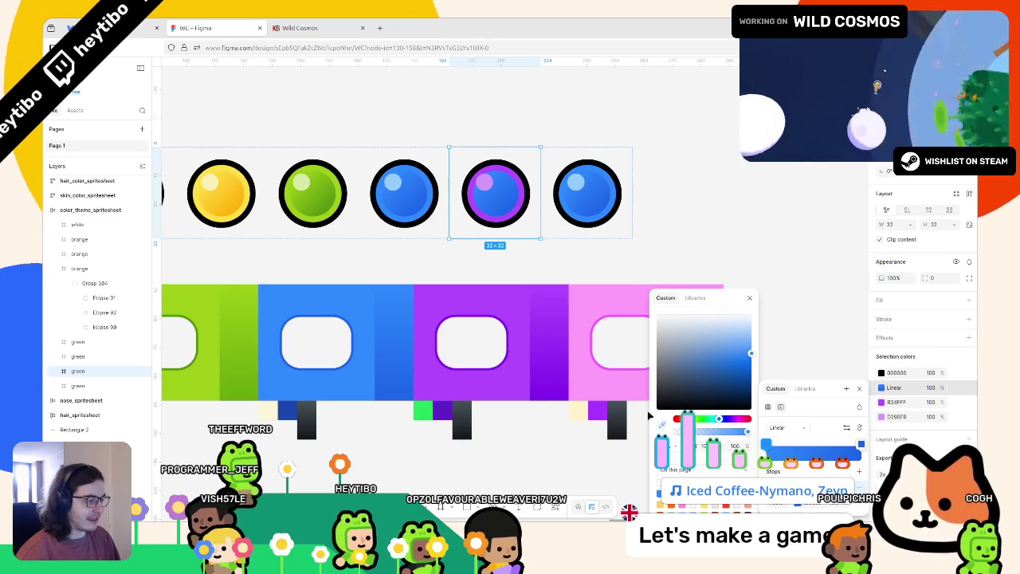
click(660, 427)
click(522, 319)
click(859, 444)
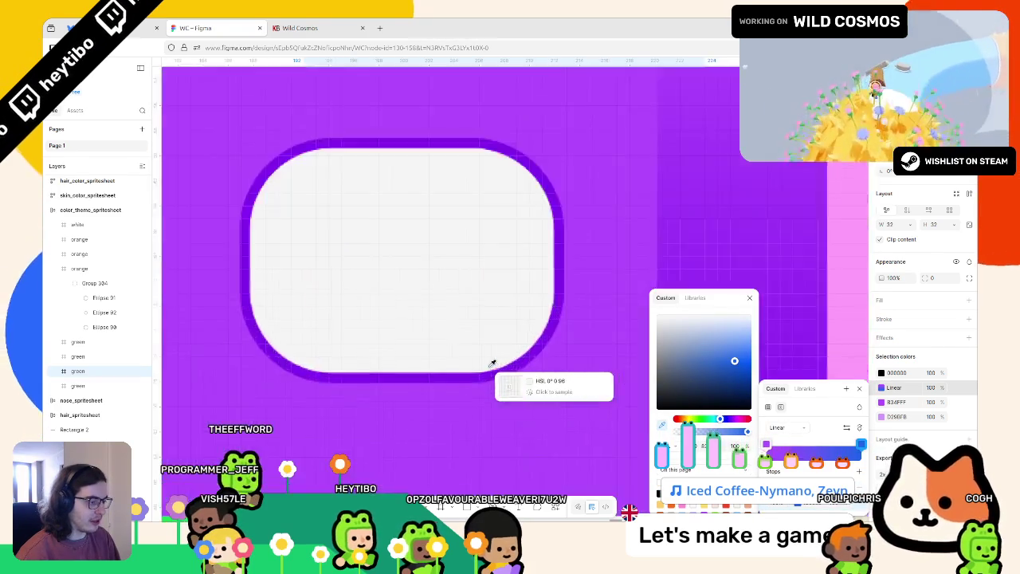
scroll(494, 366, up, 5)
scroll(494, 367, down, 10)
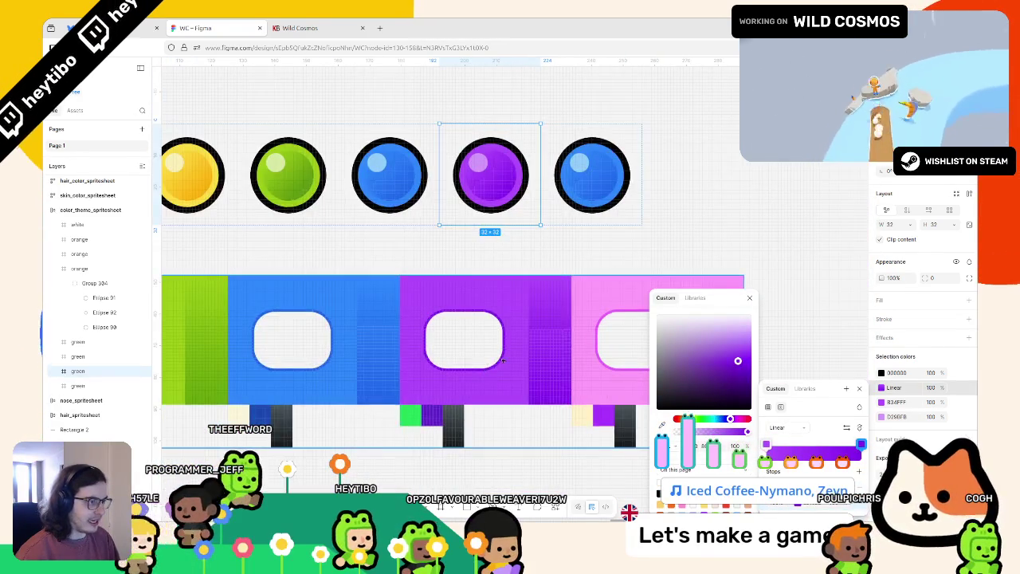
scroll(312, 363, left, 5)
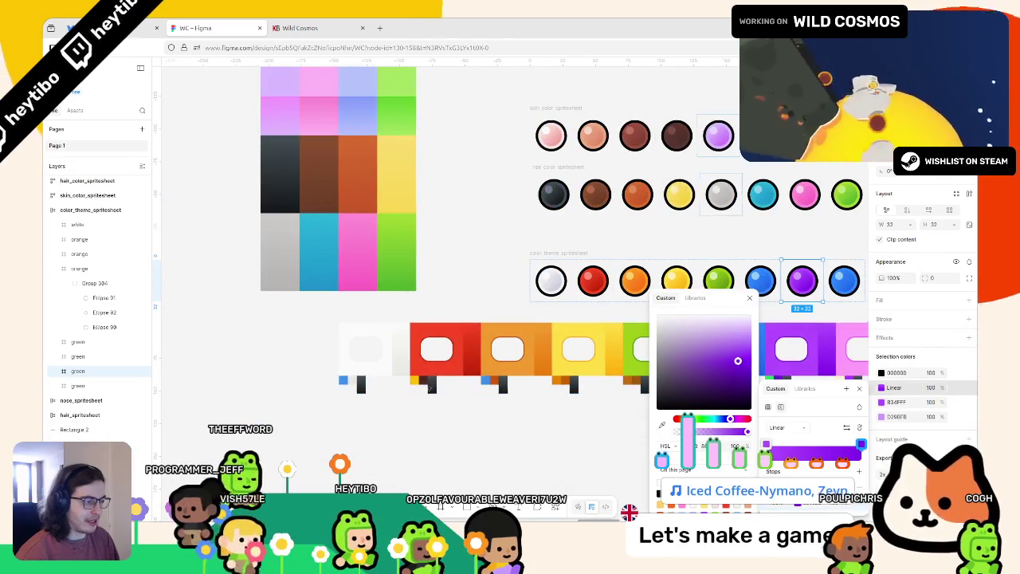
scroll(411, 398, right, 4)
scroll(385, 374, up, 5)
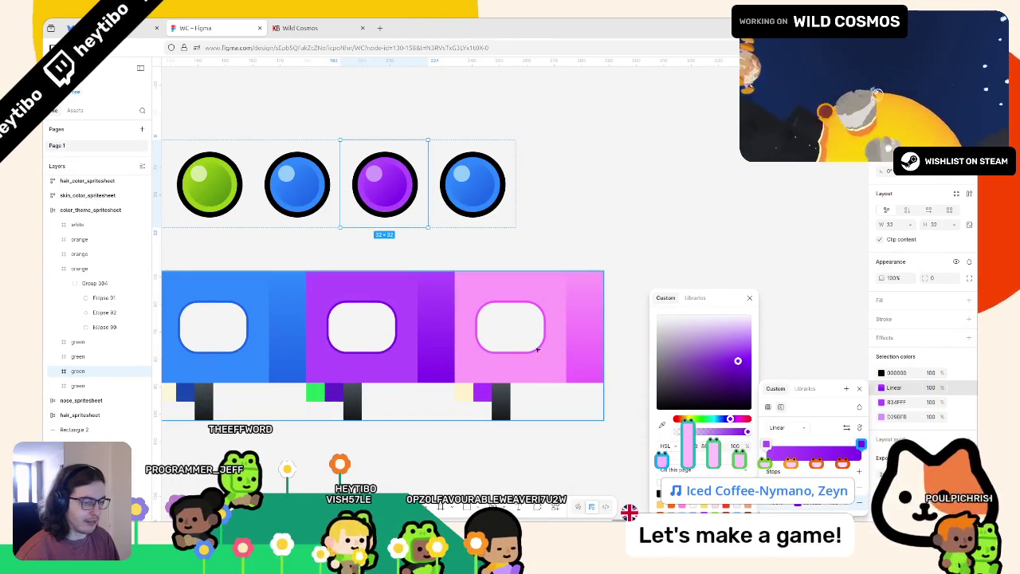
Step: Make the next circle pink FF9FFA from the pink tile, with its highlight lightened to FFD2FD
key(Tab)
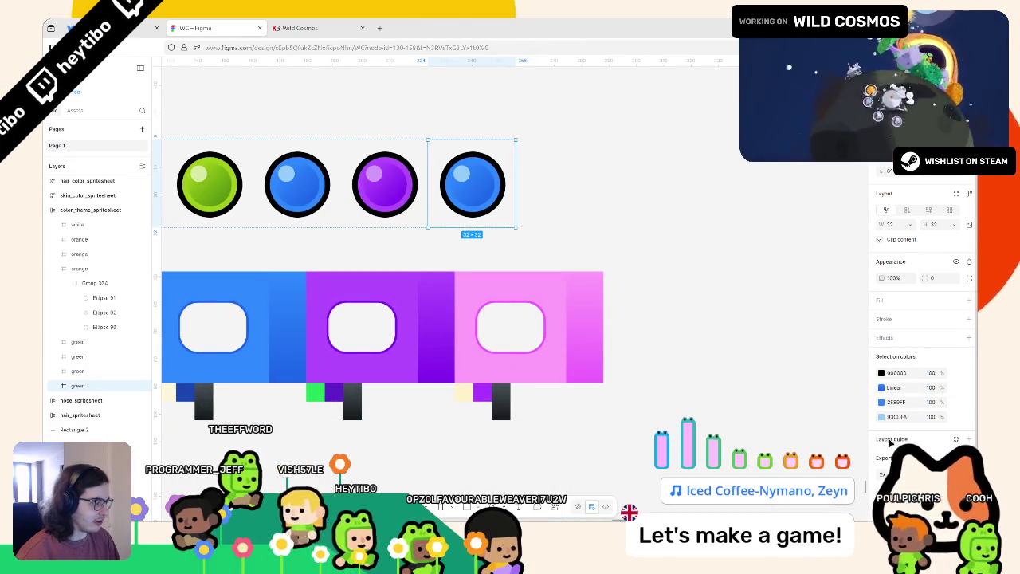
click(882, 402)
click(771, 424)
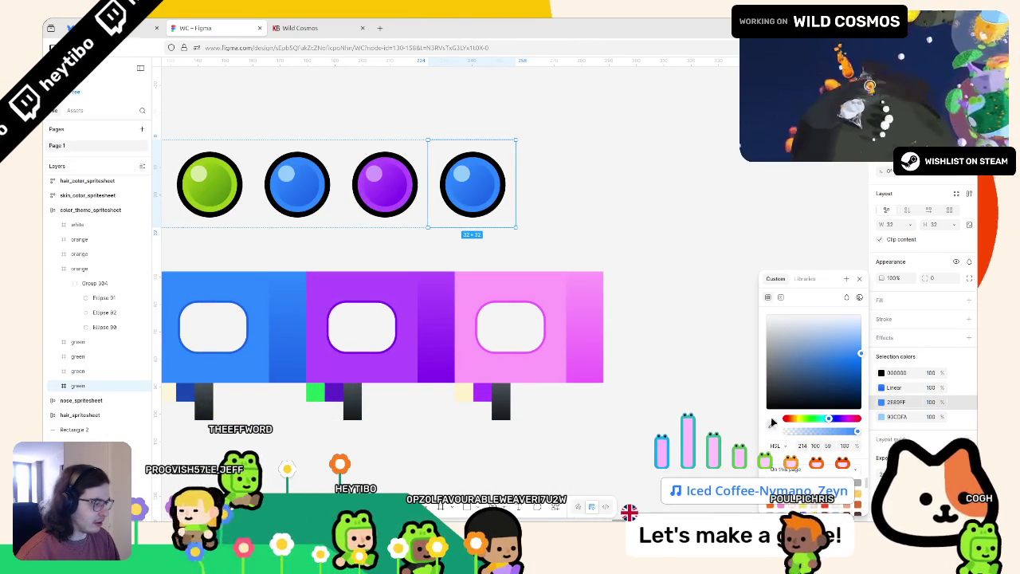
click(562, 327)
click(882, 416)
click(771, 425)
click(541, 307)
drag(861, 326, 869, 327)
Step: Set the circle's linear gradient stops to pink sampled from the pink suit tile
click(881, 387)
click(766, 444)
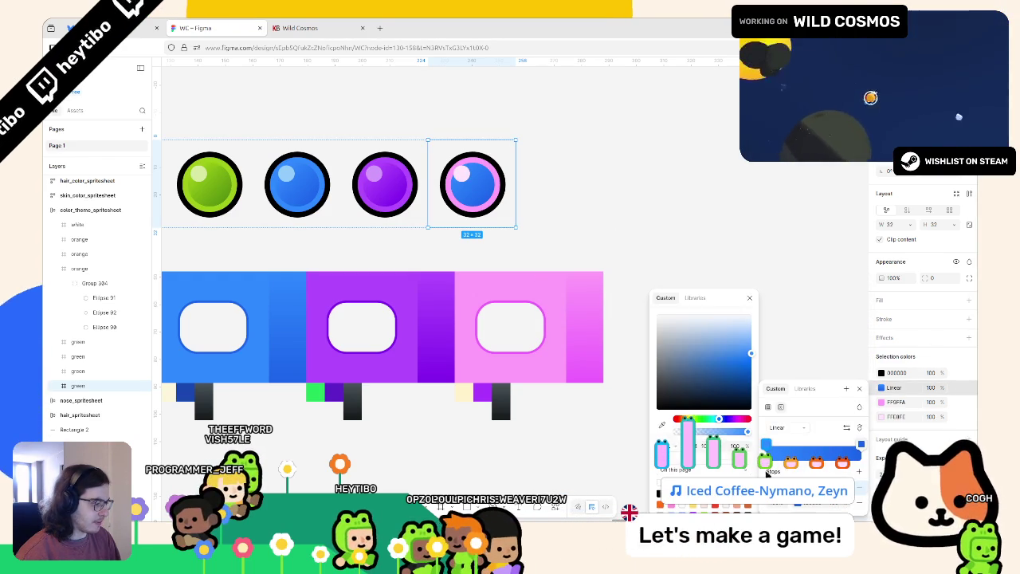
click(662, 426)
click(578, 327)
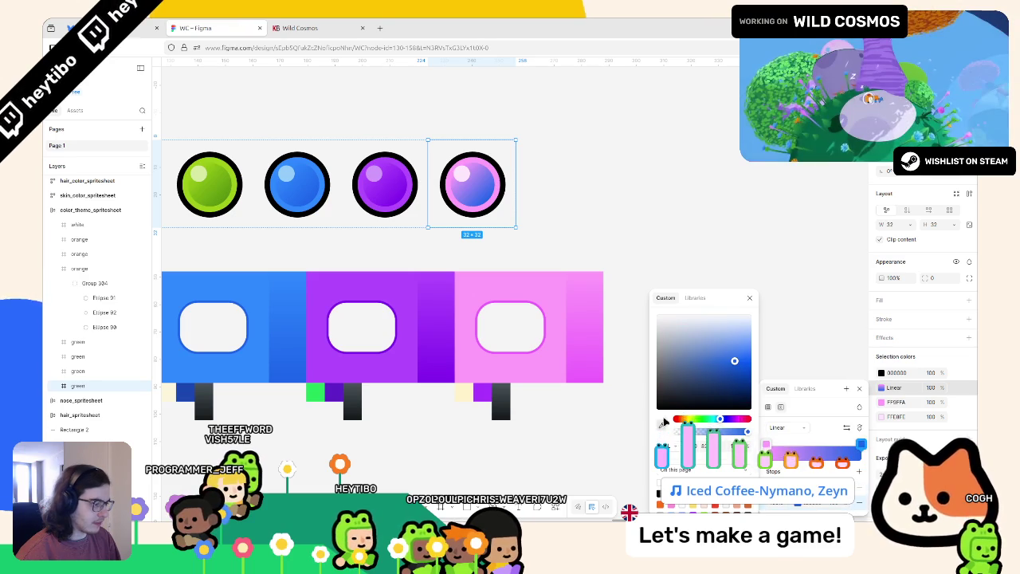
scroll(586, 371, up, 5)
click(500, 388)
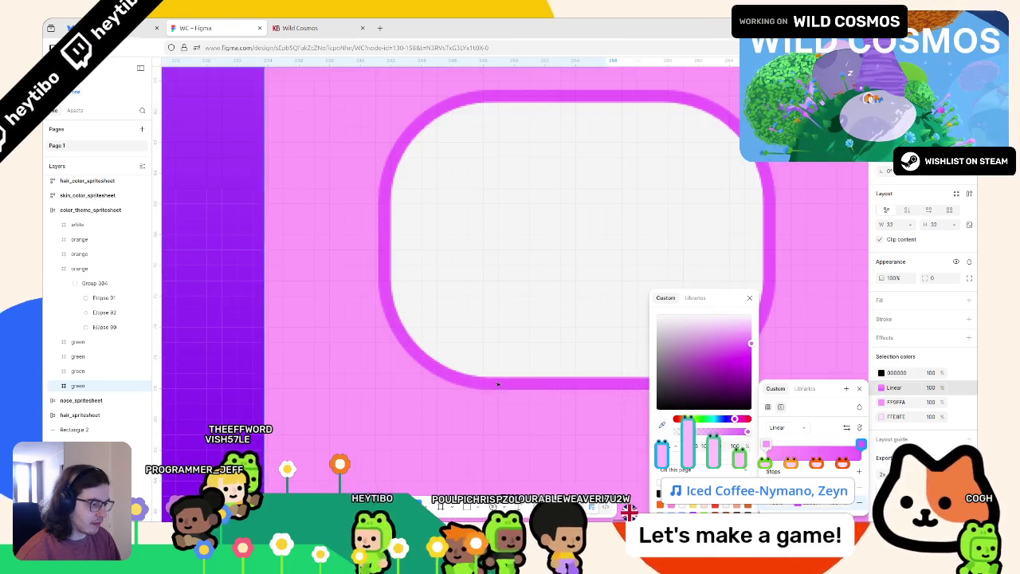
scroll(498, 385, down, 5)
key(Escape)
scroll(542, 269, down, 5)
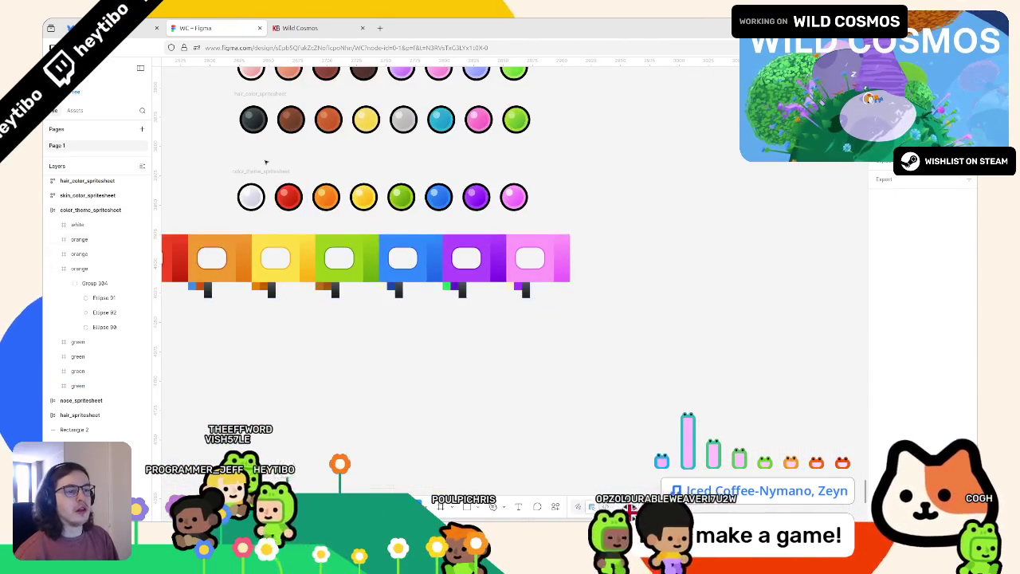
Step: Rename the color_theme_spritesheet frame to suit_color_spritesheet, then bring up Godot's astronaut texture files
key(Escape)
scroll(402, 251, left, 3)
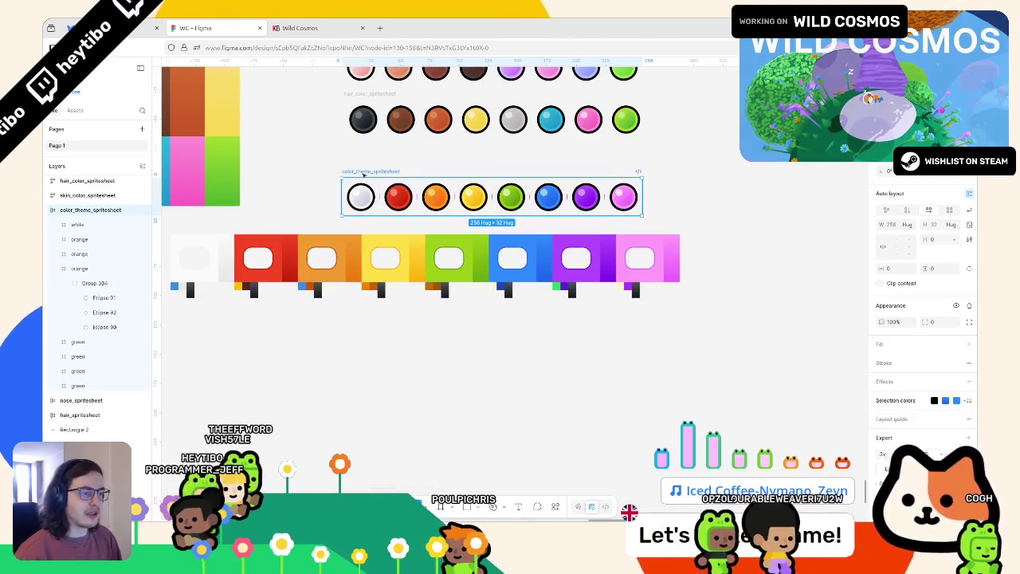
double_click(378, 172)
scroll(378, 239, up, 3)
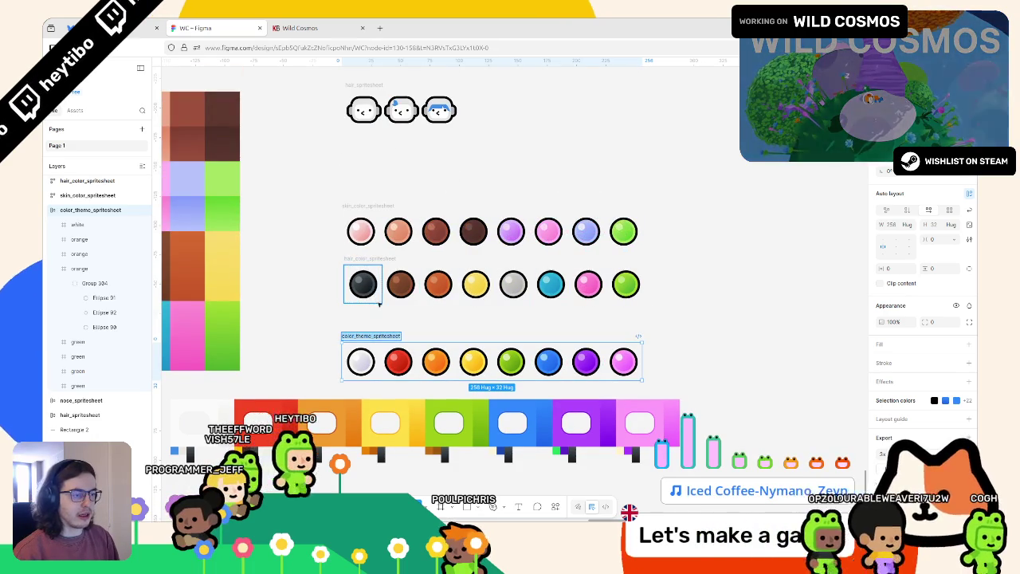
text(suit_)
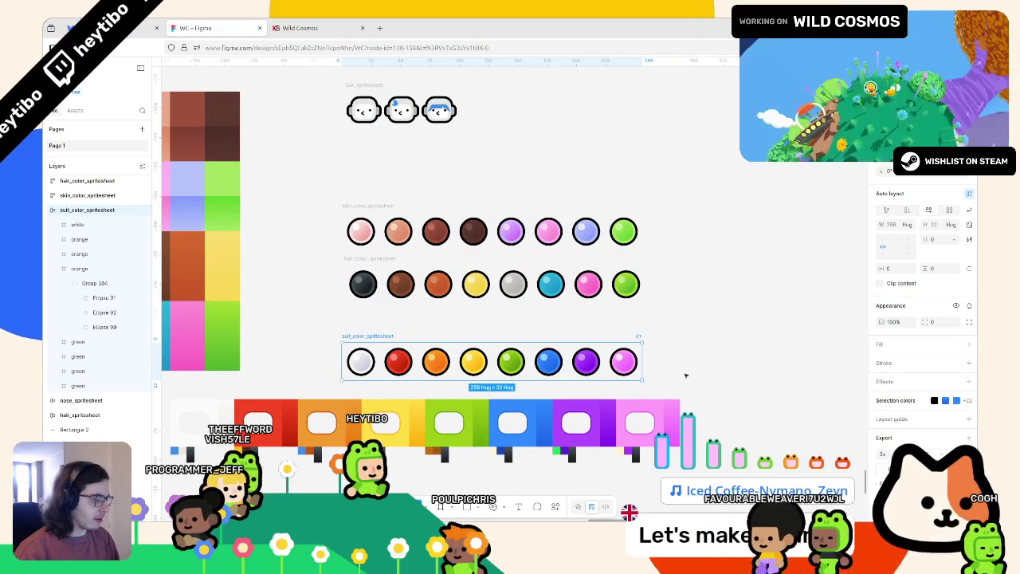
key(alt+Tab)
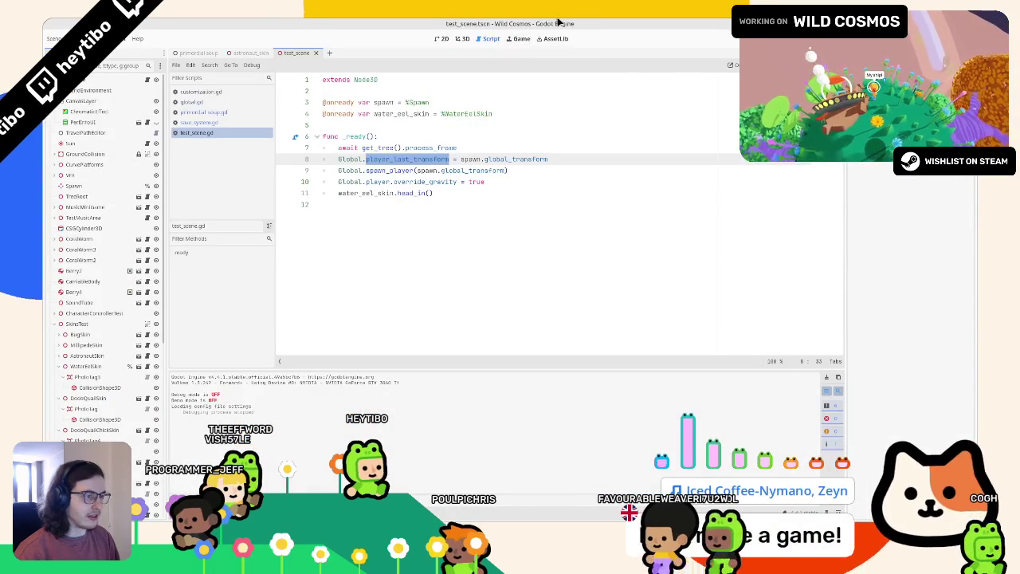
key(alt+f)
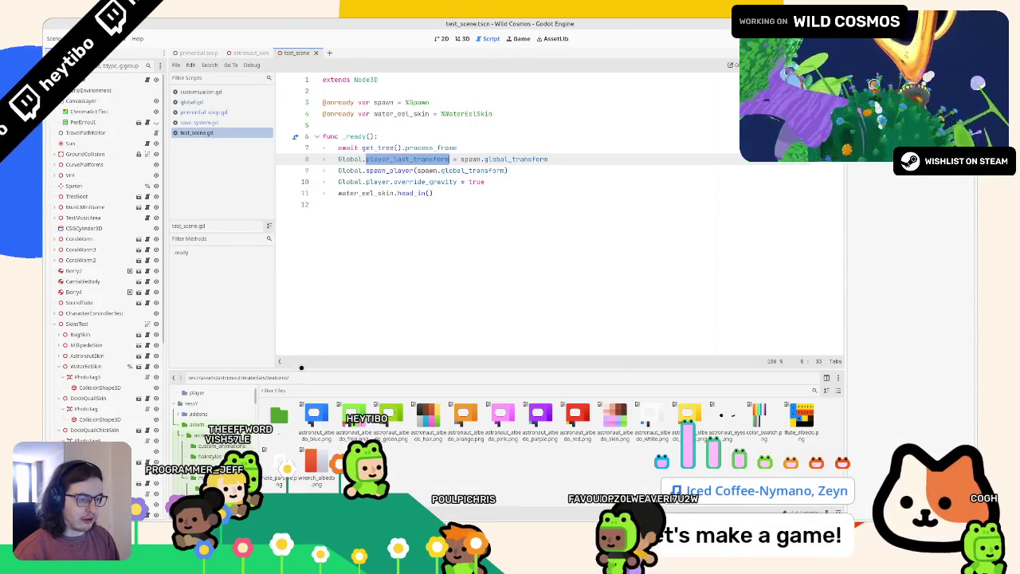